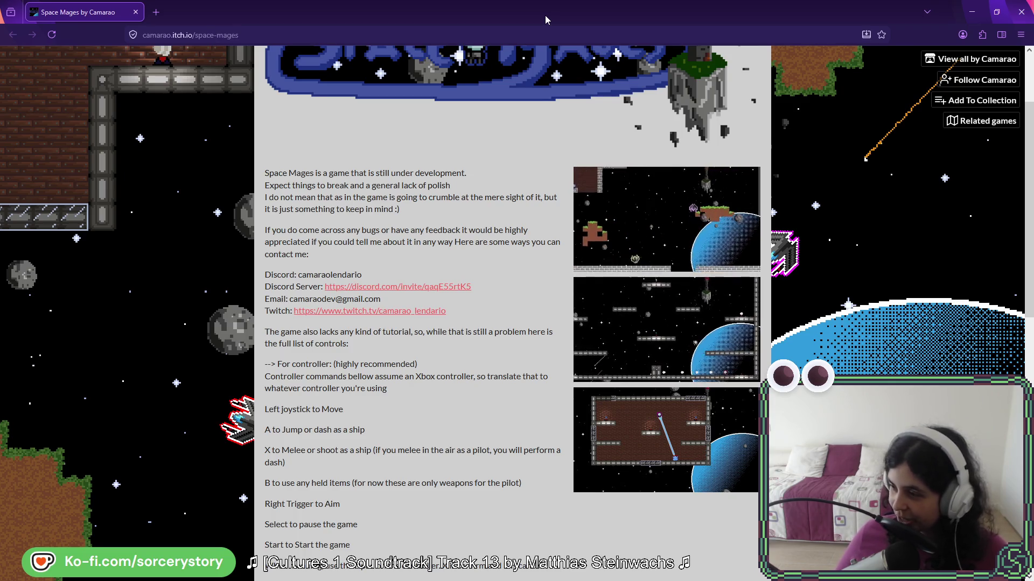
# From the developer's full games list, open Chaotic Plants in a new tab and switch to it
pyautogui.scroll(2, 425, 140)
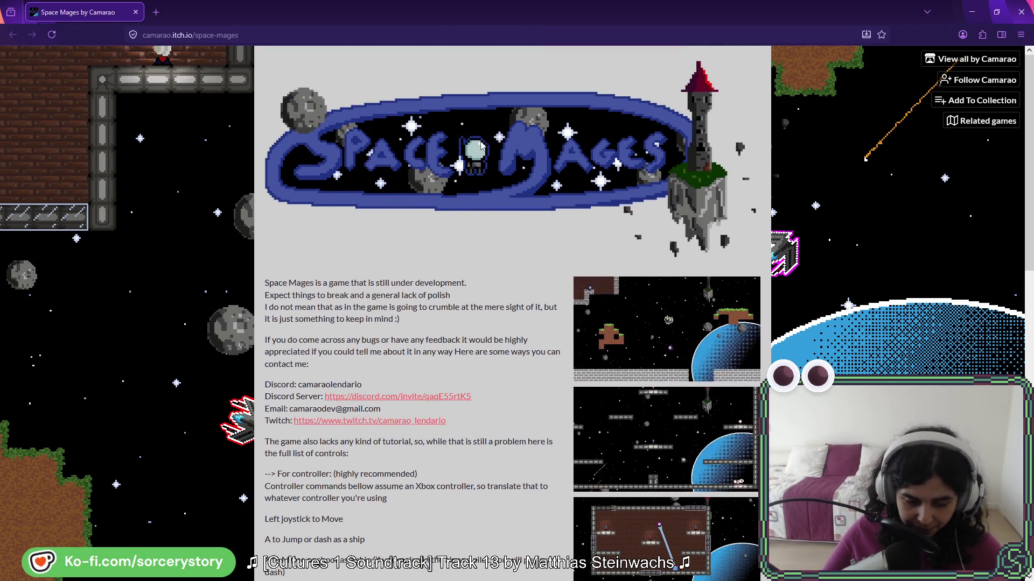
pyautogui.click(989, 57)
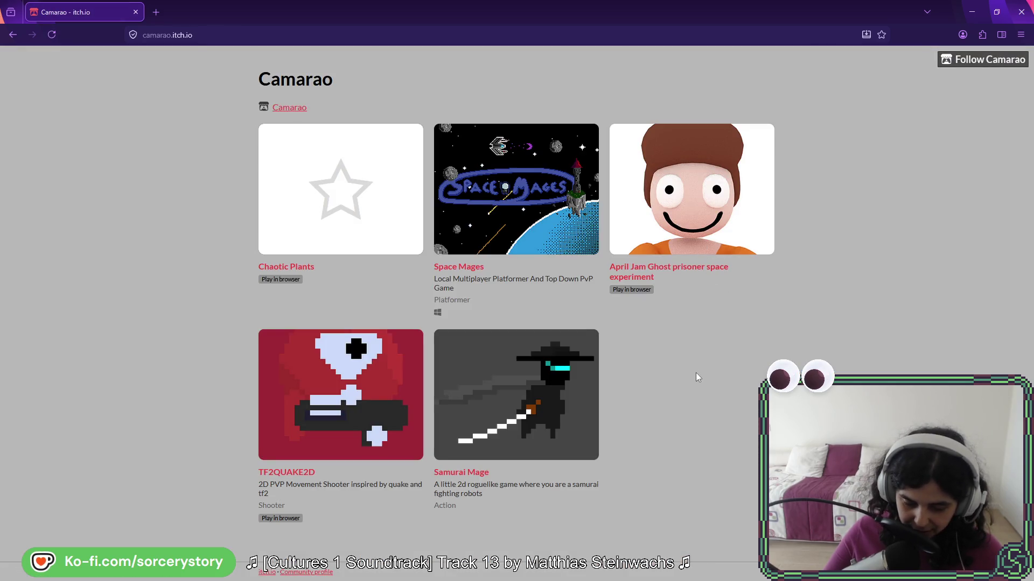
pyautogui.middleClick(364, 186)
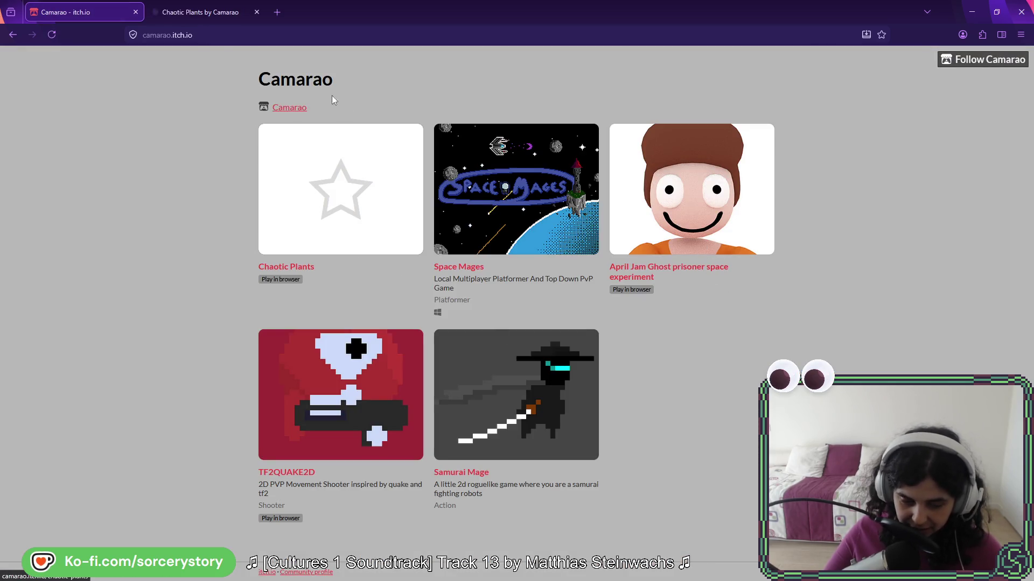
pyautogui.click(181, 12)
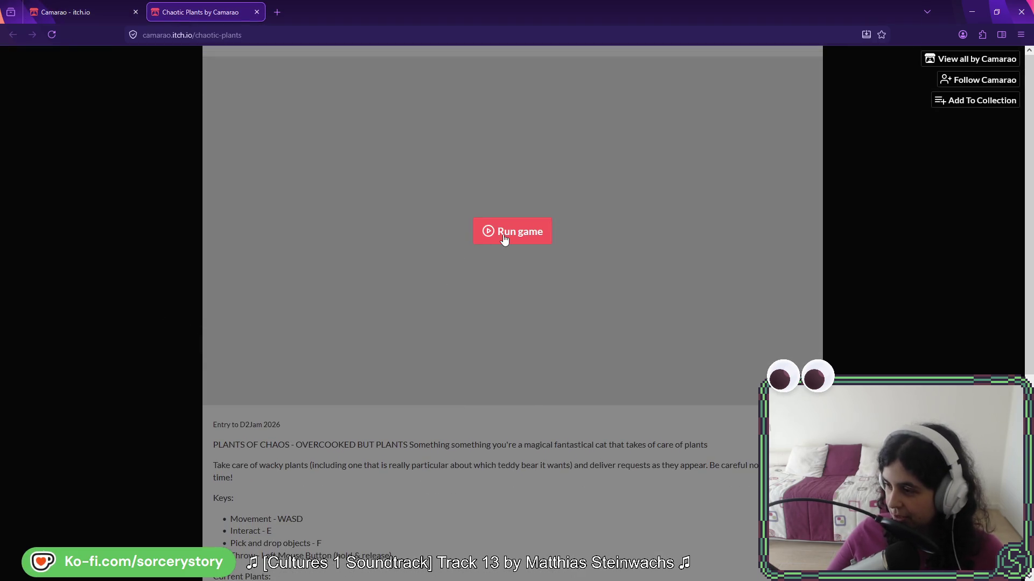
# Run the embedded Chaotic Plants game and choose Start Game once the Godot loader finishes
pyautogui.click(505, 240)
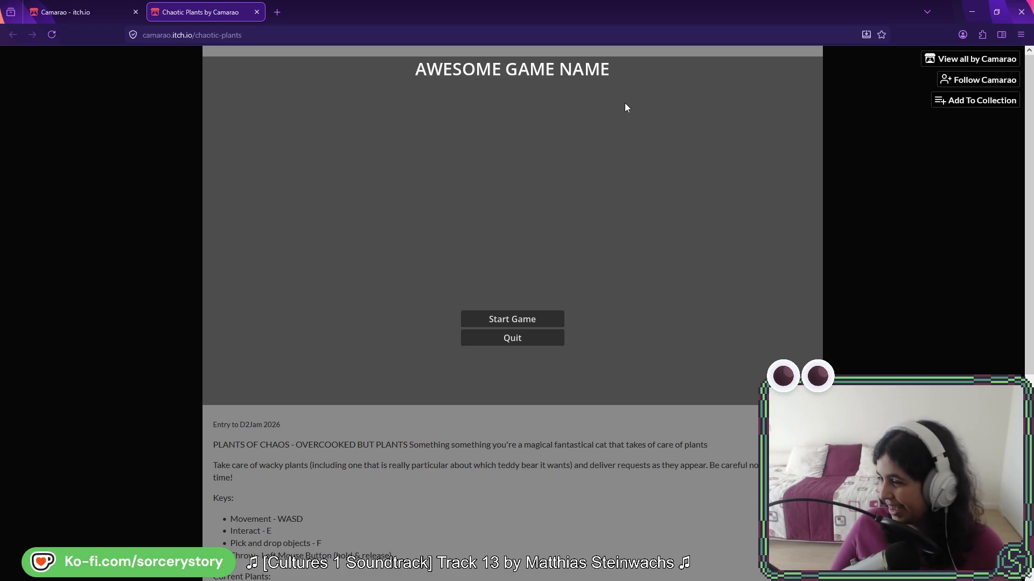
pyautogui.click(539, 320)
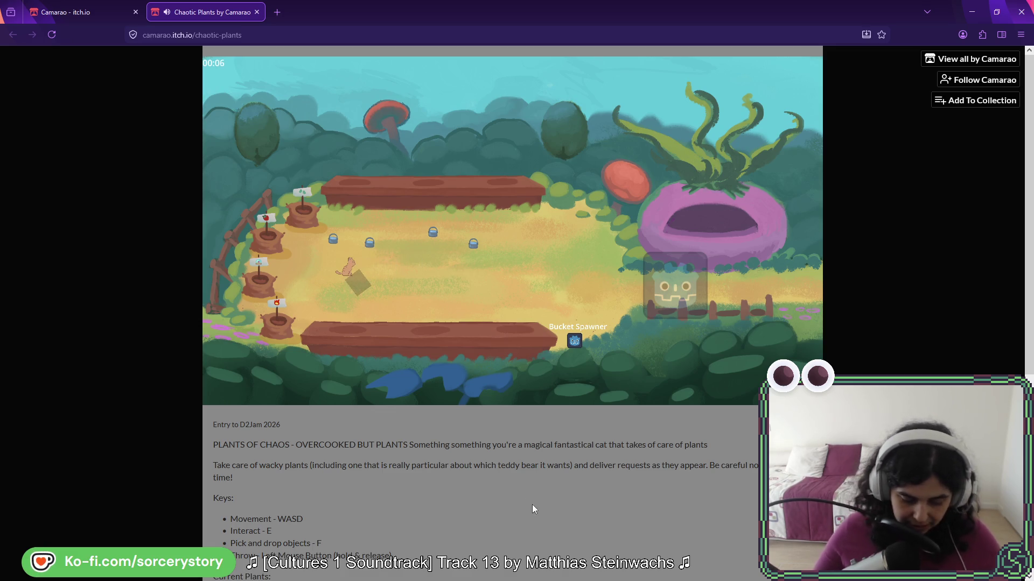
pyautogui.scroll(-2, 539, 474)
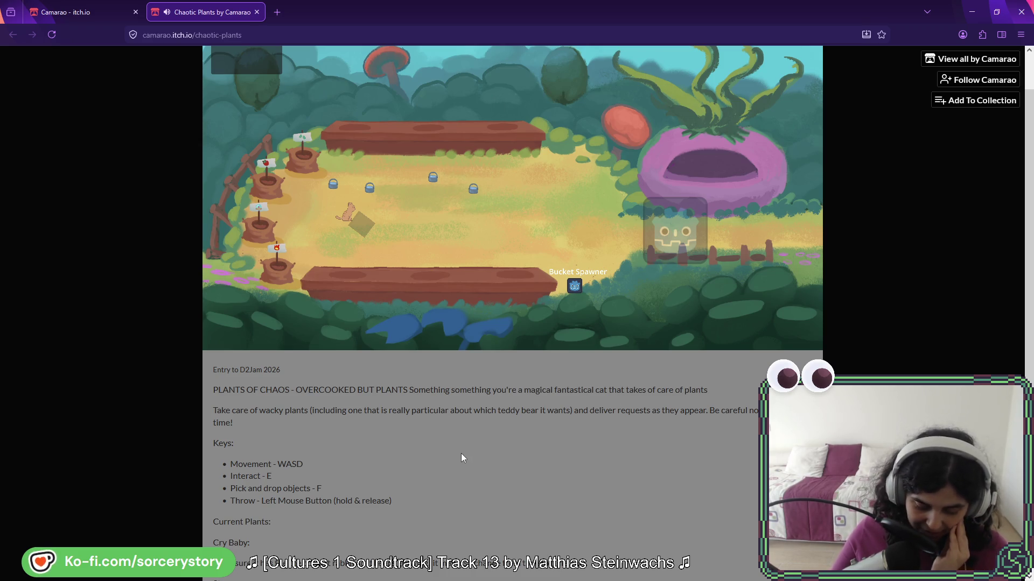
pyautogui.scroll(-3, 463, 462)
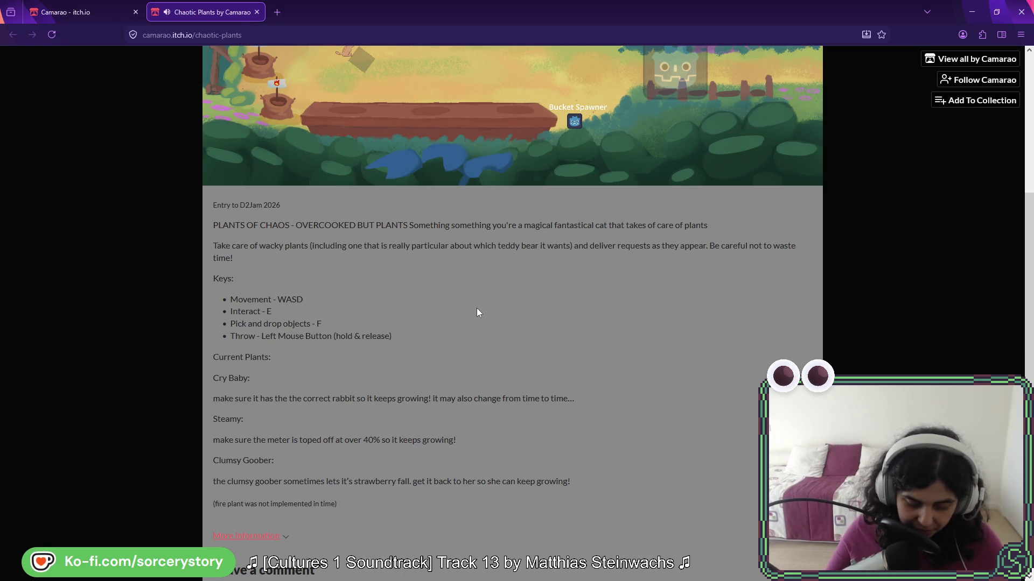
pyautogui.scroll(4, 618, 393)
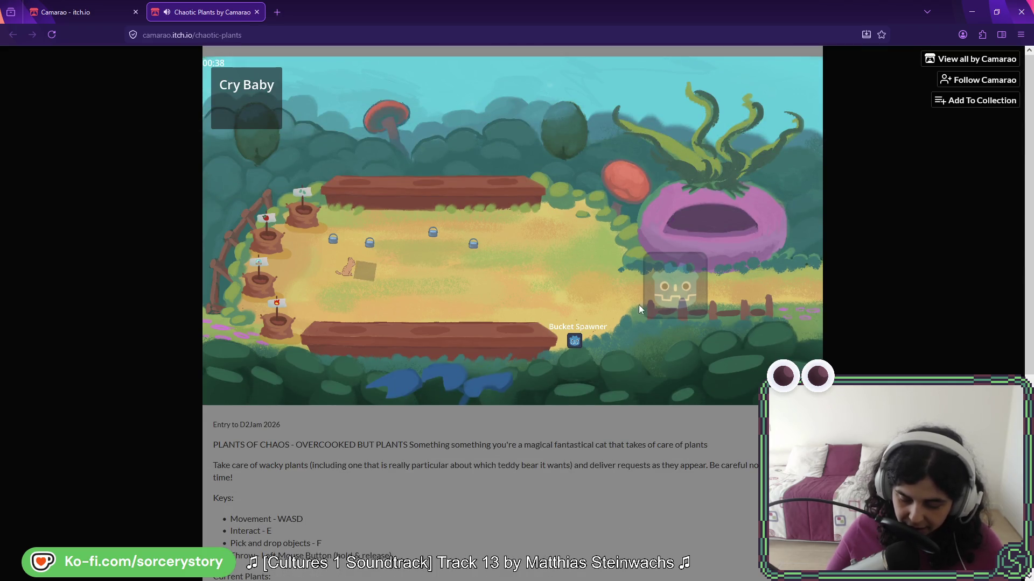
pyautogui.press('w')
# Walk the cat to a bucket and throw it toward the other buckets
pyautogui.press('s')
pyautogui.press('d')
# Walk the cat back across the field and throw a bucket toward the plant pots
pyautogui.press('d')
pyautogui.press('w')
pyautogui.press('a')
pyautogui.click(392, 275)
pyautogui.press('s')
pyautogui.press('d')
pyautogui.press('w')
pyautogui.press('a')
pyautogui.press('w')
pyautogui.click(405, 267)
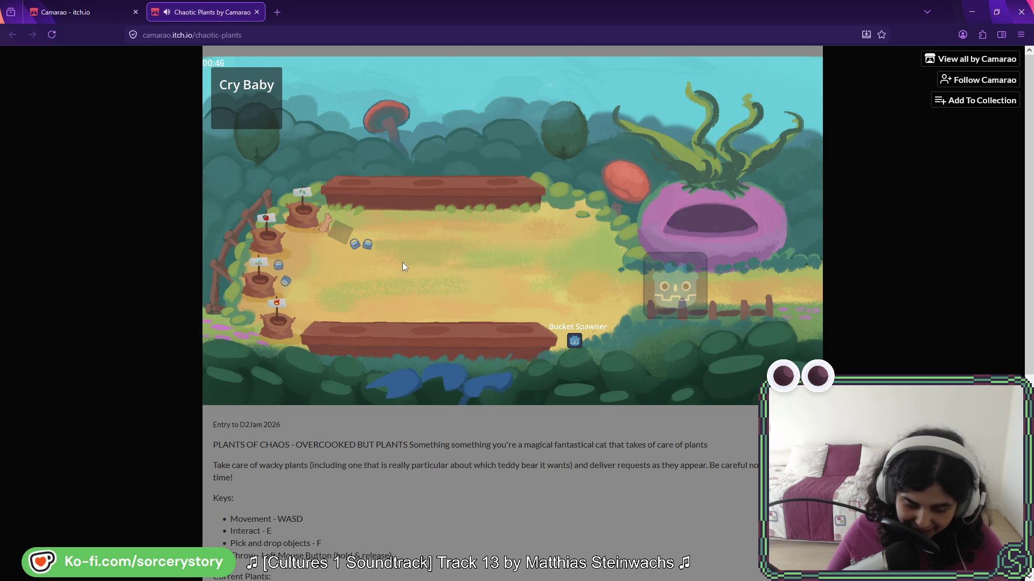
# Fetch a box from the Bucket Spawner and carry it over to push the buckets aside
pyautogui.press('d')
pyautogui.press('s')
pyautogui.press('d')
pyautogui.press('s')
pyautogui.press('a')
pyautogui.press('w')
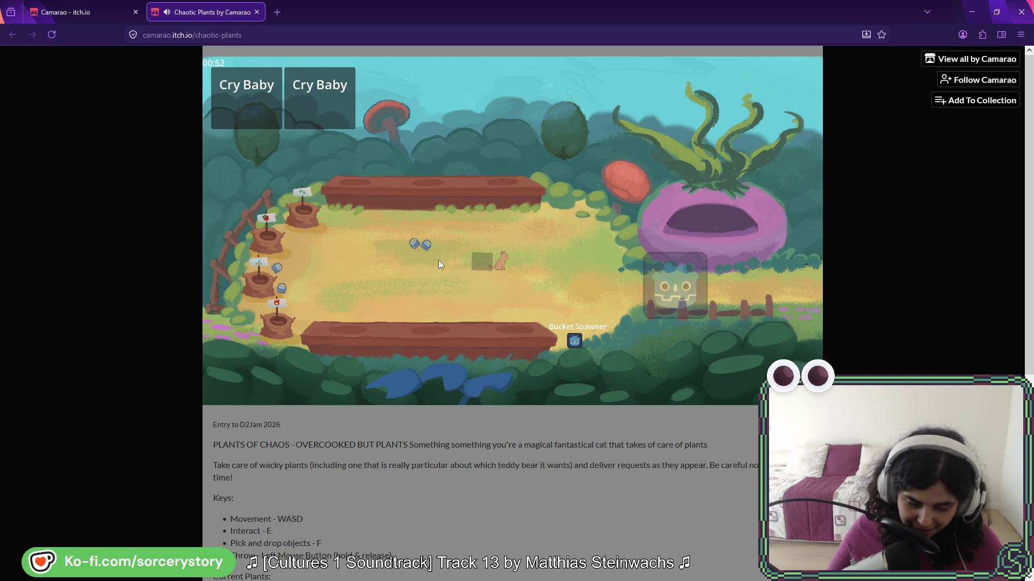
pyautogui.scroll(-1, 442, 493)
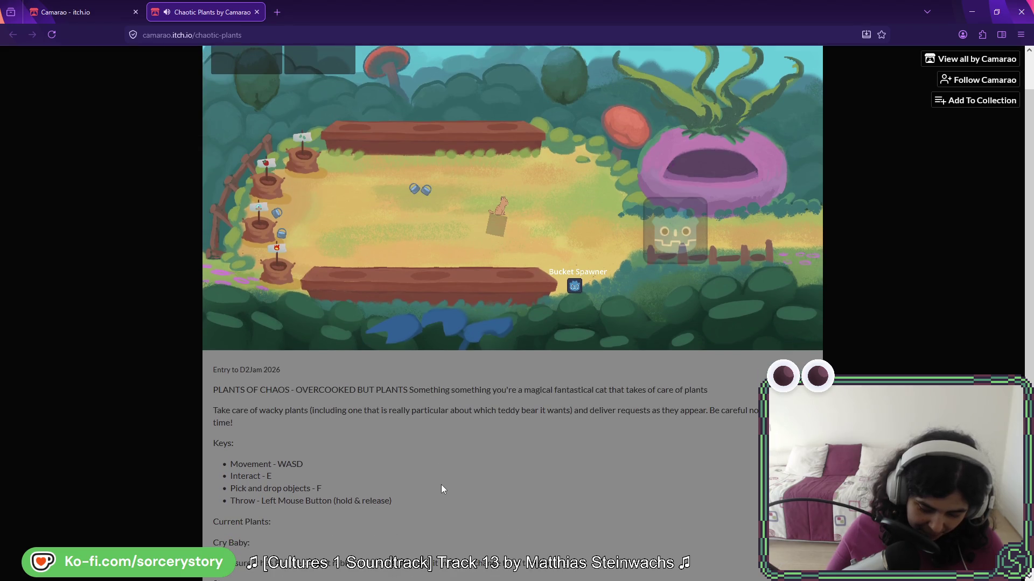
pyautogui.press('a')
pyautogui.press('w')
pyautogui.press('a')
pyautogui.press('a')
pyautogui.press('a')
# Place a bucket at the top pot, take it back, then throw the crate toward the pots
pyautogui.press('d')
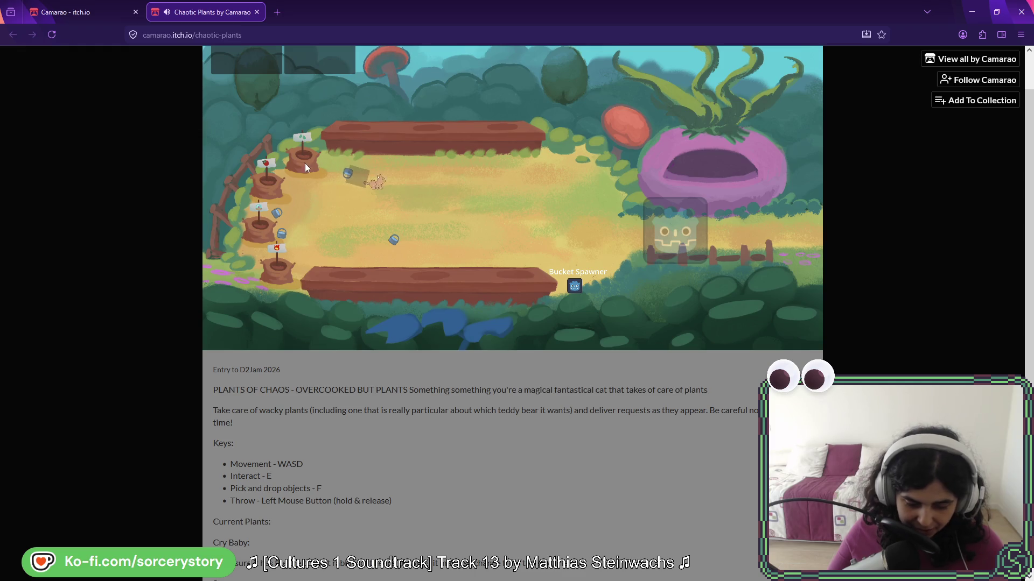
pyautogui.press('a')
pyautogui.click(304, 158)
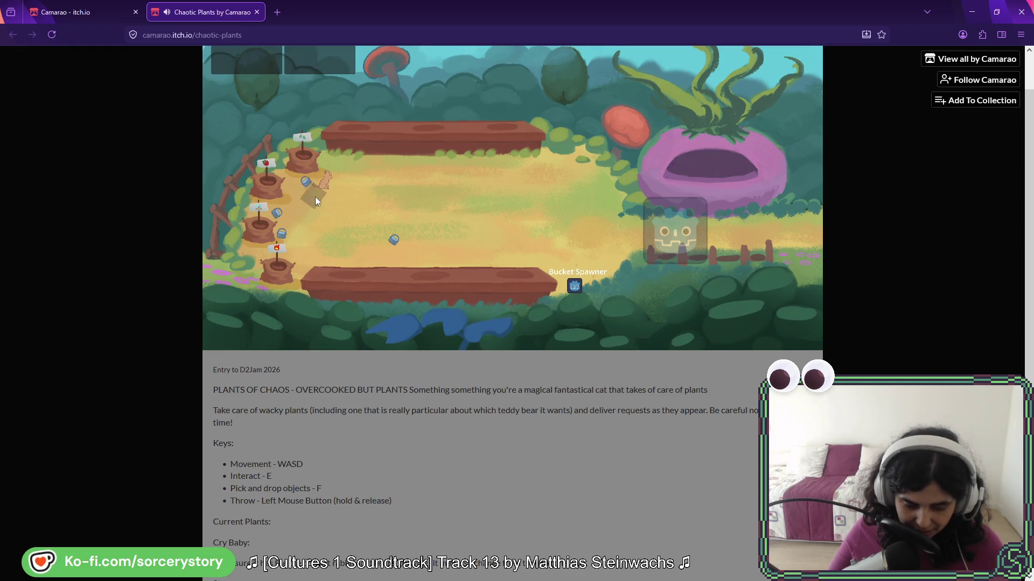
pyautogui.press('f')
pyautogui.press('d')
pyautogui.press('d')
pyautogui.press('w')
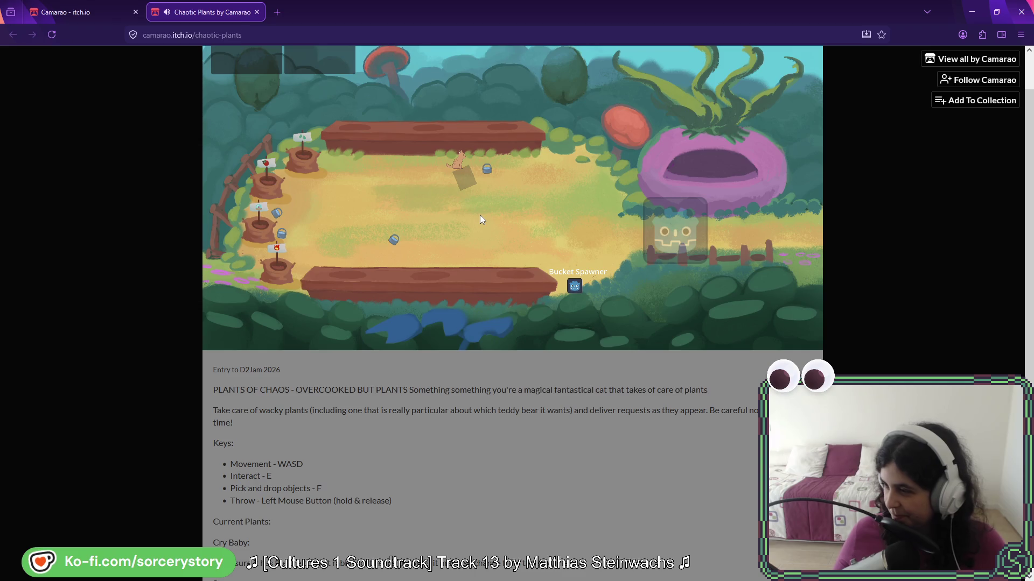
pyautogui.press('a')
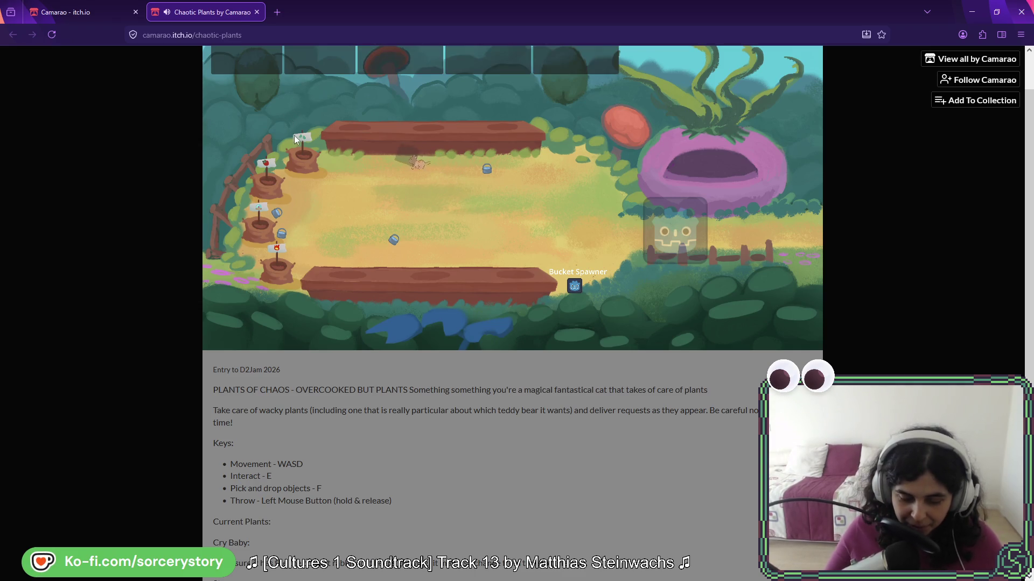
pyautogui.click(538, 265)
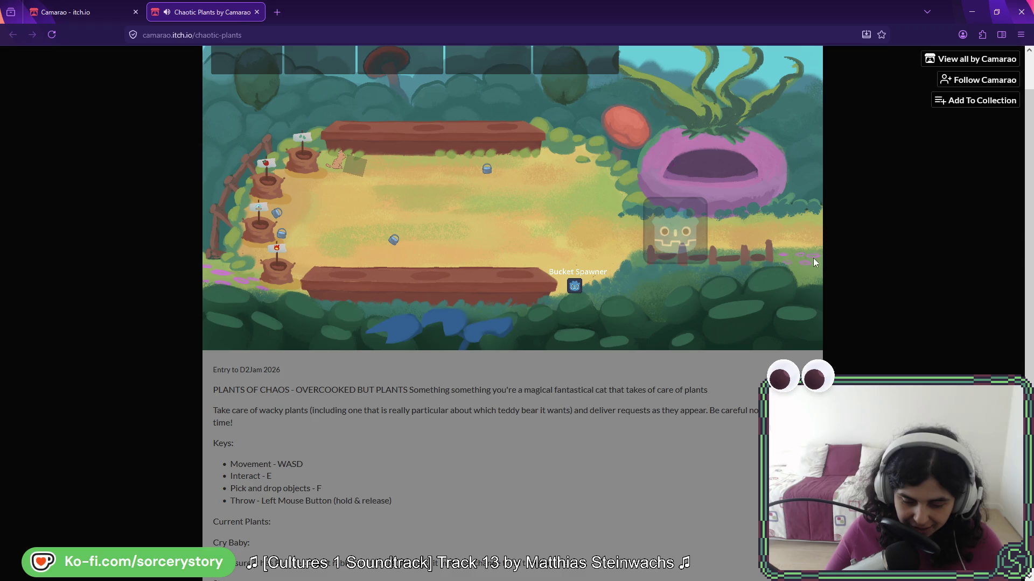
pyautogui.scroll(1, 804, 262)
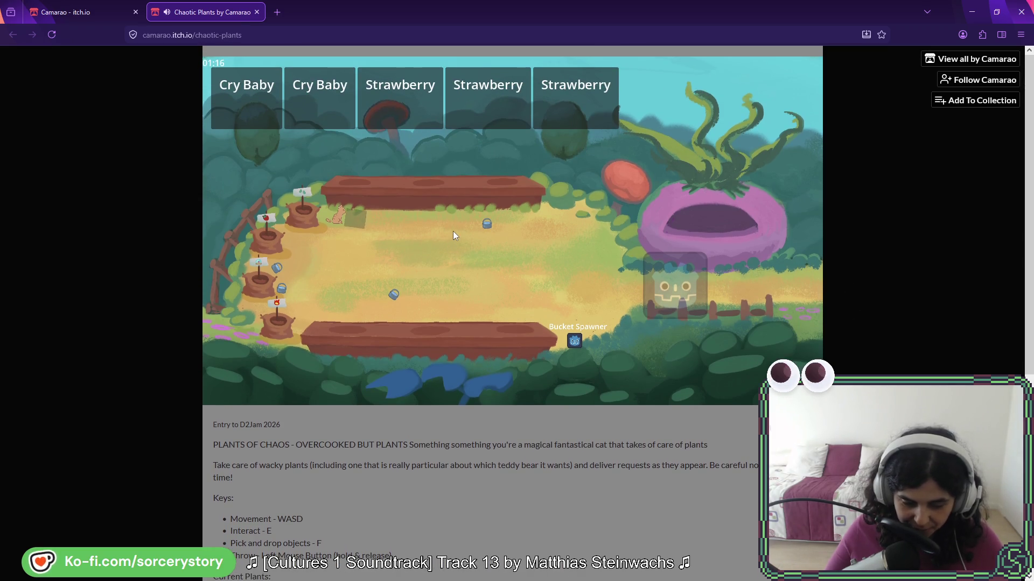
# Carry the crate along the upper path, drop it beside the top-left pot, and step onto the top planter
pyautogui.press('d')
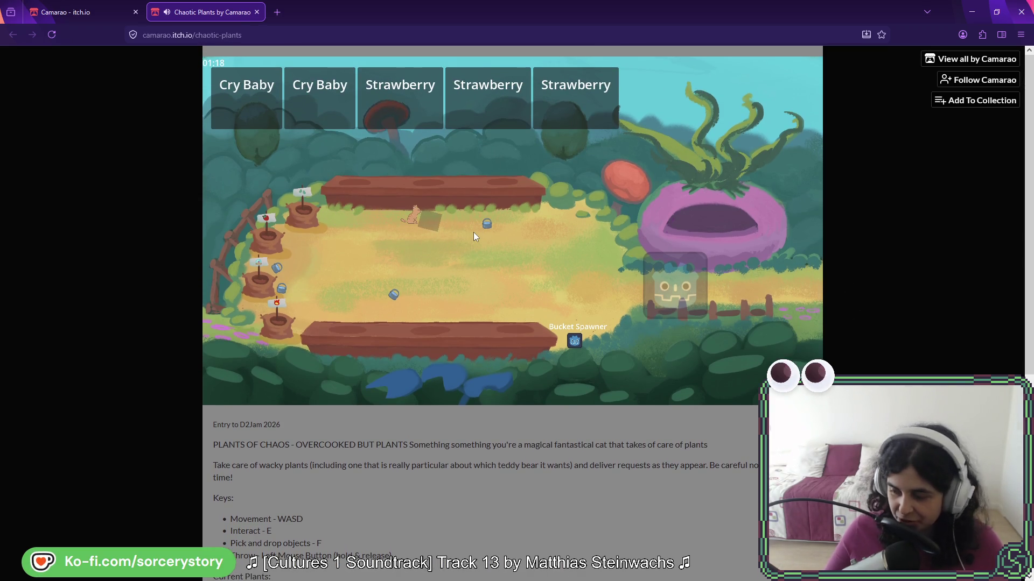
pyautogui.press('s')
pyautogui.press('a')
pyautogui.press('a')
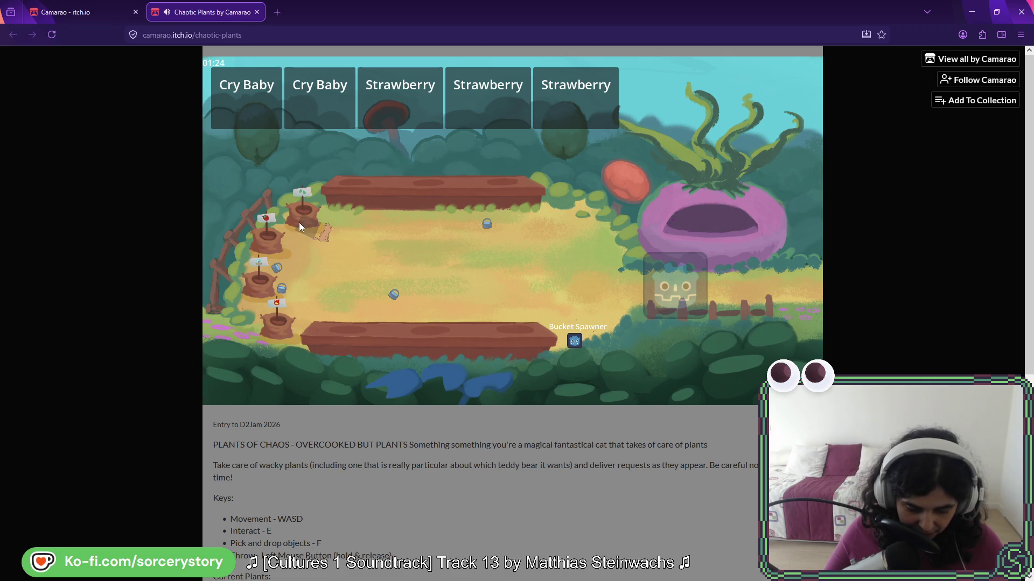
pyautogui.press('f')
pyautogui.press('e')
pyautogui.press('w')
pyautogui.press('d')
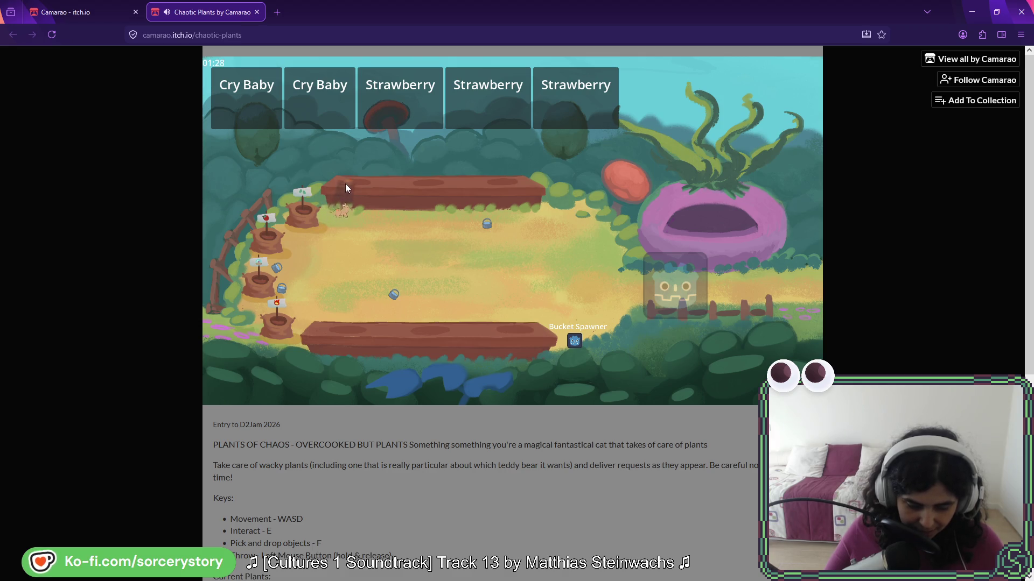
# Carry the crate across mid-field, down to the right, and back up to the top planter
pyautogui.press('s')
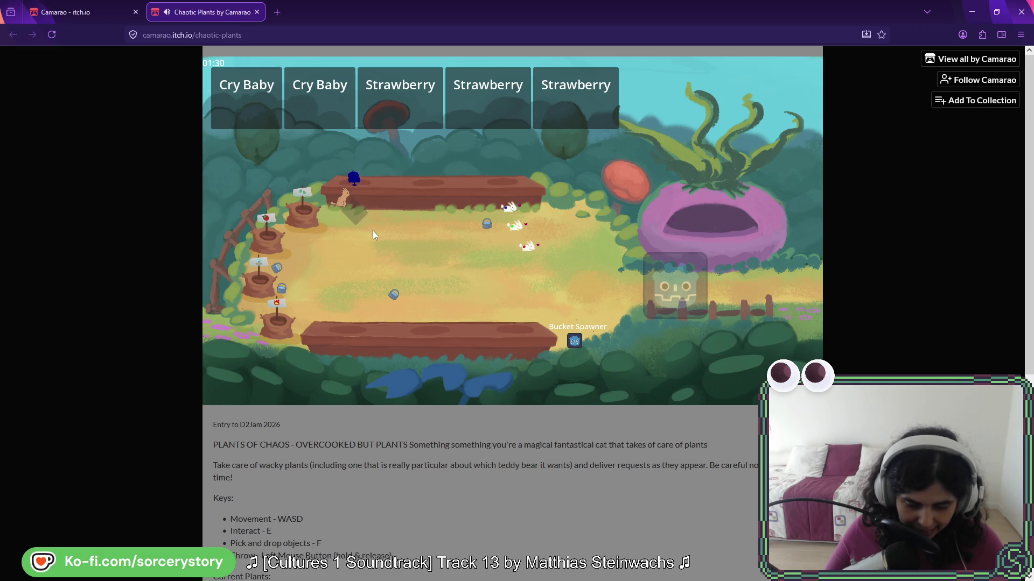
pyautogui.press('d')
pyautogui.press('d')
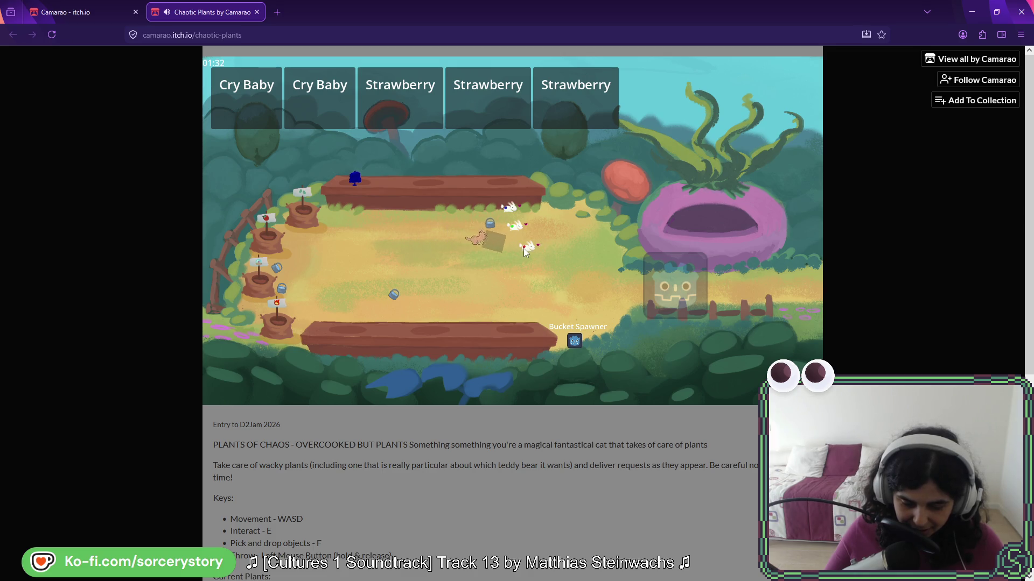
pyautogui.press('d')
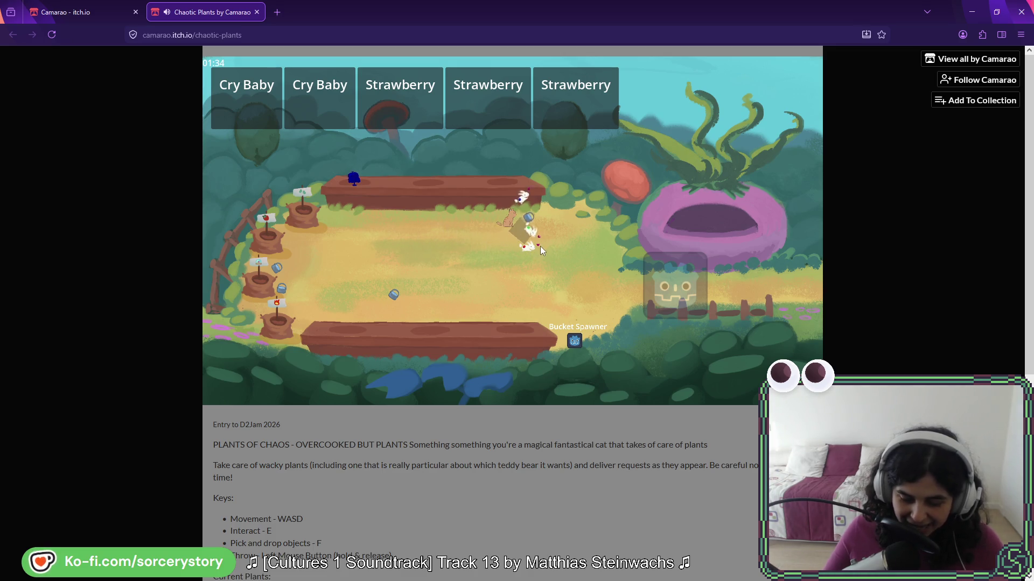
pyautogui.press('s')
pyautogui.press('w')
pyautogui.press('d')
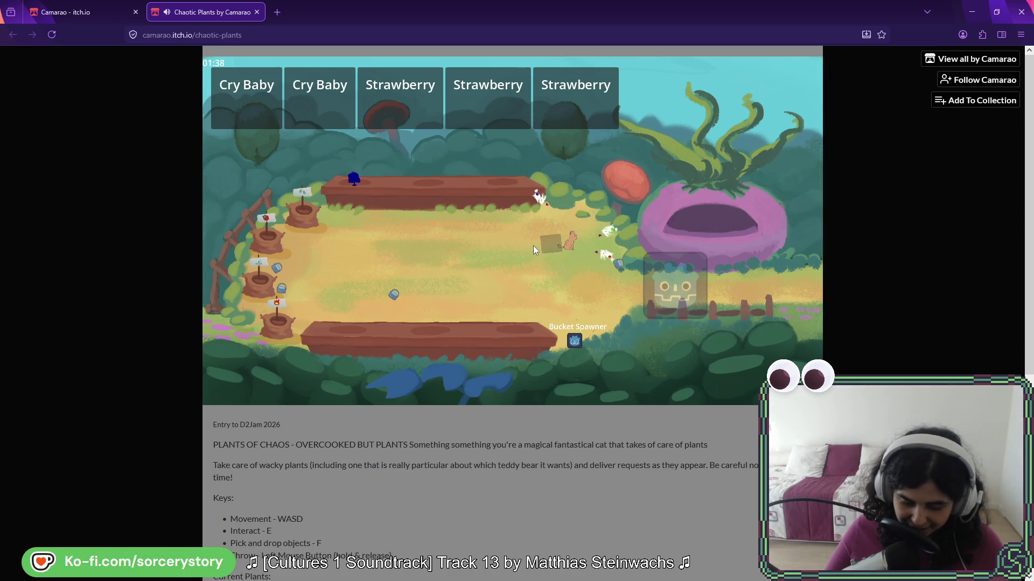
pyautogui.press('a')
pyautogui.press('w')
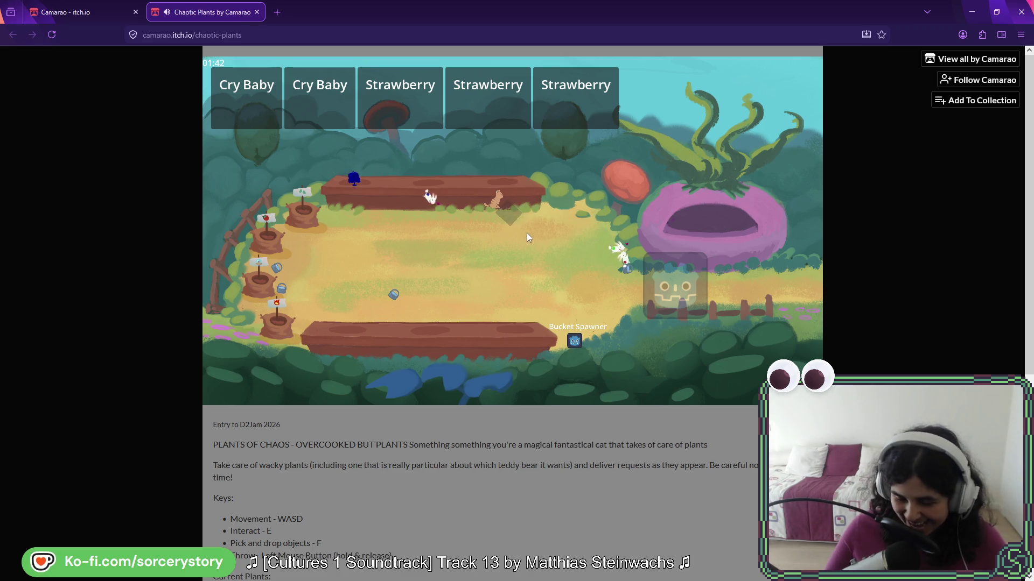
# Walk along the top planter to the box and carry it up-left, then down-left across the garden
pyautogui.press('a')
pyautogui.press('a')
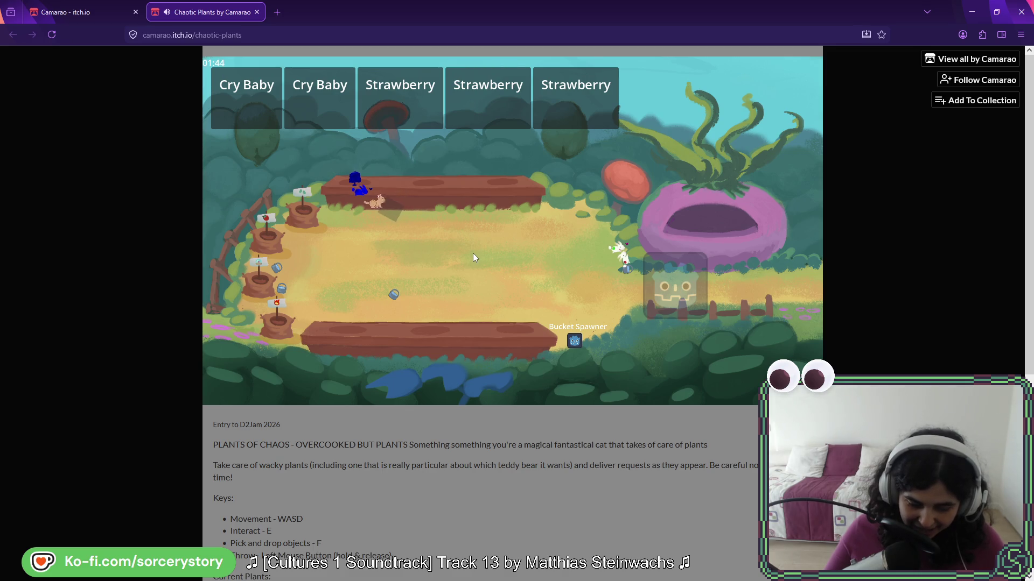
pyautogui.press('d')
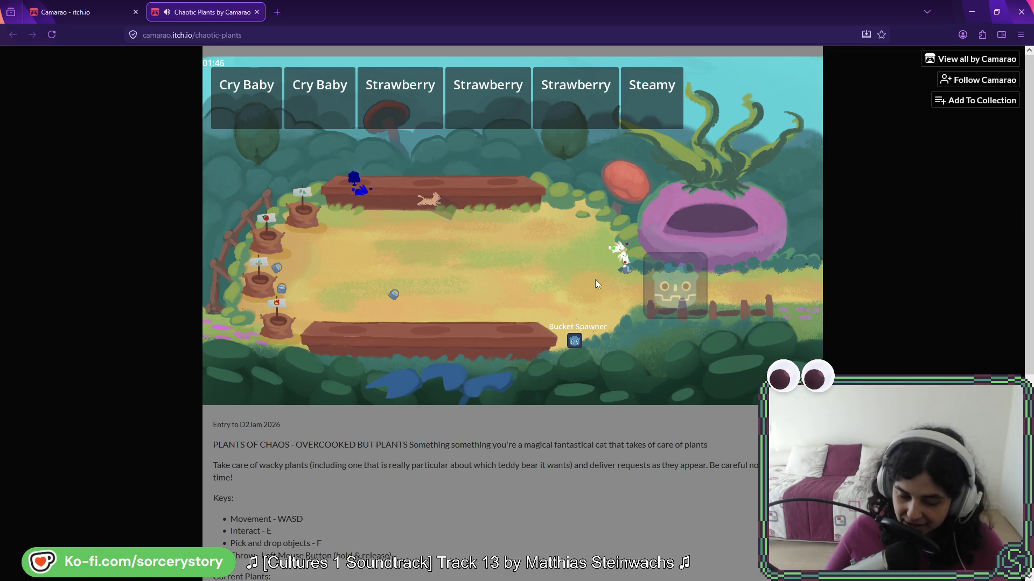
pyautogui.press('s')
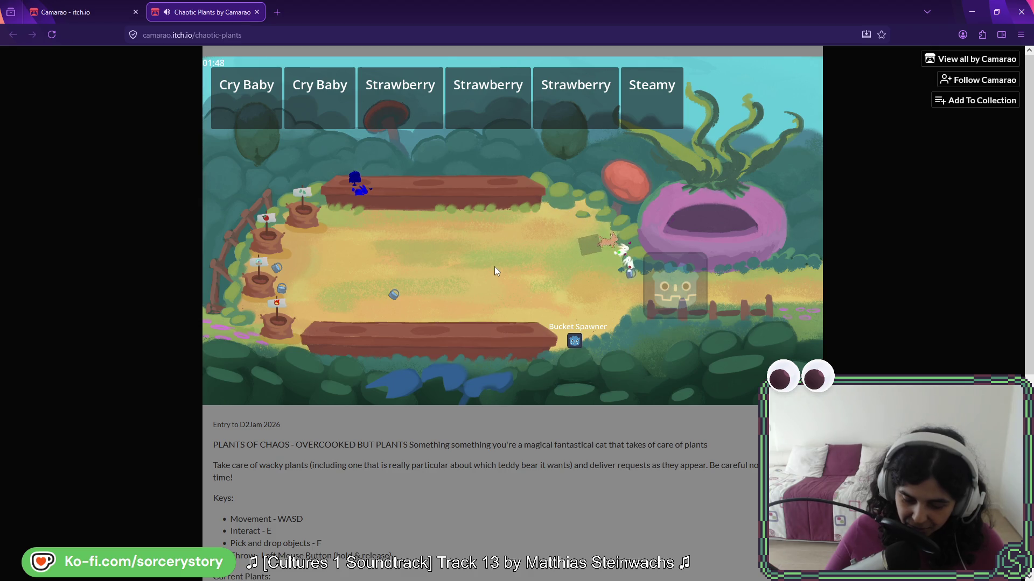
pyautogui.press('a')
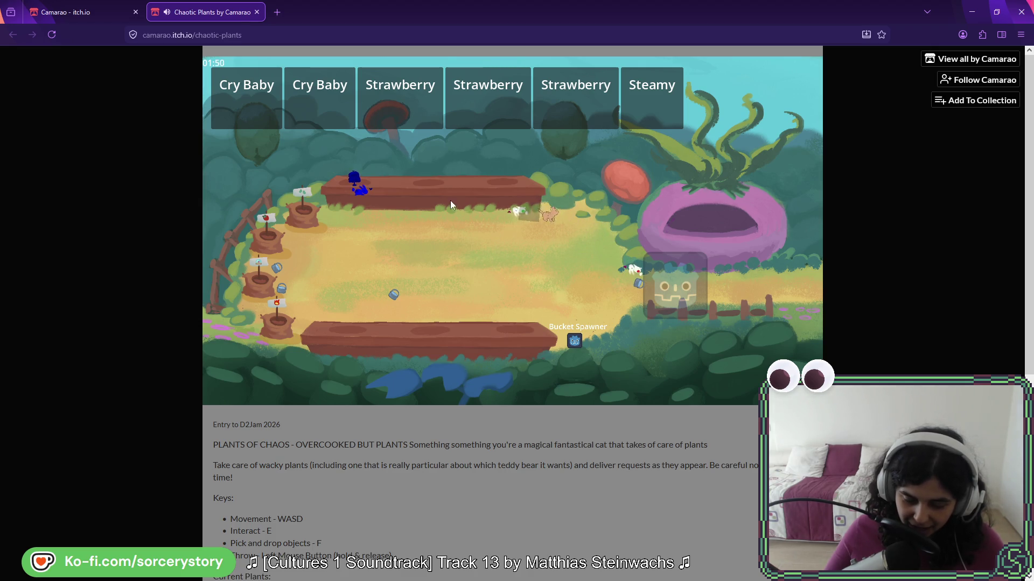
pyautogui.press('s')
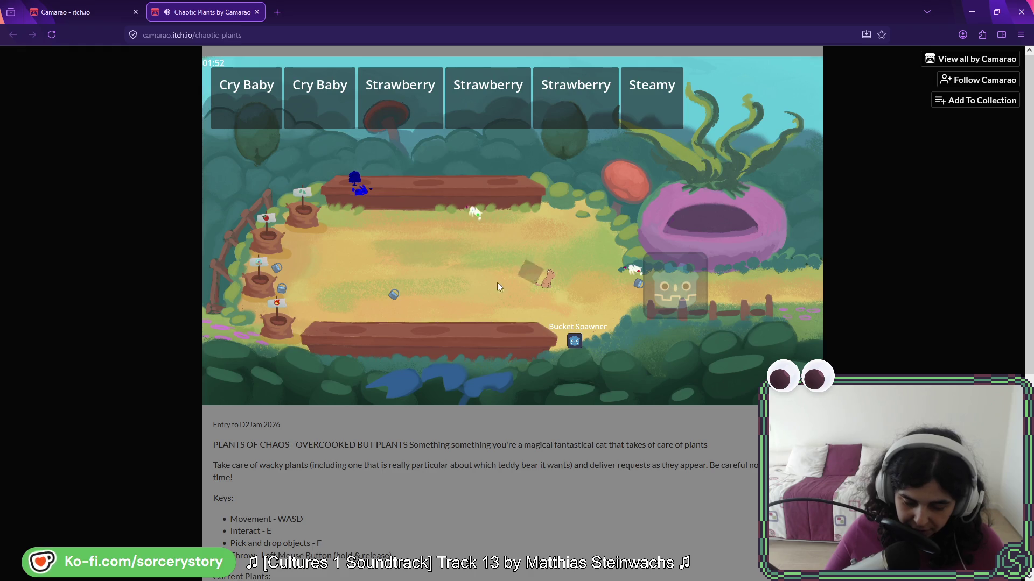
pyautogui.press('a')
pyautogui.press('w')
pyautogui.press('s')
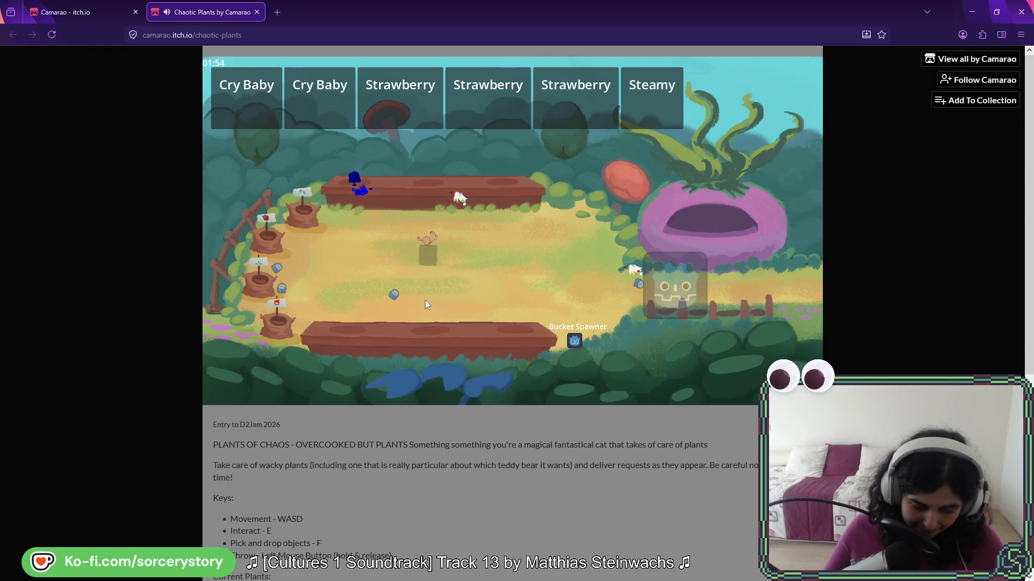
pyautogui.press('a')
# Throw the bucket onto the top planter, then walk the cat back up onto the planter
pyautogui.press('a')
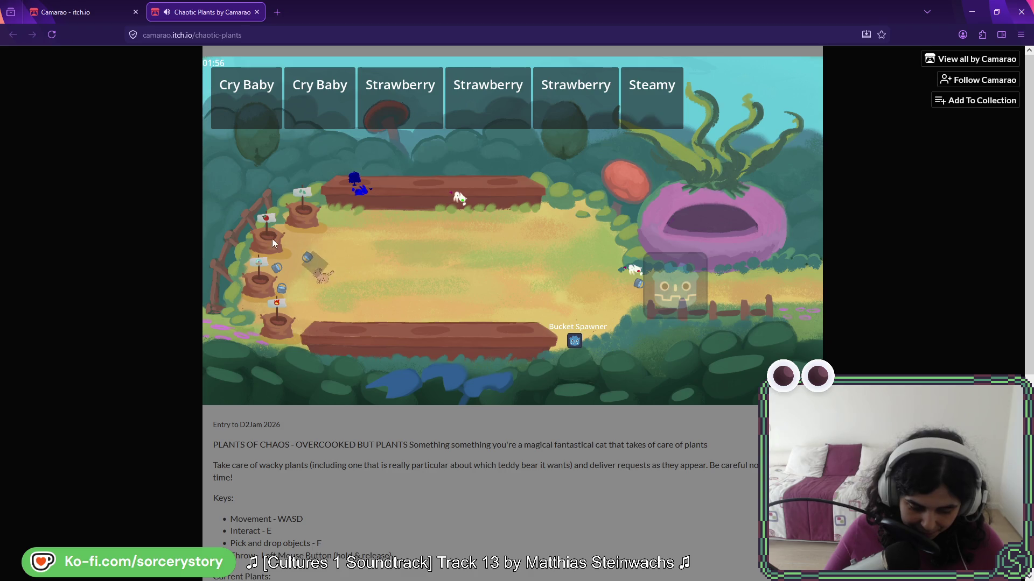
pyautogui.press('w')
pyautogui.click(415, 197)
pyautogui.press('a')
pyautogui.press('s')
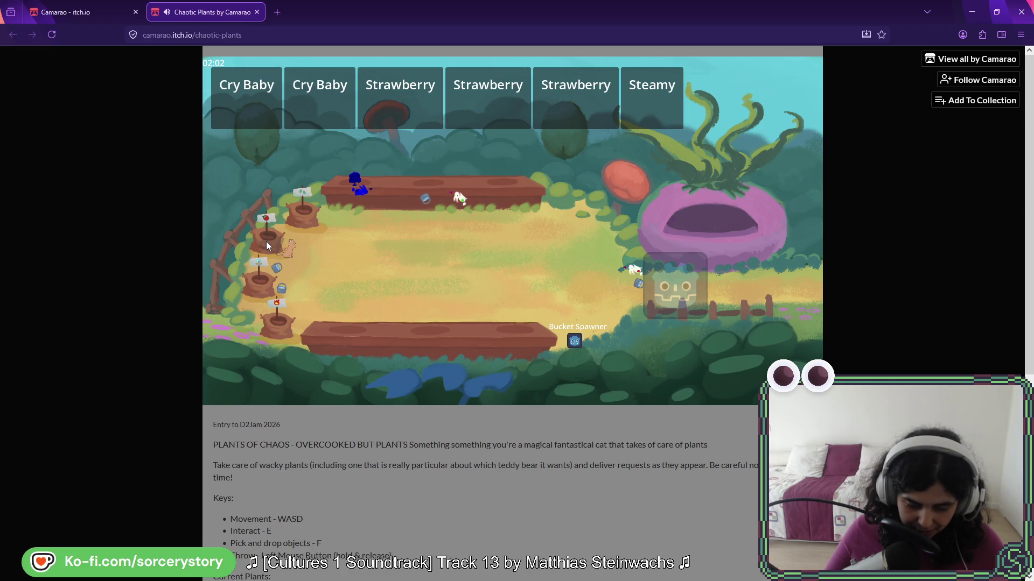
pyautogui.press('d')
pyautogui.press('d')
pyautogui.press('w')
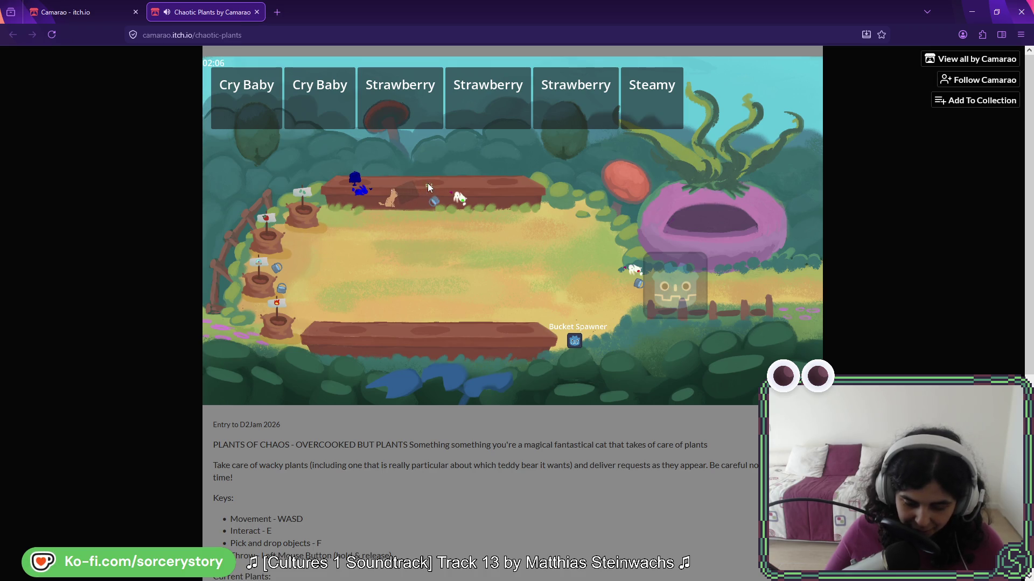
pyautogui.press('d')
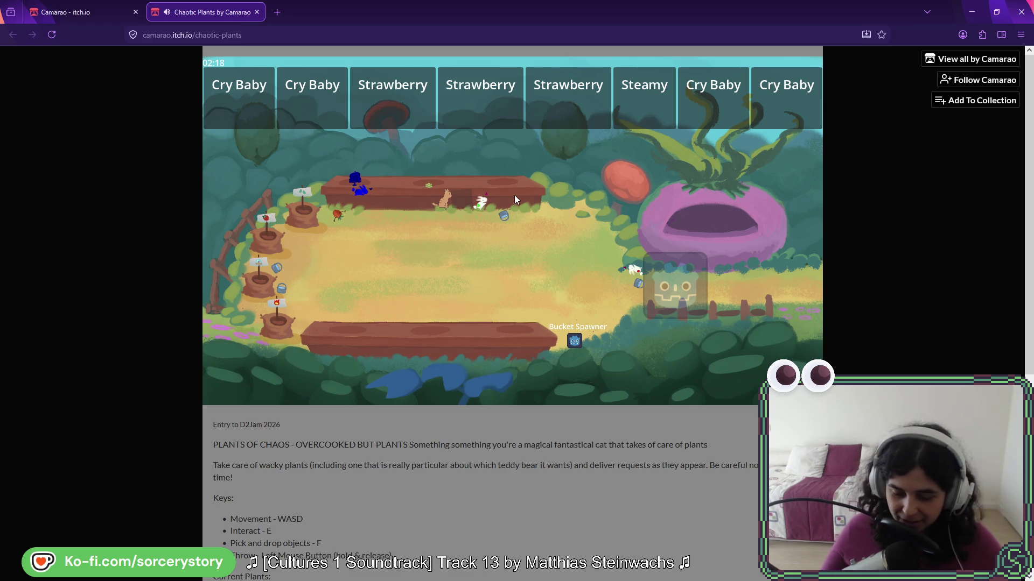
# Carry the bunny from the planter down to mid-field, set it down, and pick up the nearby crate
pyautogui.press('d')
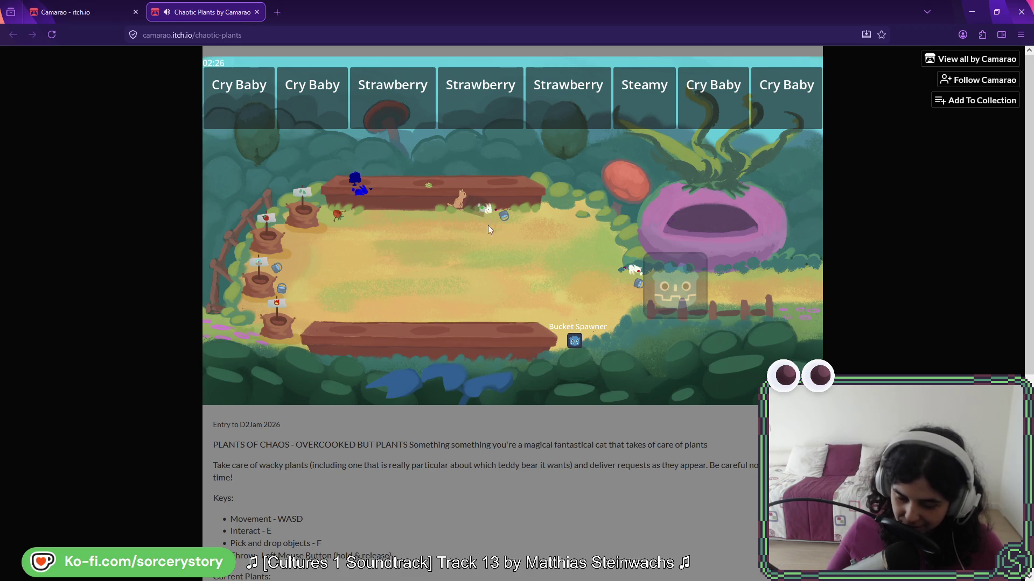
pyautogui.press('s')
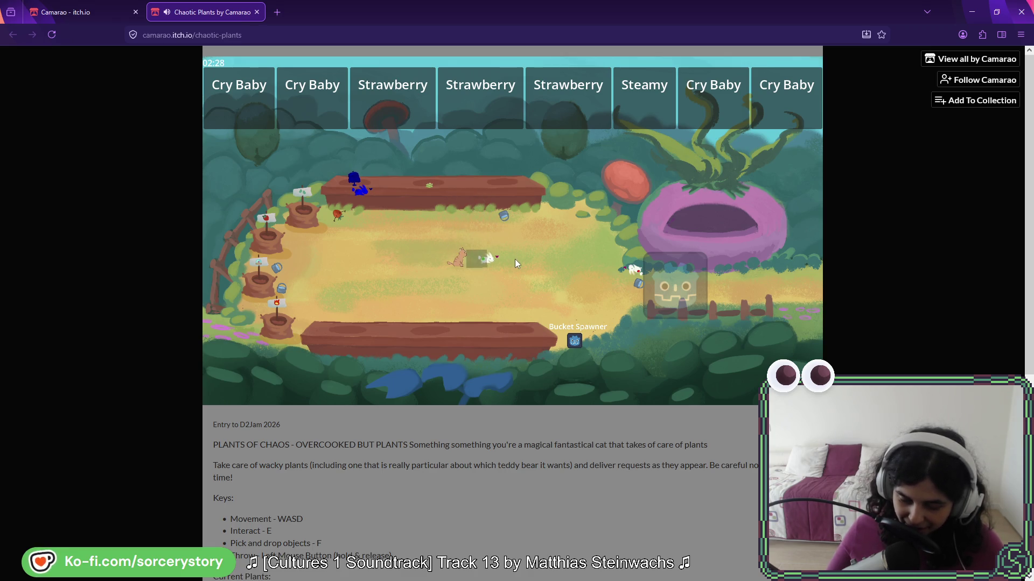
pyautogui.press('f')
pyautogui.press('s')
pyautogui.press('d')
pyautogui.press('a')
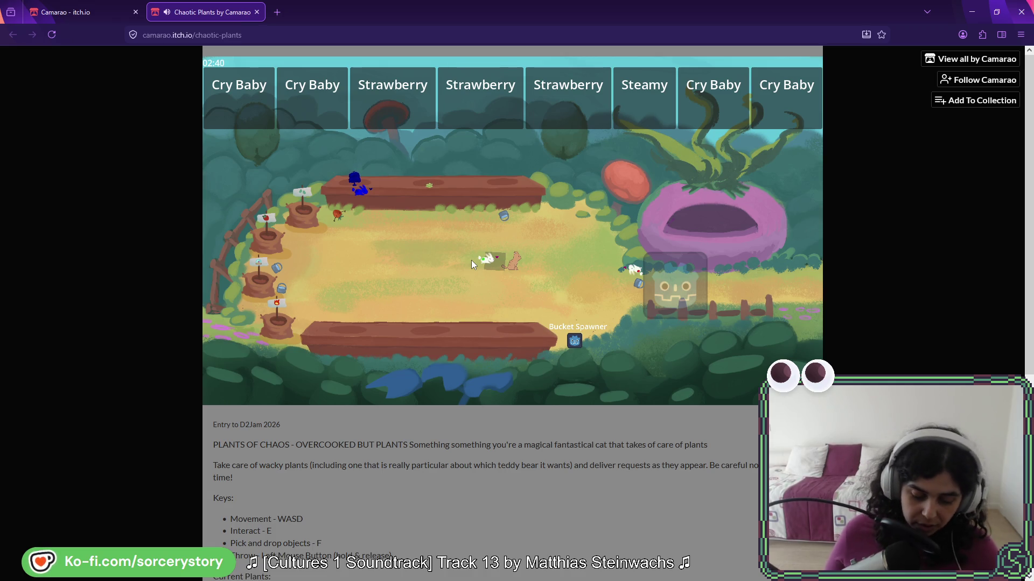
pyautogui.press('f')
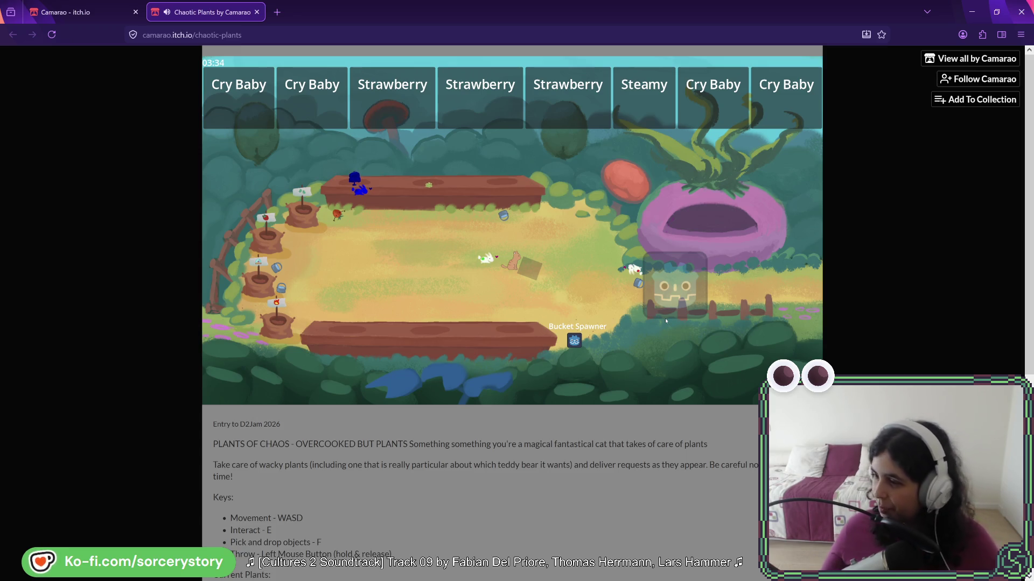
# Ferry the crate around the garden, toward the Godot box and the left planters and back
pyautogui.press('a')
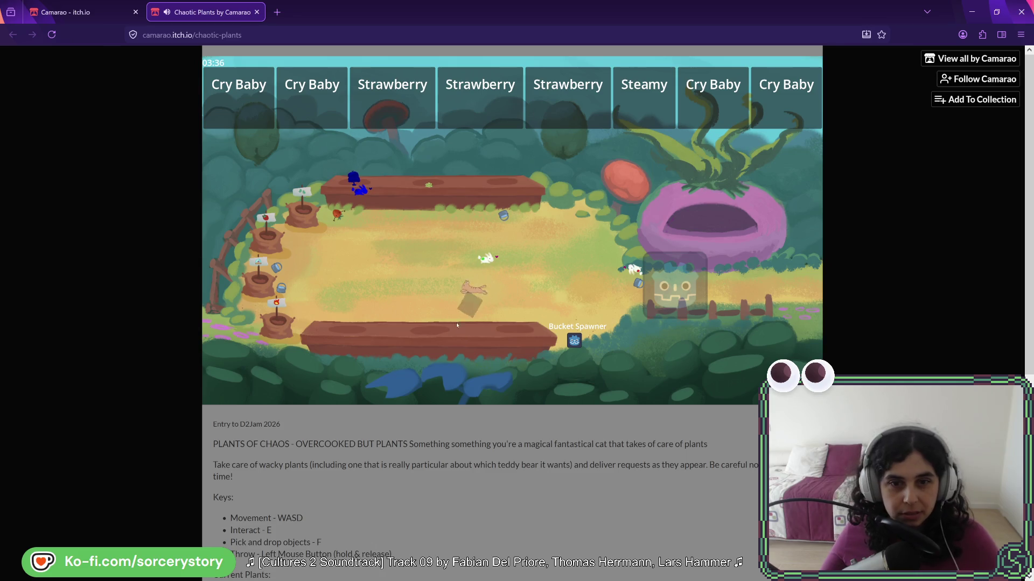
pyautogui.press('w')
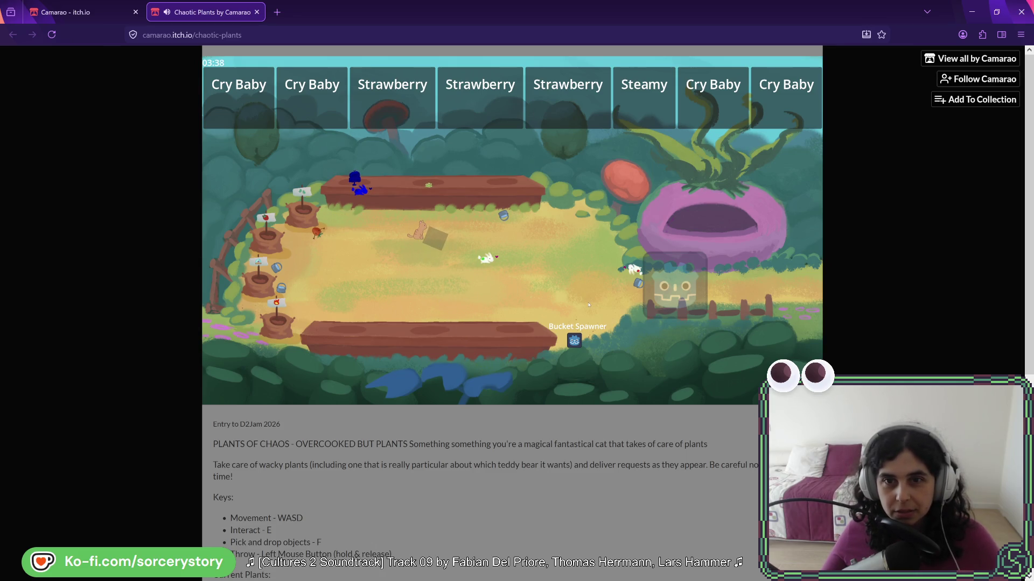
pyautogui.press('d')
pyautogui.press('s')
pyautogui.press('d')
pyautogui.press('a')
pyautogui.press('a')
pyautogui.press('w')
pyautogui.press('s')
pyautogui.press('d')
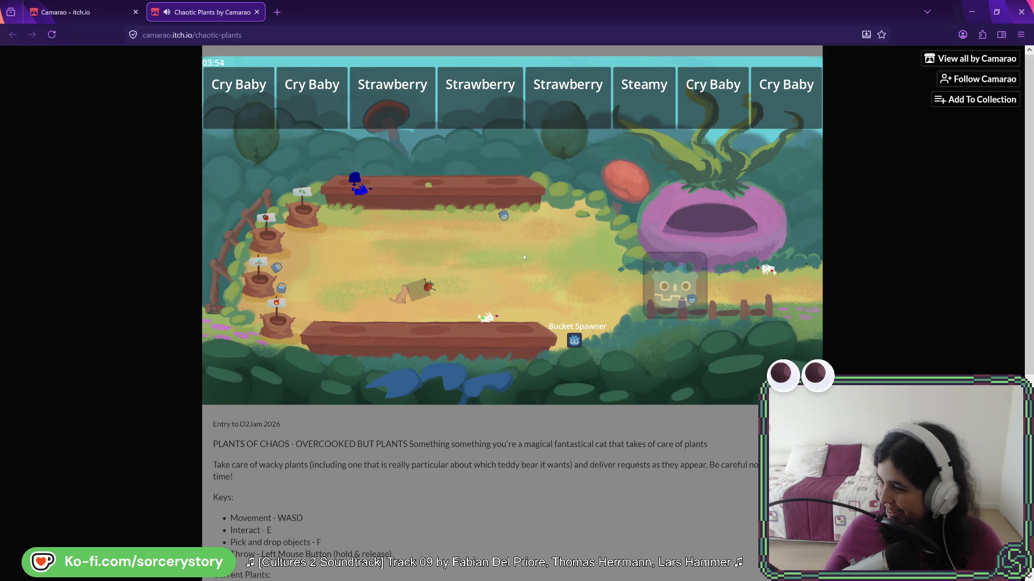
# Walk the cat to the strawberry by the right fence and carry it back toward the centre
pyautogui.press('d')
pyautogui.press('d')
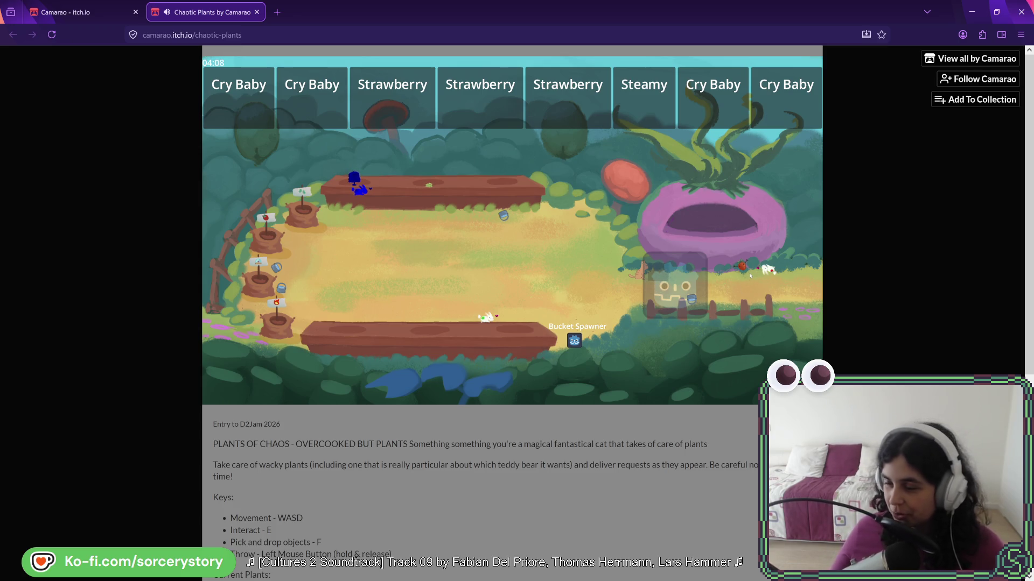
pyautogui.press('d')
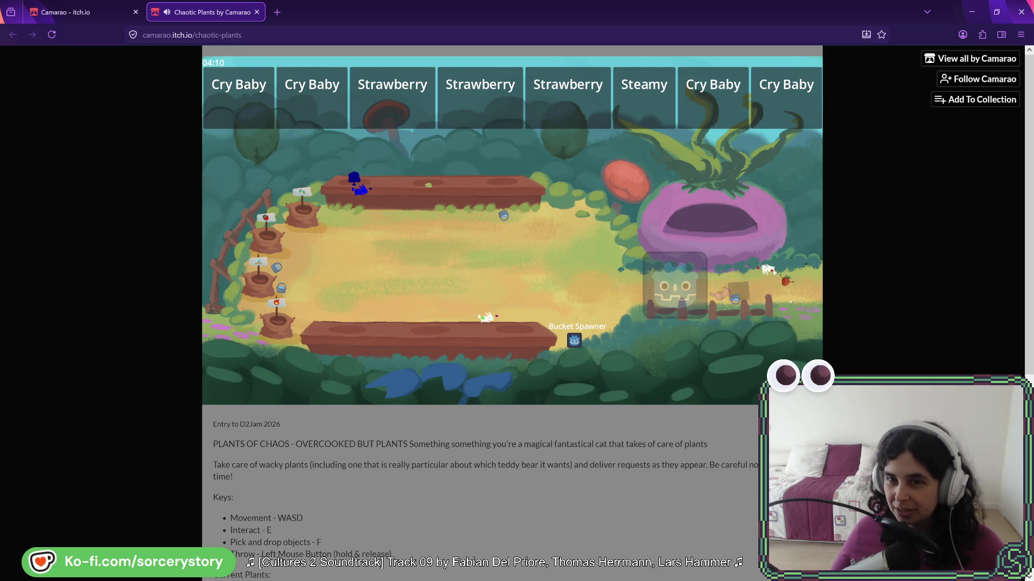
pyautogui.press('a')
pyautogui.press('w')
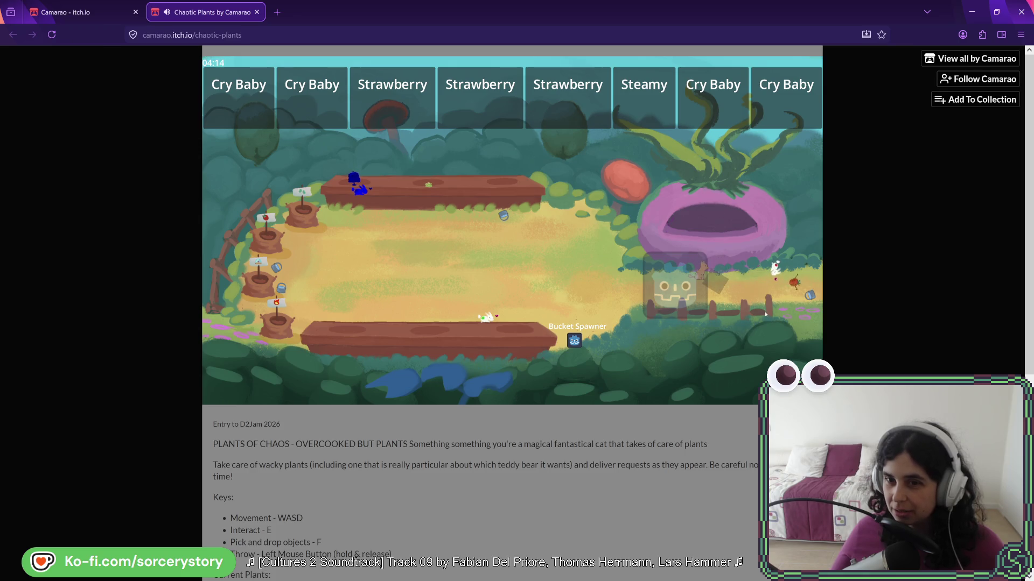
pyautogui.press('d')
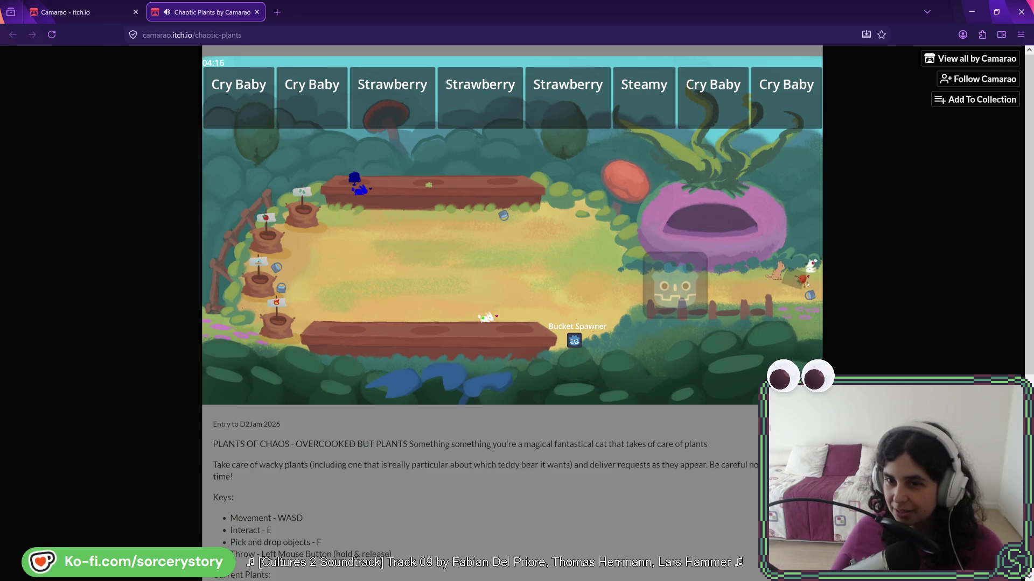
pyautogui.press('a')
pyautogui.press('a')
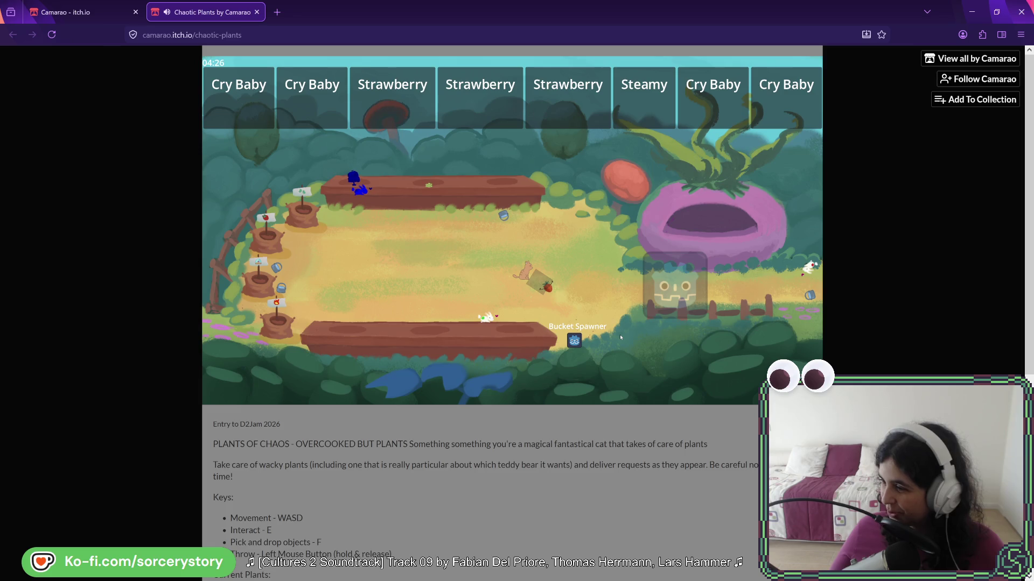
# Throw the strawberry crate onto the top planter, then climb the cat up onto it
pyautogui.press('a')
pyautogui.press('w')
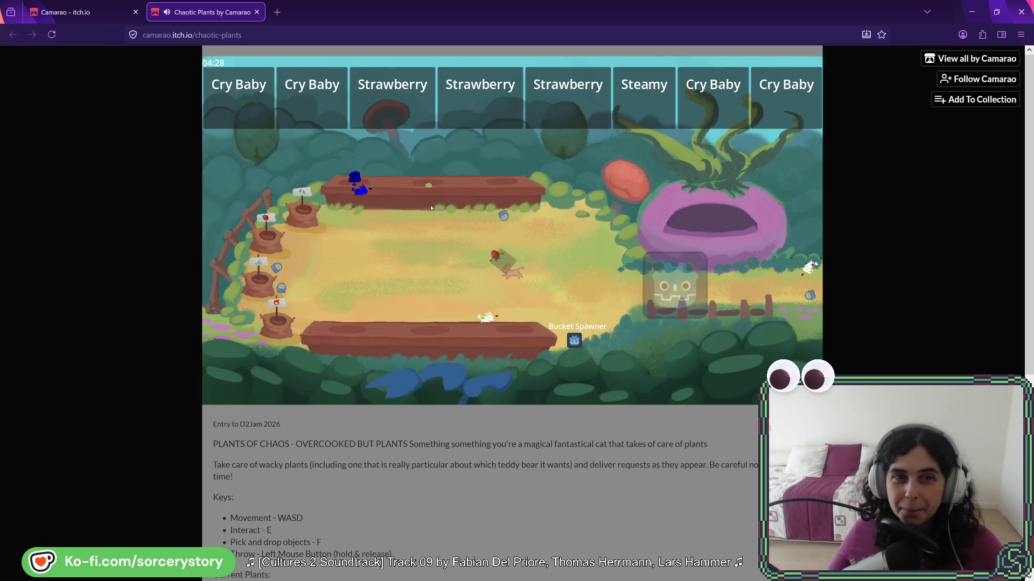
pyautogui.press('w')
pyautogui.click(442, 193)
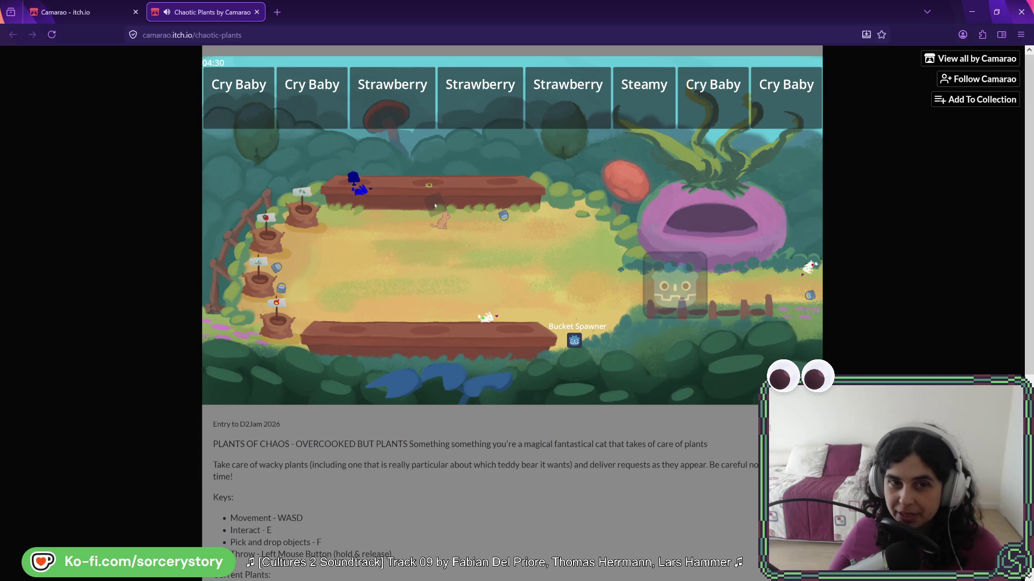
pyautogui.press('w')
pyautogui.press('a')
pyautogui.press('w')
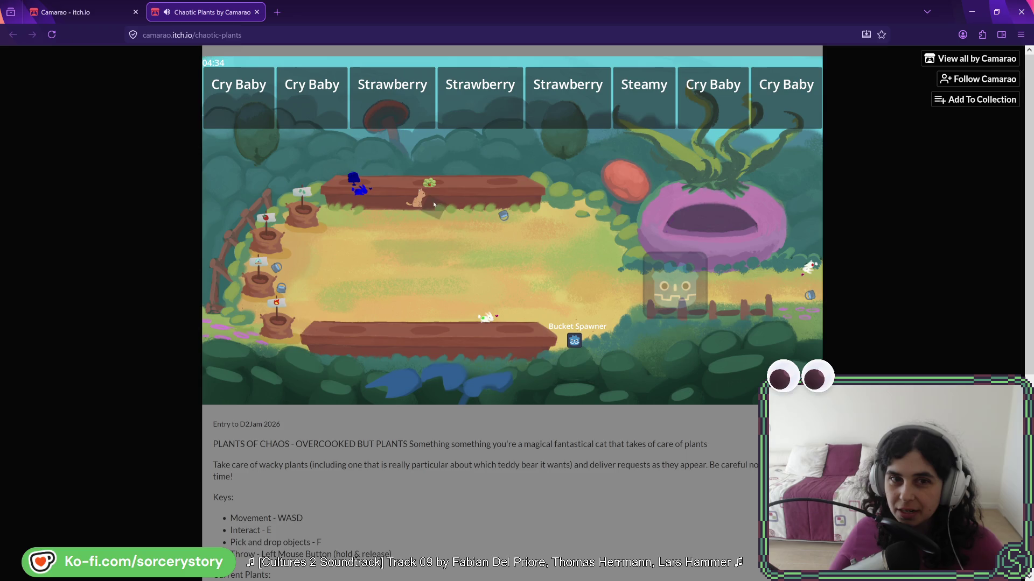
# Carry the grey crate down-left, then pick it up again and head for the top planter
pyautogui.press('s')
pyautogui.press('a')
pyautogui.press('w')
pyautogui.press('d')
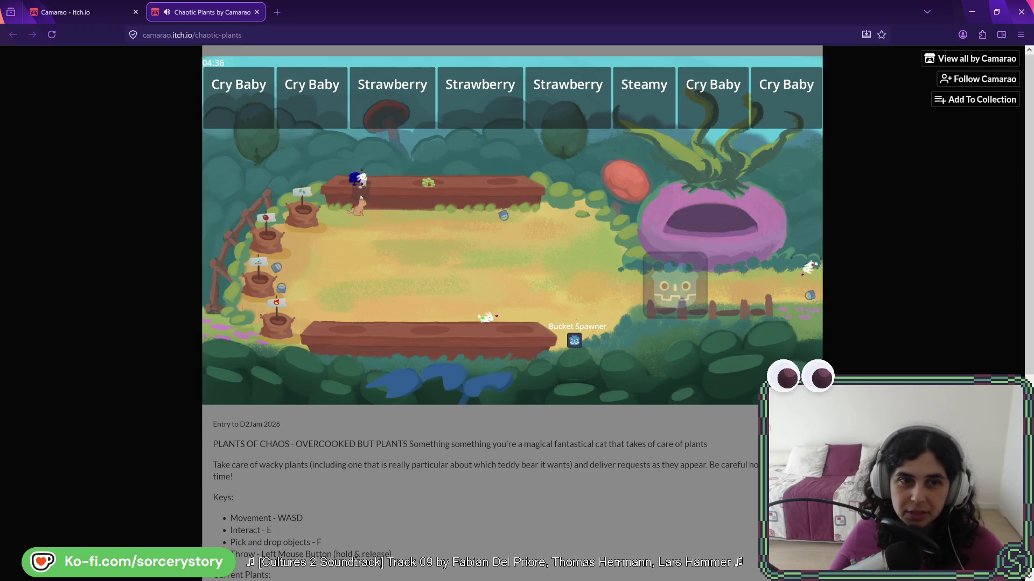
pyautogui.press('f')
pyautogui.press('w')
pyautogui.press('a')
# Walk down into mid-garden and throw the bunny onto the top planter
pyautogui.press('d')
pyautogui.press('s')
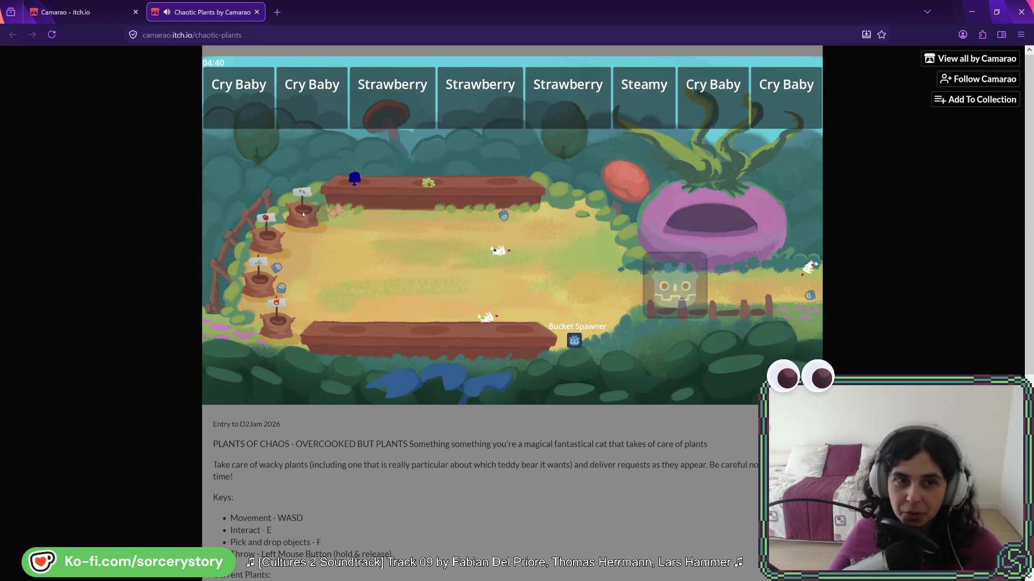
pyautogui.press('s')
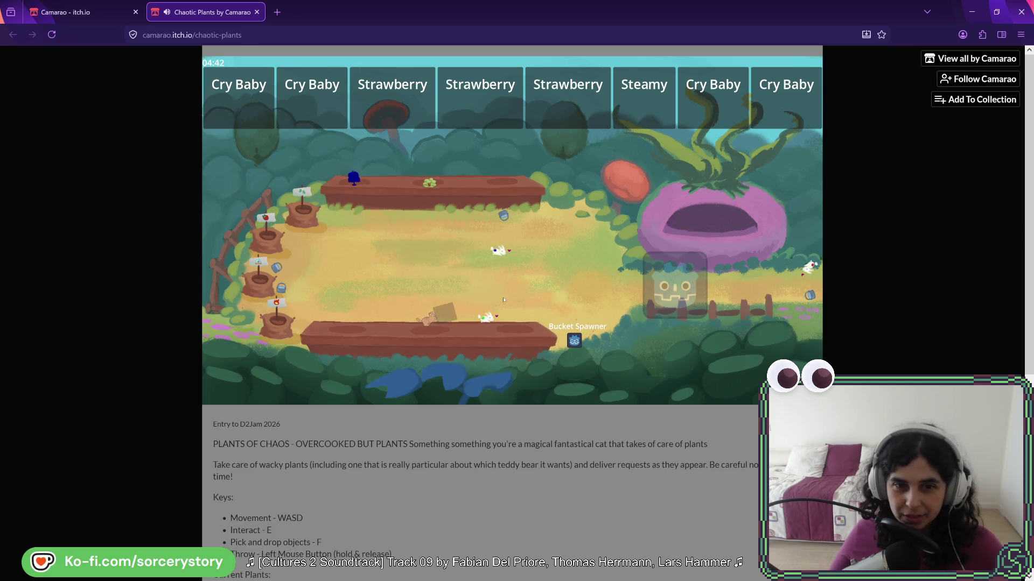
pyautogui.press('w')
pyautogui.click(428, 201)
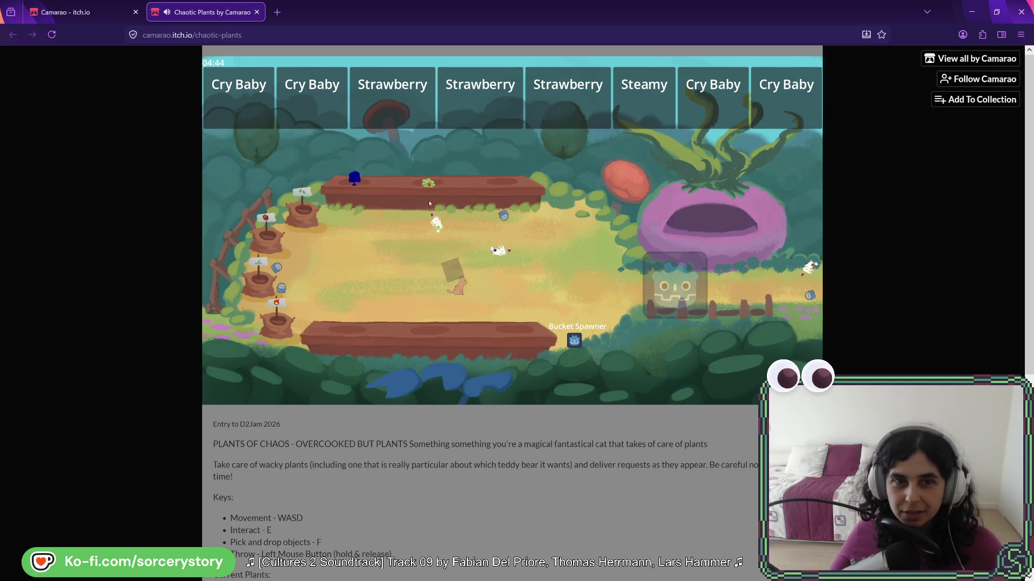
# Carry the crate right toward the Godot icon and walk the cat over to the bunny
pyautogui.press('a')
pyautogui.press('w')
pyautogui.press('a')
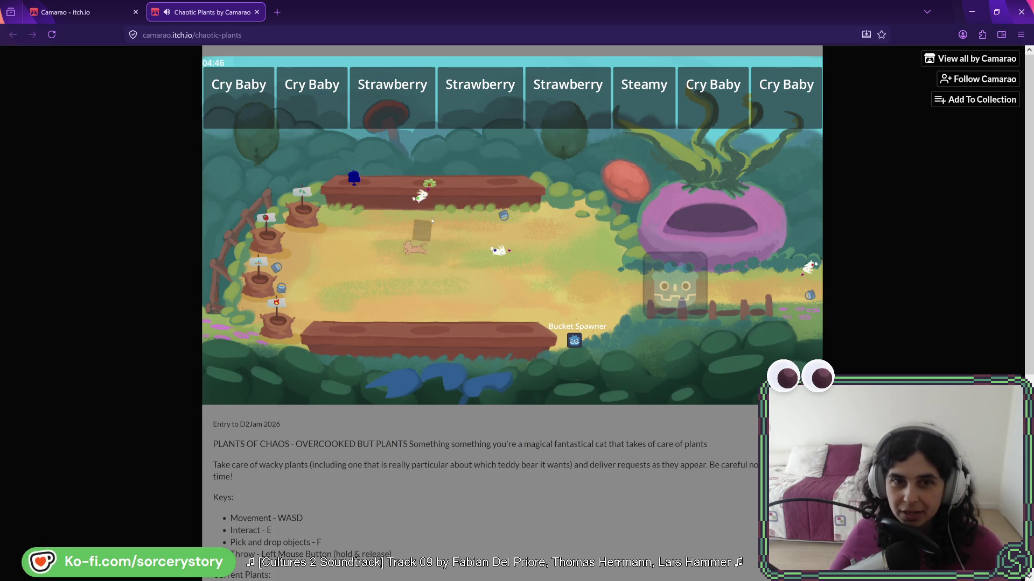
pyautogui.press('d')
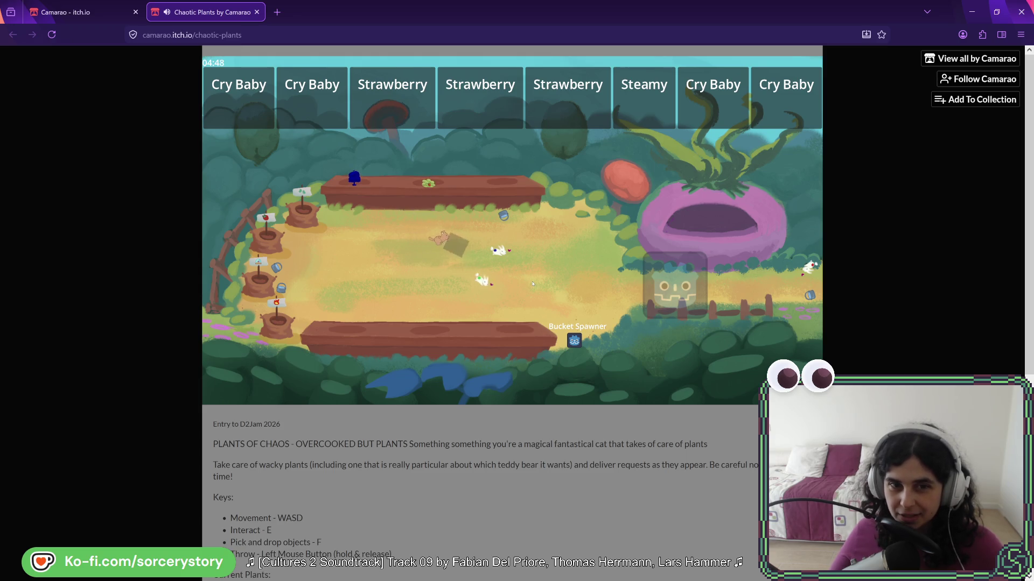
pyautogui.press('d')
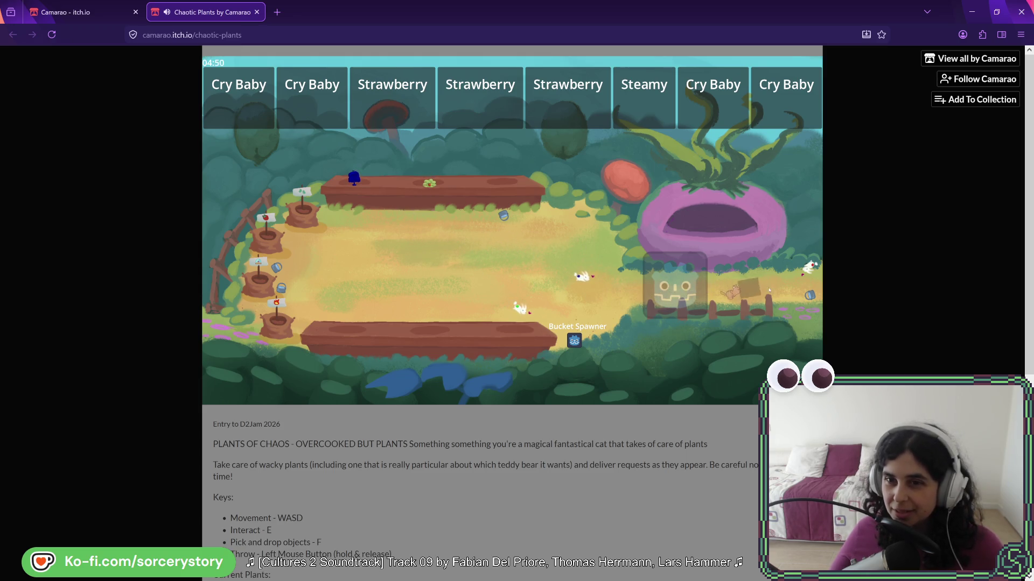
pyautogui.press('a')
pyautogui.press('a')
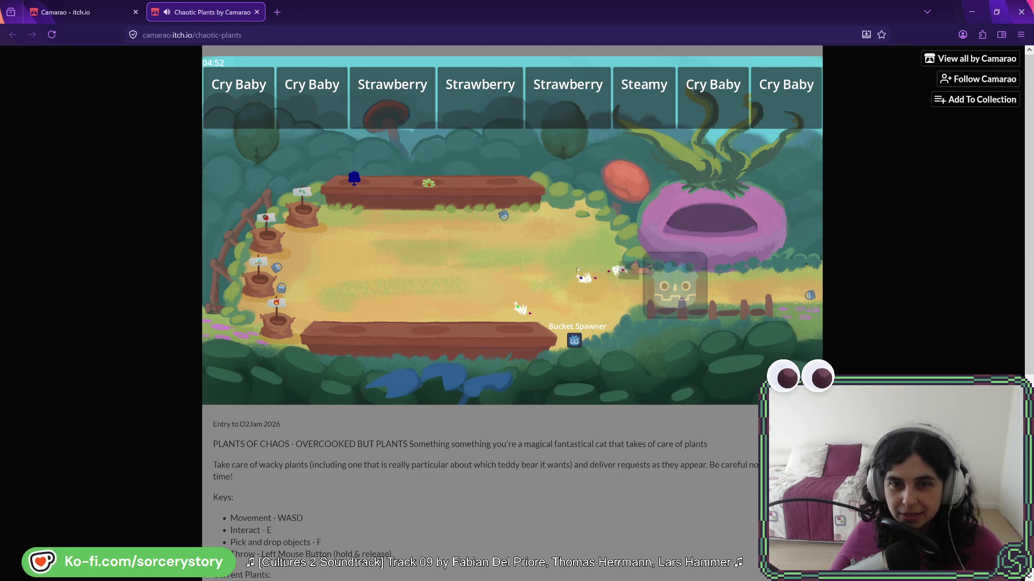
# Shuttle the crate between the middle right and the top planter until the timer runs out
pyautogui.press('w')
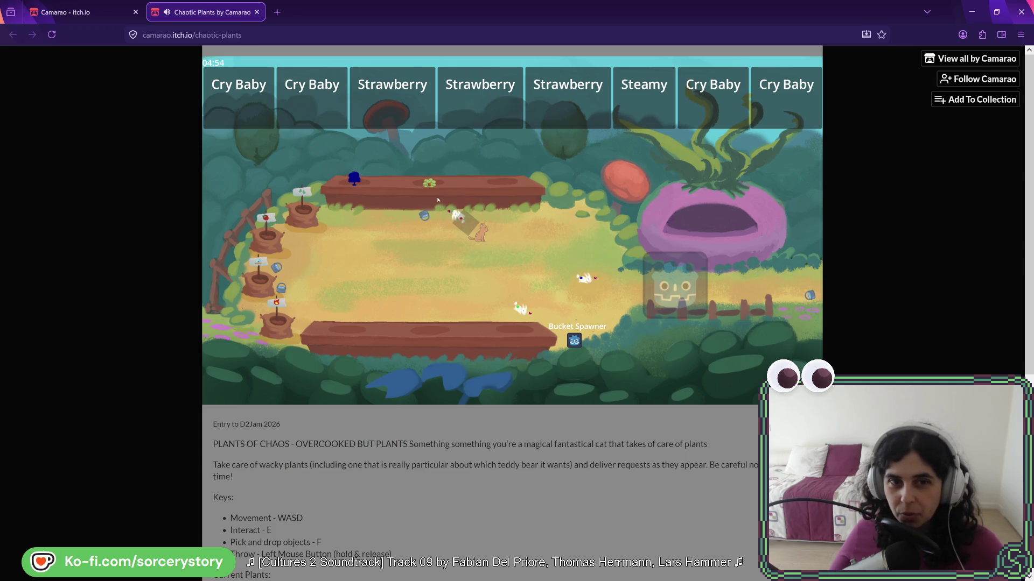
pyautogui.press('s')
pyautogui.press('d')
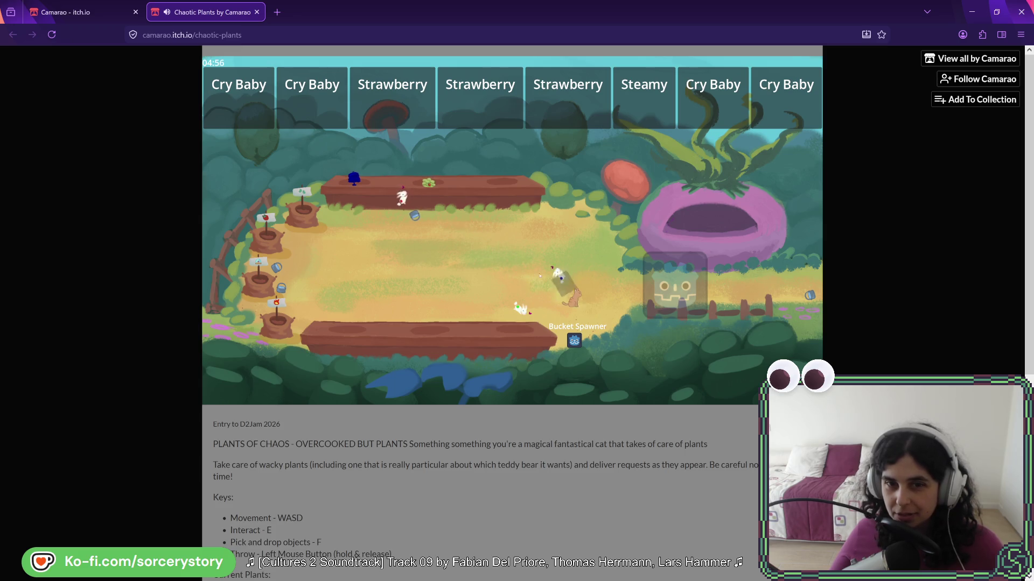
pyautogui.press('a')
pyautogui.press('w')
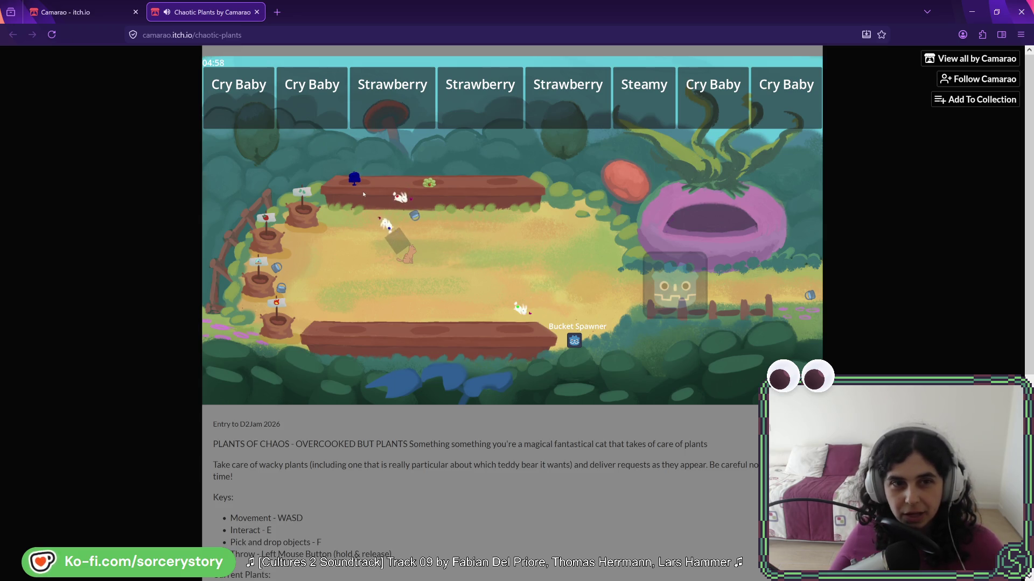
pyautogui.press('a')
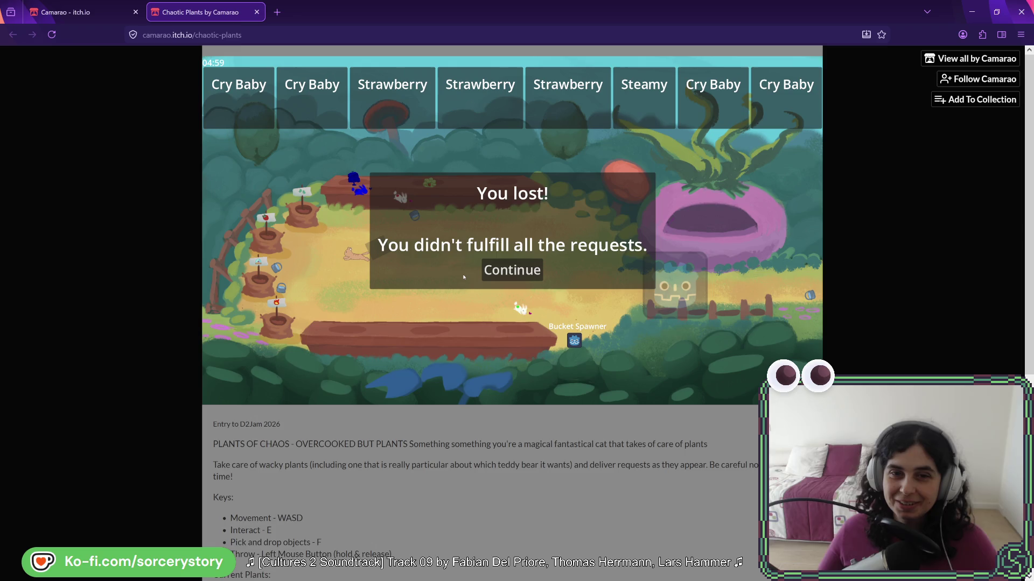
# Dismiss the 'You lost!' panel with Continue
pyautogui.click(537, 271)
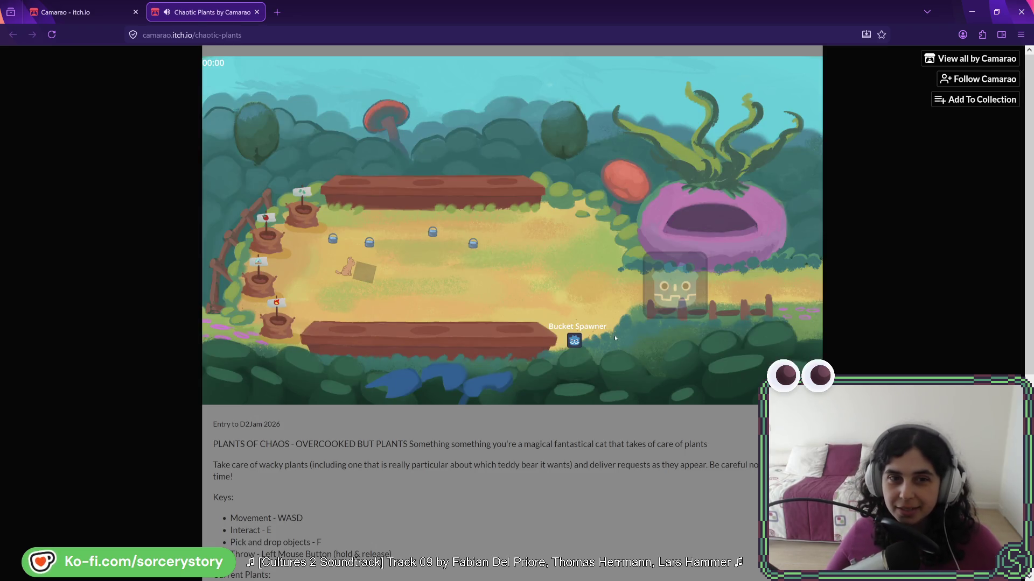
# Carry the box right, down past the Bucket Spawner, and back up-left across the garden
pyautogui.press('d')
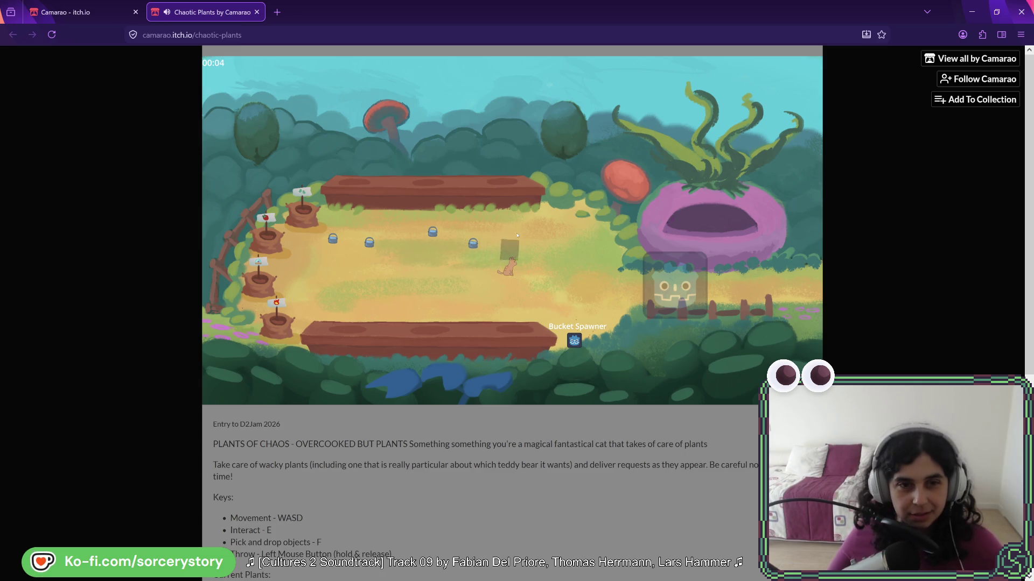
pyautogui.press('w')
pyautogui.press('s')
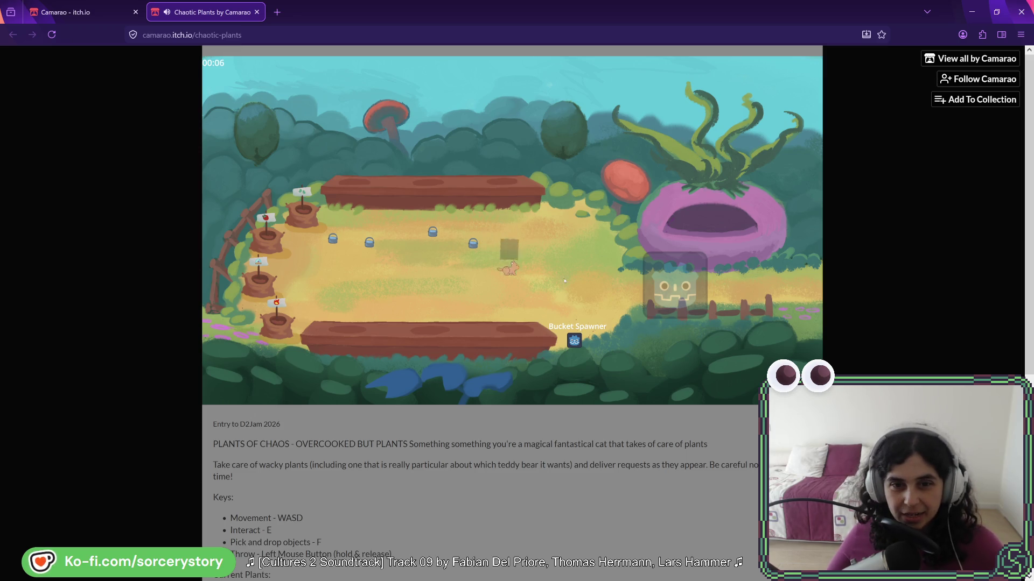
pyautogui.press('d')
pyautogui.press('w')
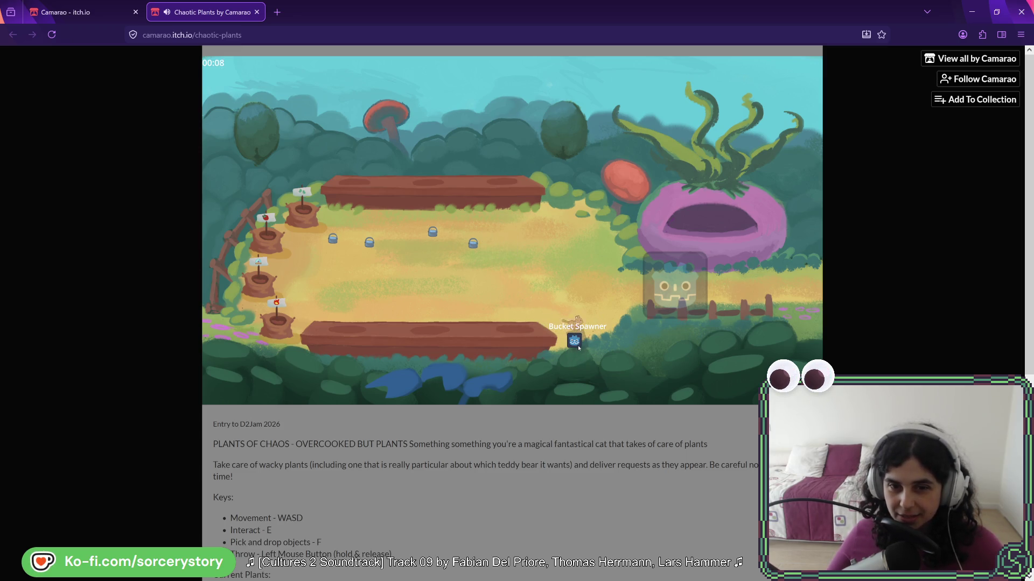
pyautogui.press('a')
pyautogui.press('w')
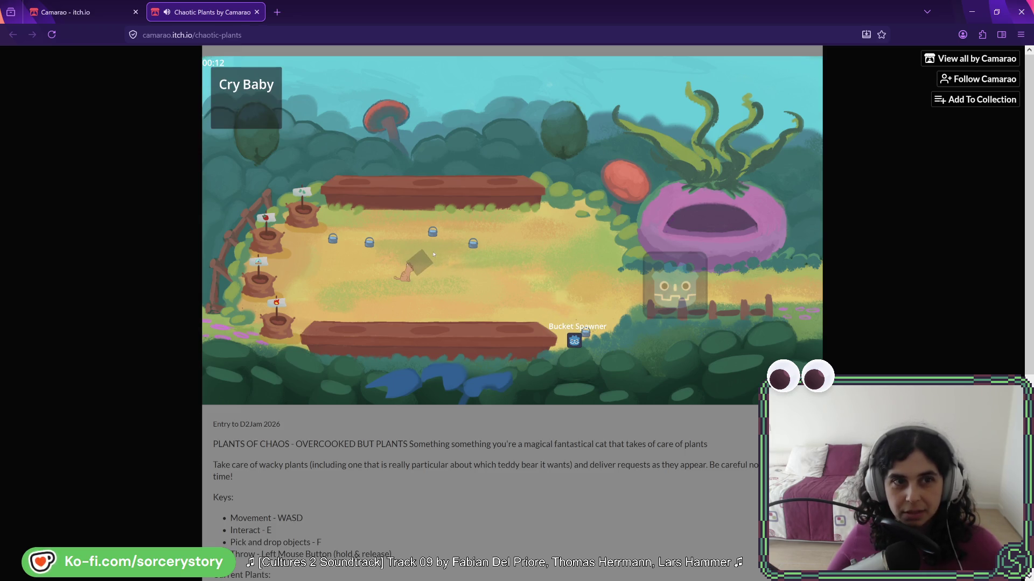
# Carry the box left to the pots and plant it on the upper planter
pyautogui.press('a')
pyautogui.press('a')
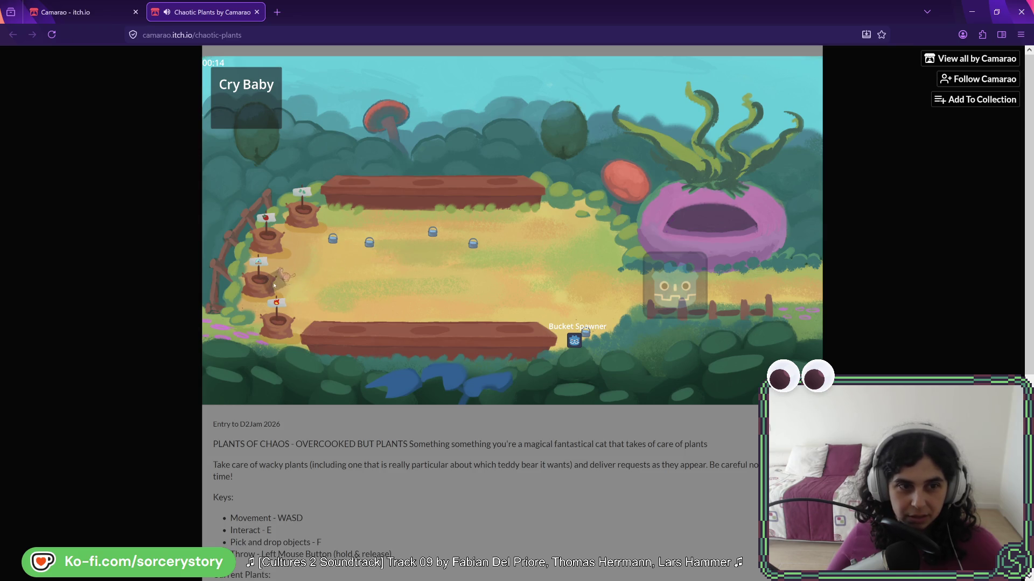
pyautogui.press('d')
pyautogui.press('w')
pyautogui.press('f')
pyautogui.press('s')
pyautogui.press('f')
pyautogui.press('a')
pyautogui.press('f')
# Walk the cat away from the new plant and back onto the dropped box
pyautogui.press('w')
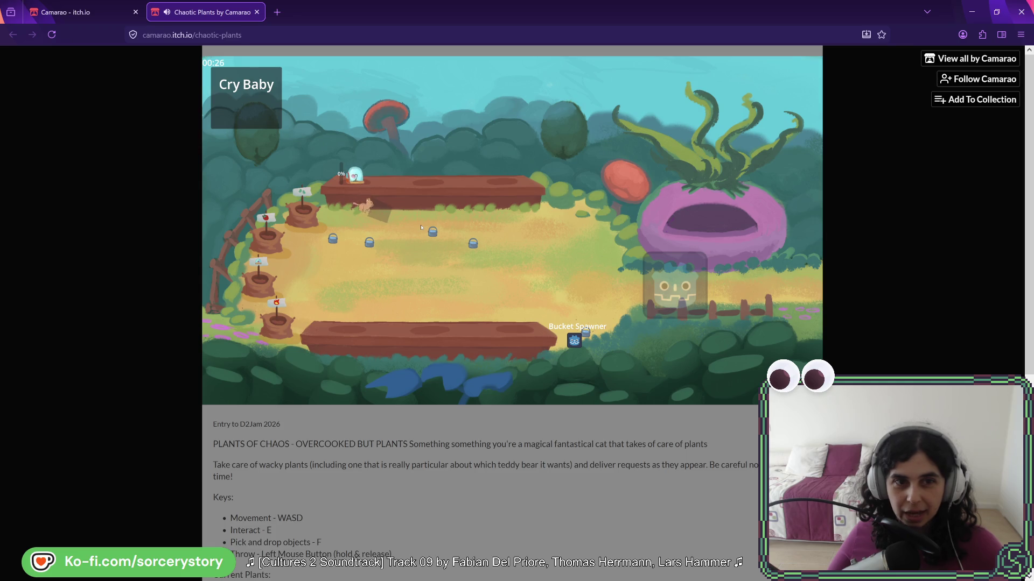
pyautogui.press('s')
pyautogui.press('d')
pyautogui.press('a')
pyautogui.press('w')
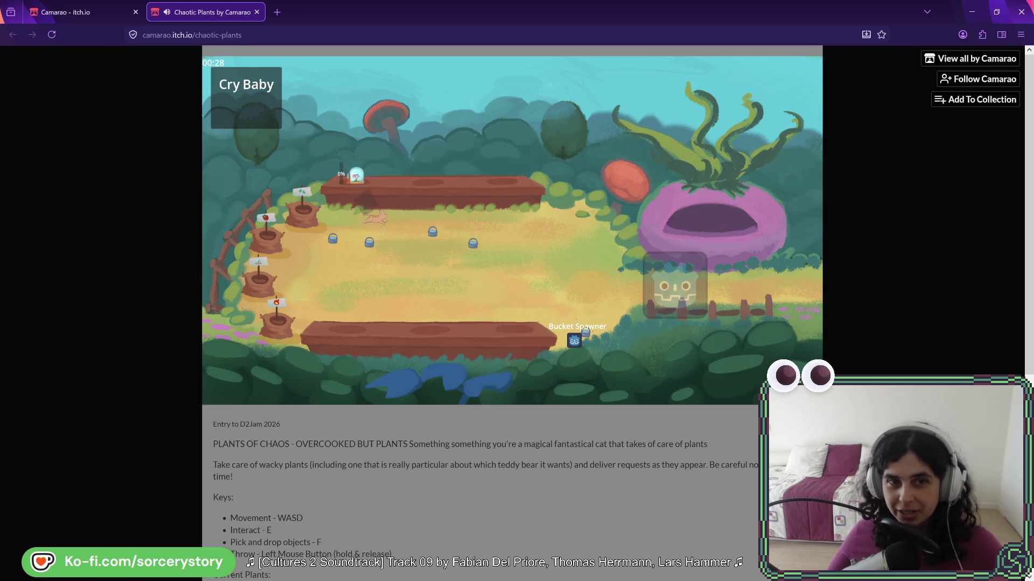
pyautogui.press('s')
pyautogui.press('d')
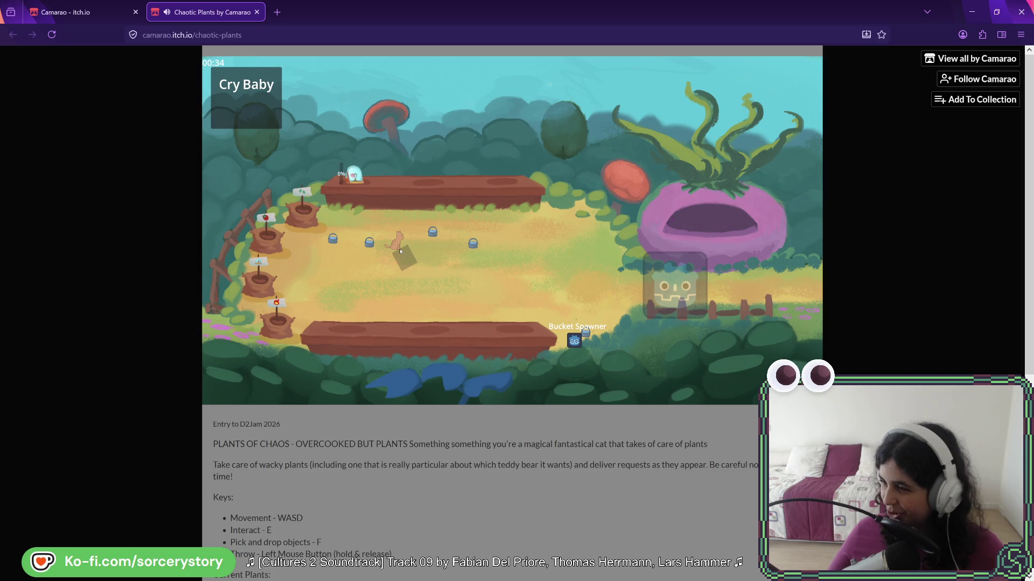
# Move the box down, then return to the top planter to fill the plant's meter
pyautogui.press('s')
pyautogui.press('d')
pyautogui.press('s')
pyautogui.press('w')
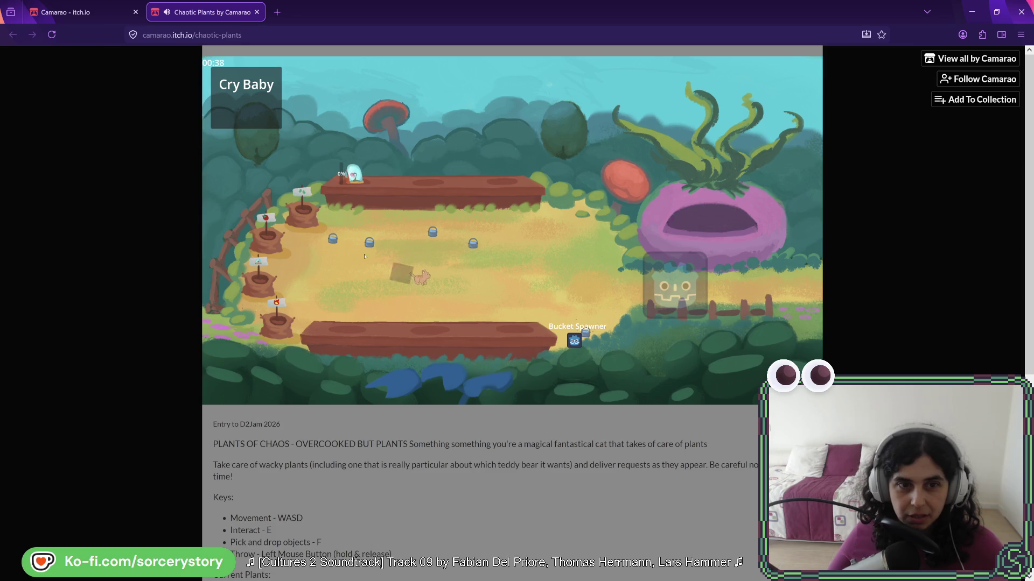
pyautogui.press('a')
pyautogui.press('w')
pyautogui.press('a')
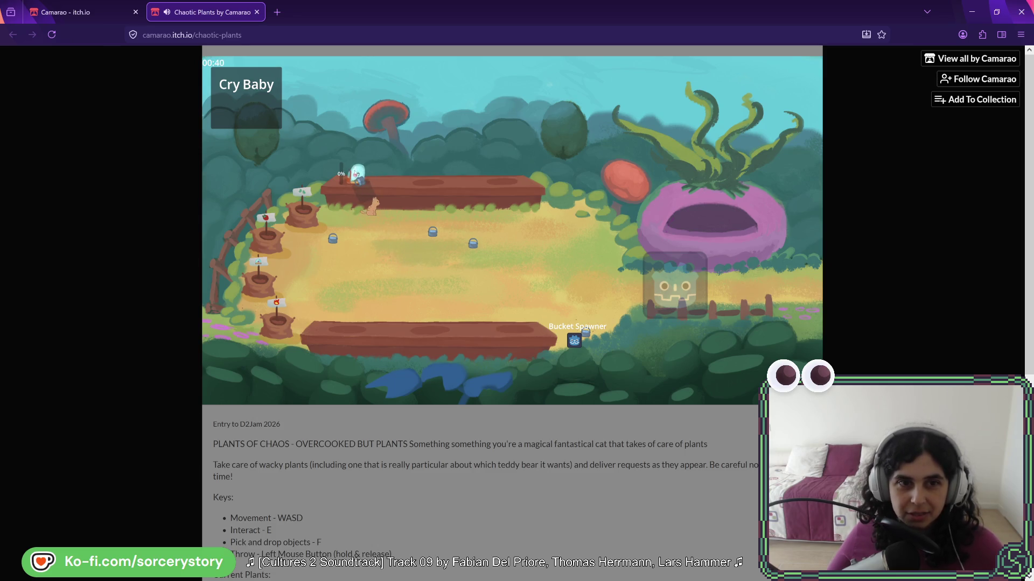
# Fetch the bucket from the garden and tend the plant, raising its meter to 93%
pyautogui.press('s')
pyautogui.press('a')
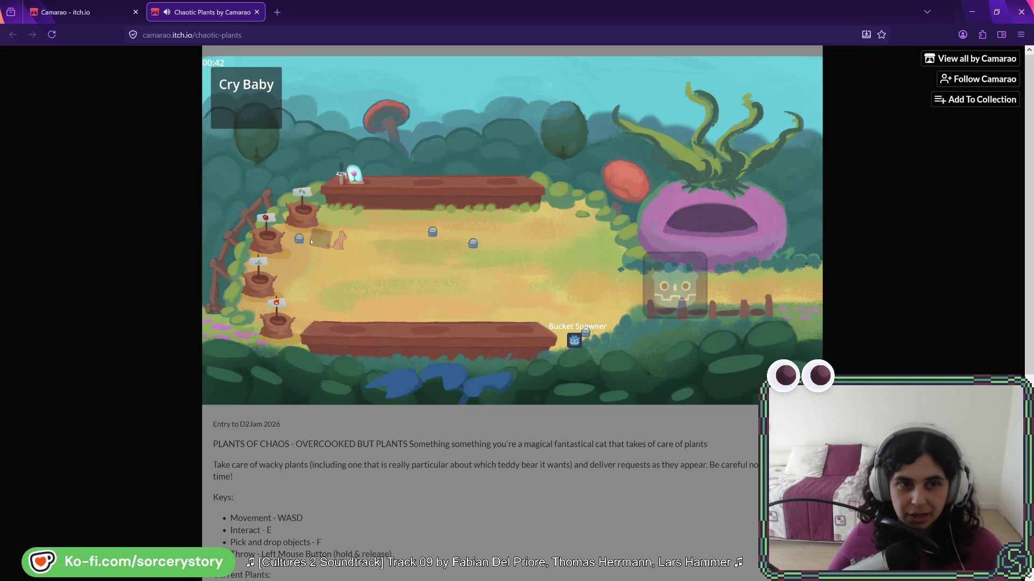
pyautogui.press('w')
pyautogui.press('d')
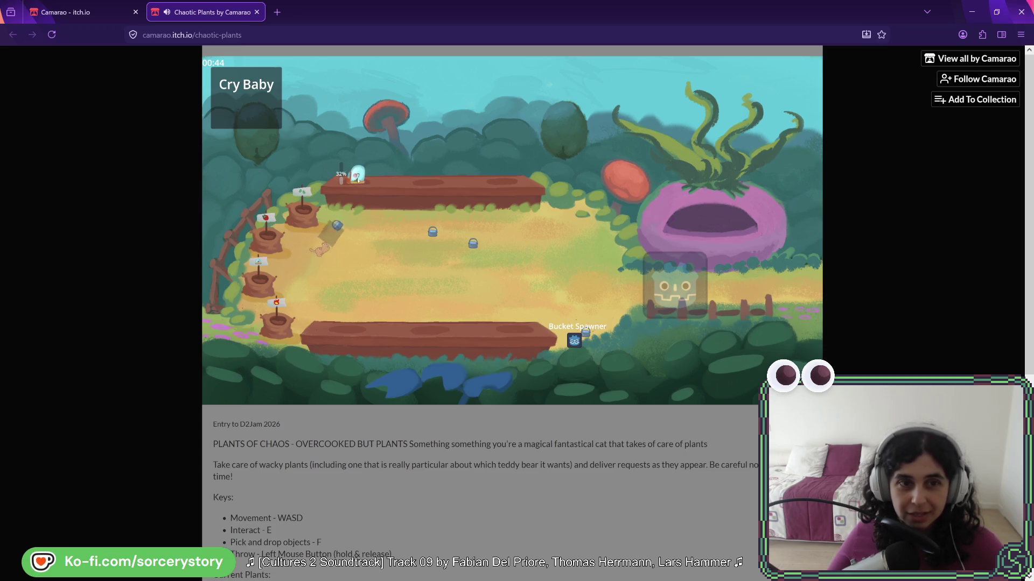
pyautogui.press('d')
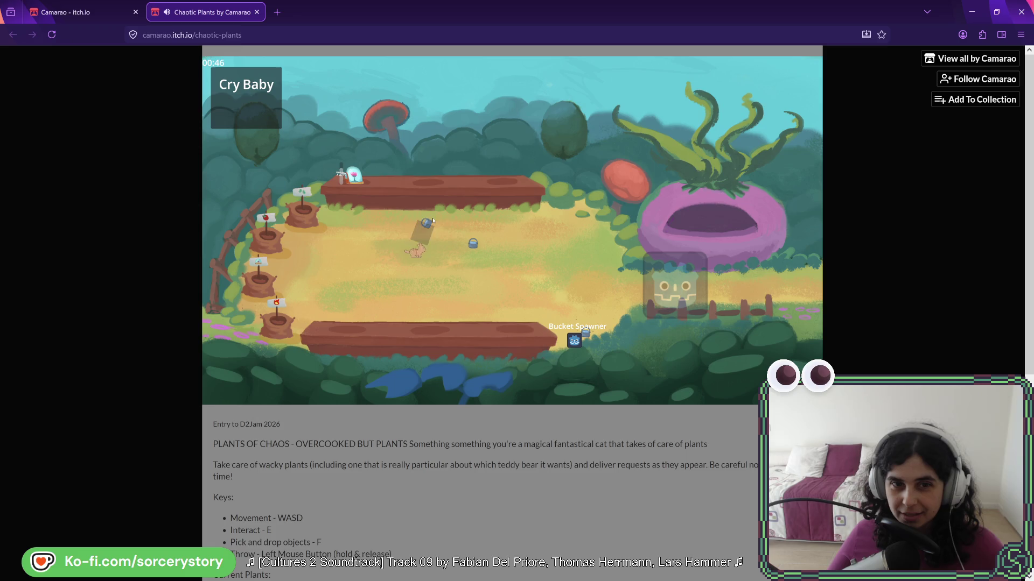
pyautogui.press('f')
pyautogui.press('a')
pyautogui.press('w')
pyautogui.press('e')
pyautogui.press('s')
pyautogui.press('d')
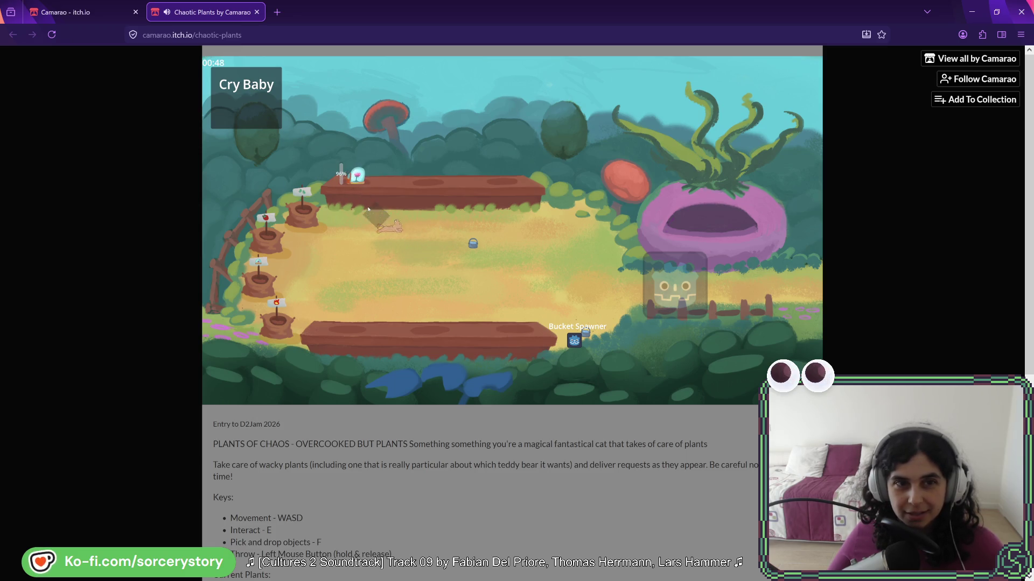
# Walk the cat back and forth between the pots and the top planter
pyautogui.press('a')
pyautogui.press('w')
pyautogui.press('a')
pyautogui.press('w')
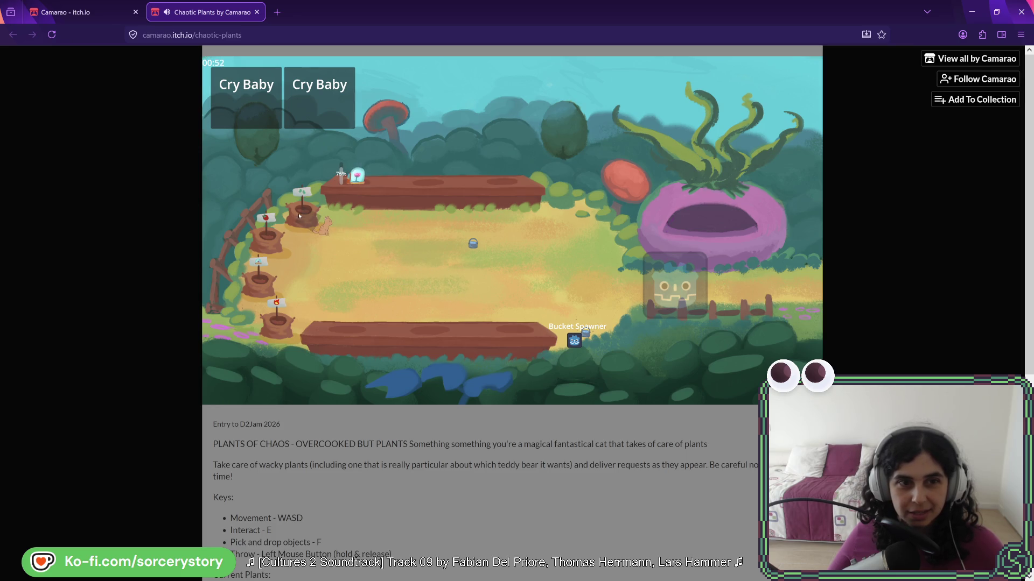
pyautogui.press('d')
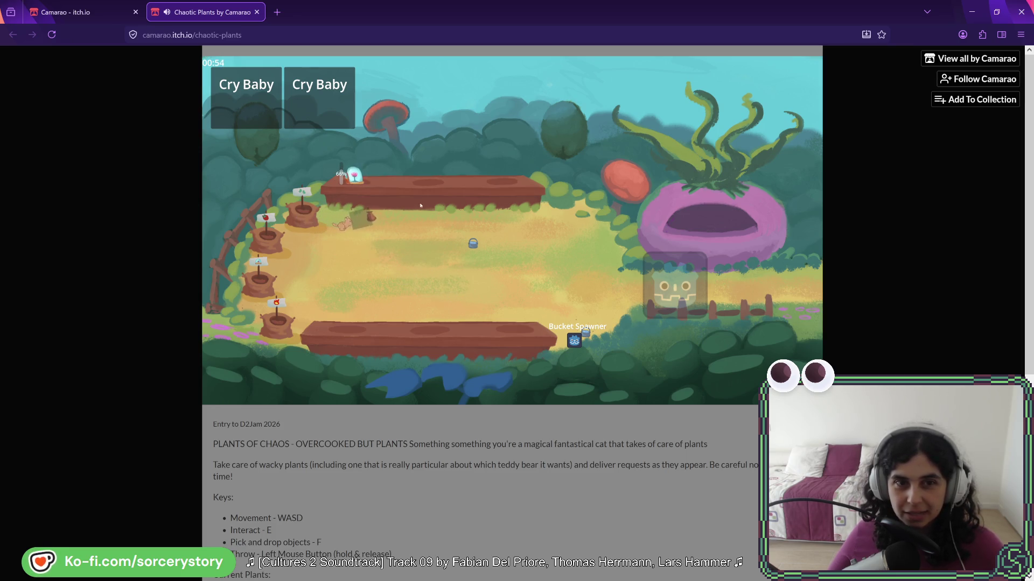
pyautogui.press('w')
pyautogui.press('s')
pyautogui.press('a')
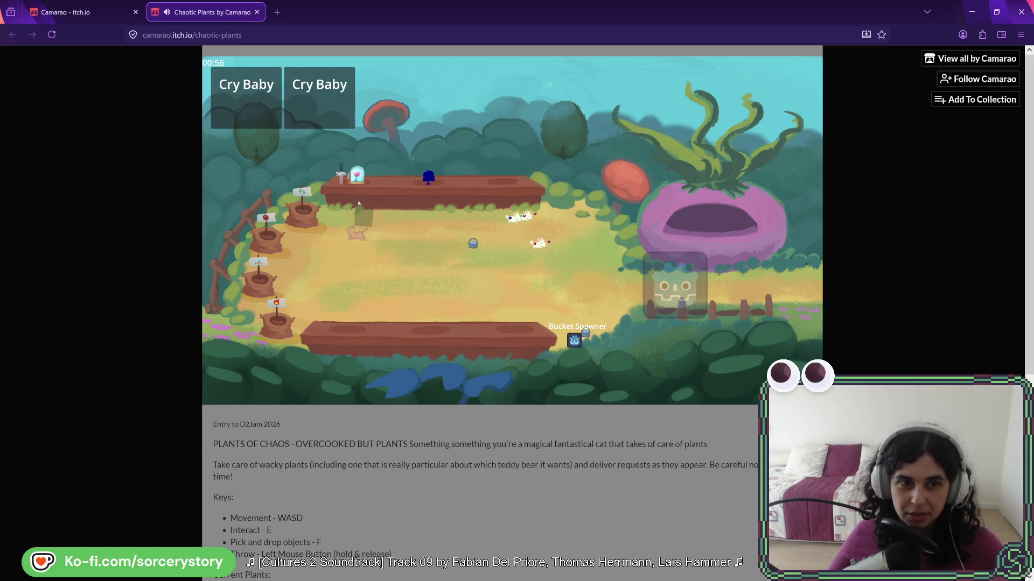
# Push the bucket further down the garden and circle back below the top planter
pyautogui.press('d')
pyautogui.press('d')
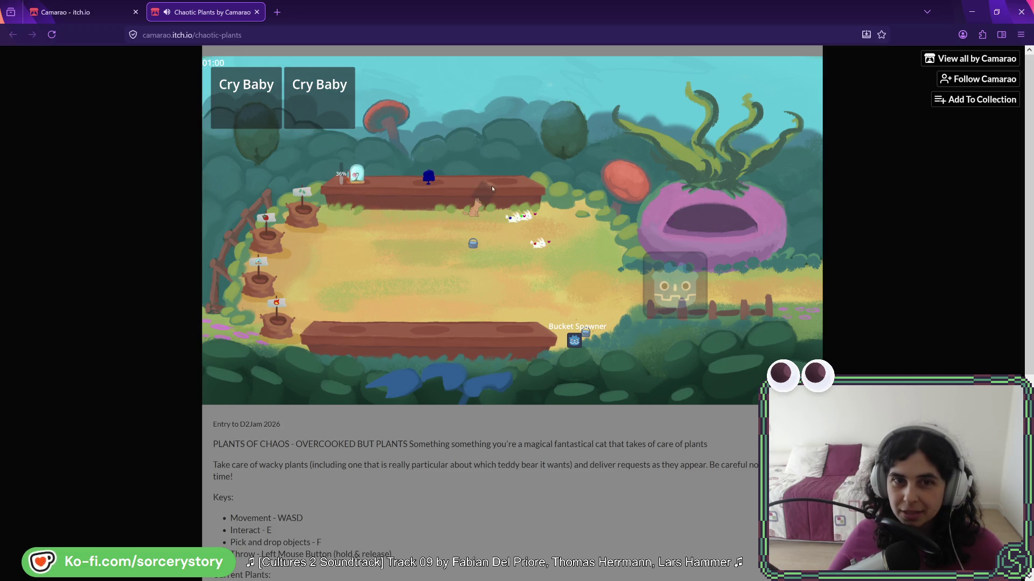
pyautogui.press('s')
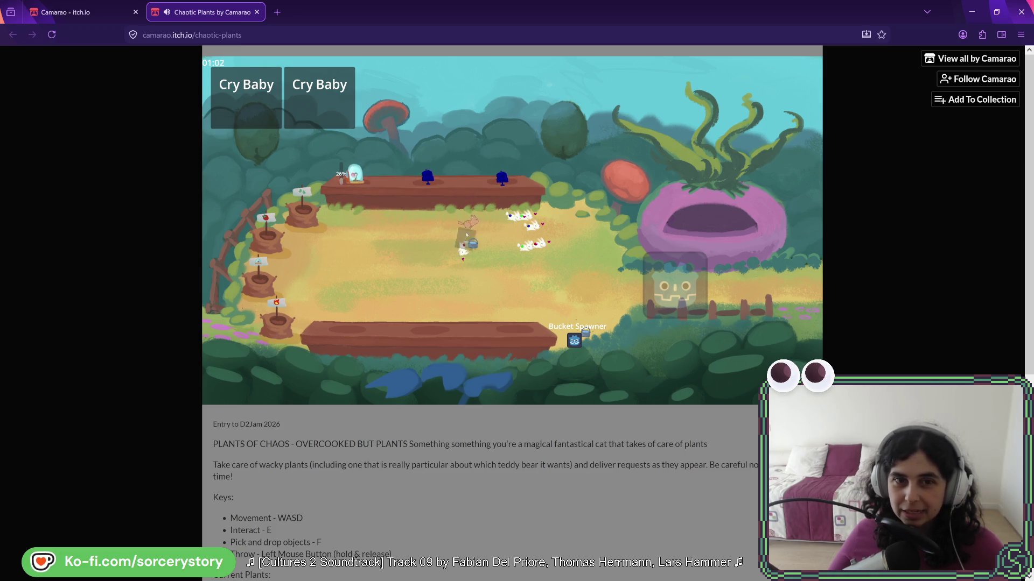
pyautogui.press('a')
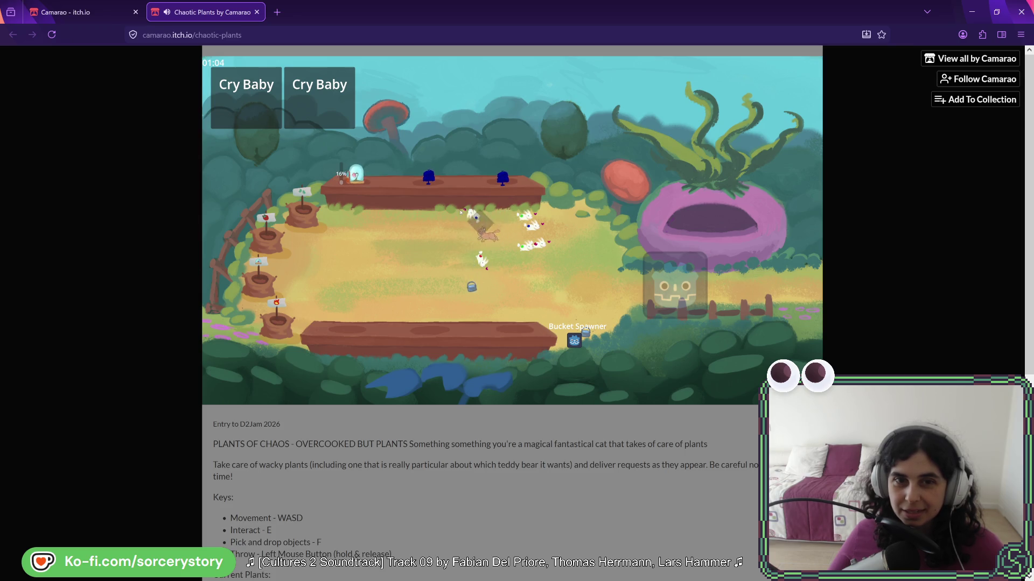
pyautogui.press('d')
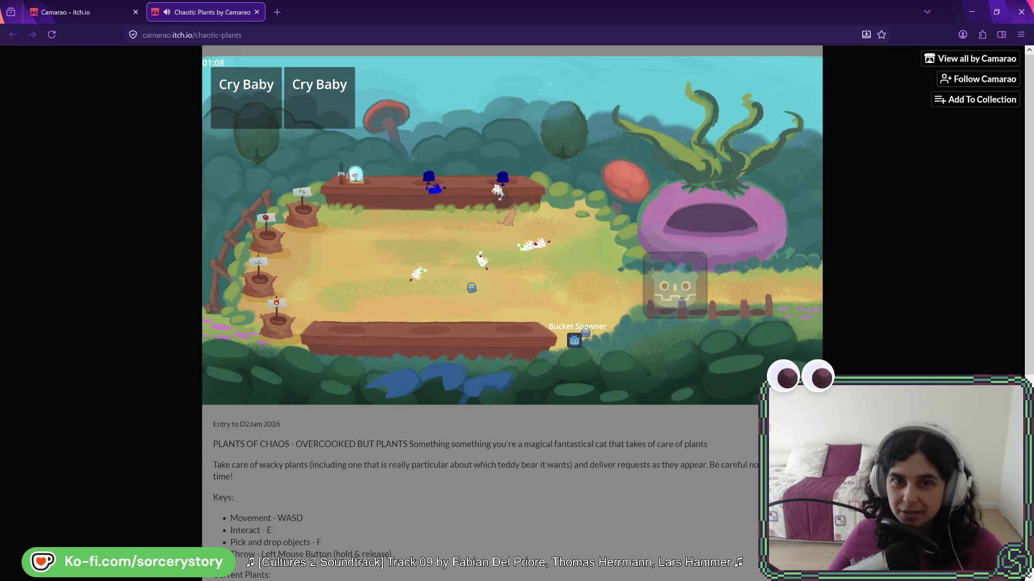
pyautogui.press('a')
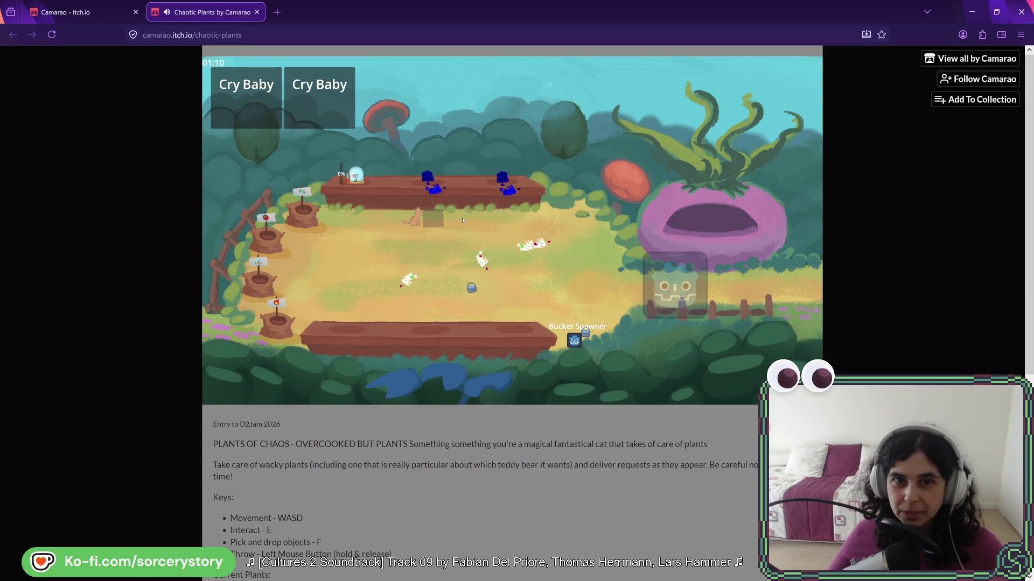
pyautogui.press('s')
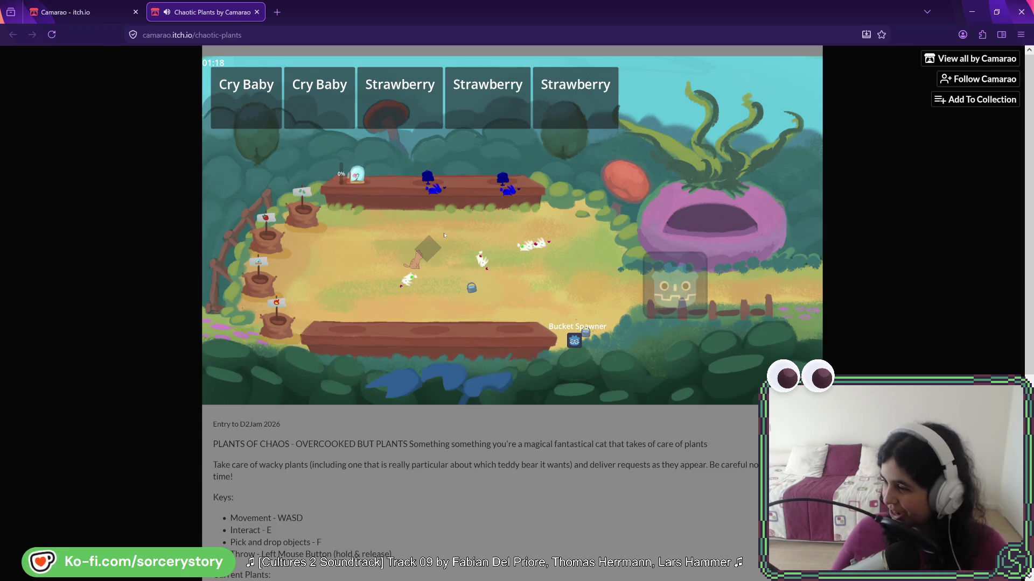
# Carry the seed down and drop it into the lower planter table
pyautogui.press('w')
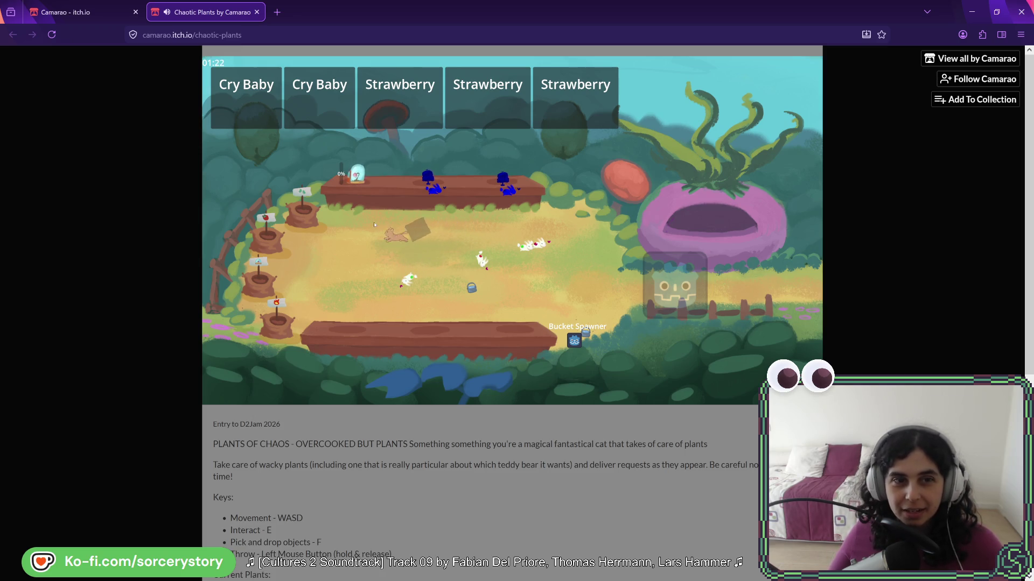
pyautogui.press('a')
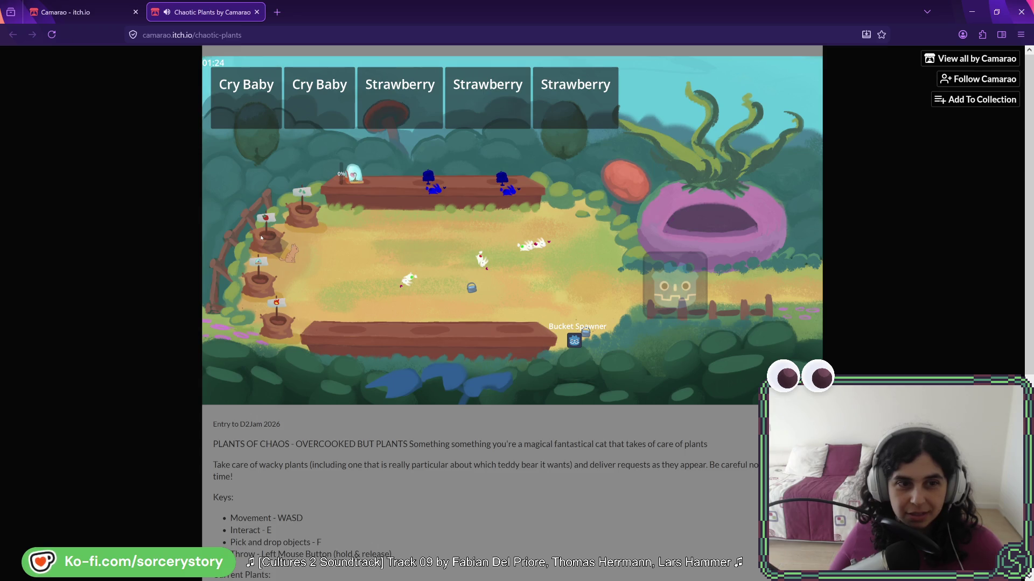
pyautogui.press('s')
pyautogui.press('d')
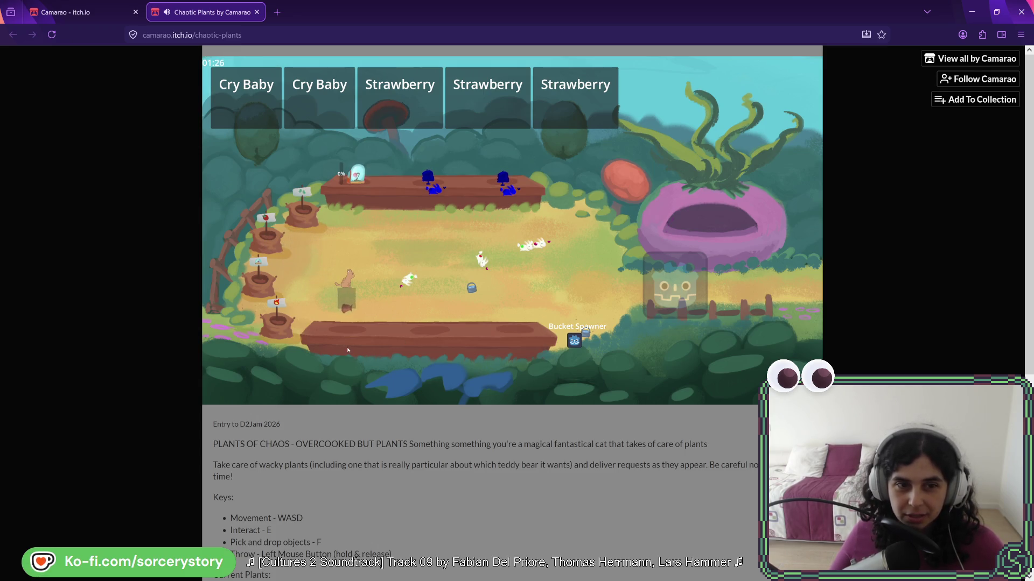
pyautogui.click(345, 345)
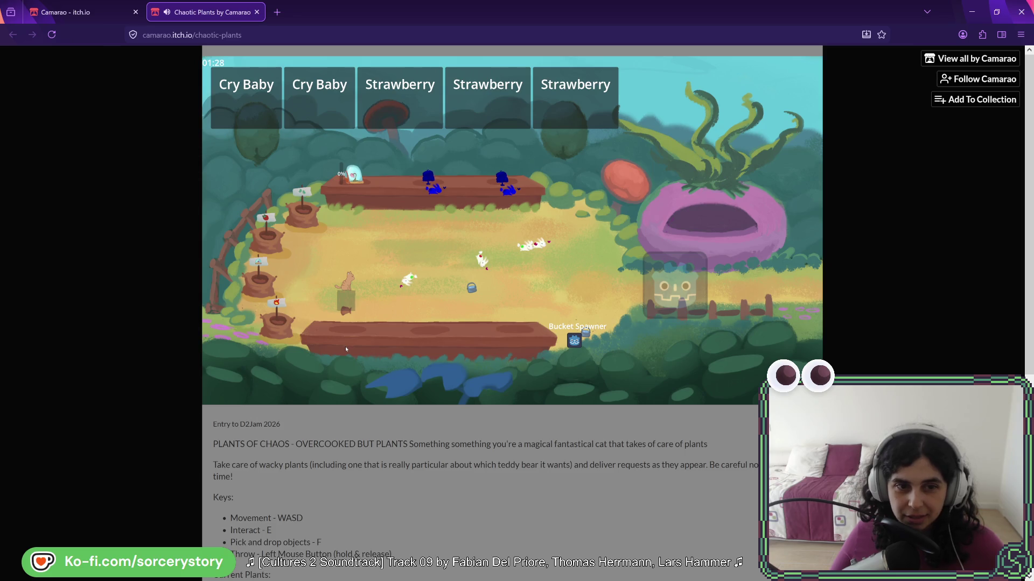
# Walk the cat along the lower planter, up to the top planter, then back left across the garden
pyautogui.press('d')
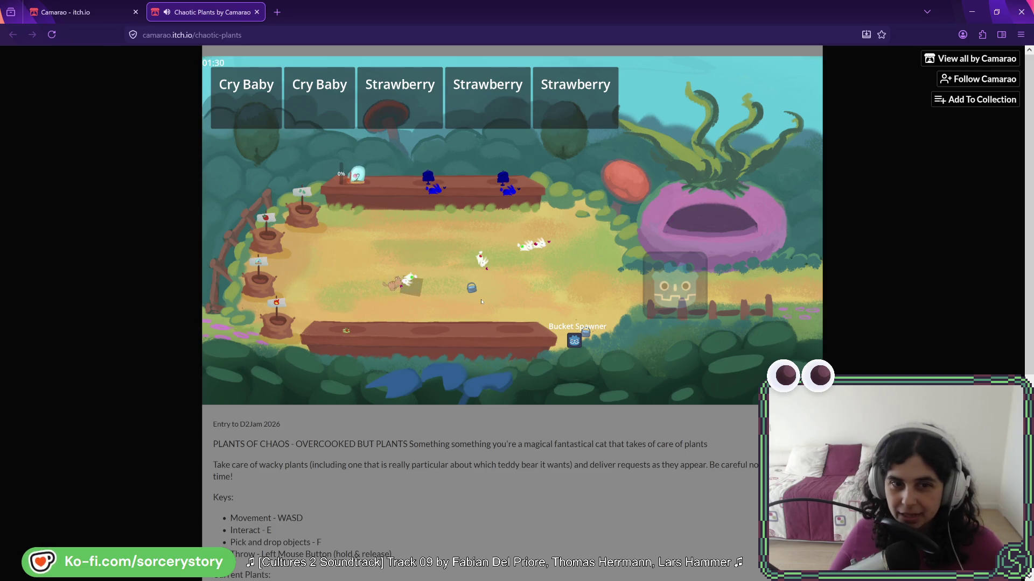
pyautogui.press('w')
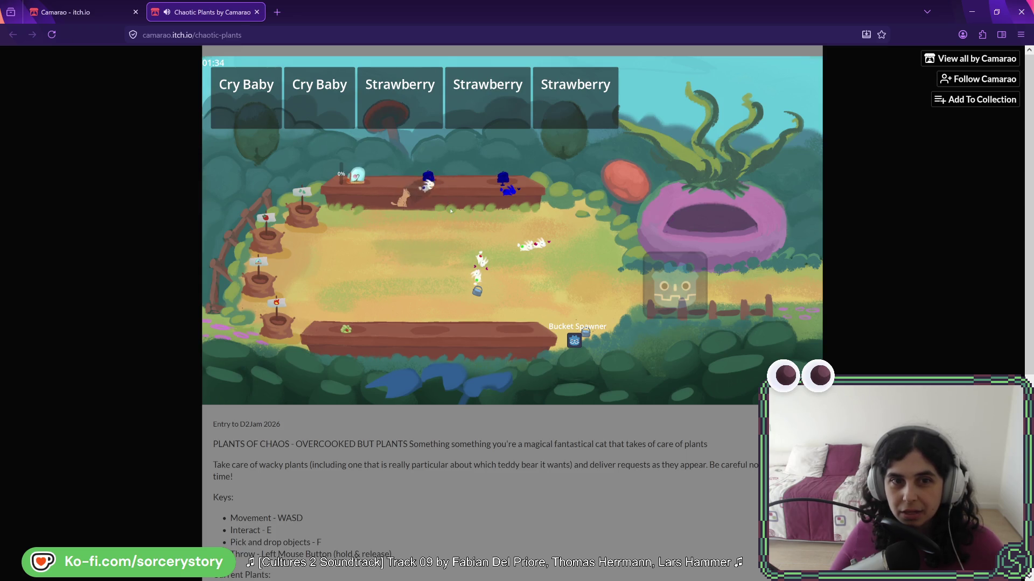
pyautogui.press('s')
pyautogui.press('a')
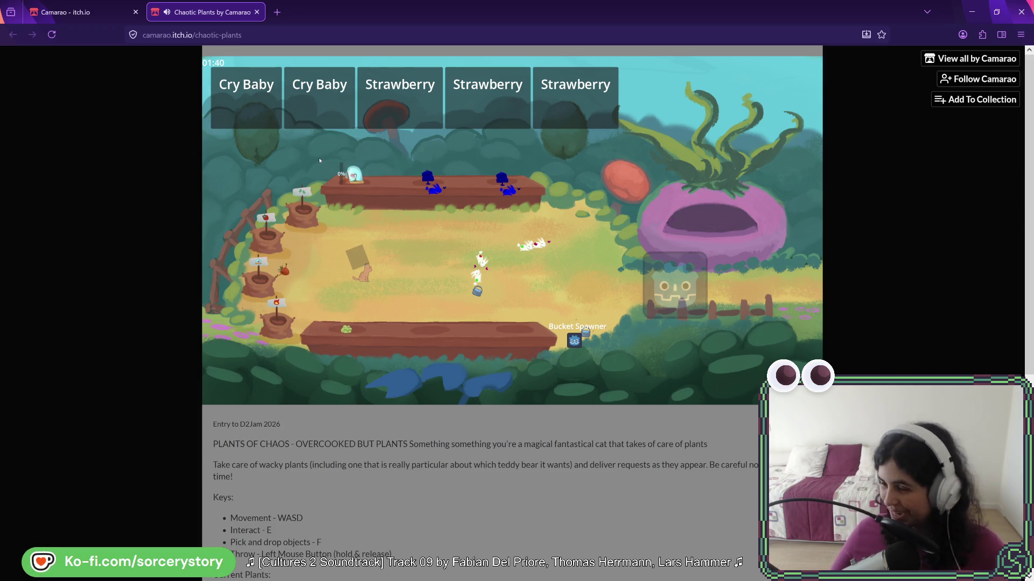
pyautogui.press('a')
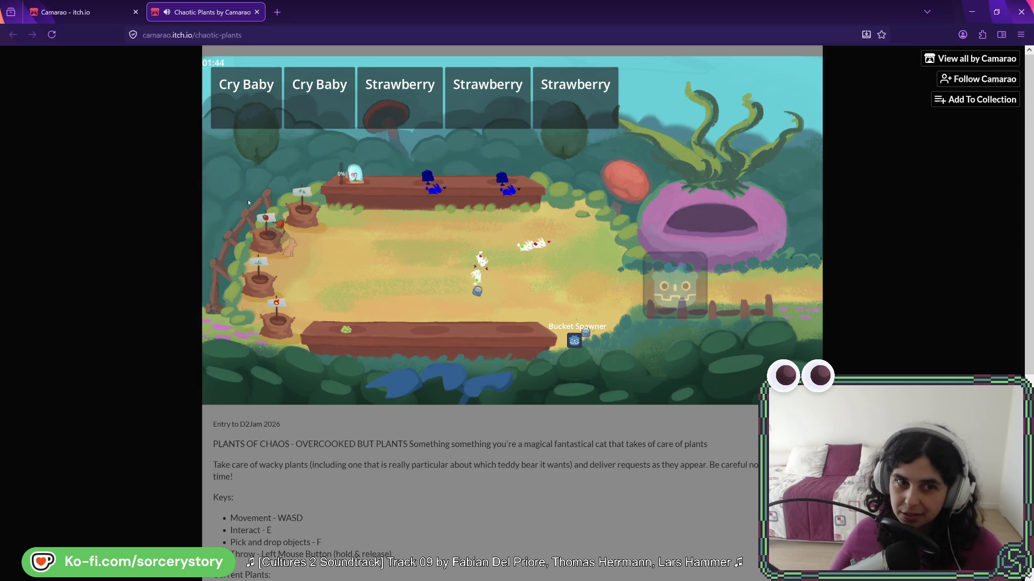
# Follow the red tomato critter right past the Godot logo and down along the fence
pyautogui.press('d')
pyautogui.press('d')
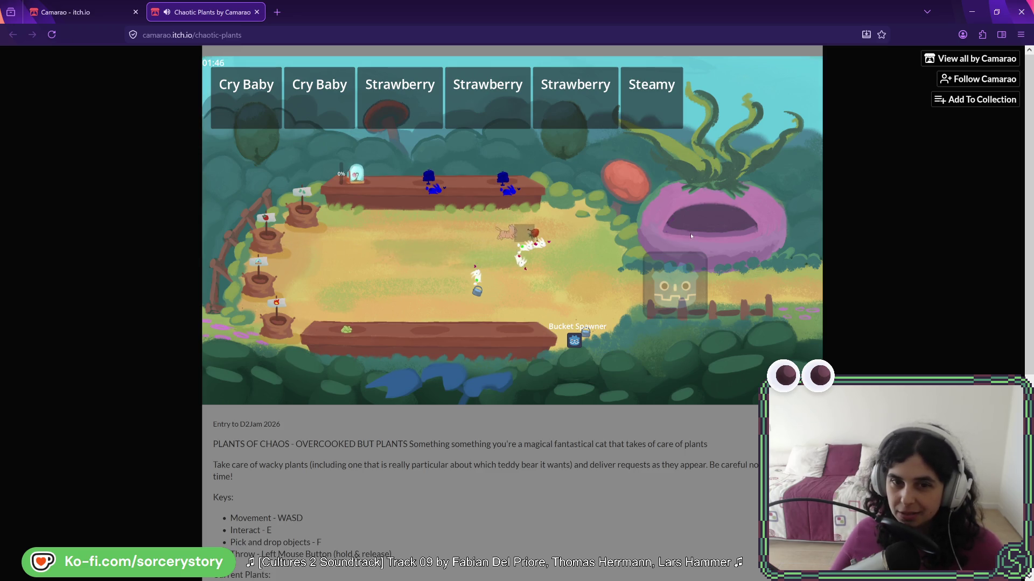
pyautogui.press('d')
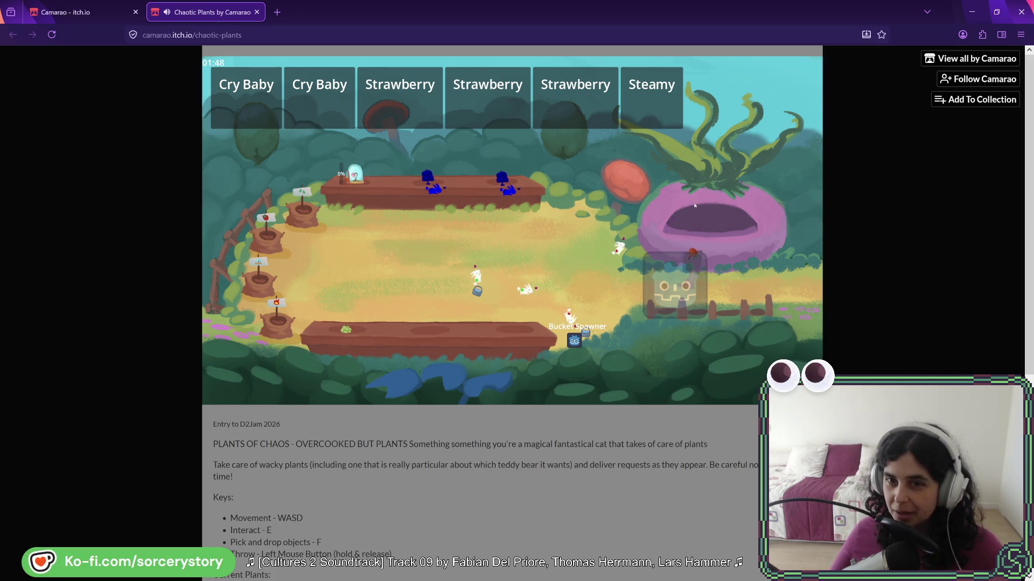
pyautogui.press('d')
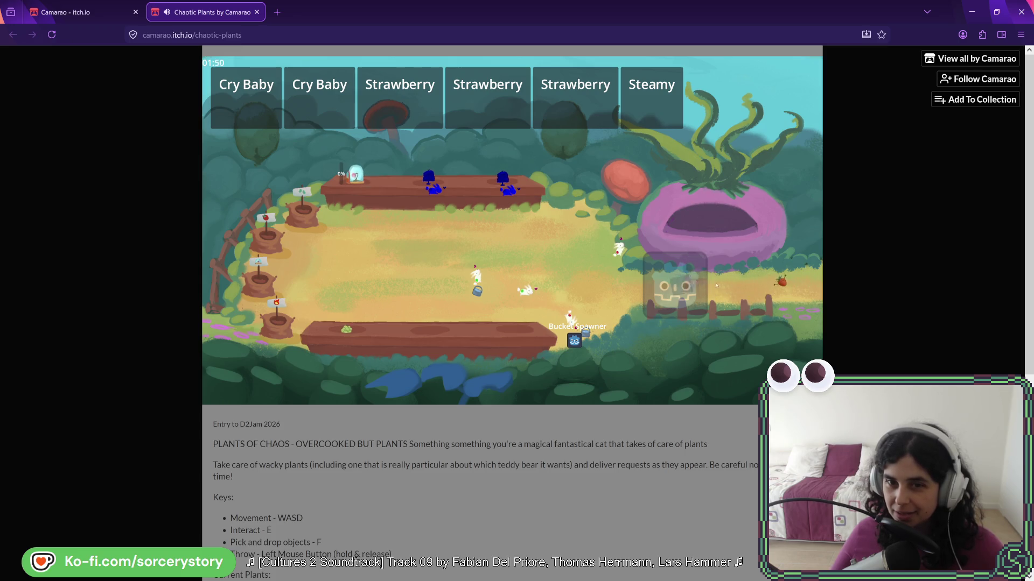
pyautogui.press('a')
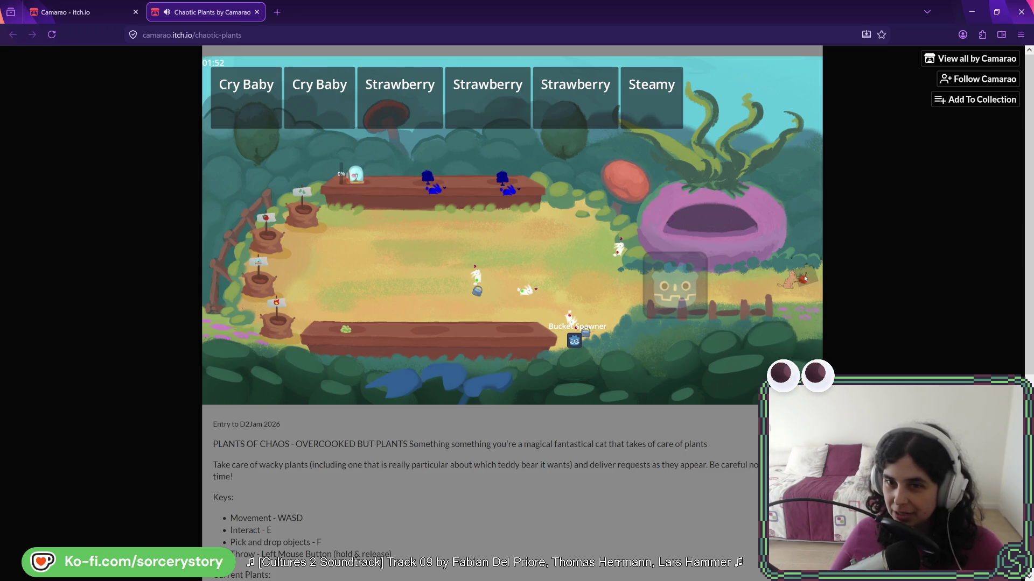
pyautogui.press('a')
pyautogui.press('s')
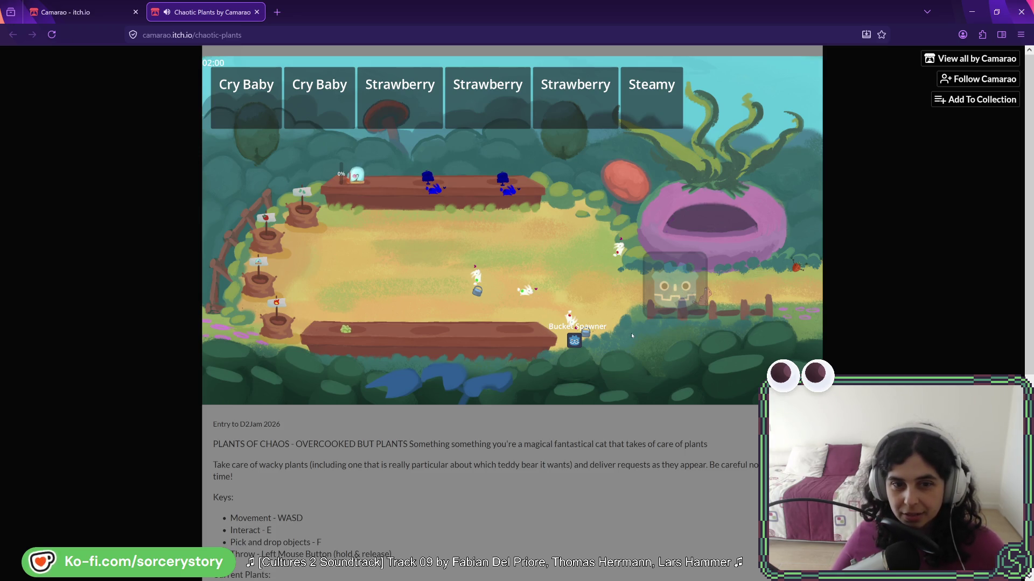
# Grab the tomato and carry it behind the Godot logo
pyautogui.press('d')
pyautogui.press('w')
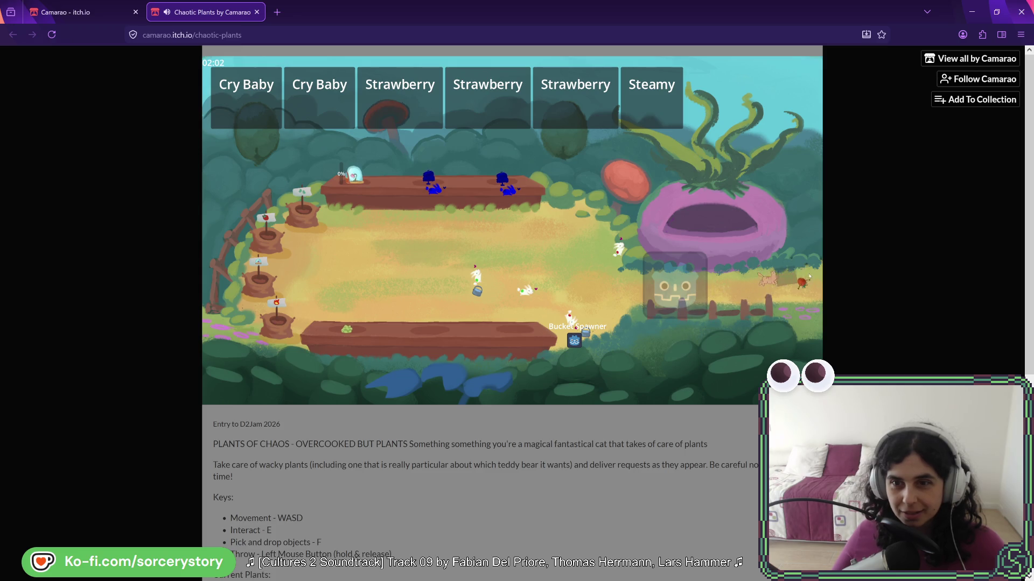
pyautogui.press('a')
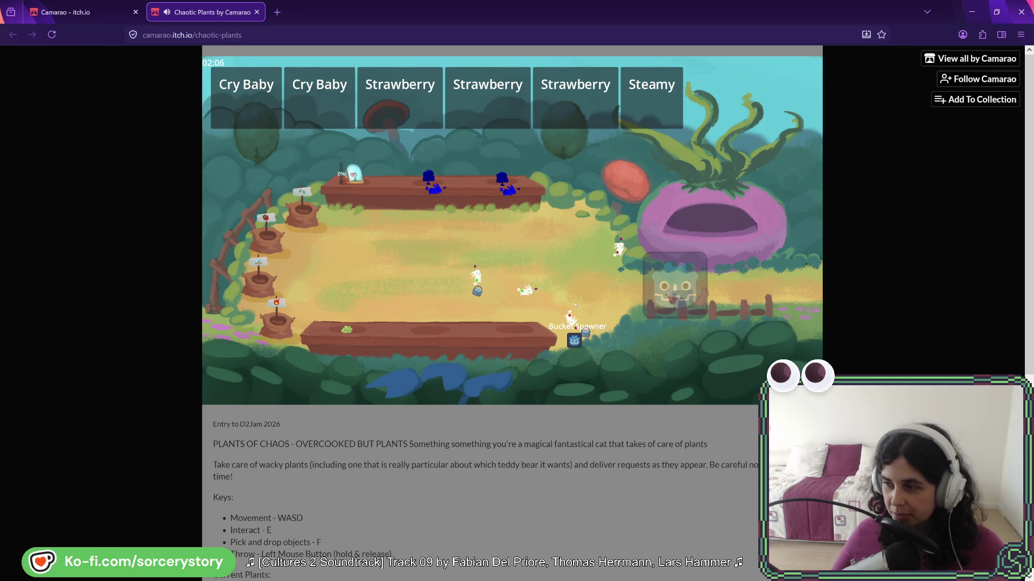
pyautogui.press('d')
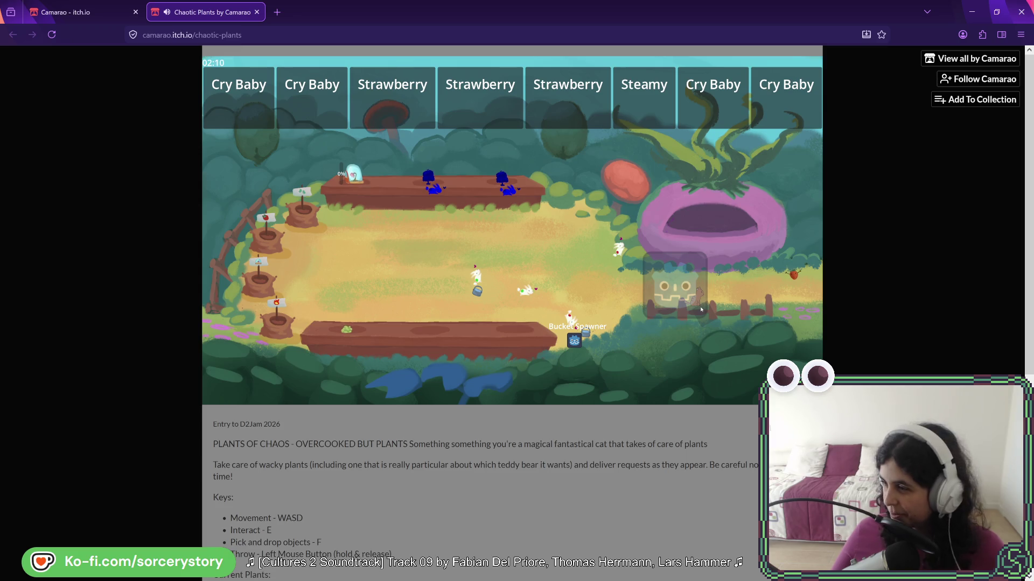
# Walk over to the tomato and carry the crate left and up across the garden
pyautogui.press('d')
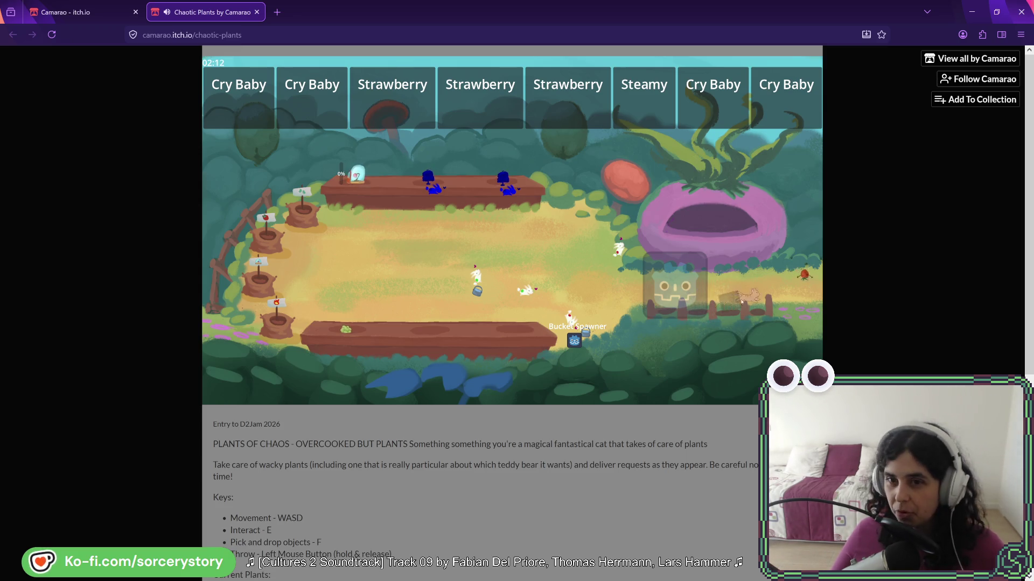
pyautogui.press('a')
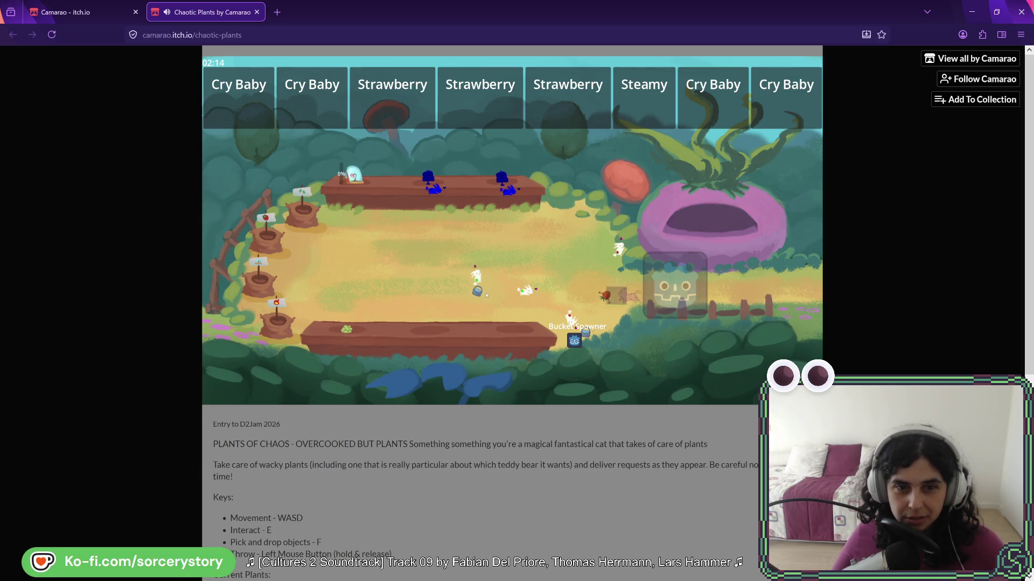
pyautogui.press('a')
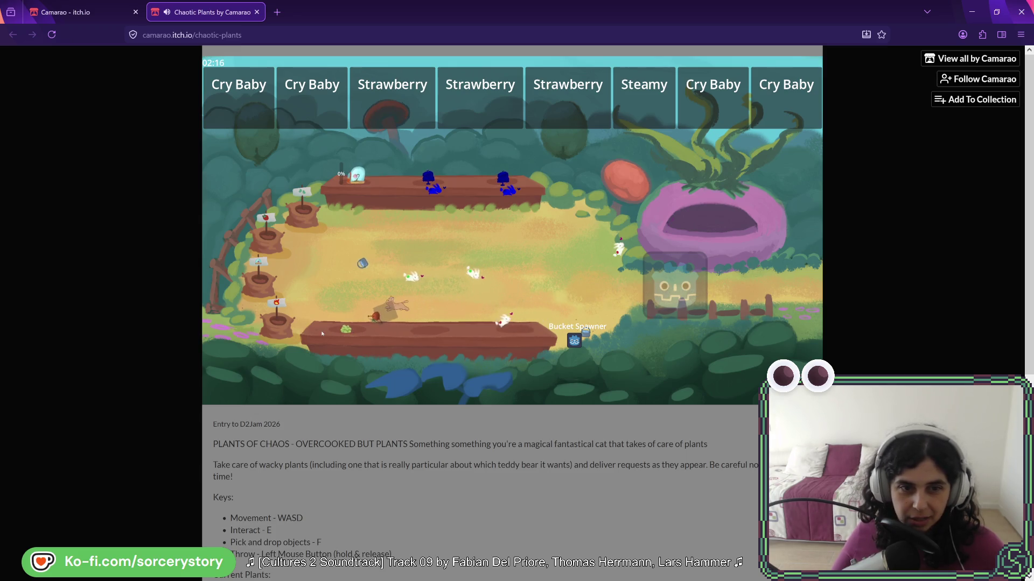
pyautogui.press('w')
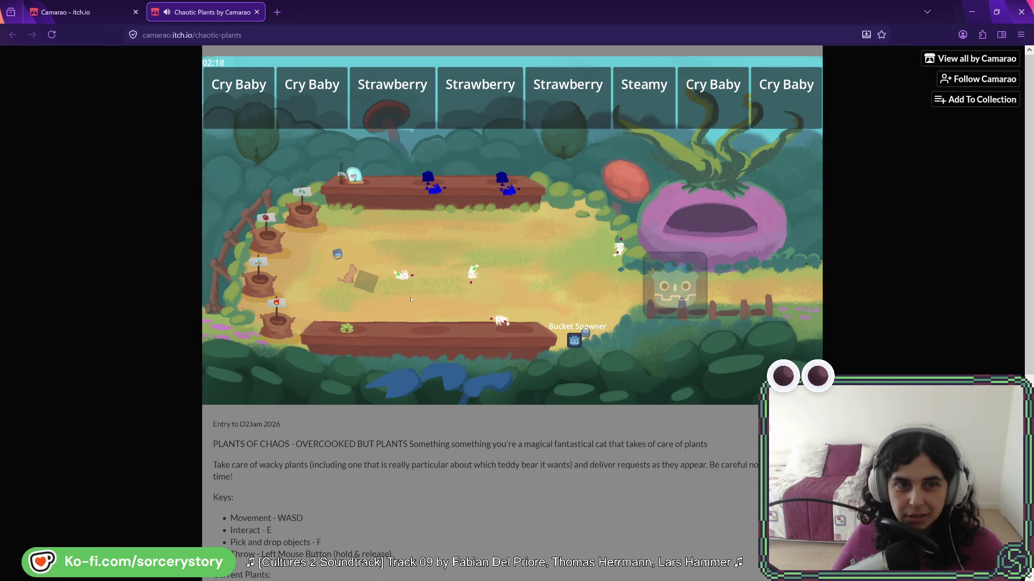
pyautogui.press('w')
pyautogui.press('d')
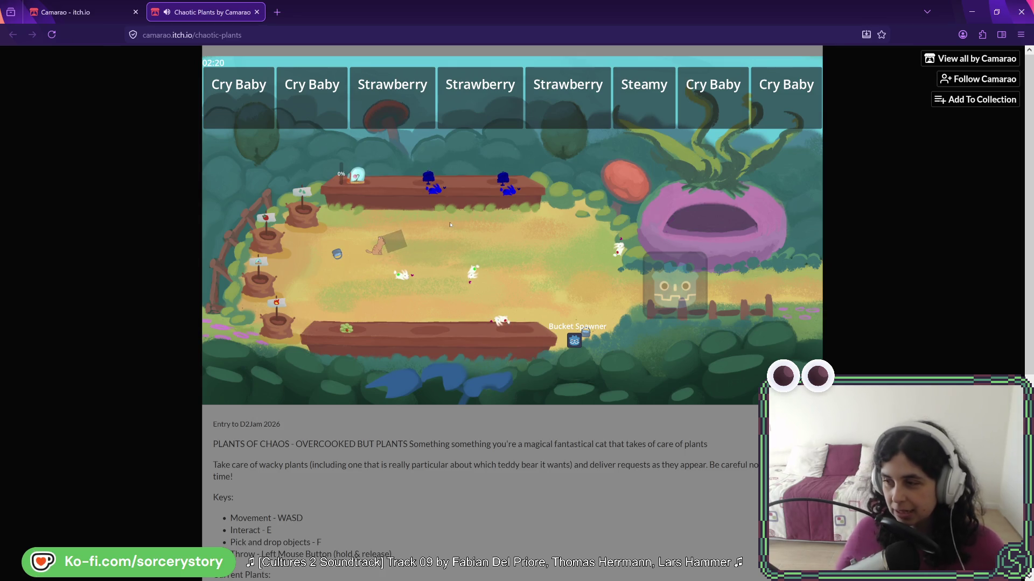
# Walk through the garden to a crate and pick it up near the lower planter table
pyautogui.press('a')
pyautogui.press('w')
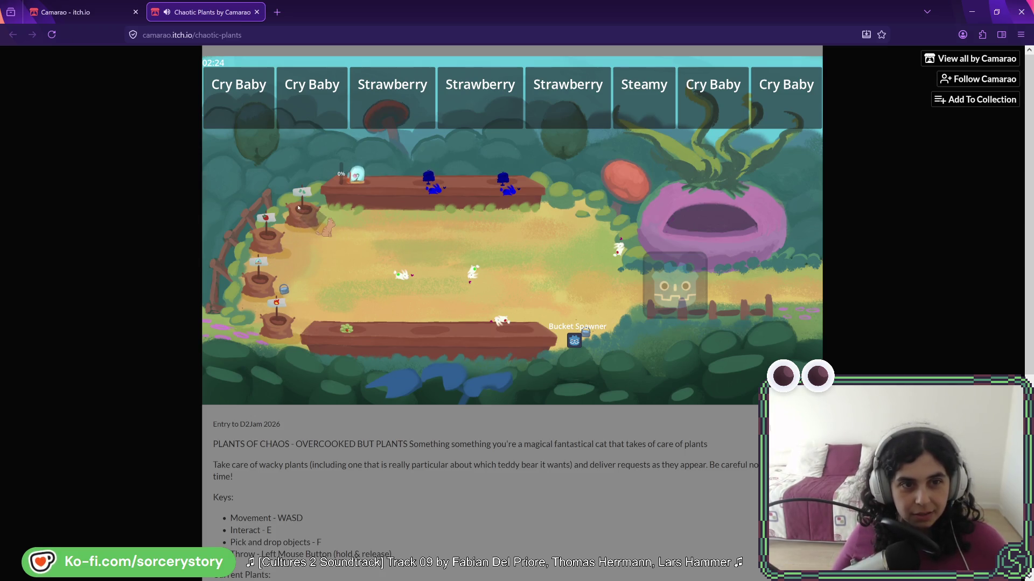
pyautogui.press('s')
pyautogui.press('d')
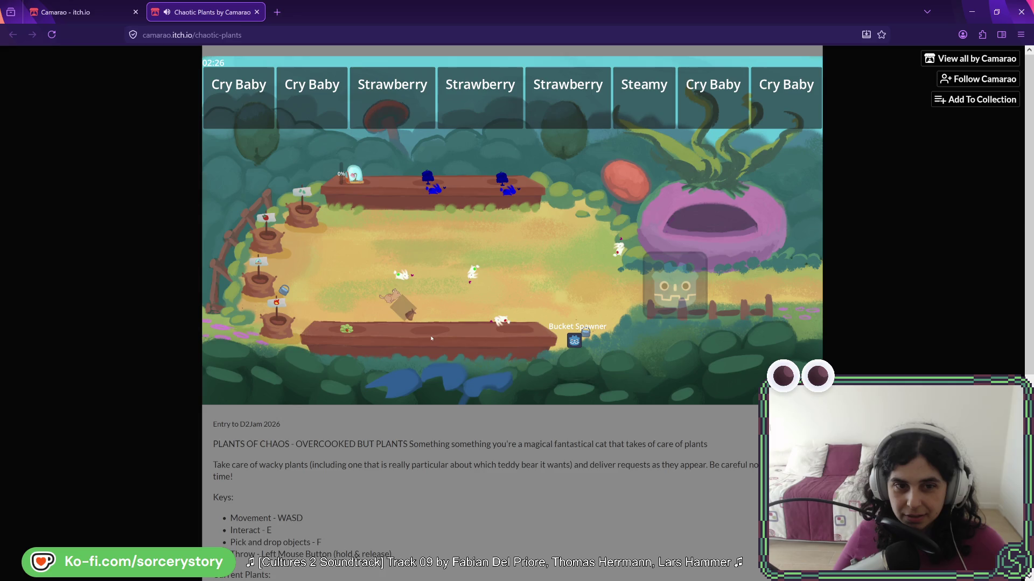
pyautogui.press('d')
pyautogui.press('w')
pyautogui.press('w')
pyautogui.press('s')
pyautogui.press('a')
pyautogui.press('a')
pyautogui.press('a')
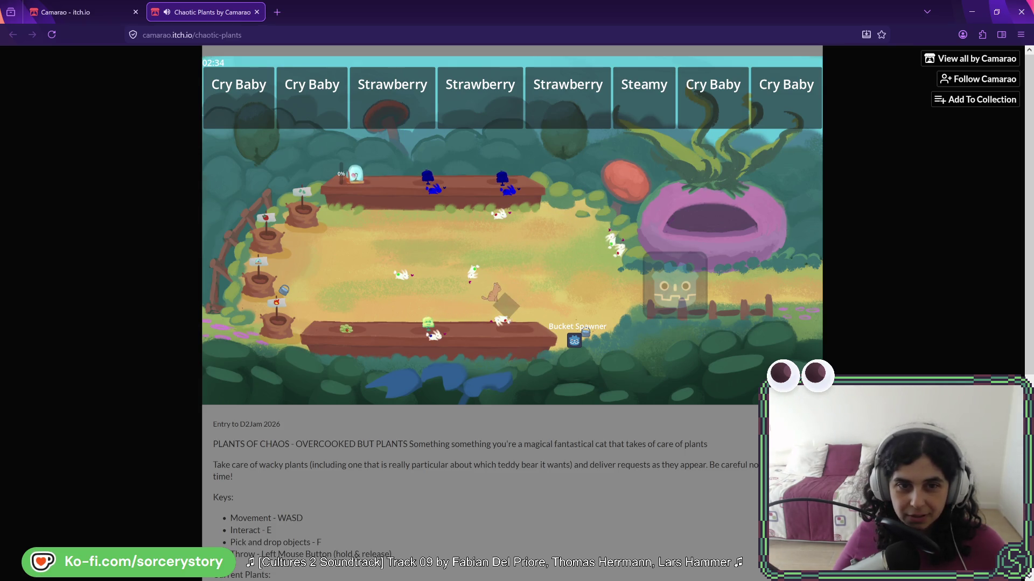
pyautogui.press('f')
# Throw two white creatures onto the top planter
pyautogui.press('w')
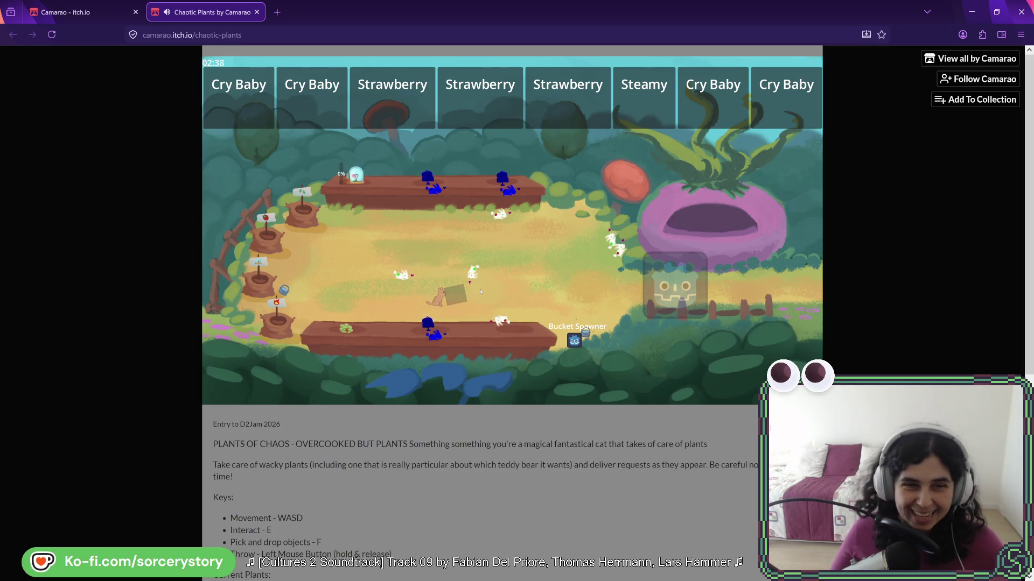
pyautogui.press('w')
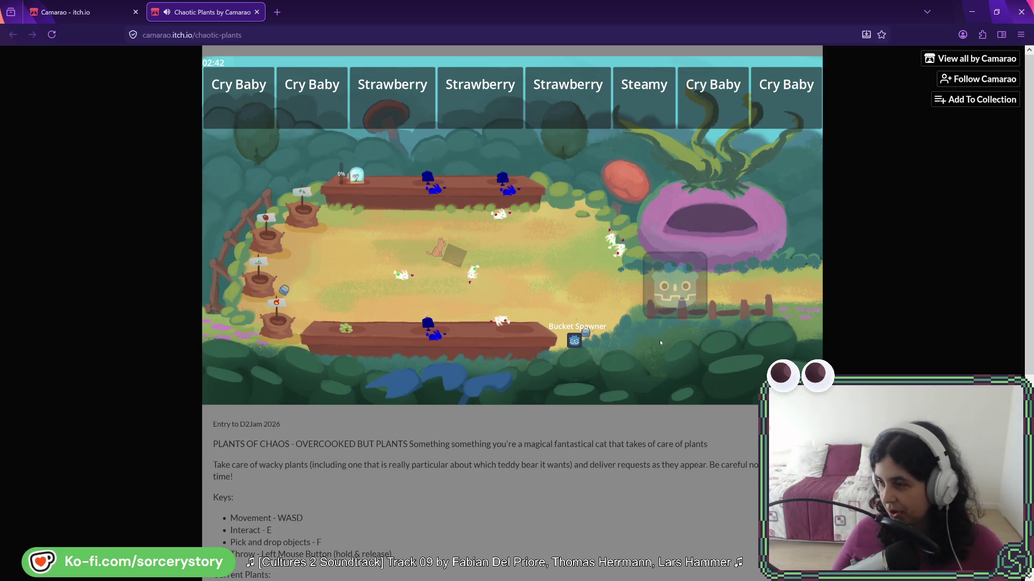
pyautogui.press('d')
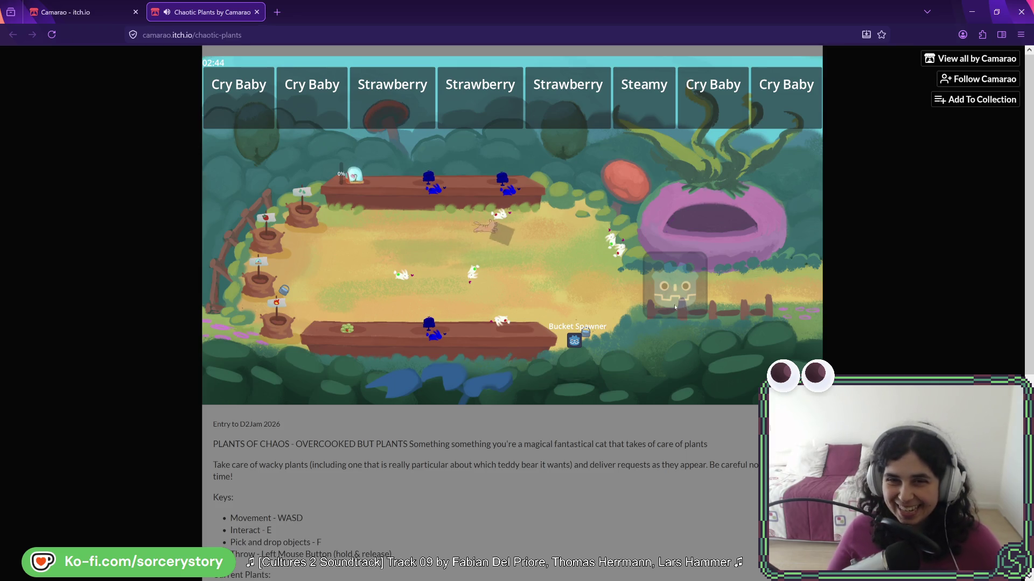
pyautogui.press('a')
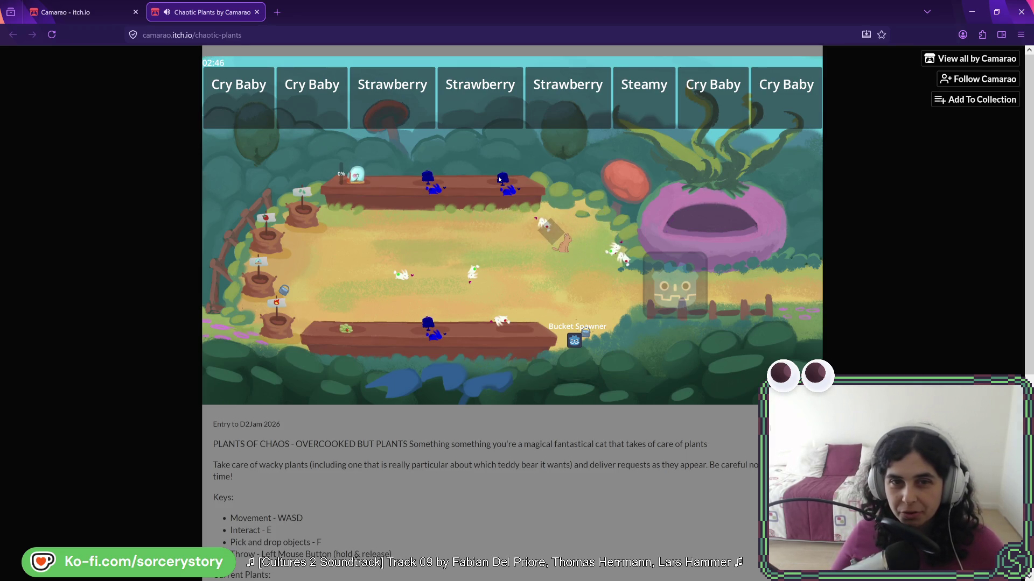
pyautogui.click(500, 179)
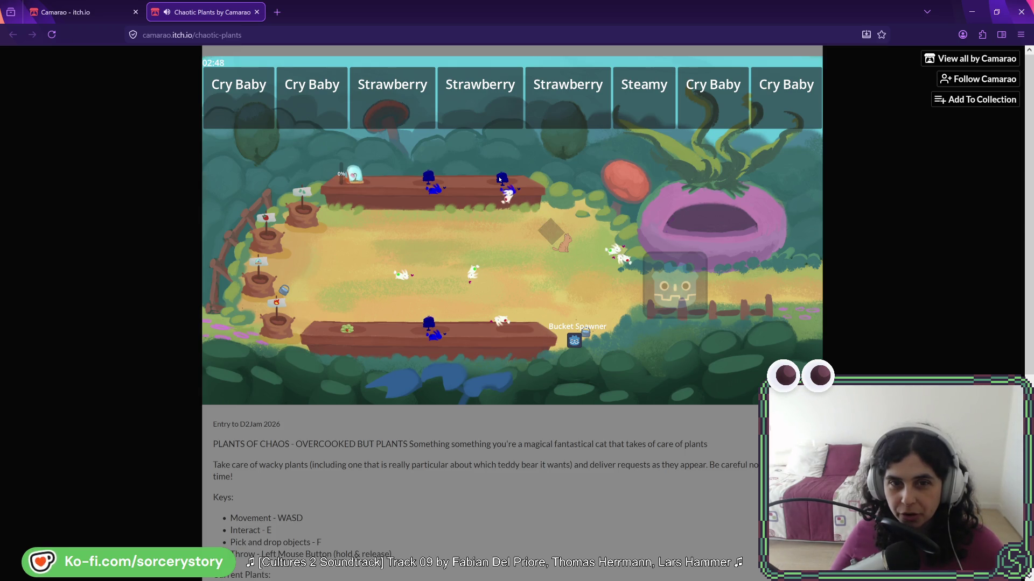
pyautogui.press('a')
pyautogui.press('d')
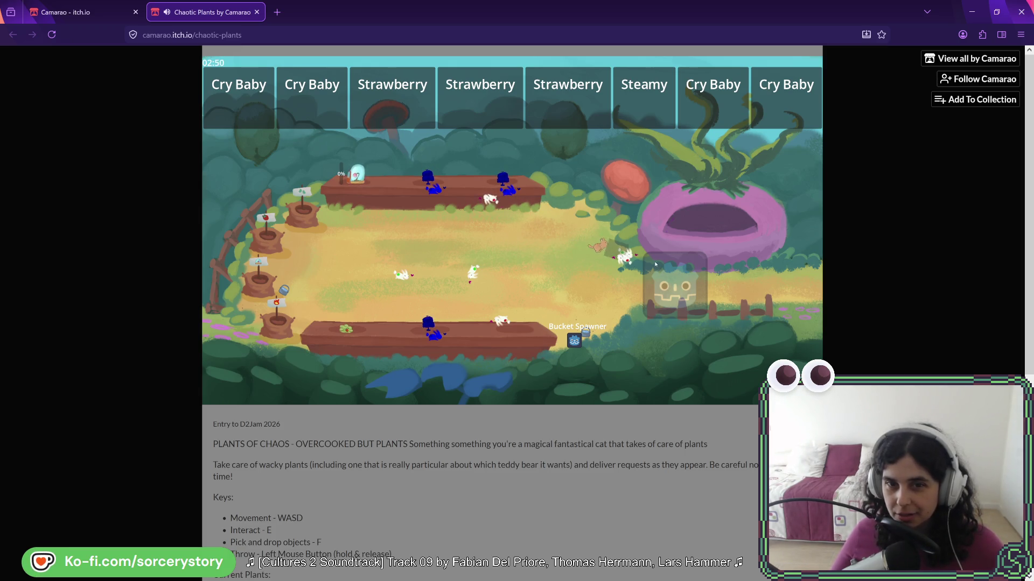
pyautogui.press('w')
pyautogui.press('a')
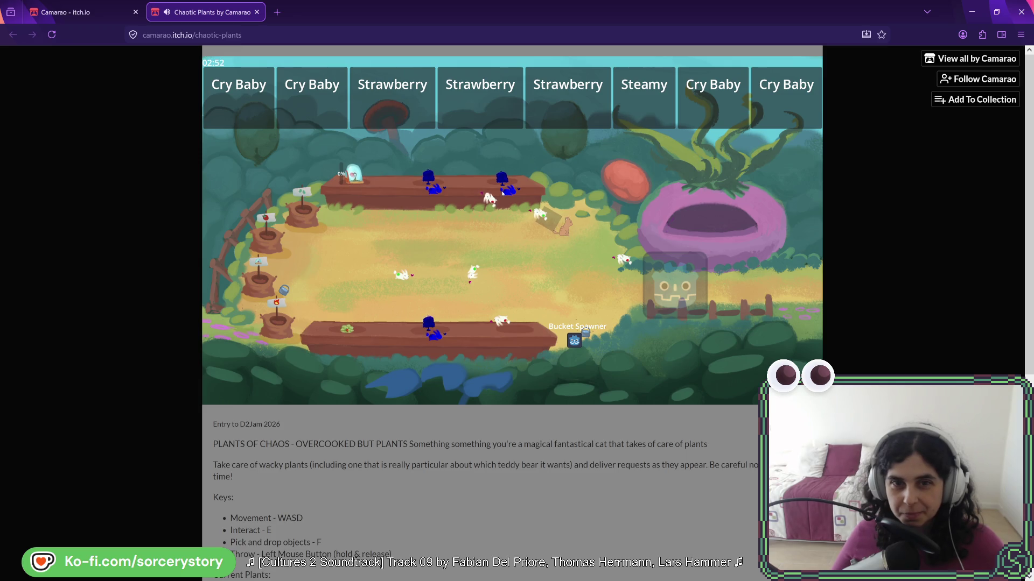
pyautogui.click(500, 188)
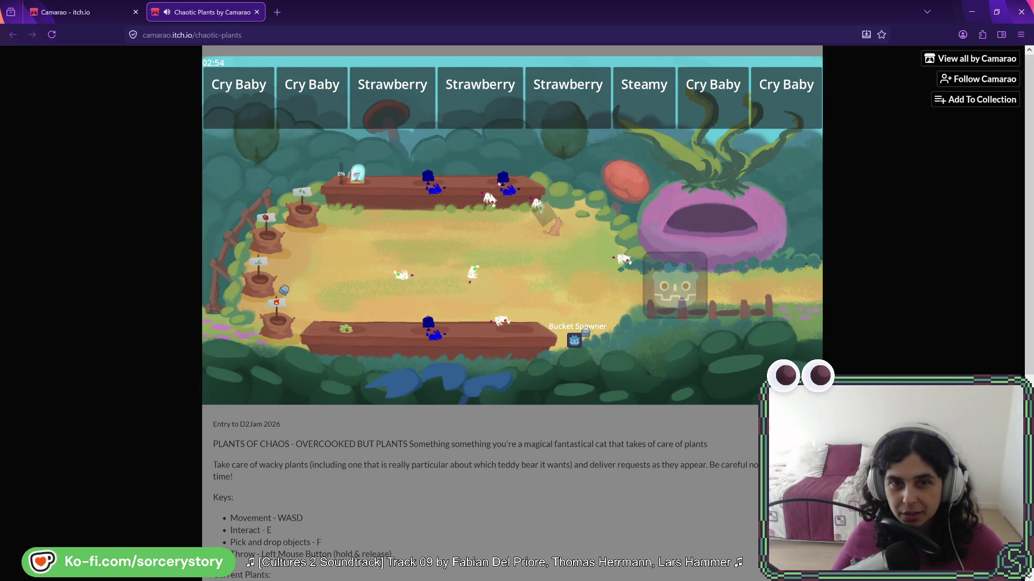
# Carry the crate down toward the bottom planter and back up toward the top planter
pyautogui.press('a')
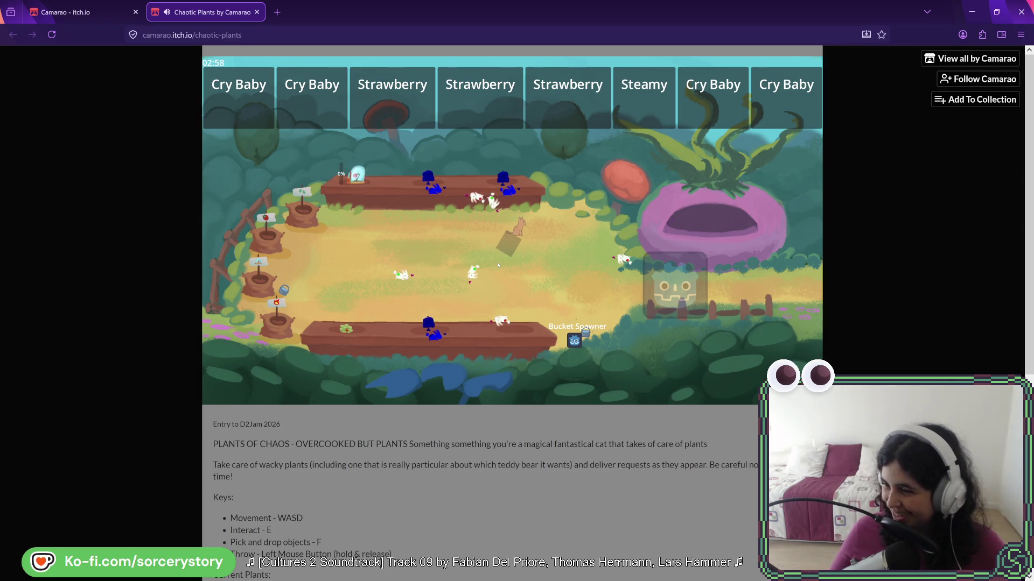
pyautogui.press('a')
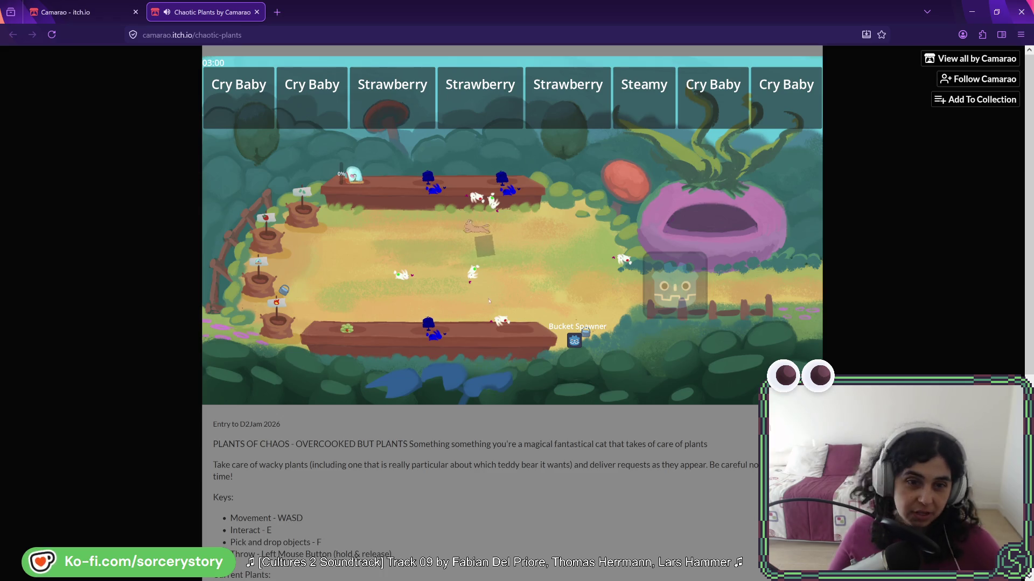
pyautogui.press('s')
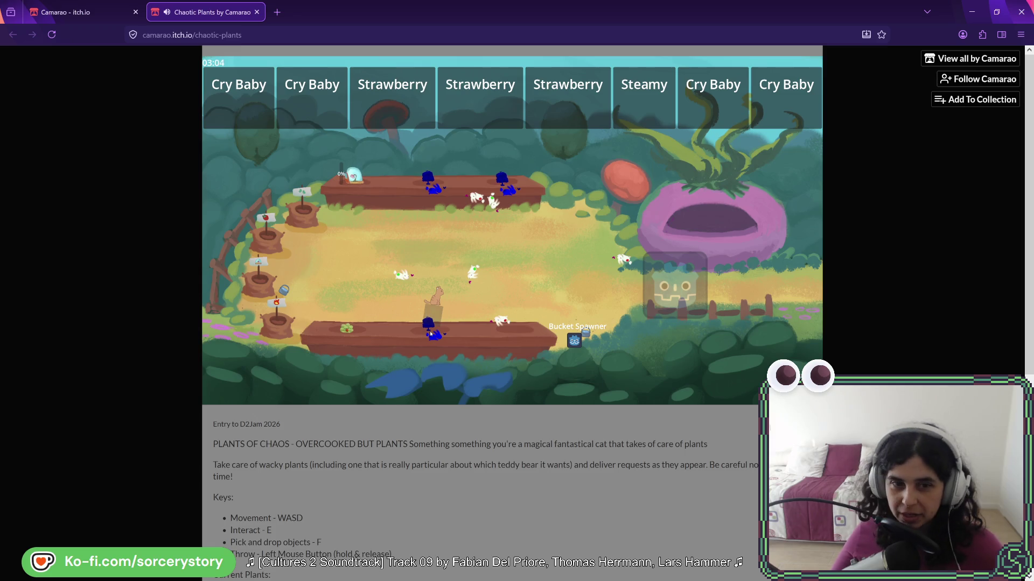
pyautogui.press('w')
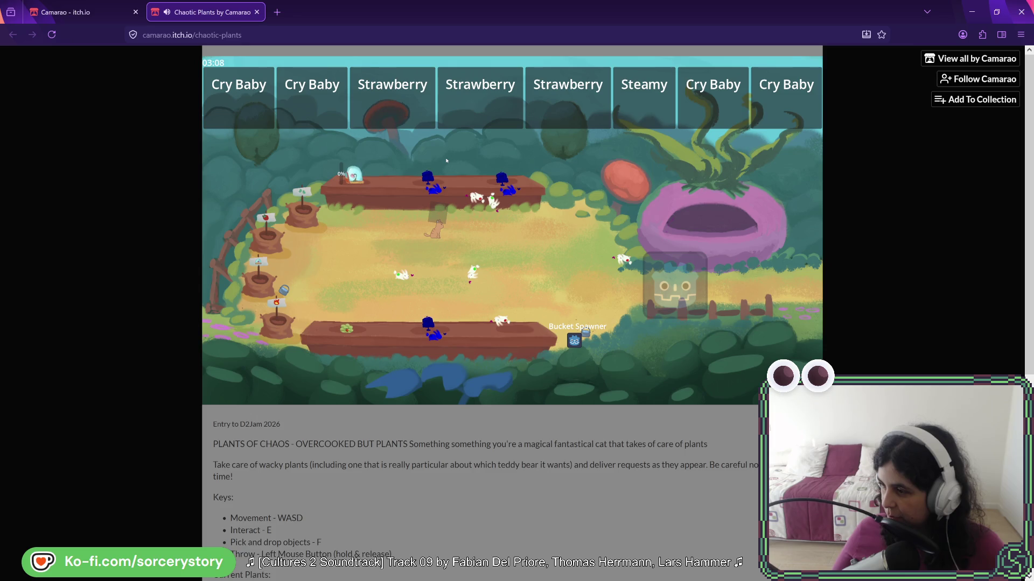
pyautogui.press('s')
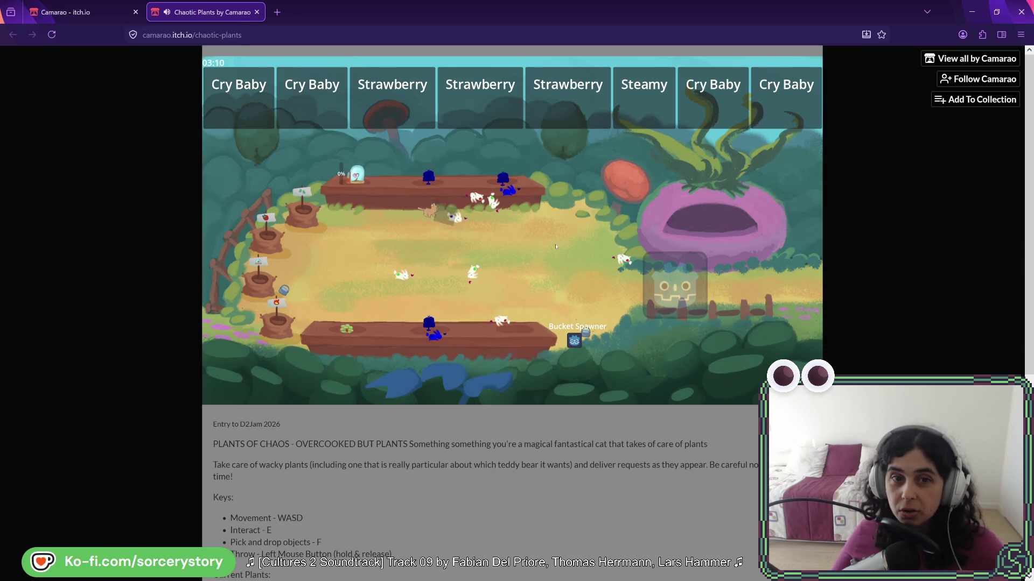
pyautogui.press('w')
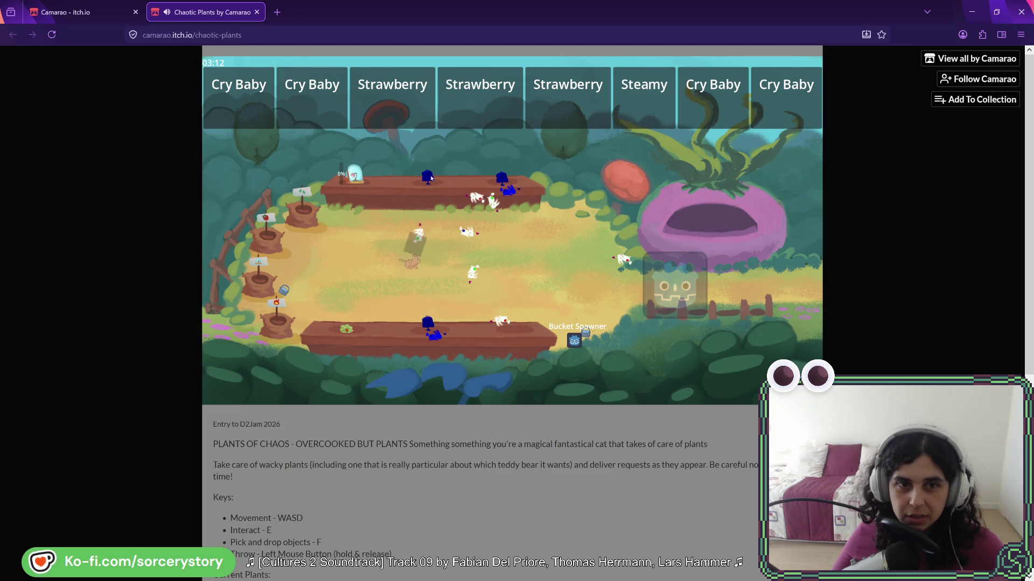
# Tend the top-planter plant until it turns green, then carry the crate away
pyautogui.press('w')
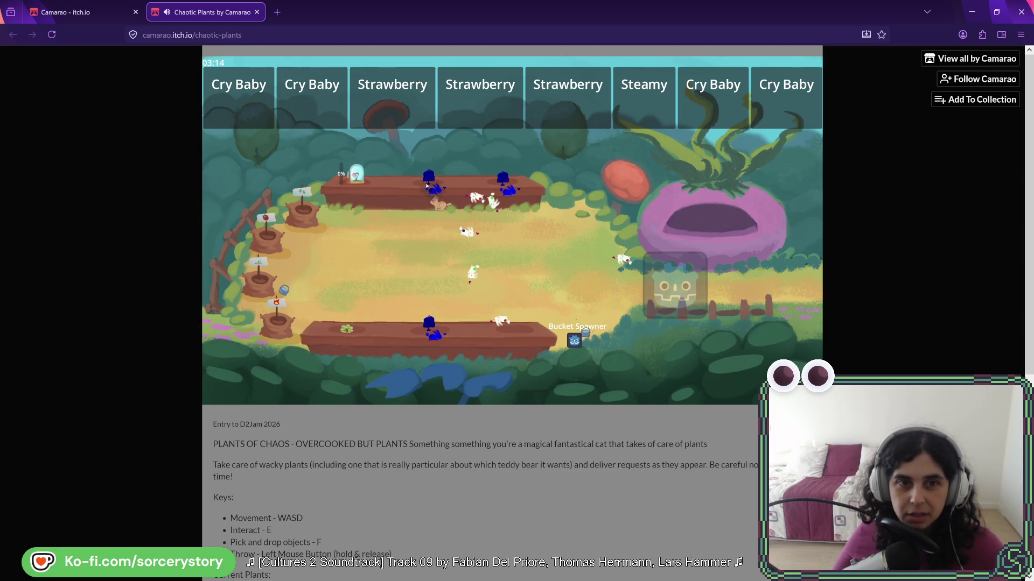
pyautogui.press('d')
pyautogui.press('a')
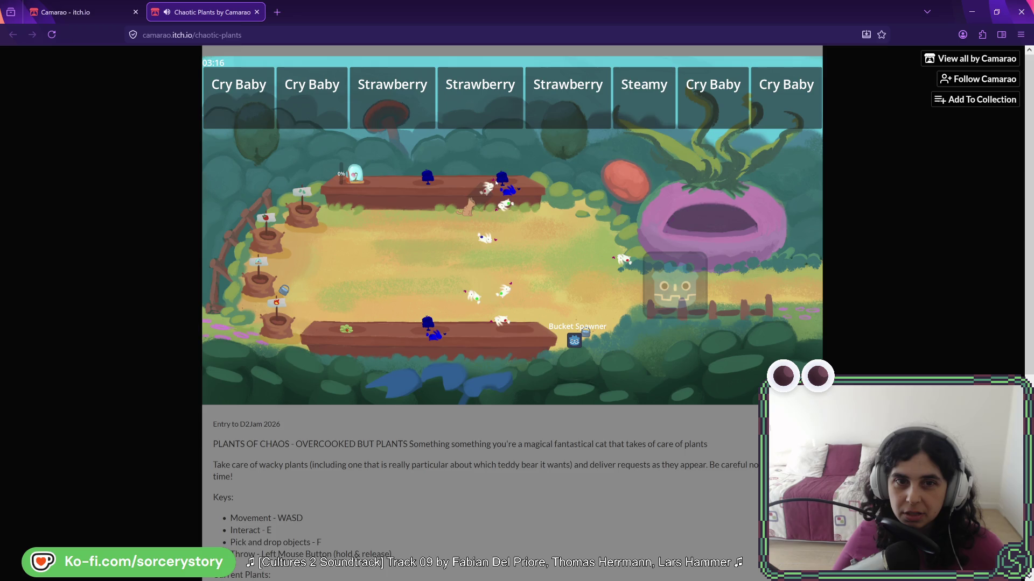
pyautogui.press('e')
pyautogui.press('f')
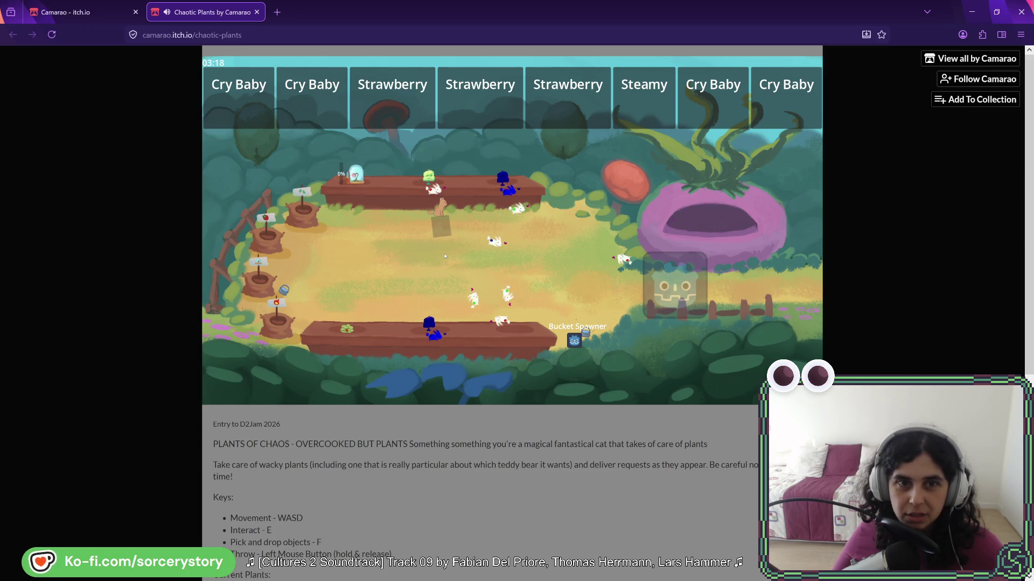
pyautogui.press('s')
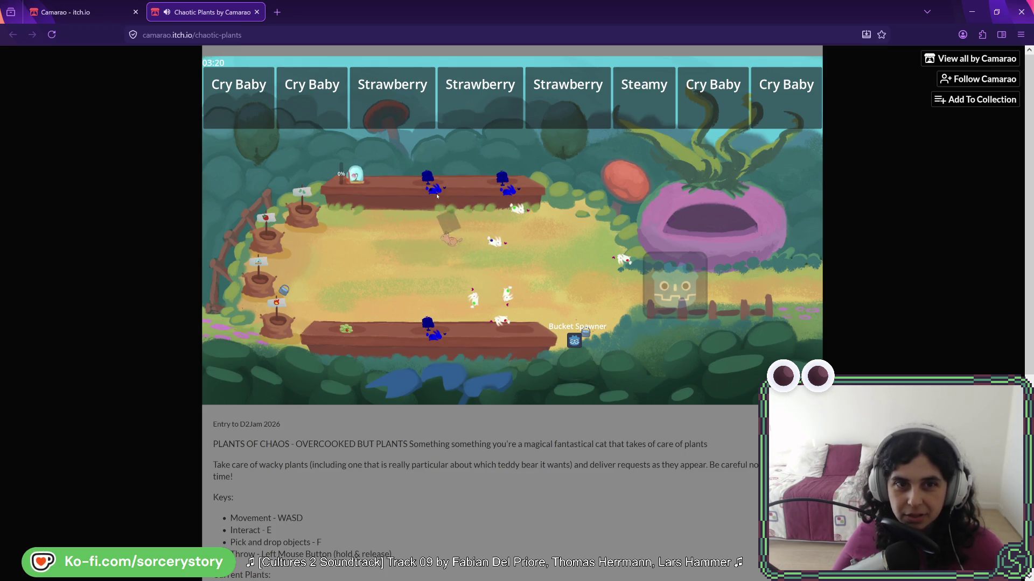
pyautogui.press('d')
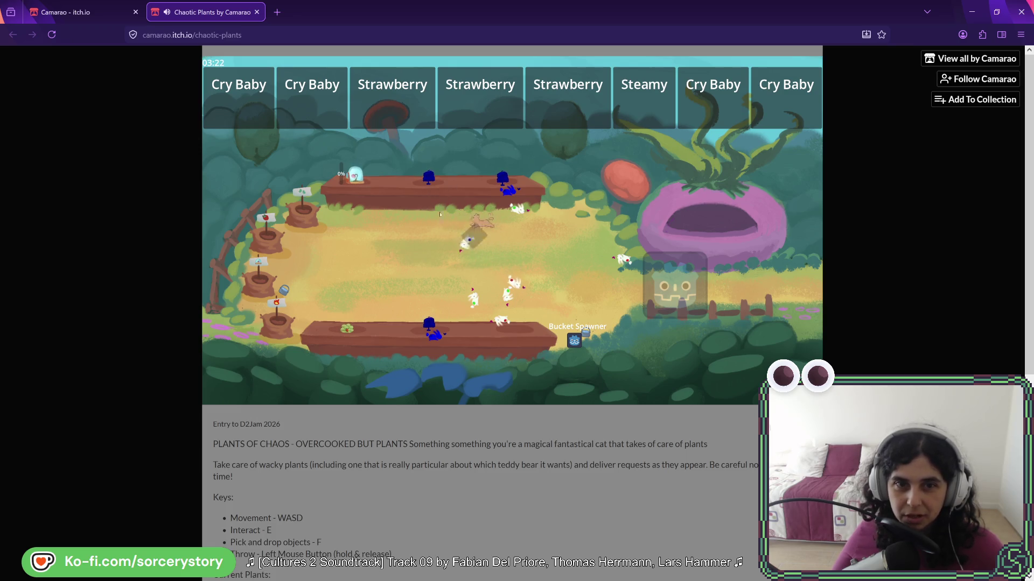
# Tend the plants along the top planter, stepping out beside the grey box and back
pyautogui.press('d')
pyautogui.press('w')
pyautogui.press('a')
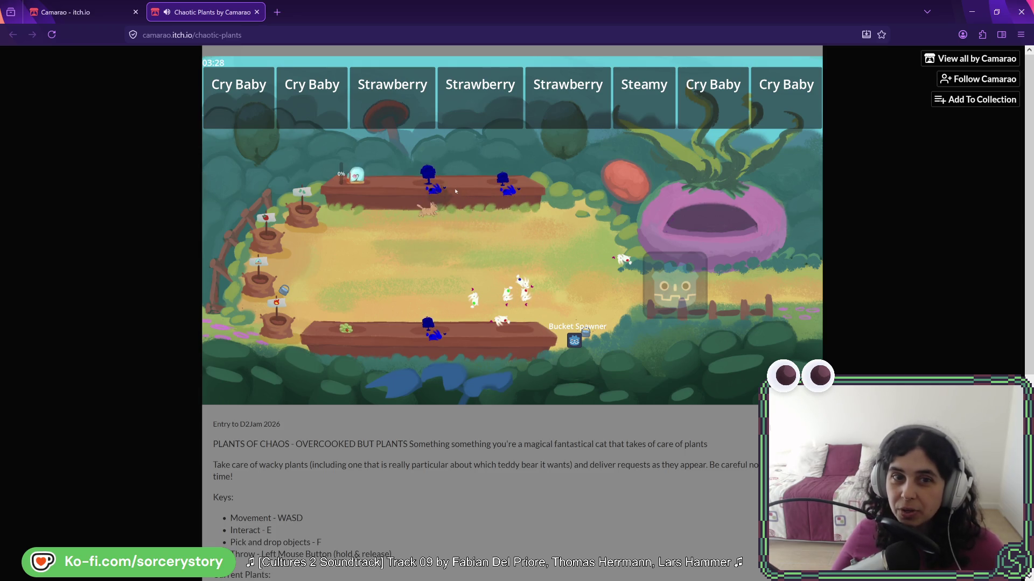
pyautogui.press('d')
pyautogui.press('s')
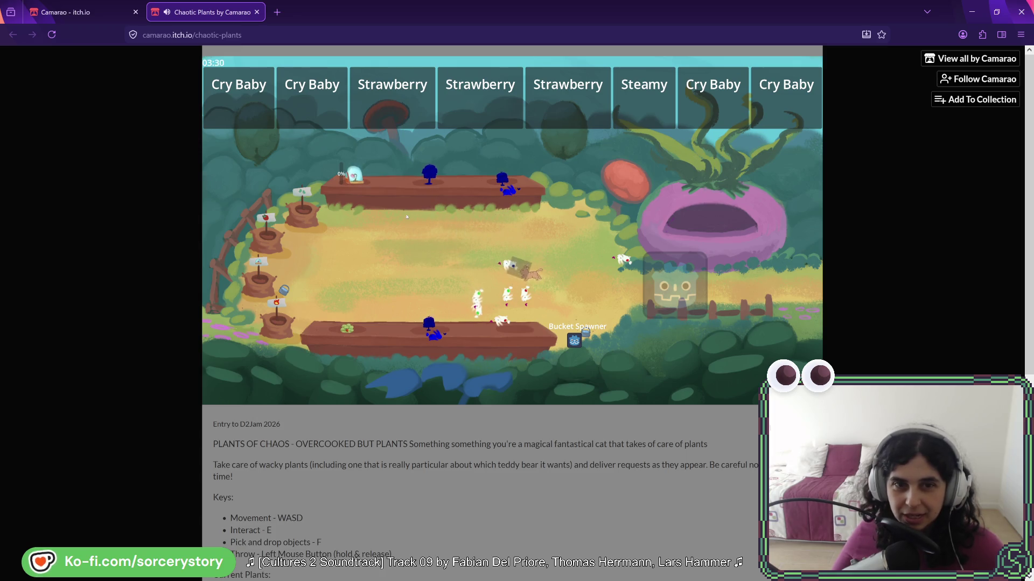
pyautogui.press('w')
pyautogui.press('w')
pyautogui.press('a')
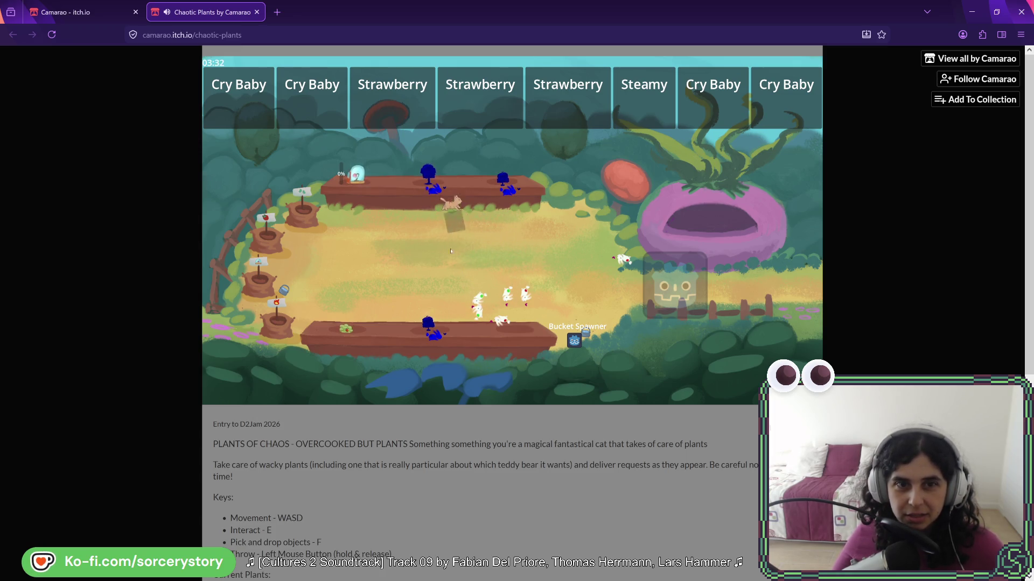
pyautogui.press('d')
pyautogui.press('s')
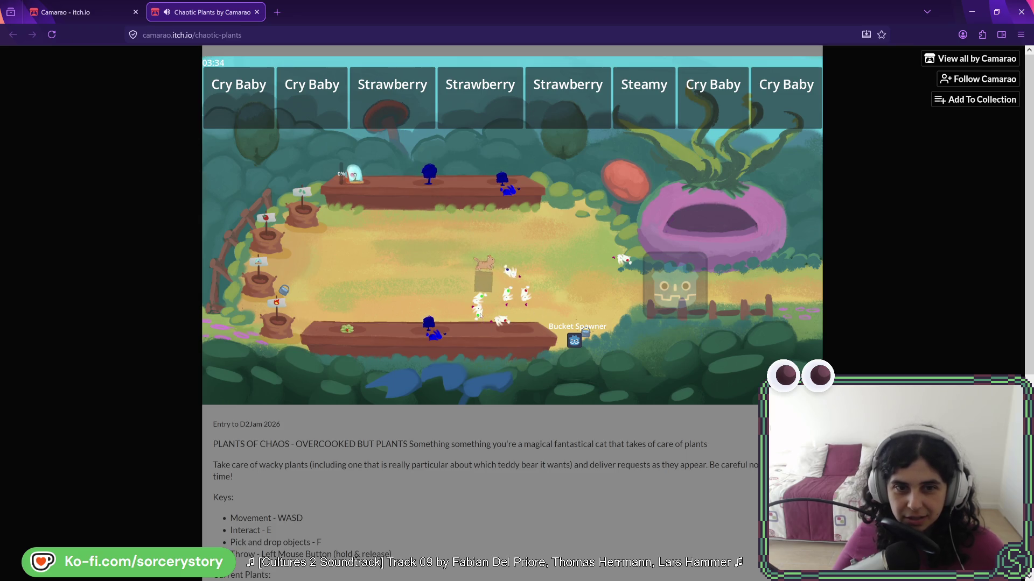
pyautogui.press('w')
pyautogui.press('a')
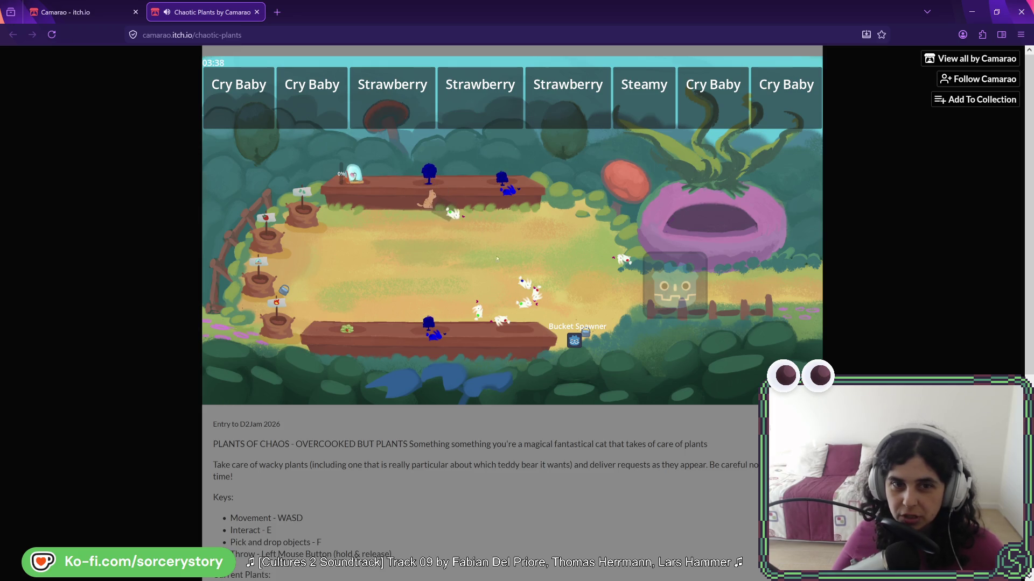
# Fetch the bunny near the bottom planter and bring it up to the top planter
pyautogui.press('d')
pyautogui.press('s')
pyautogui.press('f')
pyautogui.press('w')
pyautogui.press('a')
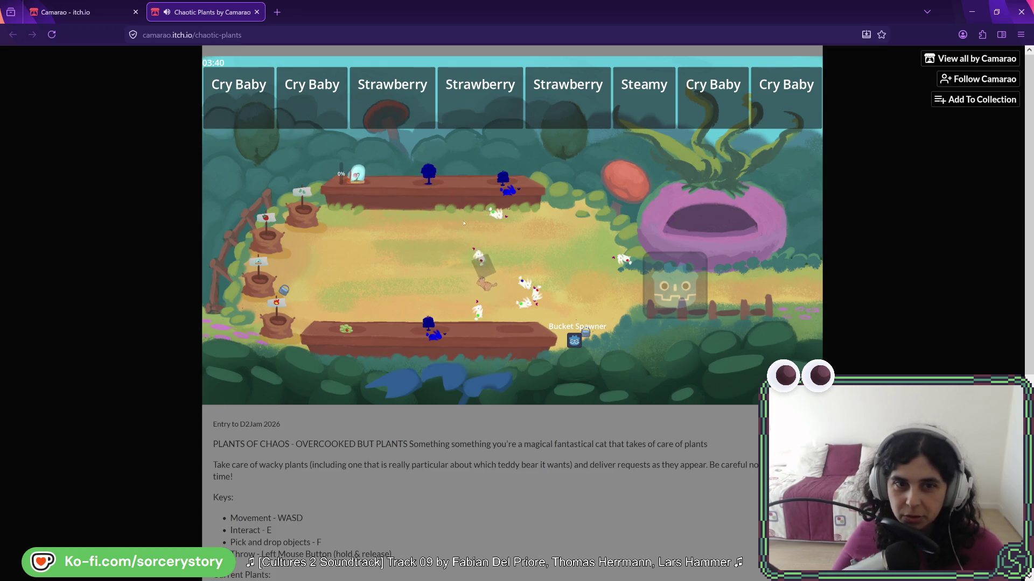
pyautogui.press('w')
pyautogui.press('a')
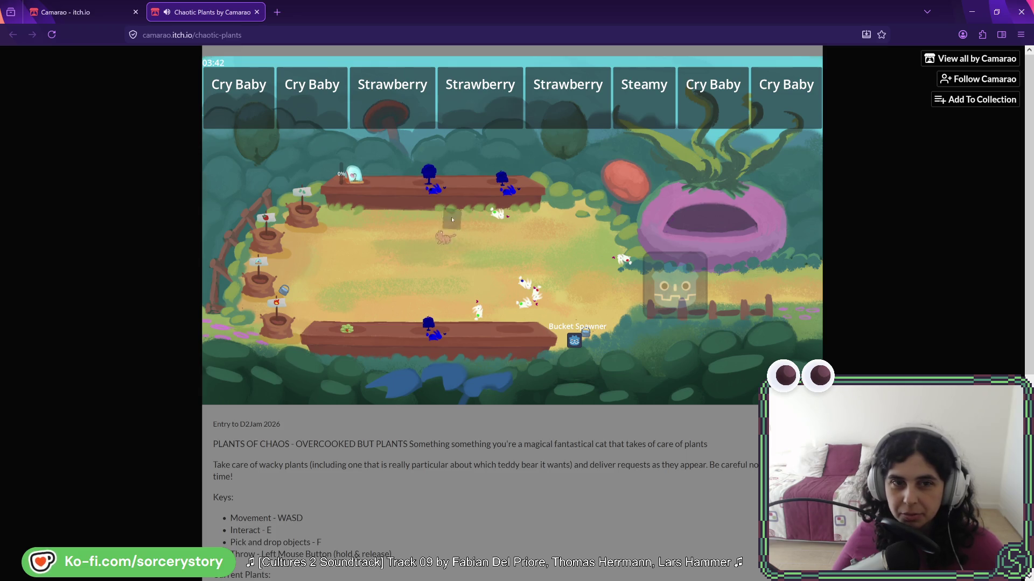
pyautogui.press('d')
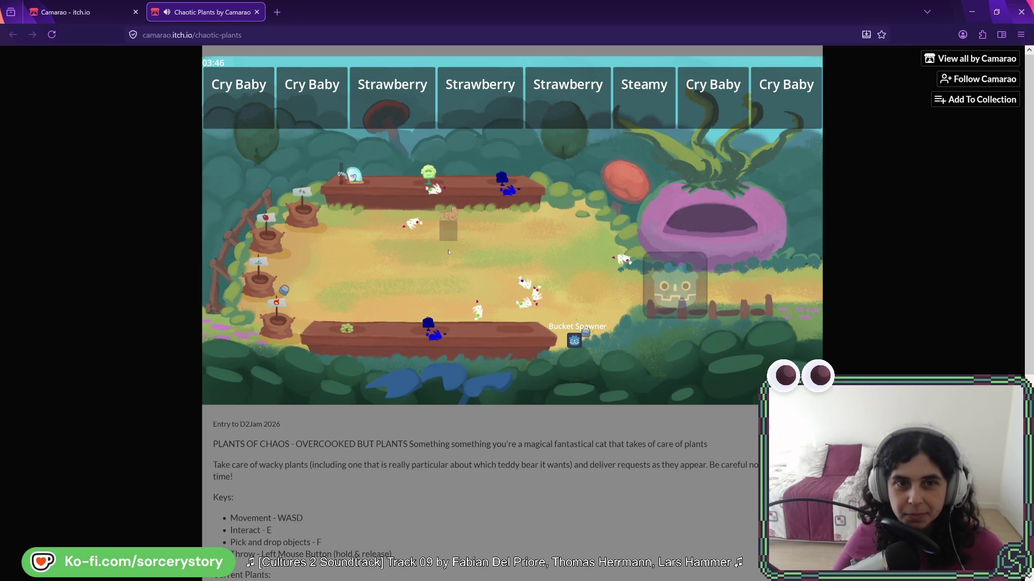
# Return to the top planter and grow its plant into a large green bush
pyautogui.press('d')
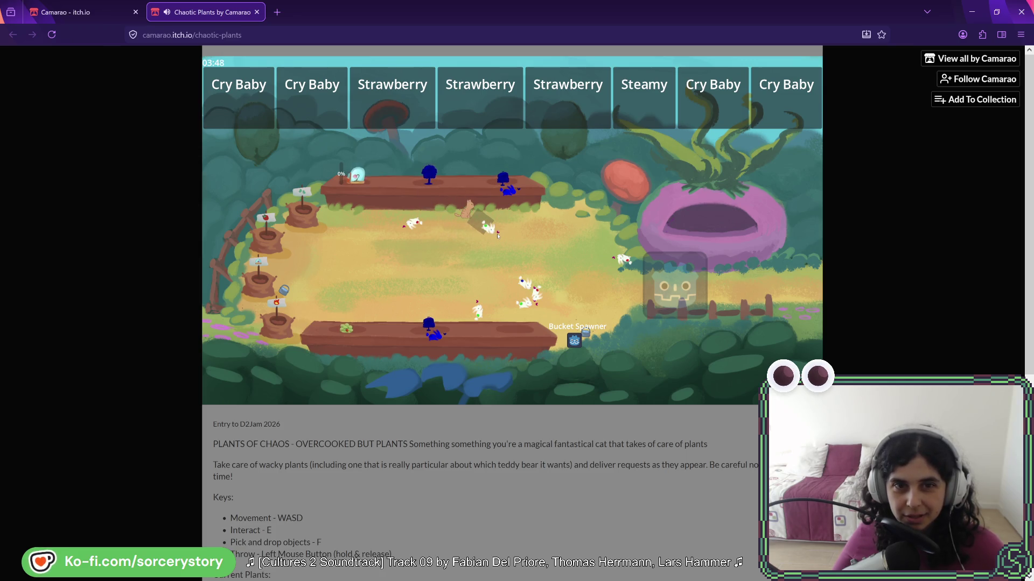
pyautogui.press('s')
pyautogui.press('w')
pyautogui.press('a')
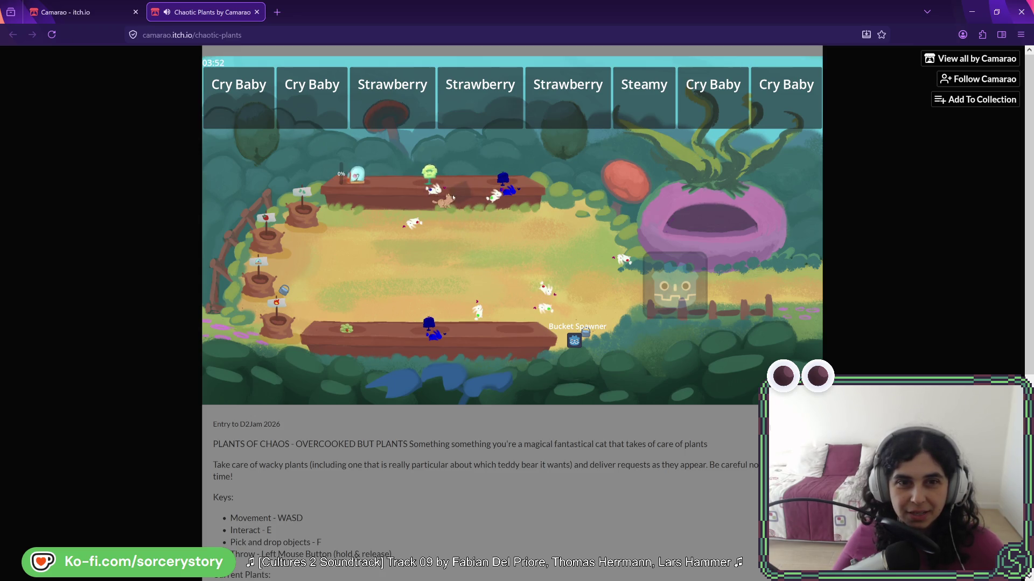
pyautogui.press('e')
pyautogui.press('a')
# Set the box down, pick it back up and carry it to the top planter, then leave with the blue plant
pyautogui.press('d')
pyautogui.press('s')
pyautogui.press('f')
pyautogui.press('f')
pyautogui.press('w')
pyautogui.press('a')
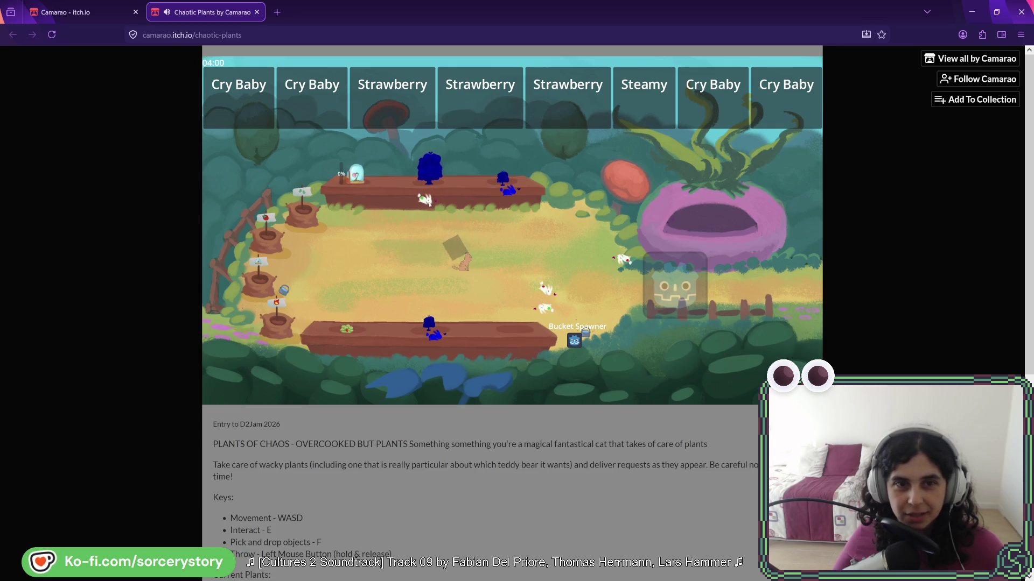
pyautogui.press('w')
pyautogui.press('a')
pyautogui.press('d')
pyautogui.press('s')
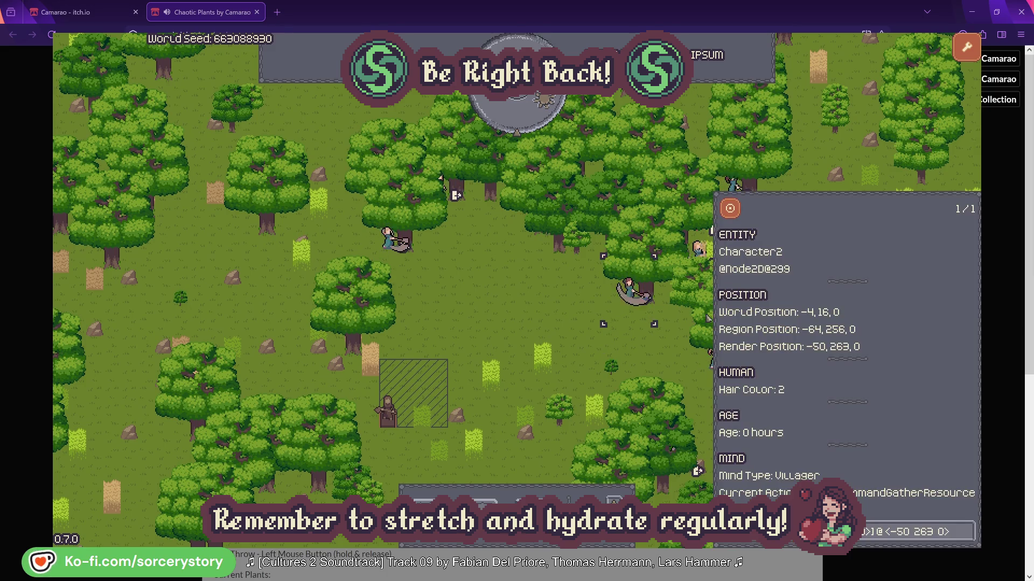
pyautogui.click(967, 537)
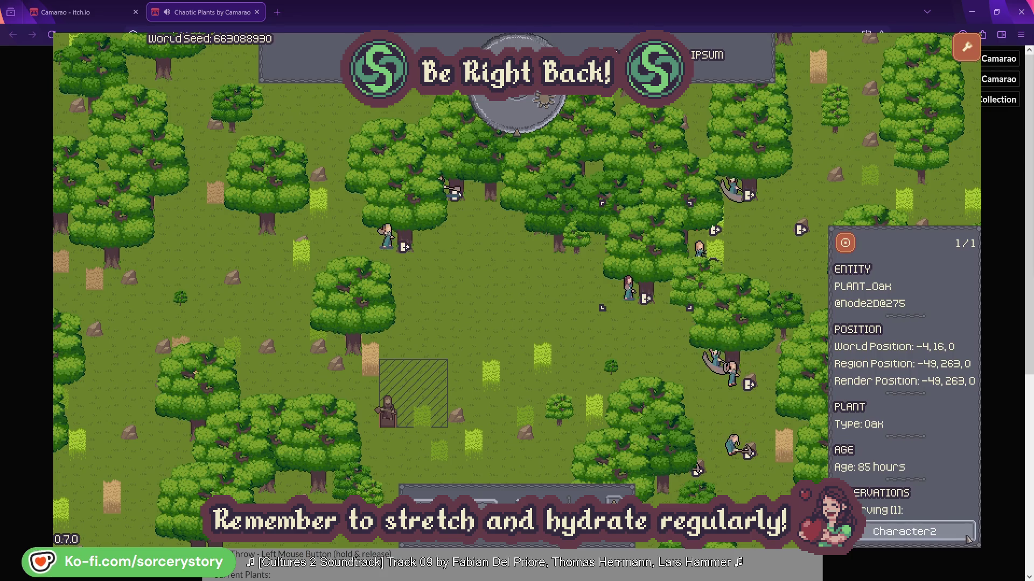
pyautogui.click(968, 538)
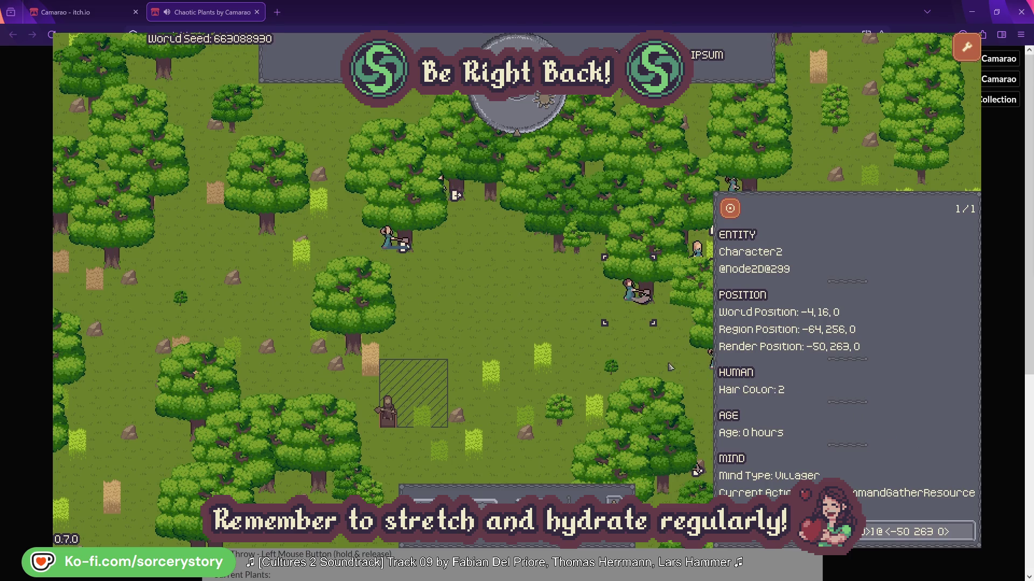
pyautogui.click(646, 359)
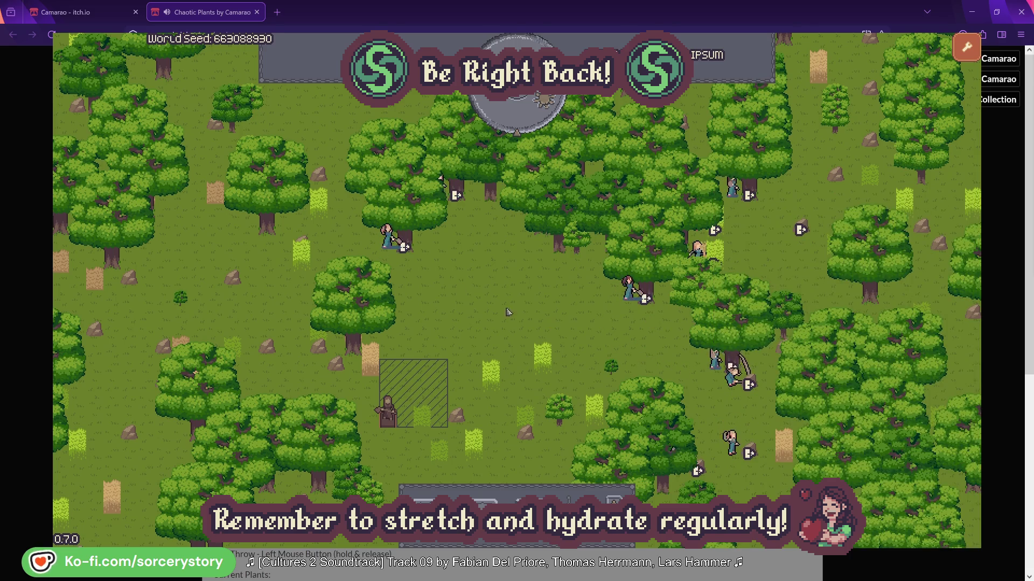
pyautogui.click(388, 237)
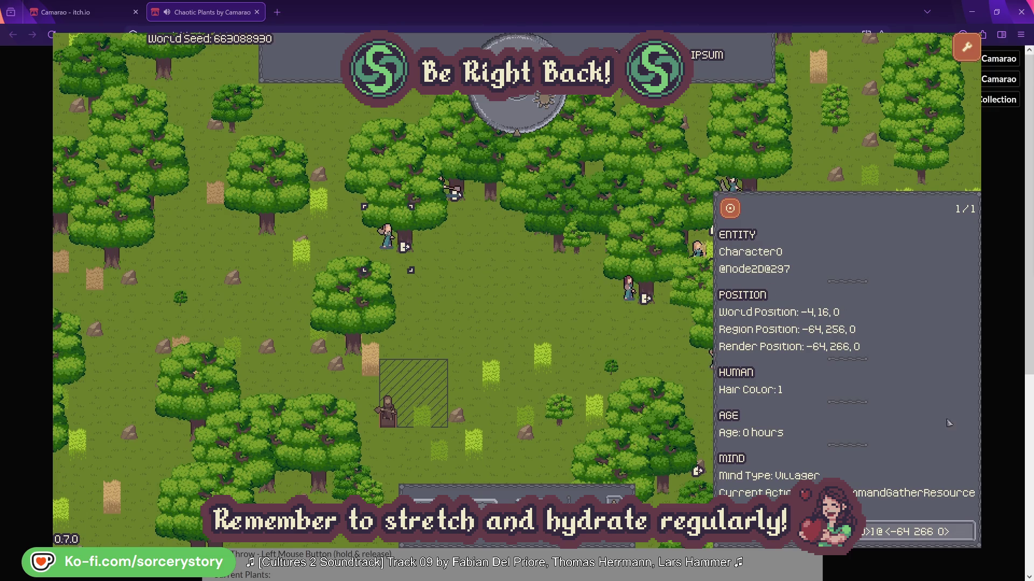
pyautogui.click(968, 530)
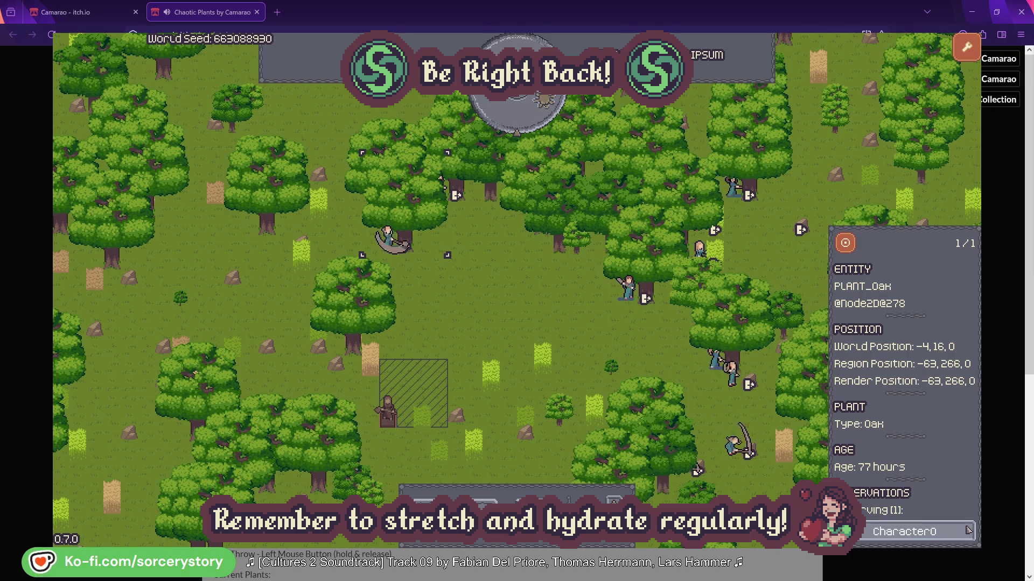
pyautogui.click(968, 530)
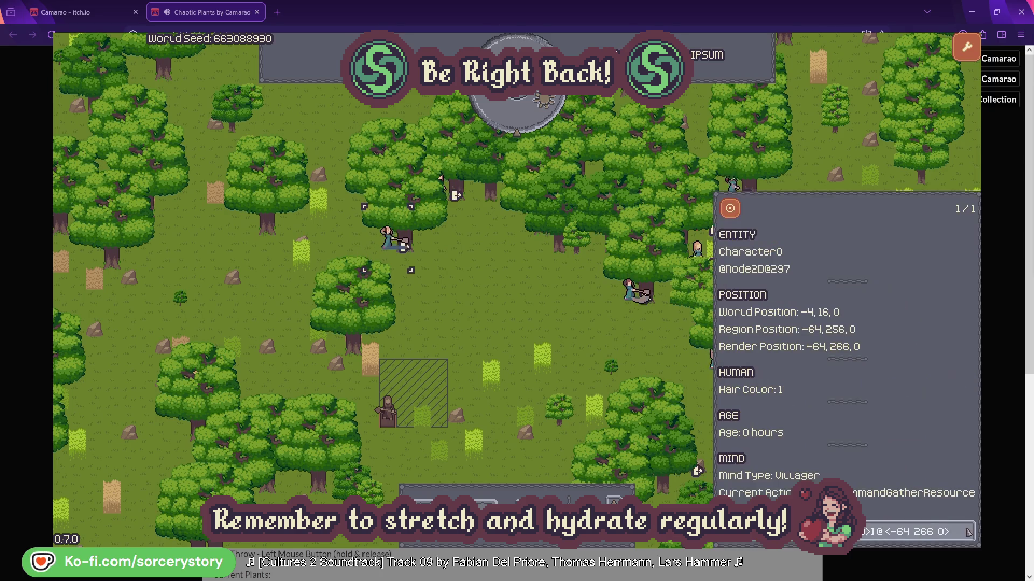
pyautogui.click(540, 323)
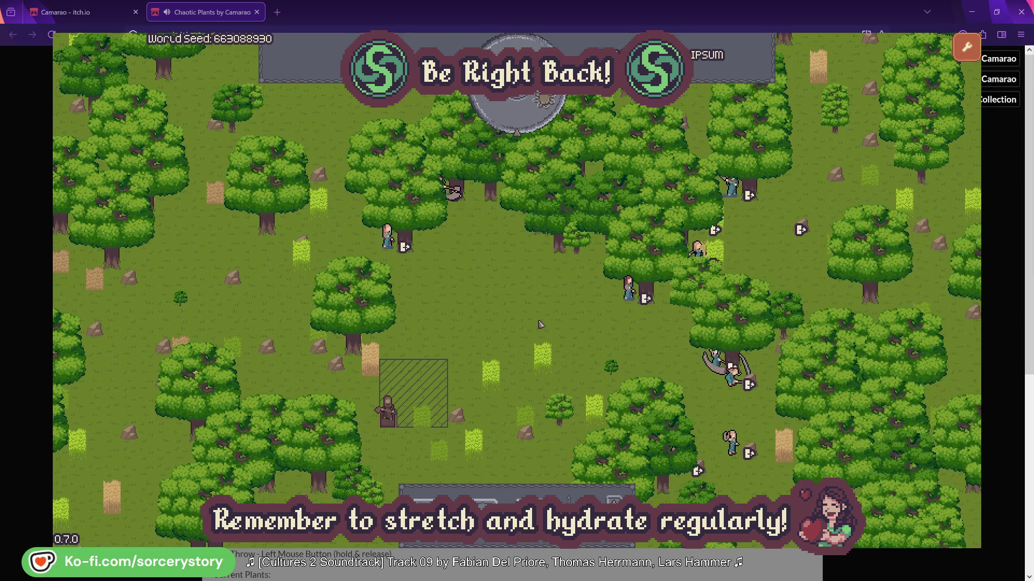
# Advance the world one hour to 09:00, then inspect the woodcutter's wood pile and its reserving villager
pyautogui.click(526, 122)
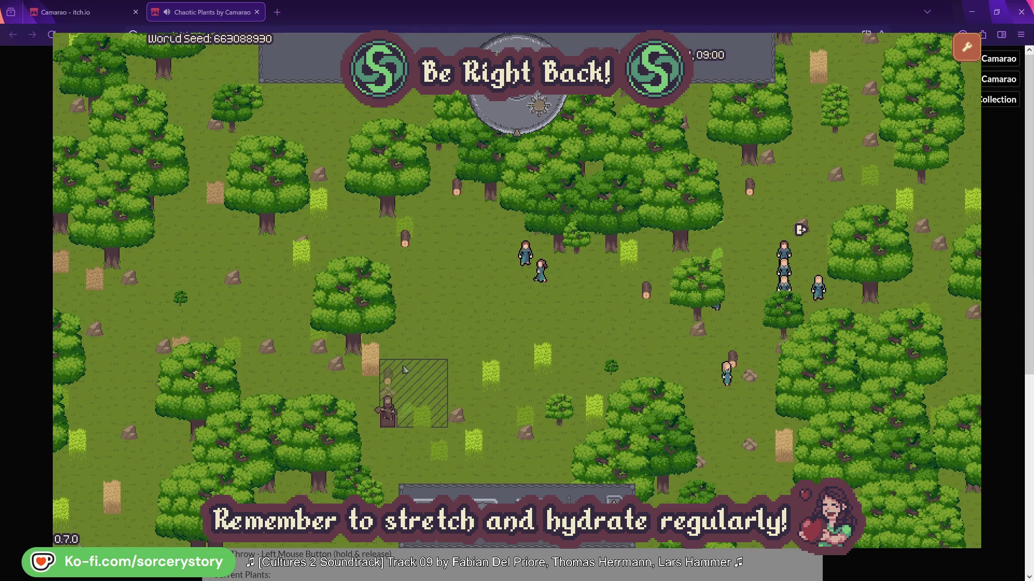
pyautogui.click(389, 380)
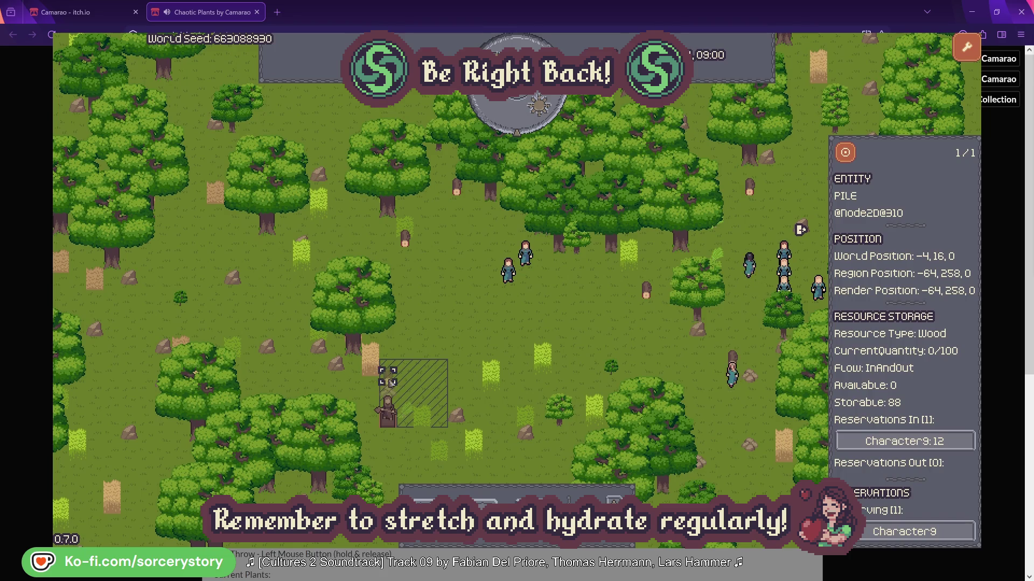
pyautogui.click(952, 445)
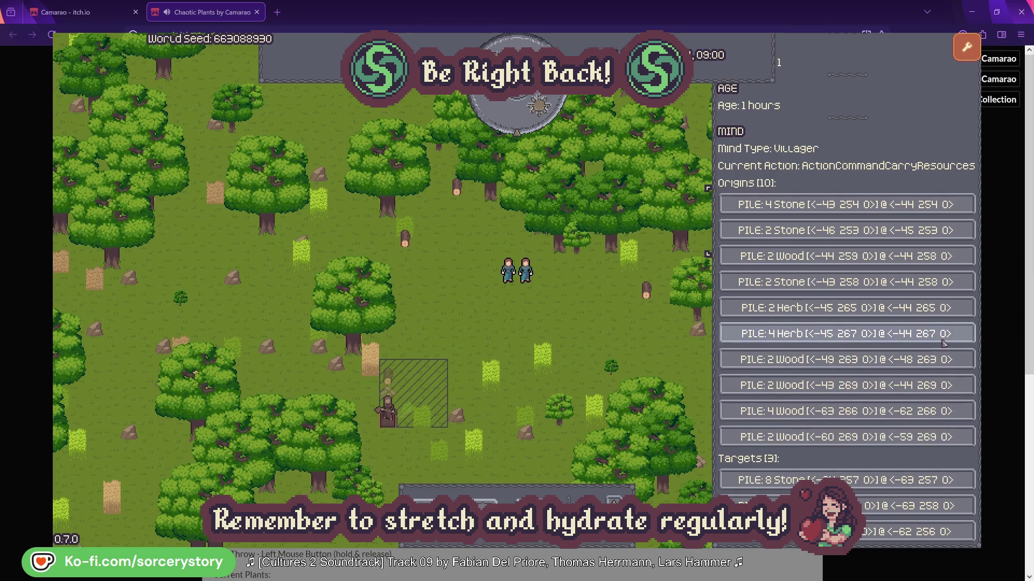
# Follow the hauling by inspecting the 2 Herb pile, the lower-left wood pile and nearby villagers
pyautogui.click(942, 310)
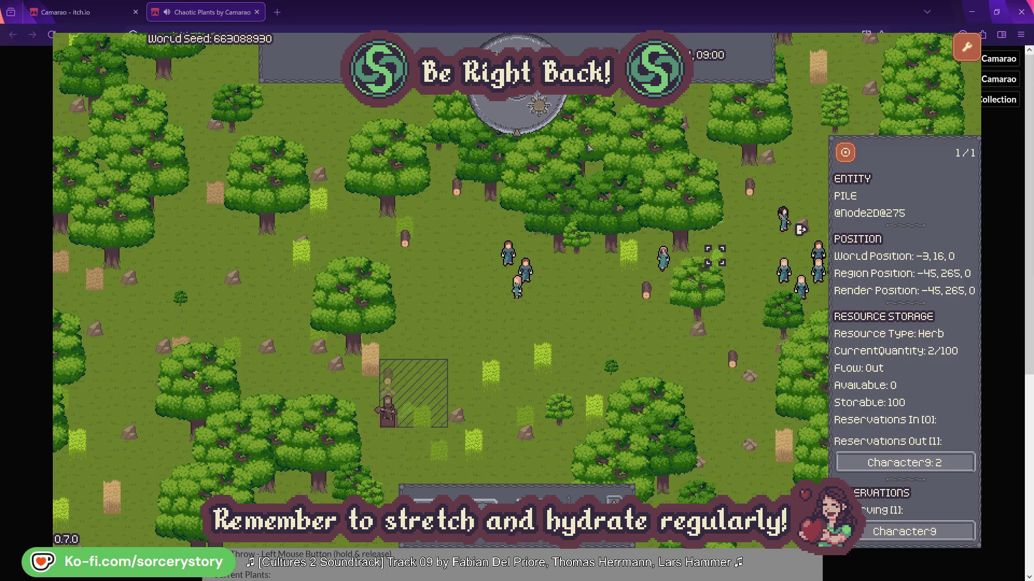
pyautogui.click(853, 158)
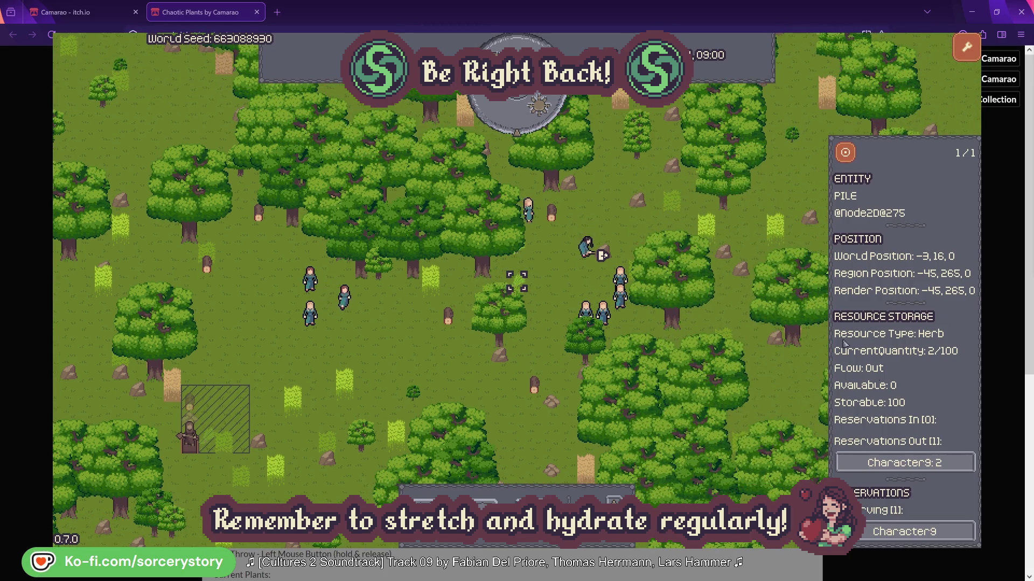
pyautogui.click(928, 463)
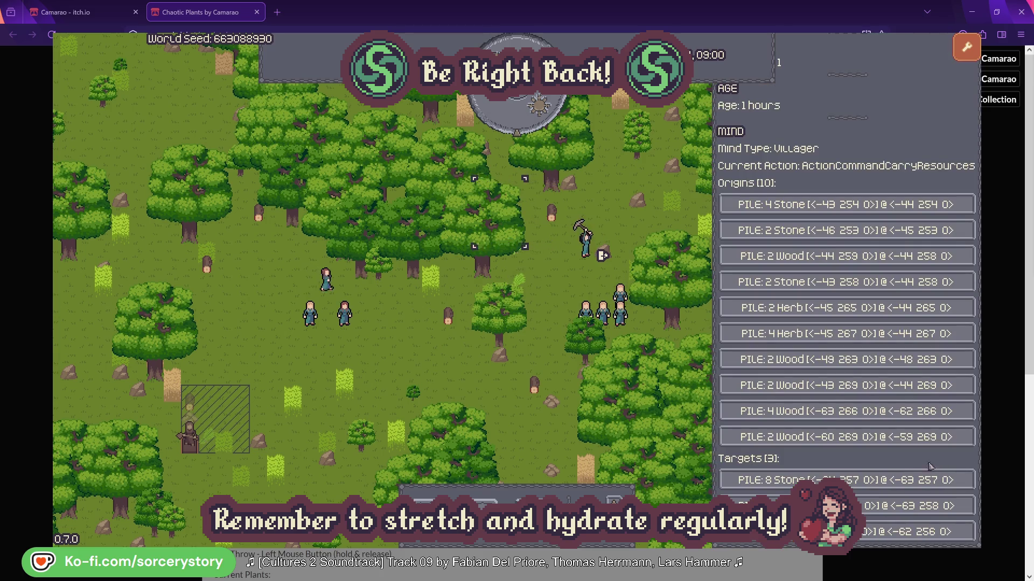
pyautogui.click(915, 506)
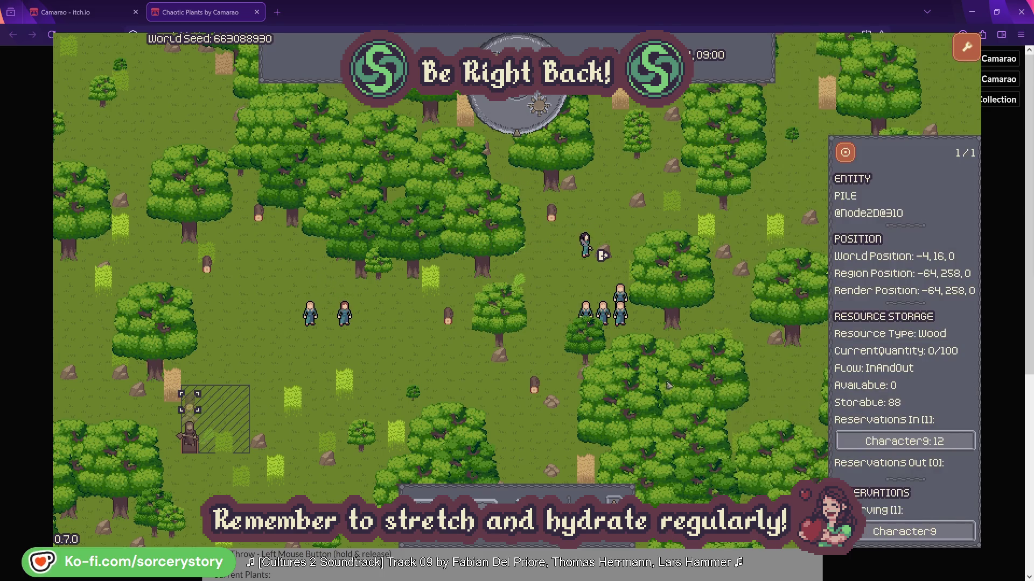
pyautogui.click(845, 155)
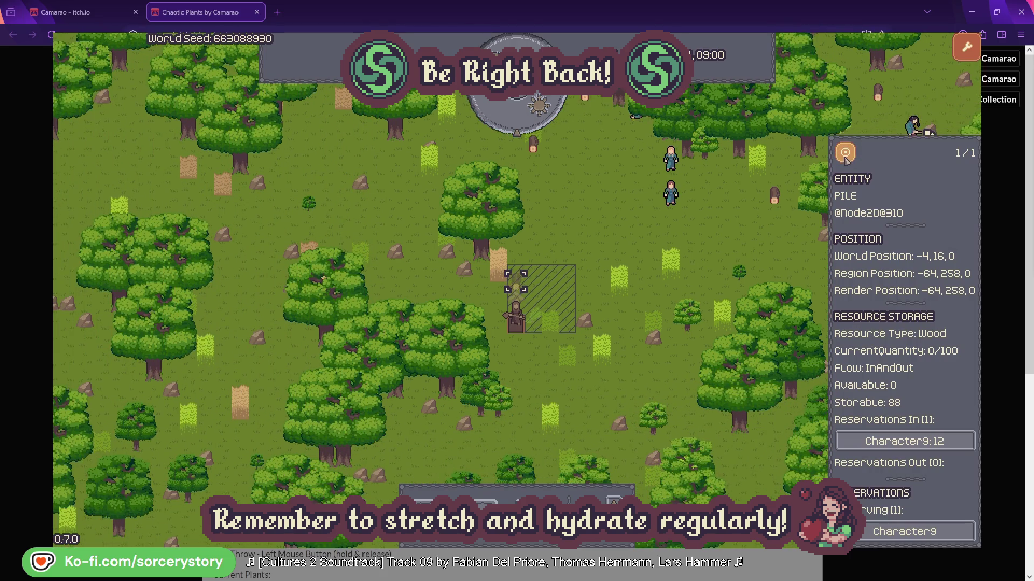
pyautogui.click(755, 238)
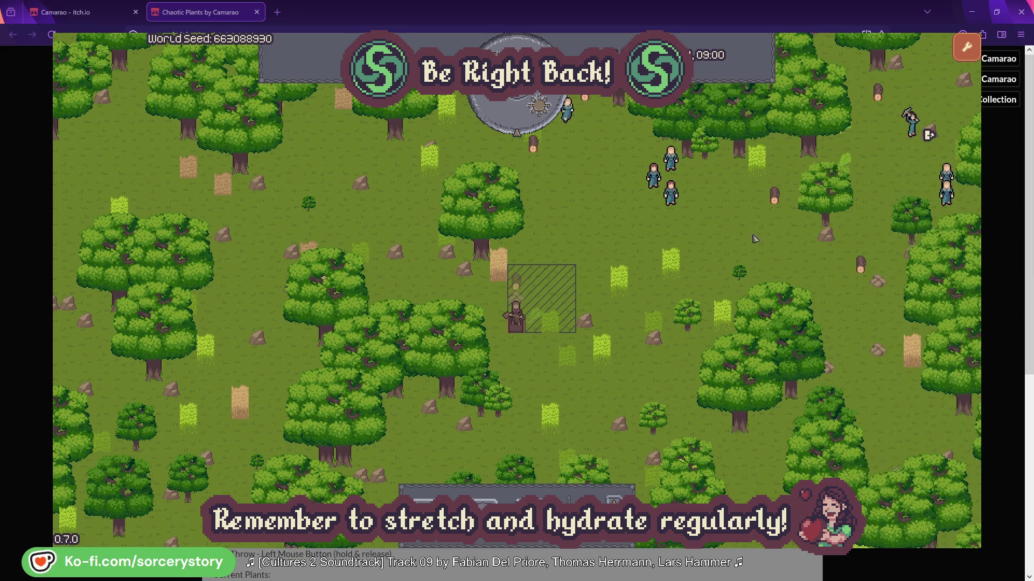
pyautogui.click(673, 195)
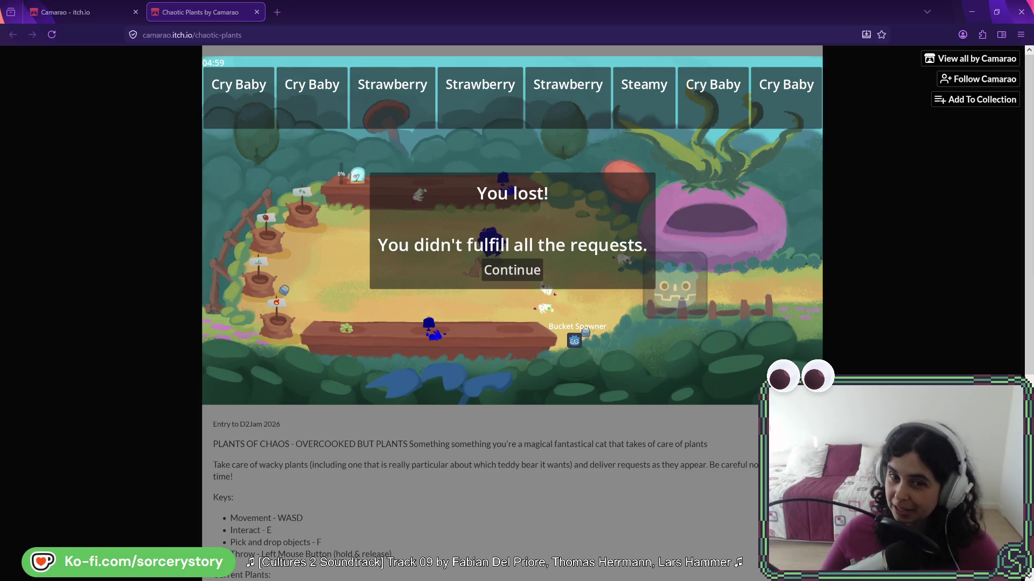
# Dismiss the You lost! screen, start a new round, and walk the cat around the garden
pyautogui.click(515, 271)
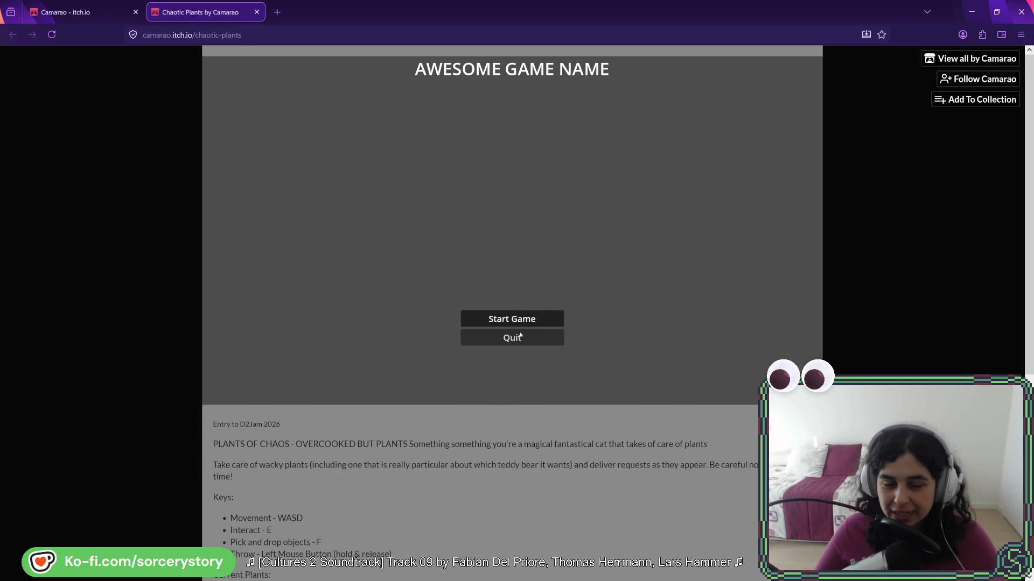
pyautogui.click(514, 319)
pyautogui.press('d')
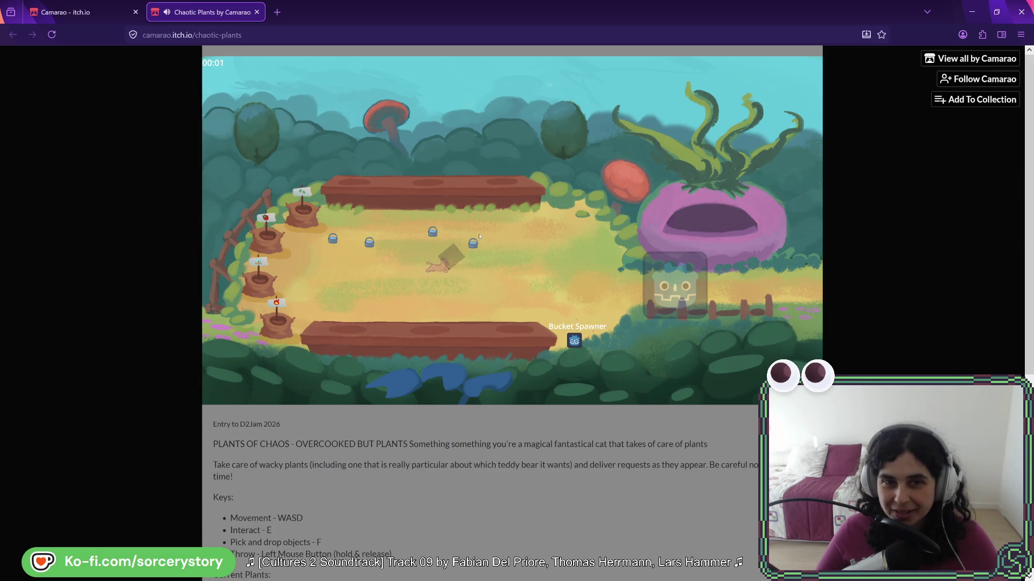
pyautogui.press('a')
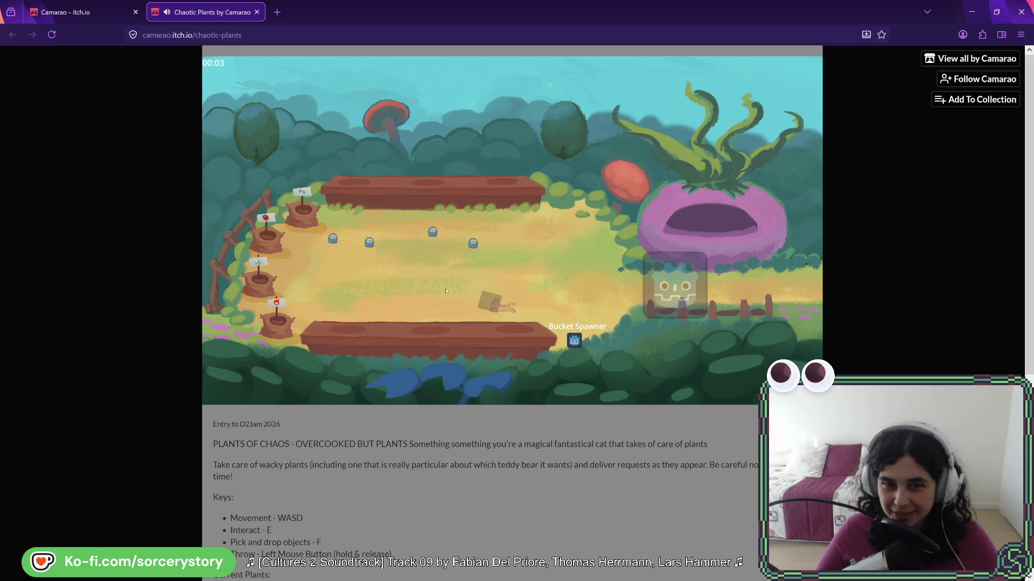
pyautogui.press('s')
pyautogui.press('a')
pyautogui.press('w')
pyautogui.press('d')
pyautogui.press('d')
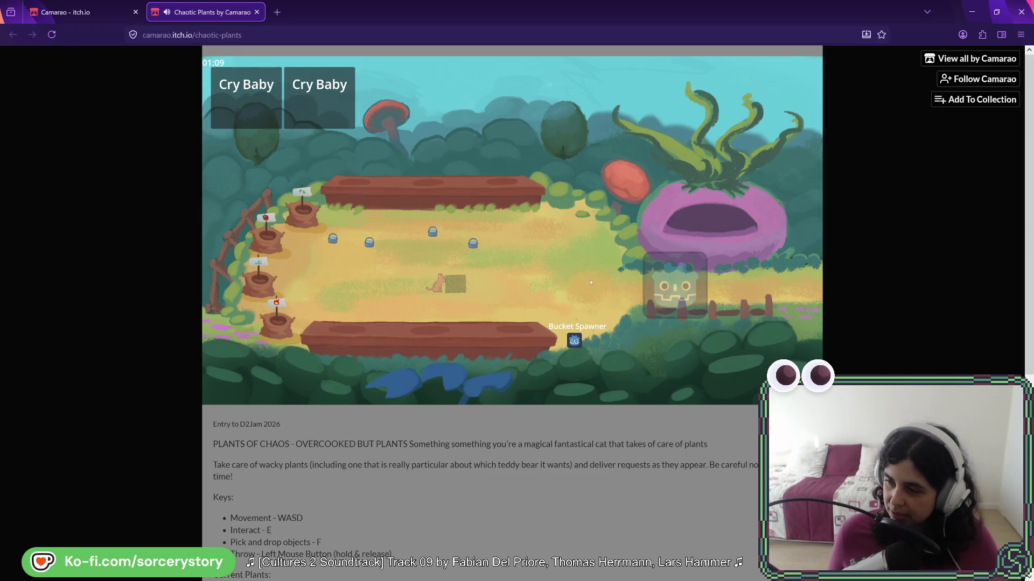
# Throw the crate, then walk the cat back over and pick it up again
pyautogui.click(531, 259)
pyautogui.press('a')
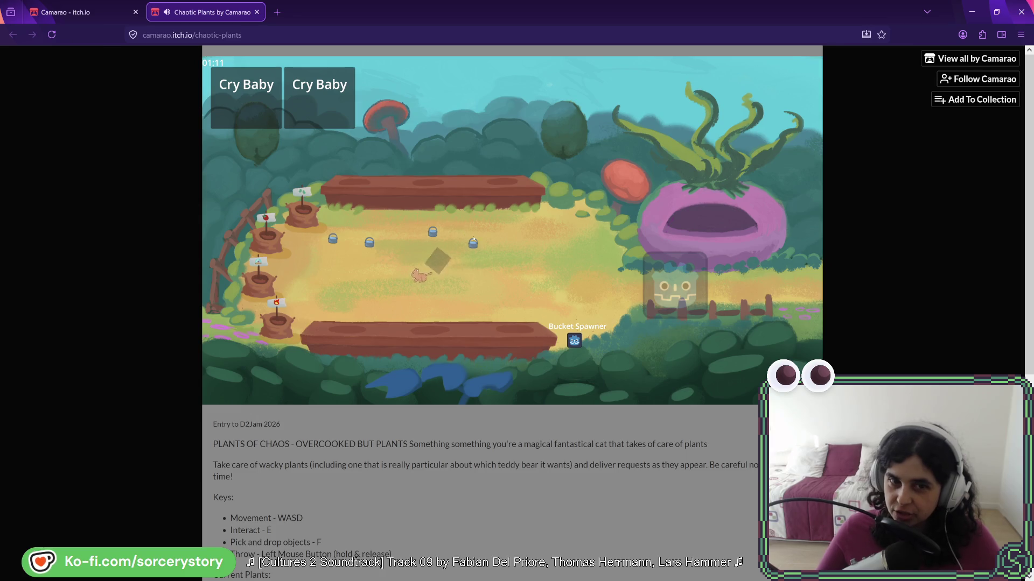
pyautogui.press('w')
pyautogui.press('f')
pyautogui.press('a')
pyautogui.press('a')
pyautogui.press('s')
pyautogui.press('d')
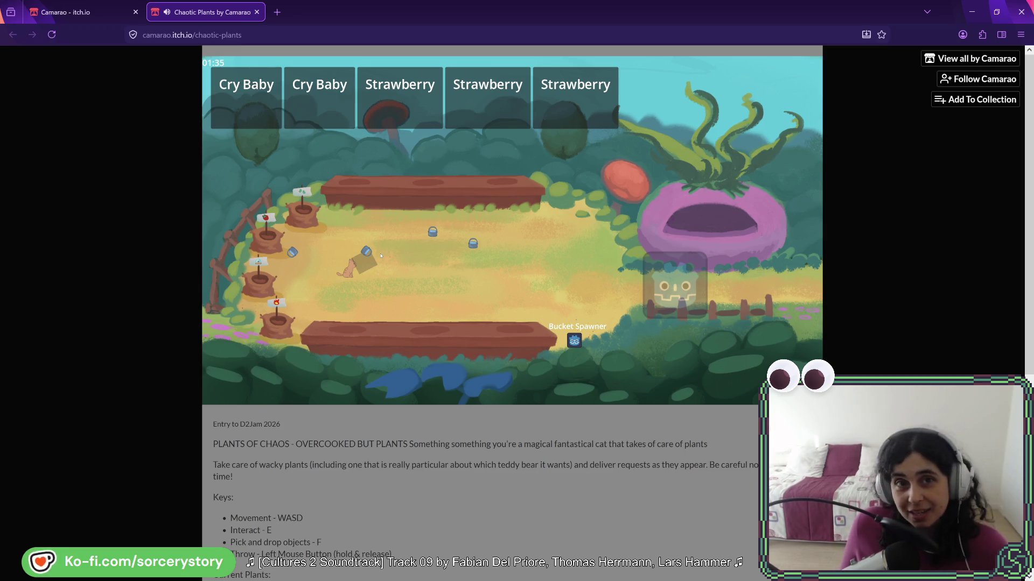
# Carry the crate around the garden past the buckets and pick up a bucket near it
pyautogui.press('w')
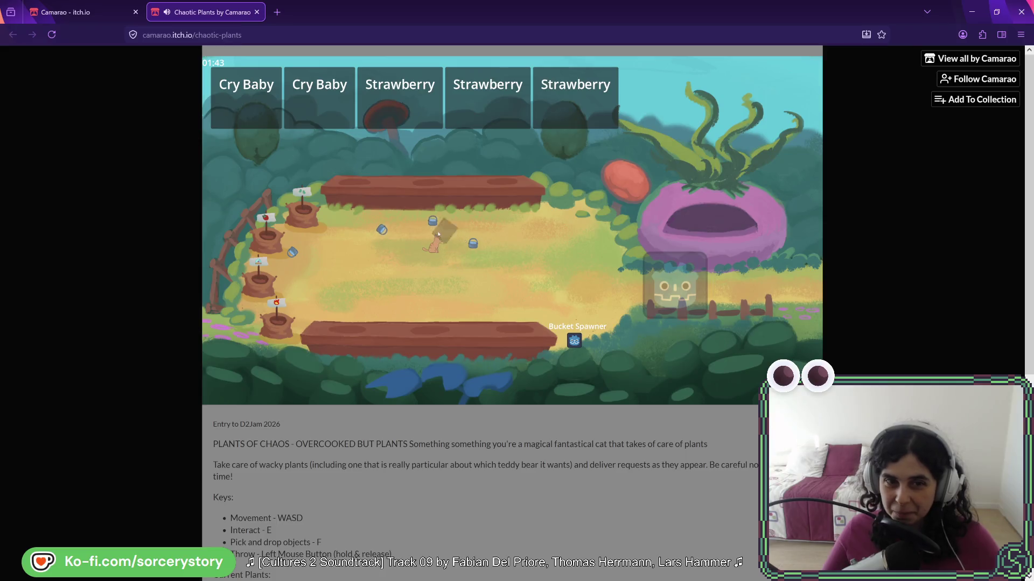
pyautogui.press('d')
pyautogui.press('s')
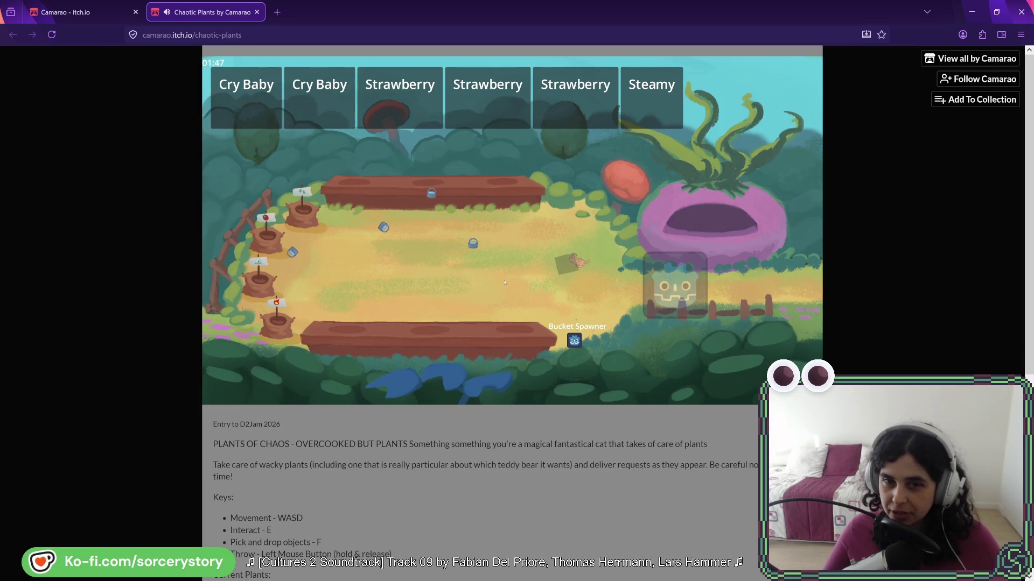
pyautogui.press('a')
pyautogui.press('w')
pyautogui.press('d')
pyautogui.press('s')
pyautogui.press('d')
pyautogui.press('w')
pyautogui.press('a')
pyautogui.press('s')
pyautogui.press('d')
pyautogui.press('w')
pyautogui.press('a')
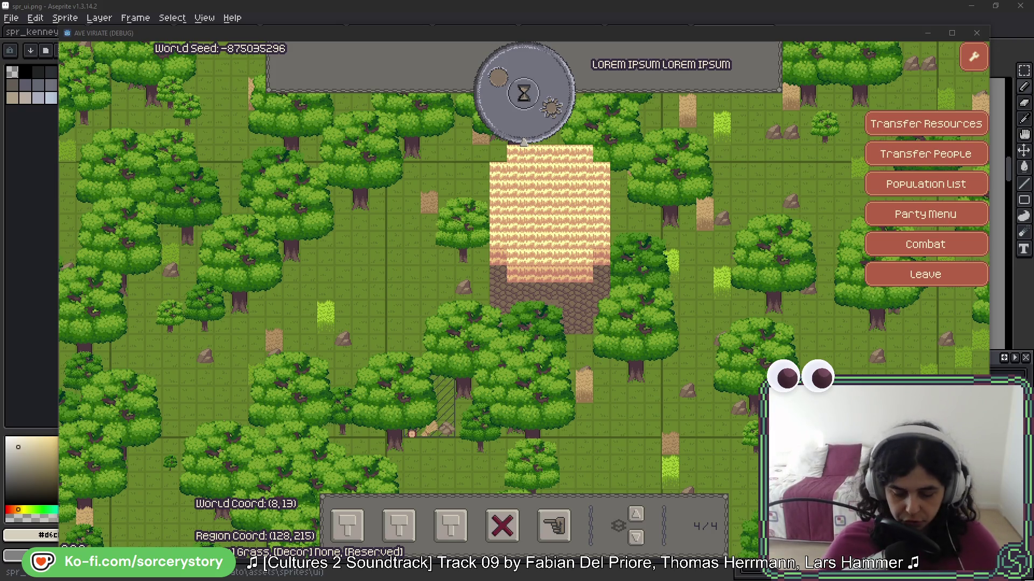
pyautogui.click(658, 21)
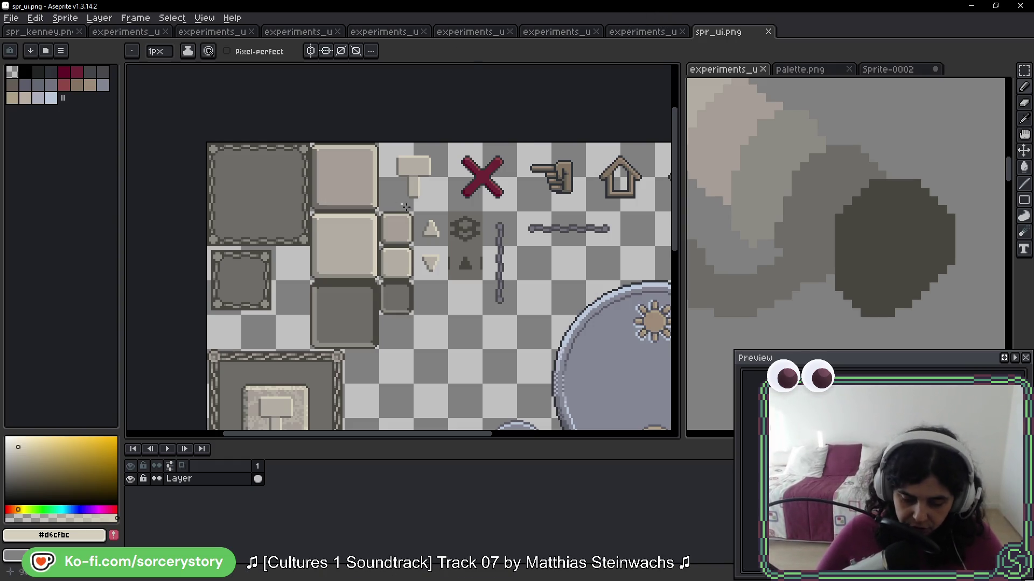
pyautogui.scroll(-1, 405, 206)
pyautogui.press('alt')
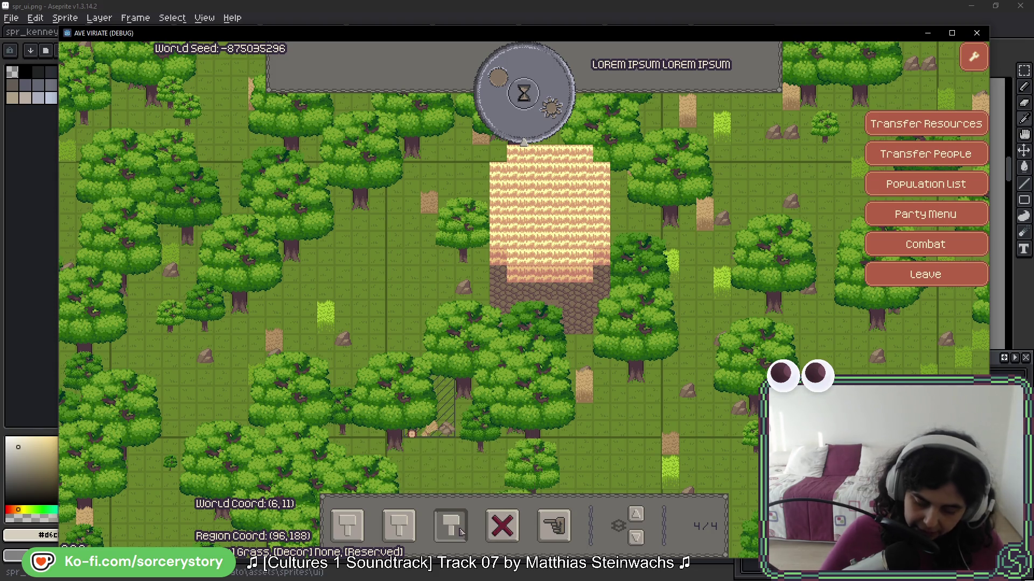
pyautogui.moveTo(458, 533)
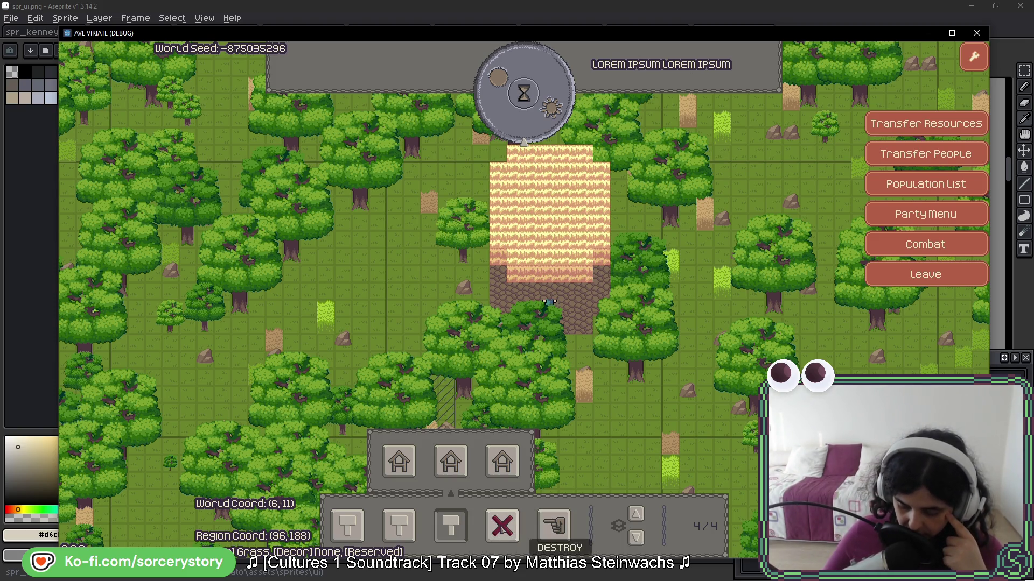
pyautogui.click(350, 528)
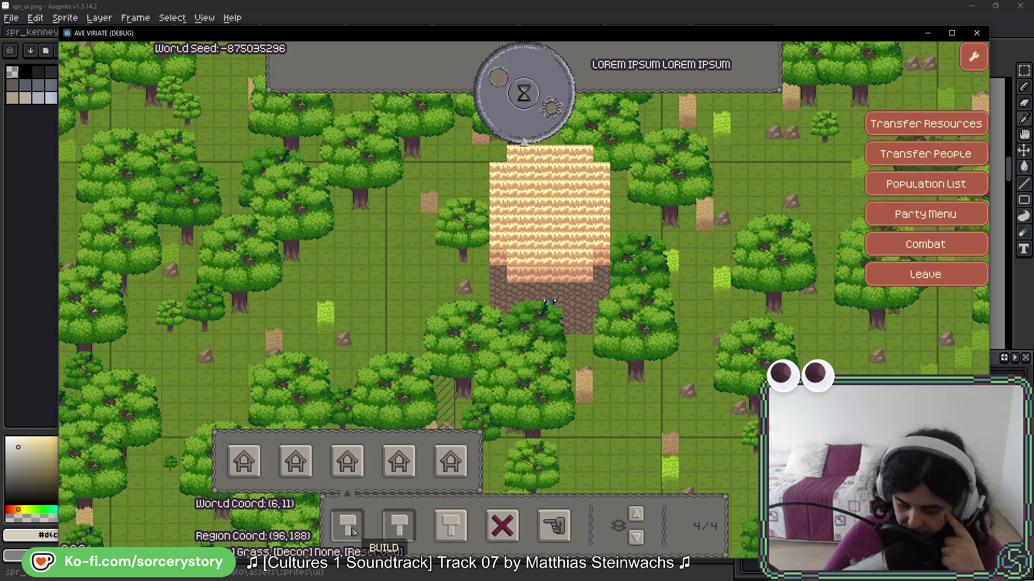
pyautogui.click(350, 527)
pyautogui.click(350, 527)
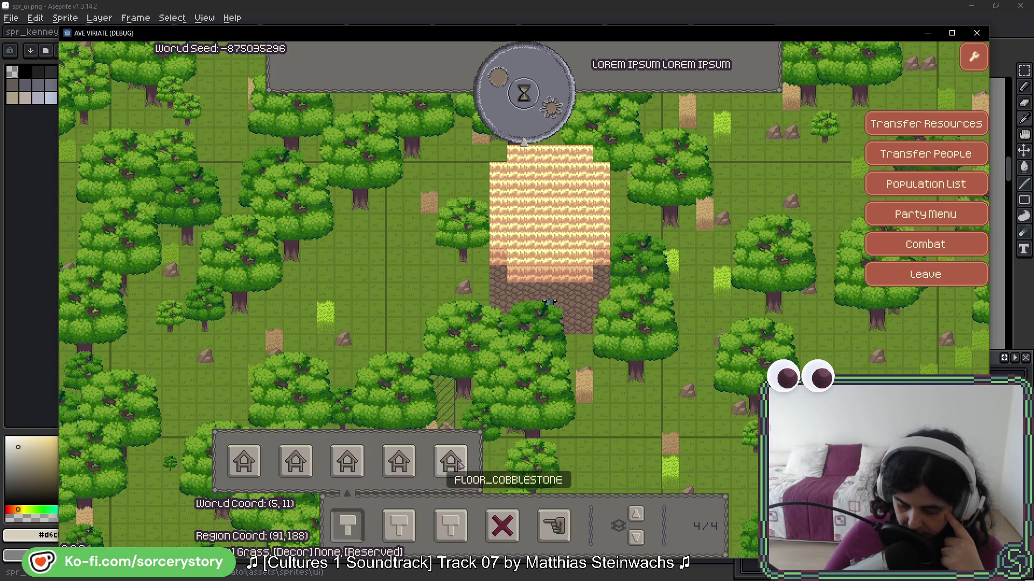
pyautogui.click(412, 522)
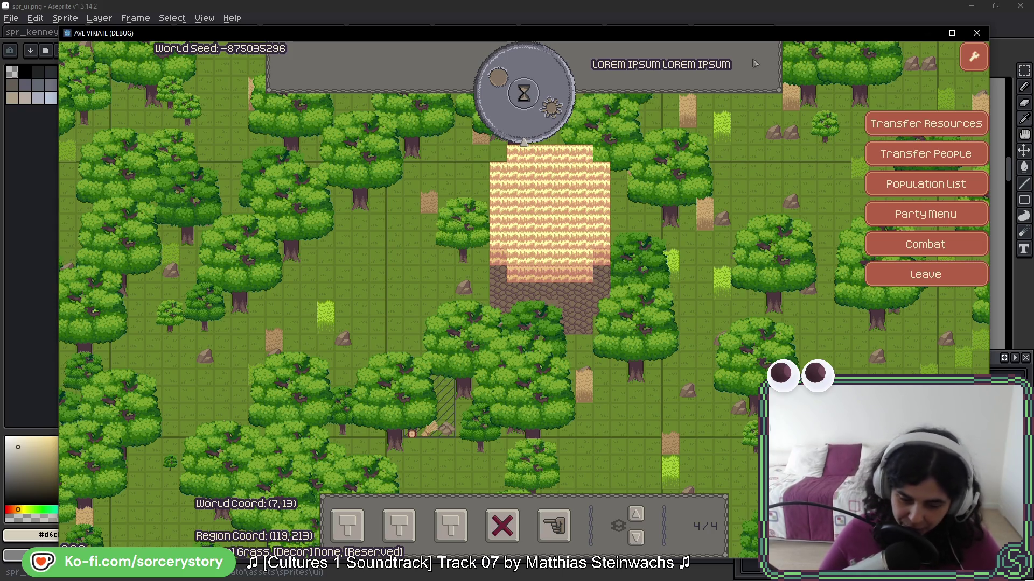
# In Aseprite's spr_ui.png, select the cell holding the X icon and zoom in on it
pyautogui.click(630, 20)
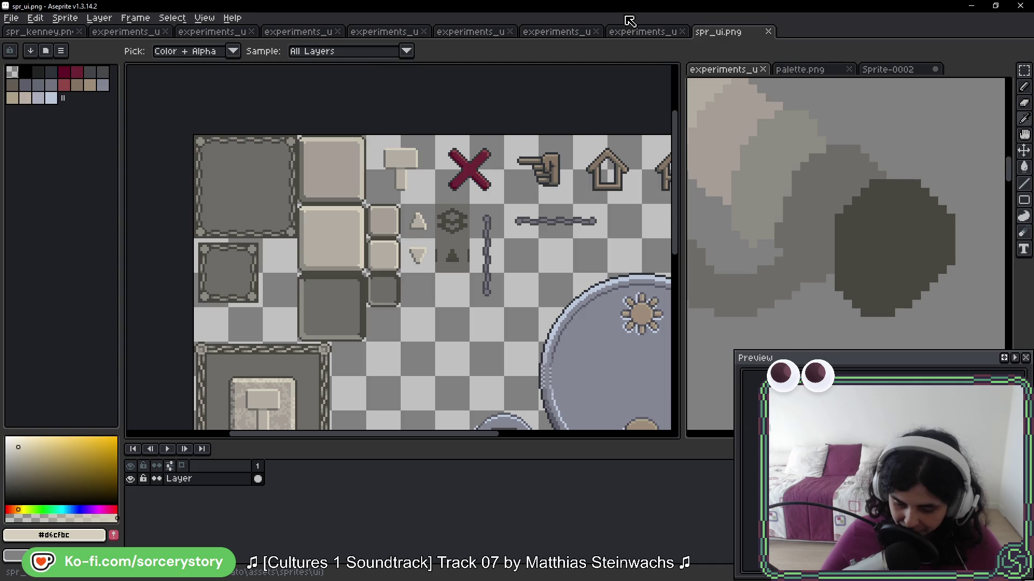
pyautogui.press('b')
pyautogui.moveTo(541, 223); pyautogui.dragTo(439, 160)
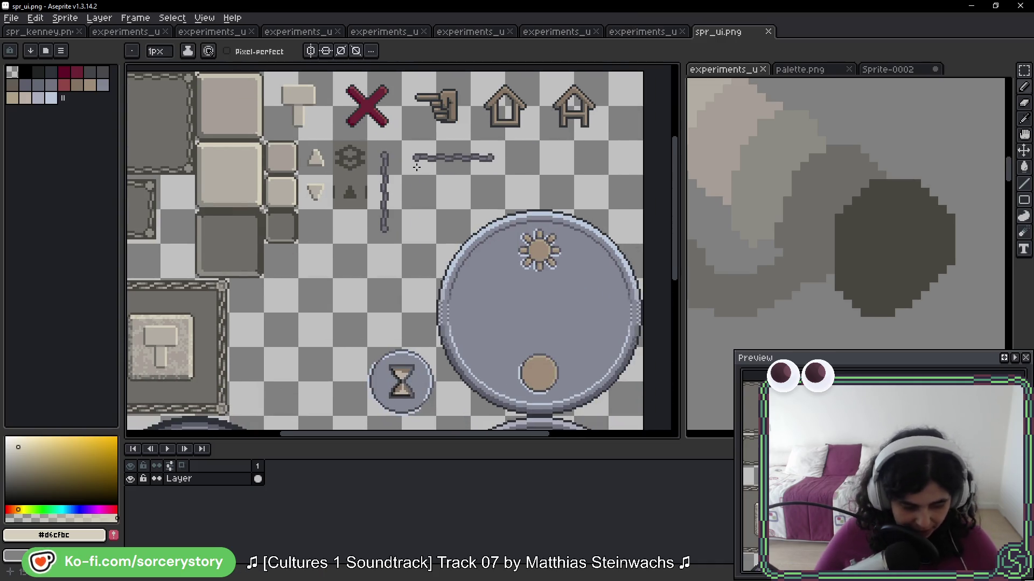
pyautogui.scroll(4, 463, 117)
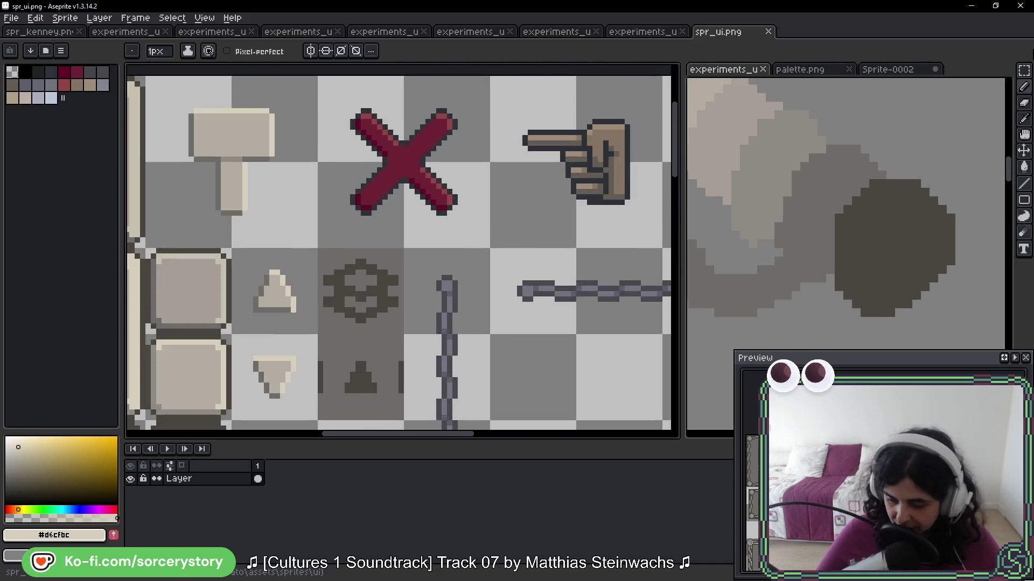
pyautogui.press('m')
pyautogui.moveTo(498, 193); pyautogui.dragTo(426, 242)
pyautogui.moveTo(377, 162)
pyautogui.mouseDown()
pyautogui.moveTo(345, 215)
pyautogui.moveTo(270, 274)
pyautogui.mouseUp()
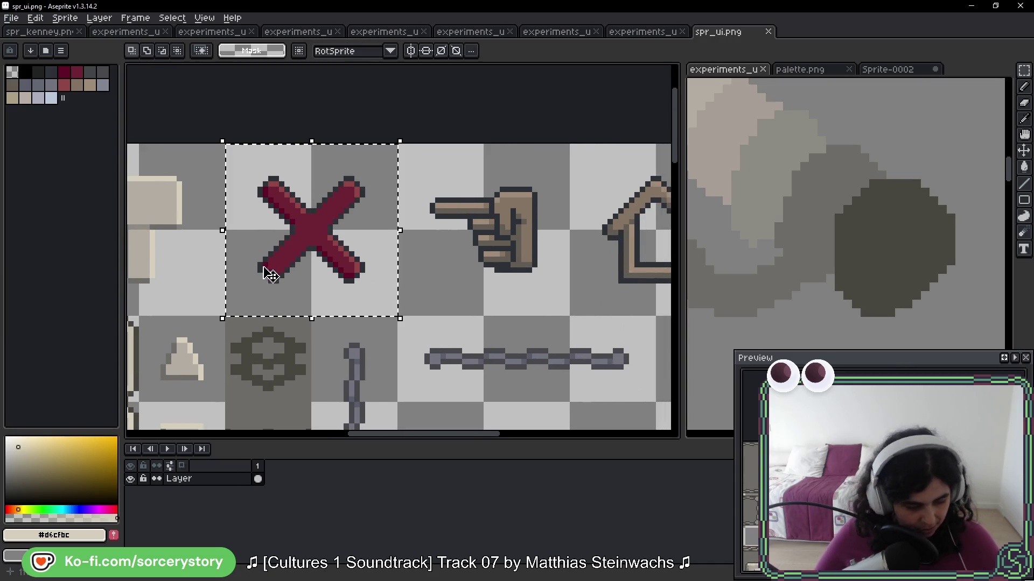
pyautogui.press('w')
pyautogui.scroll(2, 353, 159)
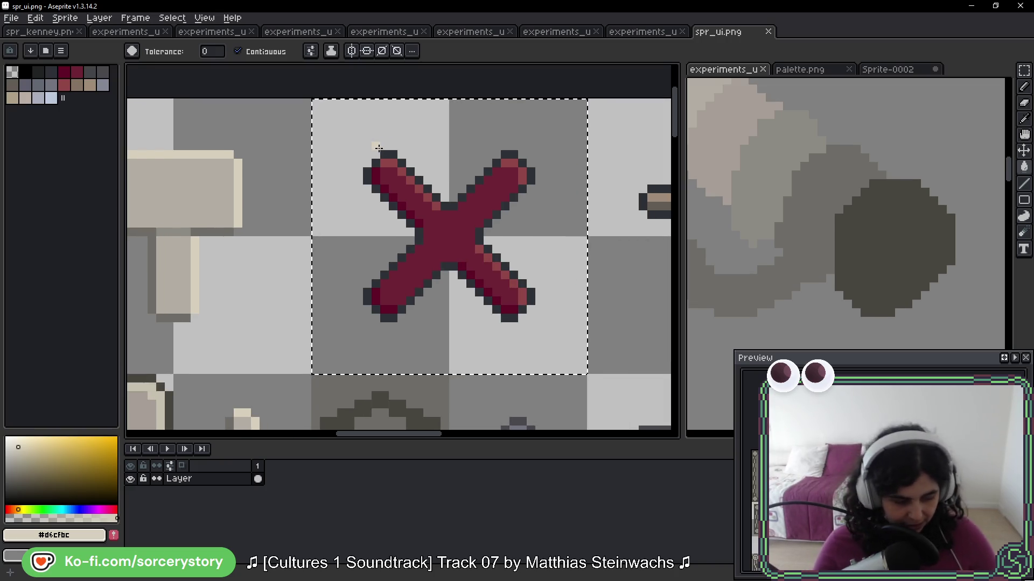
pyautogui.moveTo(475, 234)
pyautogui.mouseDown()
pyautogui.moveTo(542, 208)
pyautogui.moveTo(529, 201)
pyautogui.mouseUp()
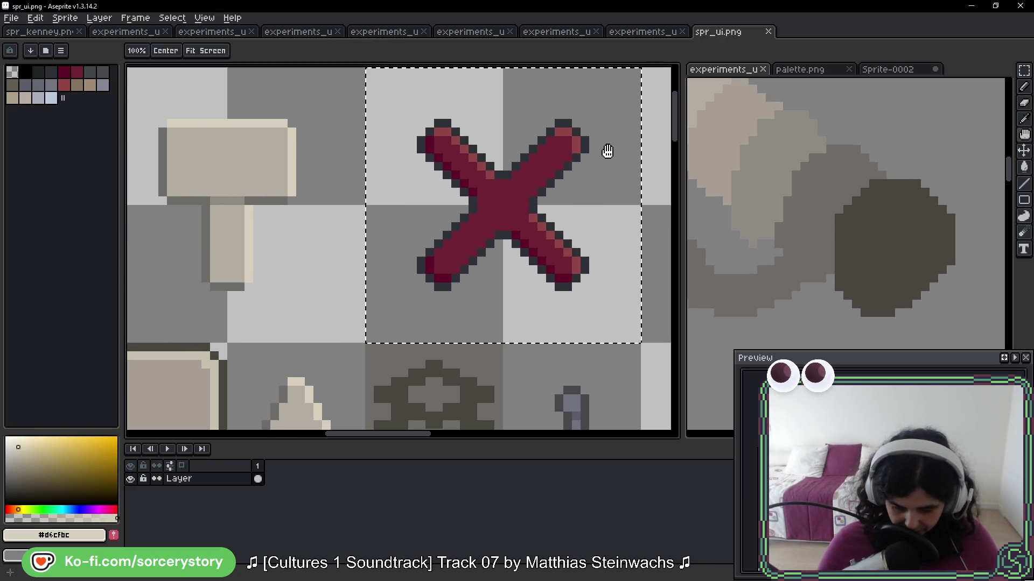
# Pencil light #d6cfbc highlights on the X's right edge and tips, plus grey outline pixels
pyautogui.press('b')
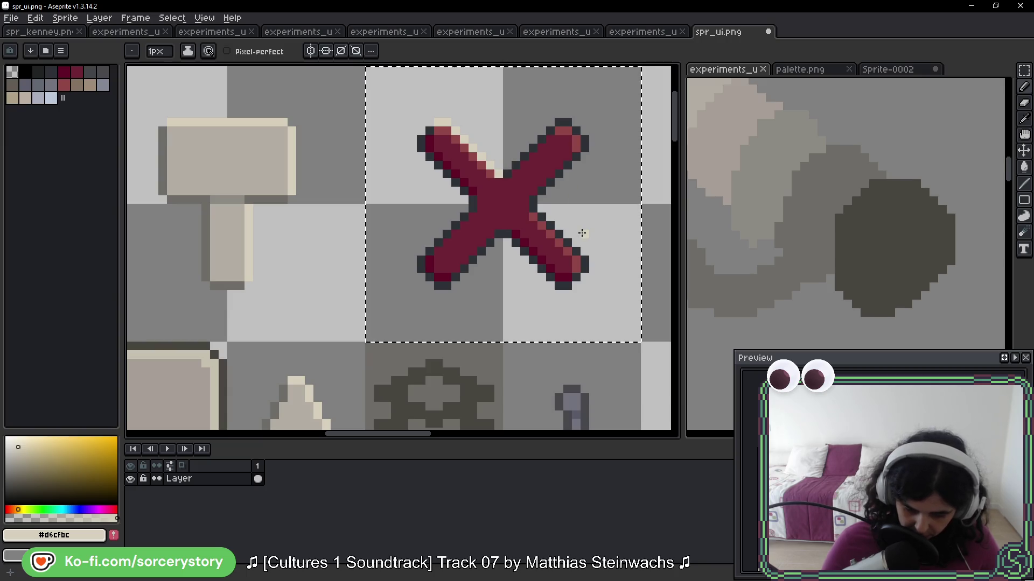
pyautogui.click(568, 122)
pyautogui.moveTo(585, 139); pyautogui.dragTo(584, 148)
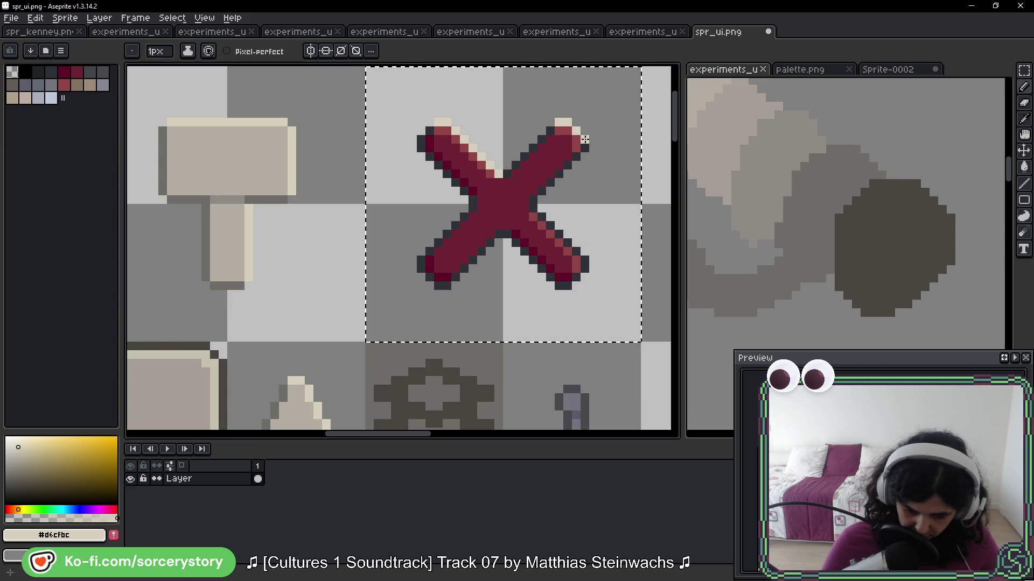
pyautogui.click(586, 266)
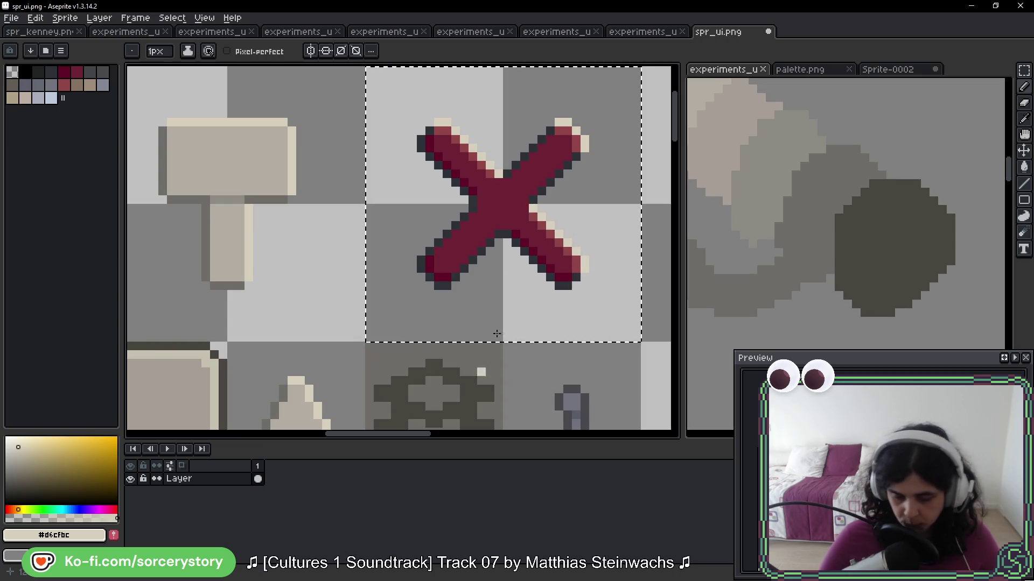
pyautogui.press('shift')
pyautogui.keyDown('shift'); pyautogui.click(282, 204); pyautogui.keyUp('shift')
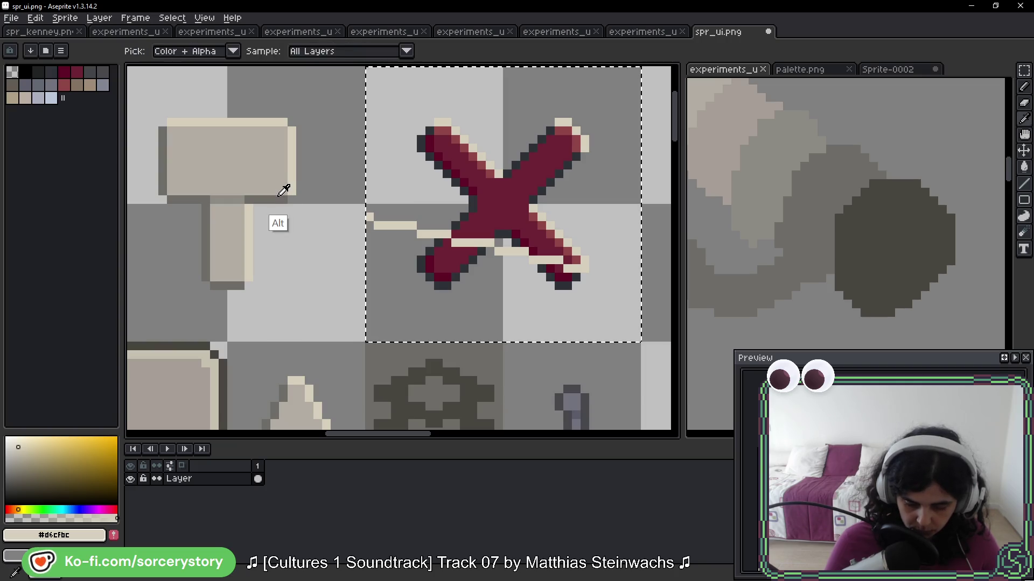
pyautogui.keyDown('alt'); pyautogui.click(295, 191); pyautogui.keyUp('alt')
pyautogui.hotkey('ctrl', 'z')
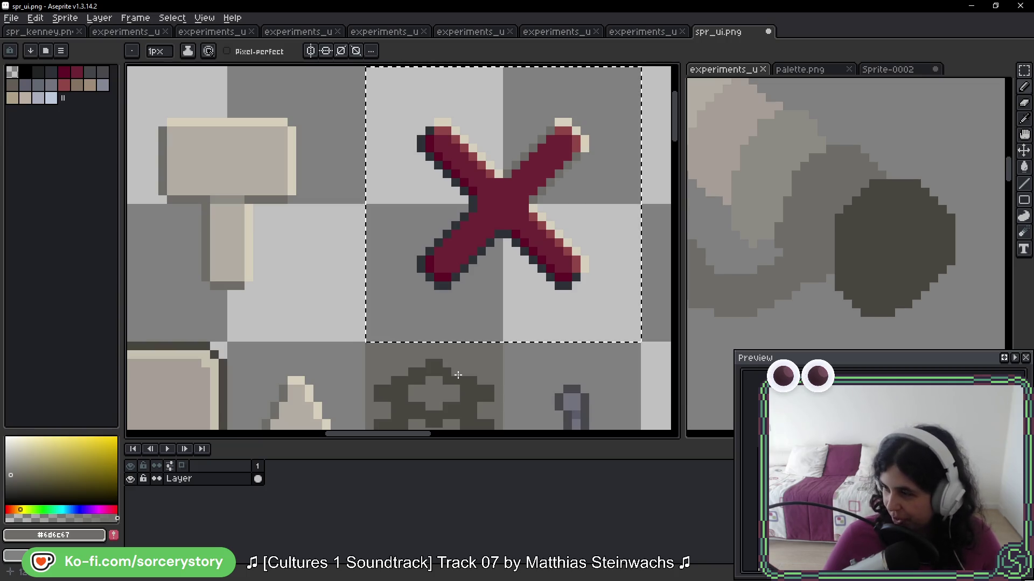
pyautogui.click(576, 278)
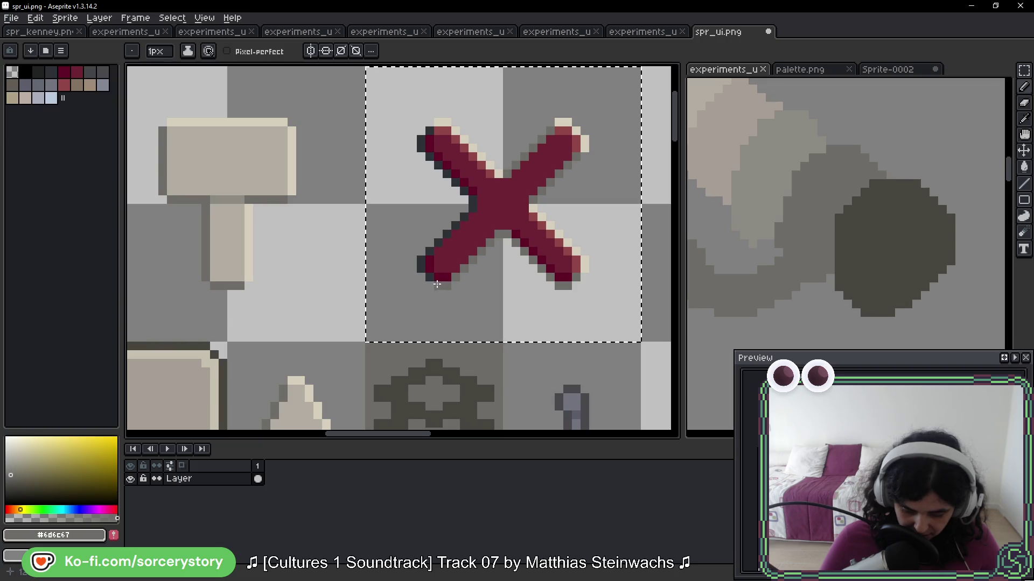
pyautogui.keyDown('shift'); pyautogui.click(472, 201); pyautogui.keyUp('shift')
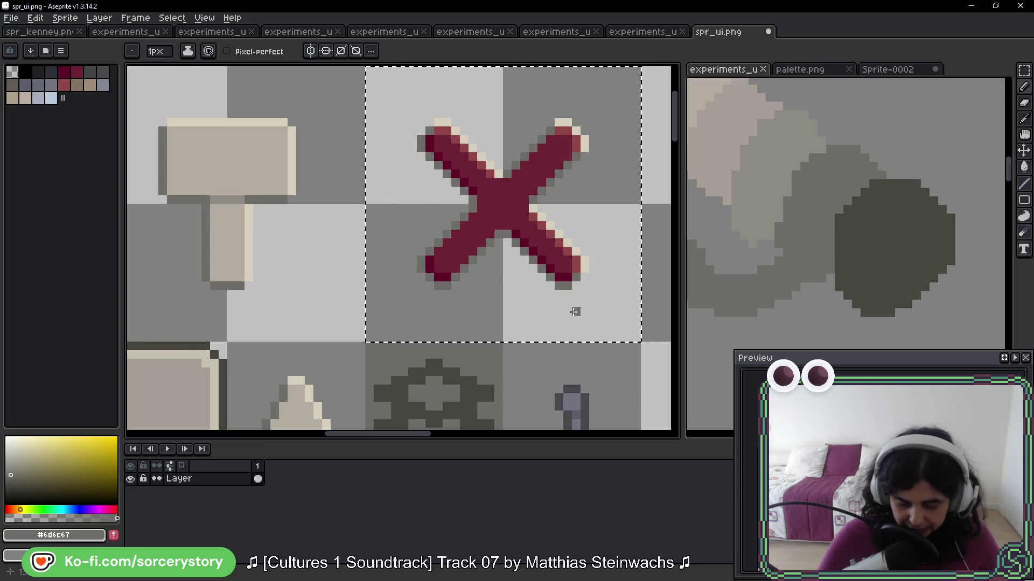
# Non-contiguous fill all the X's maroon and red pixels with #b2ada3, then deselect
pyautogui.keyDown('alt'); pyautogui.click(245, 153); pyautogui.keyUp('alt')
pyautogui.moveTo(563, 205); pyautogui.dragTo(536, 216)
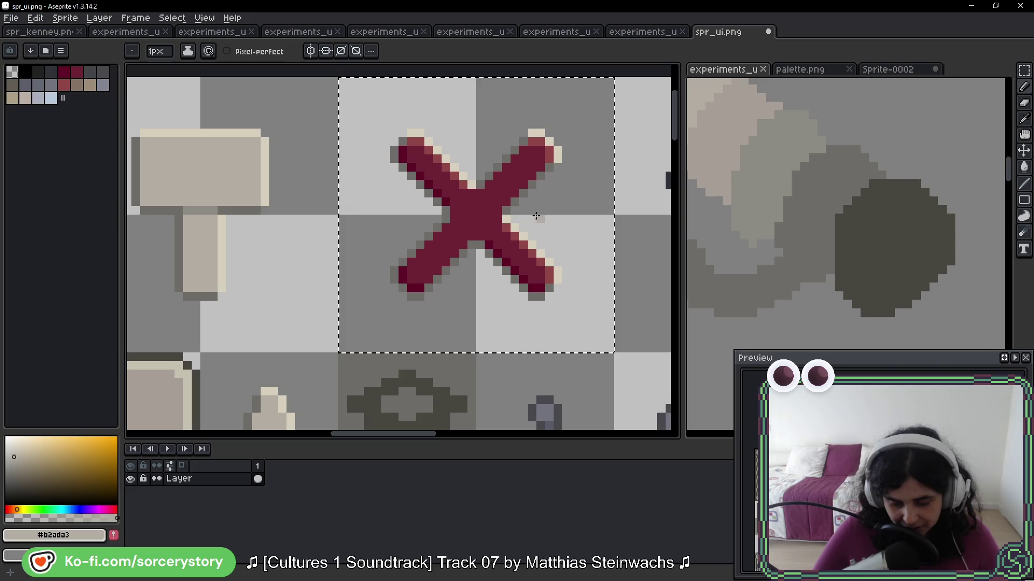
pyautogui.press('g')
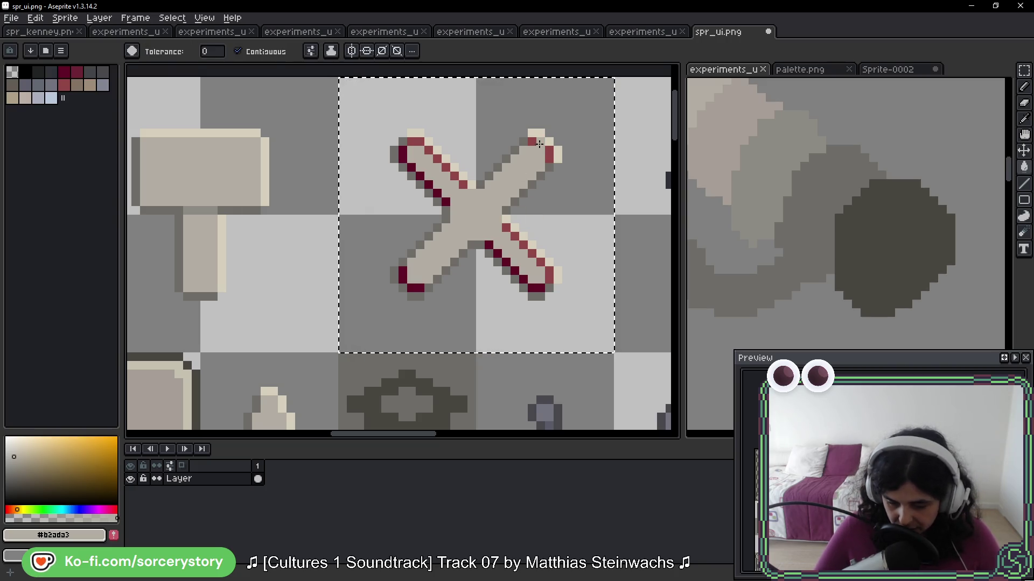
pyautogui.scroll(2, 419, 151)
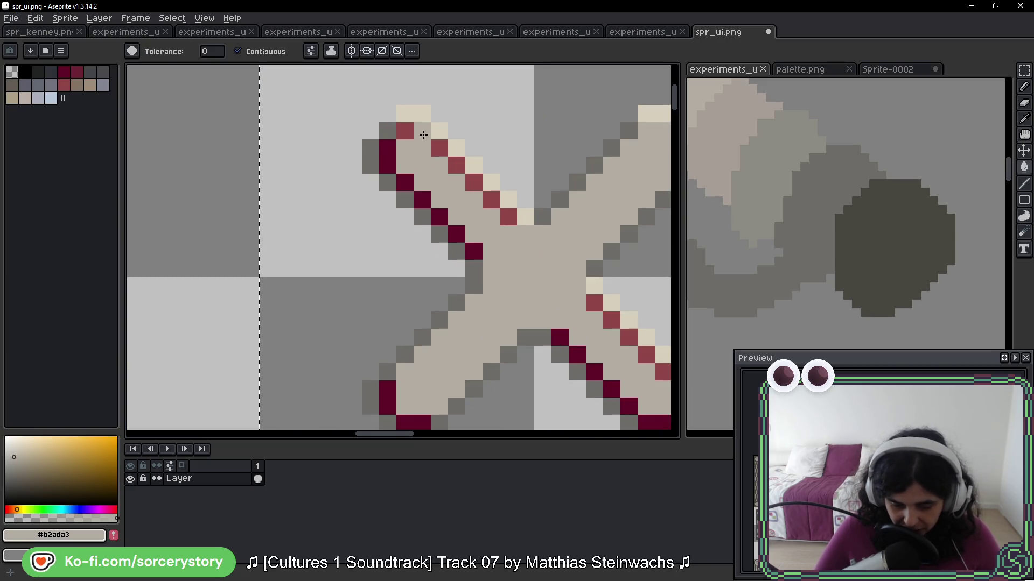
pyautogui.click(405, 131)
pyautogui.click(237, 51)
pyautogui.click(381, 149)
pyautogui.click(387, 165)
pyautogui.click(439, 148)
pyautogui.scroll(-5, 478, 199)
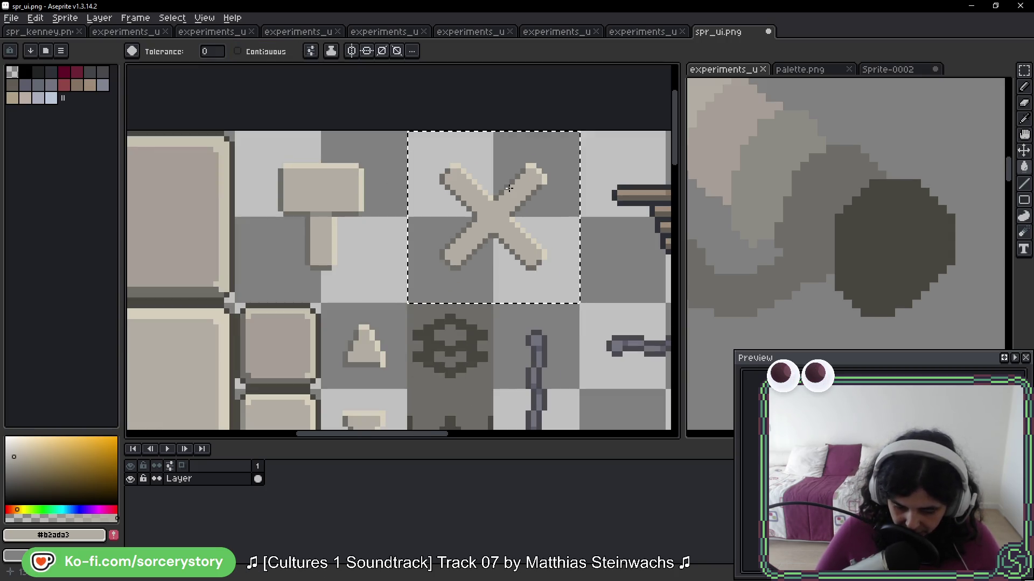
pyautogui.click(237, 51)
pyautogui.hotkey('ctrl', 'd')
pyautogui.scroll(-2, 323, 174)
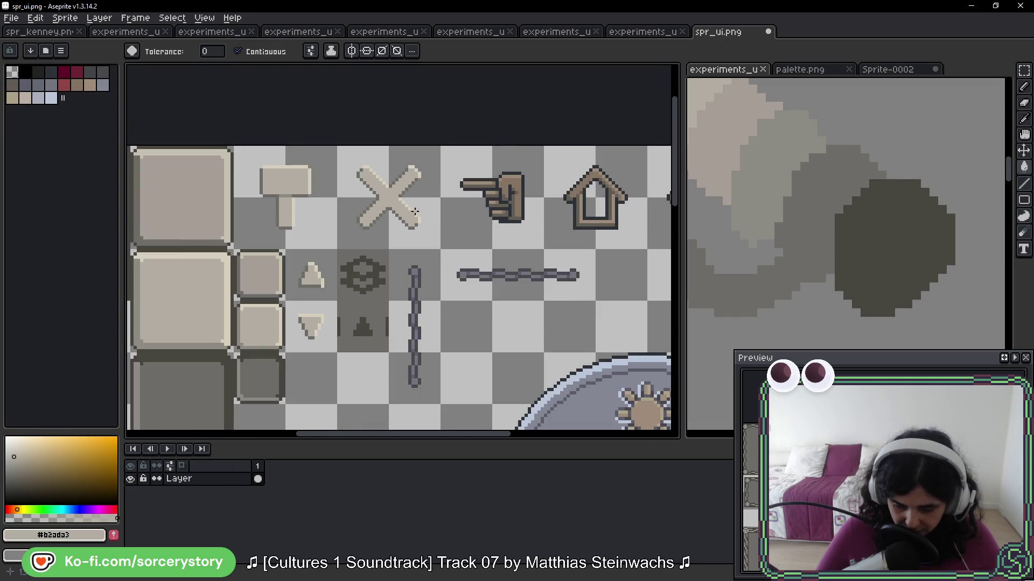
# Select the cell holding the pointing hand icon
pyautogui.click(1024, 70)
pyautogui.hscroll(3, 376, 173)
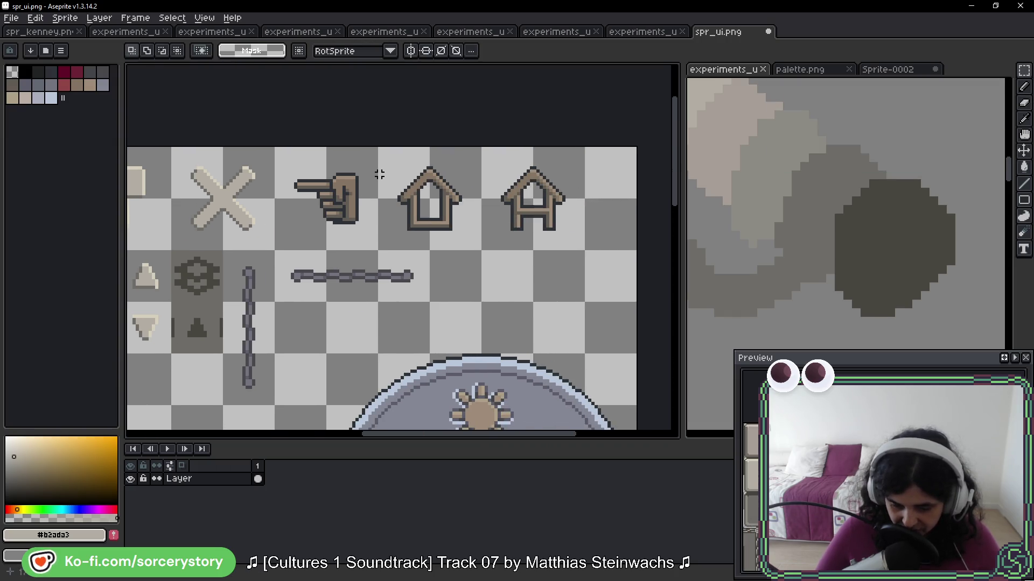
pyautogui.moveTo(343, 184); pyautogui.dragTo(310, 228)
# Paint the hand's finger top row and upper outline in the X's light beige
pyautogui.press('g')
pyautogui.scroll(3, 384, 210)
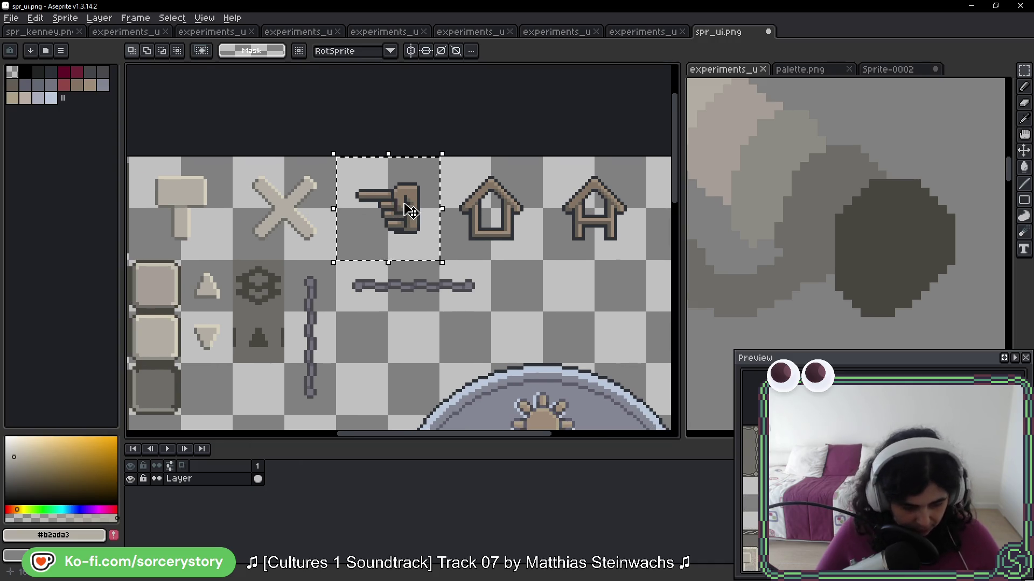
pyautogui.hscroll(-3, 500, 168)
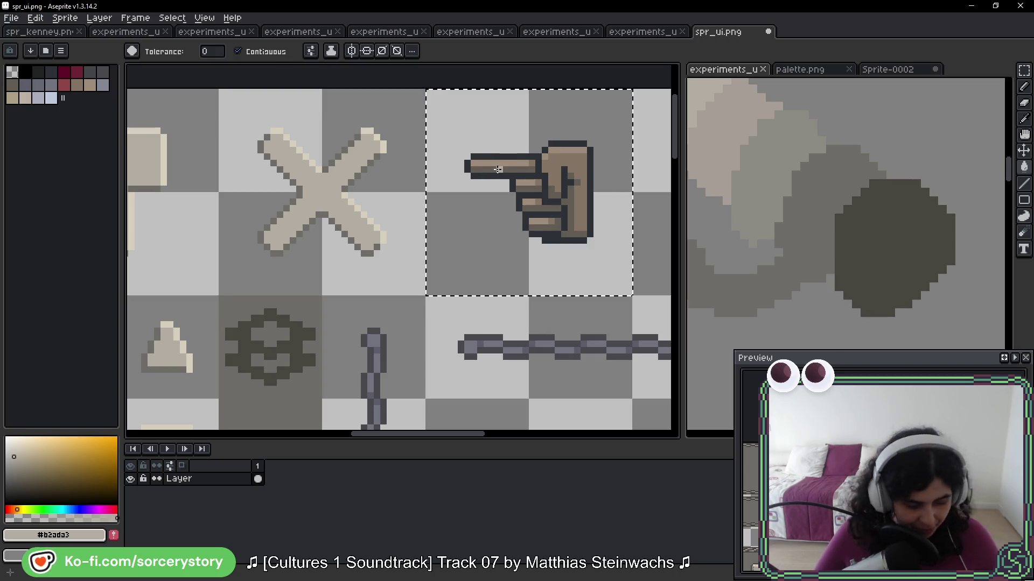
pyautogui.press('b')
pyautogui.scroll(1, 373, 137)
pyautogui.press('i')
pyautogui.click(368, 143)
pyautogui.press('b')
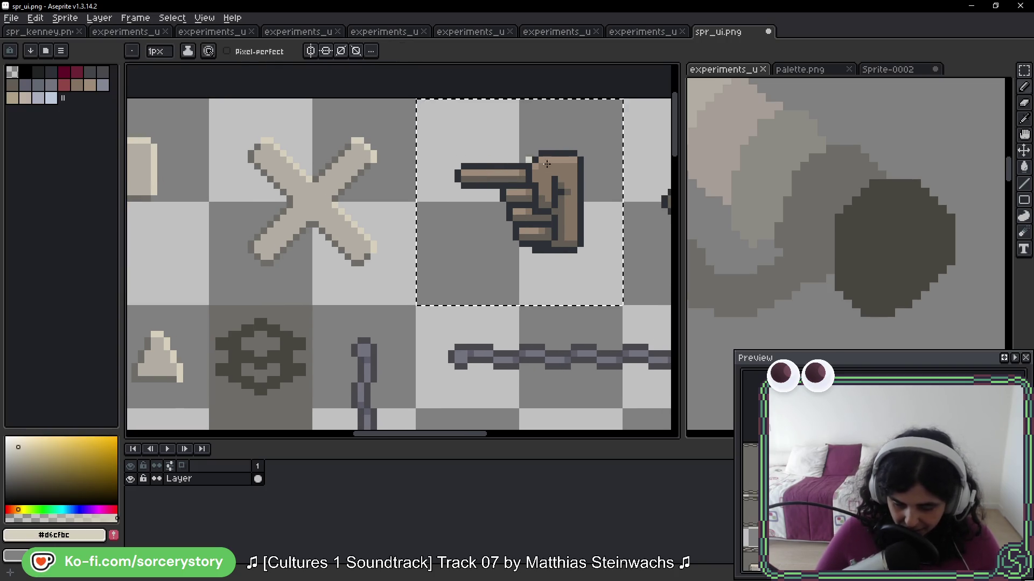
pyautogui.scroll(1, 564, 166)
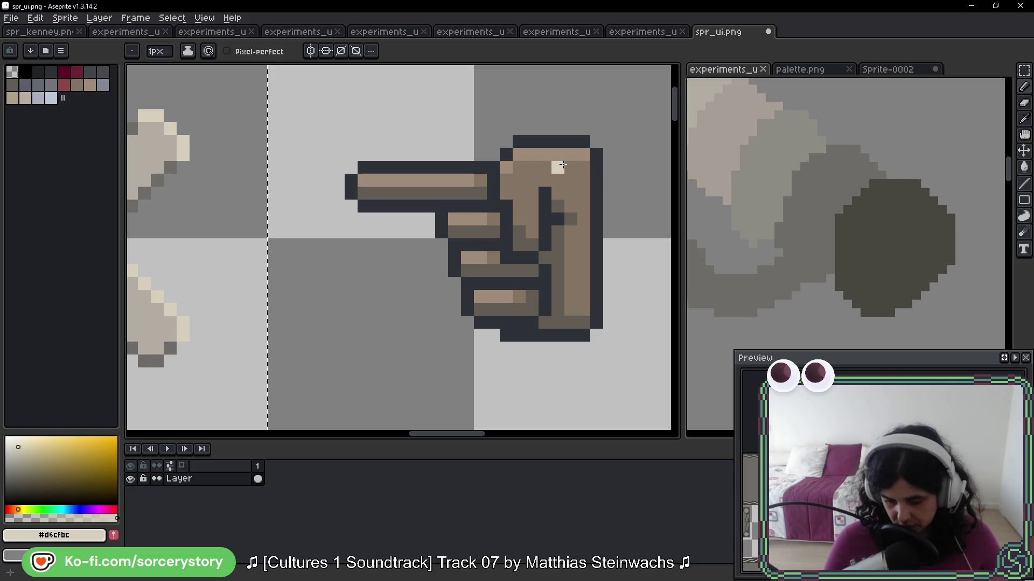
pyautogui.moveTo(362, 166); pyautogui.dragTo(487, 171)
pyautogui.moveTo(533, 142)
pyautogui.mouseDown()
pyautogui.moveTo(518, 141)
pyautogui.moveTo(571, 141)
pyautogui.moveTo(596, 158)
pyautogui.moveTo(597, 326)
pyautogui.mouseUp()
pyautogui.click(594, 153)
# Recolour the hand's palm and all its brown pixels to grey-beige #b2ada3
pyautogui.scroll(-3, 484, 226)
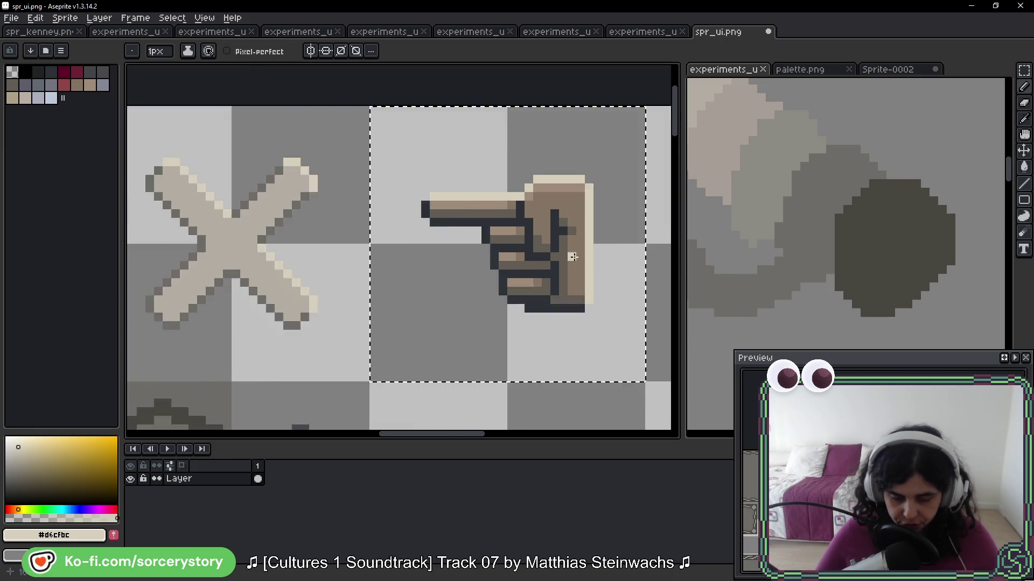
pyautogui.press('g')
pyautogui.scroll(1, 456, 226)
pyautogui.keyDown('alt'); pyautogui.click(485, 205); pyautogui.keyUp('alt')
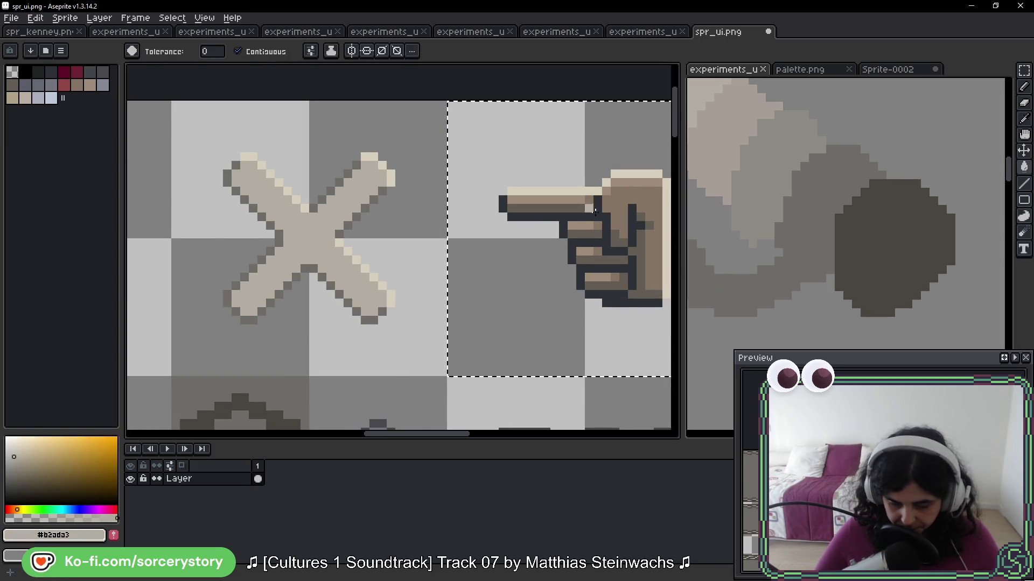
pyautogui.scroll(1, 511, 194)
pyautogui.click(510, 194)
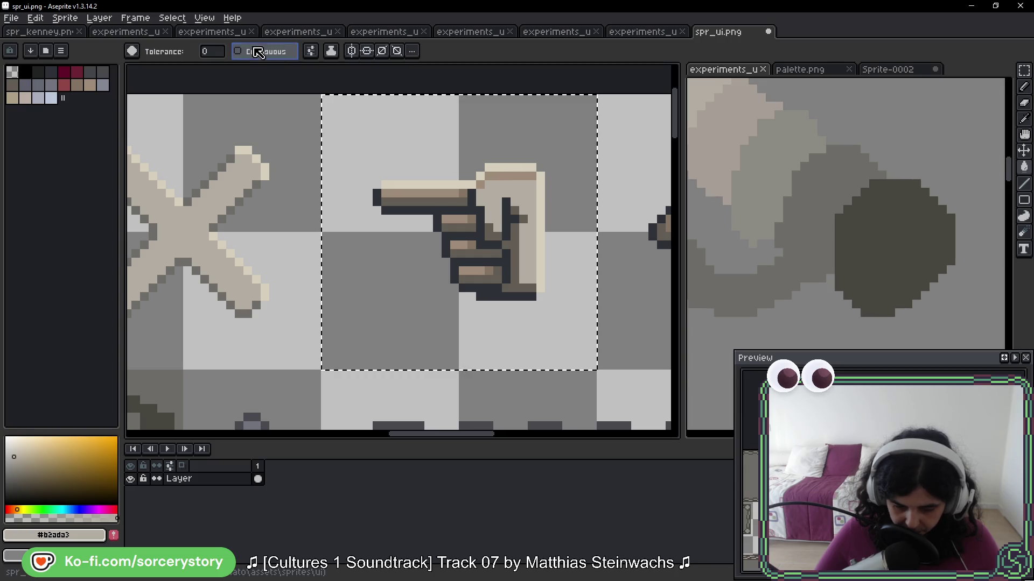
pyautogui.click(237, 52)
pyautogui.scroll(1, 473, 181)
pyautogui.click(515, 177)
pyautogui.click(453, 206)
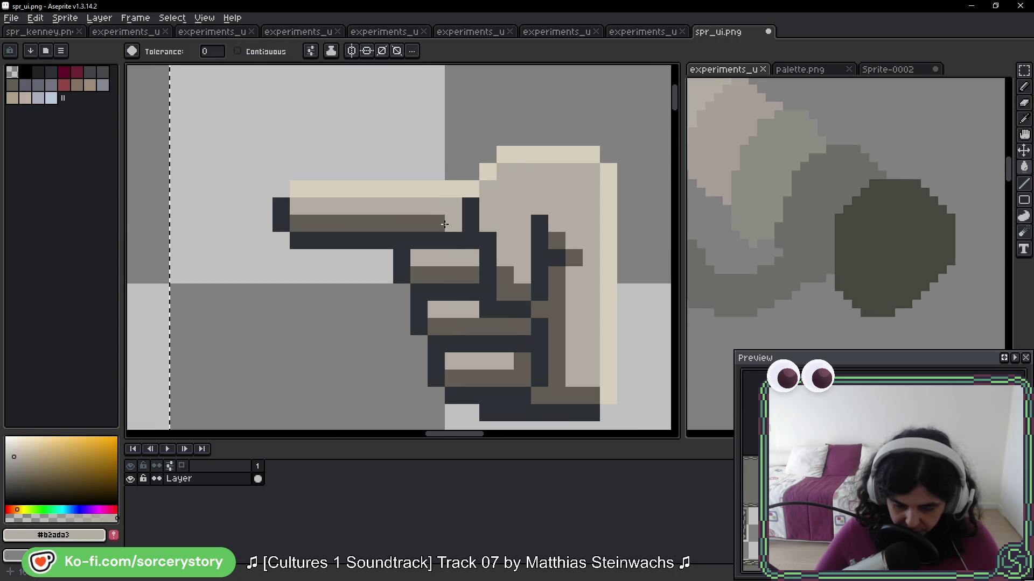
pyautogui.click(454, 224)
# Recolour the hand's dark outline to the X's mid-grey #6d6c67
pyautogui.scroll(-2, 559, 297)
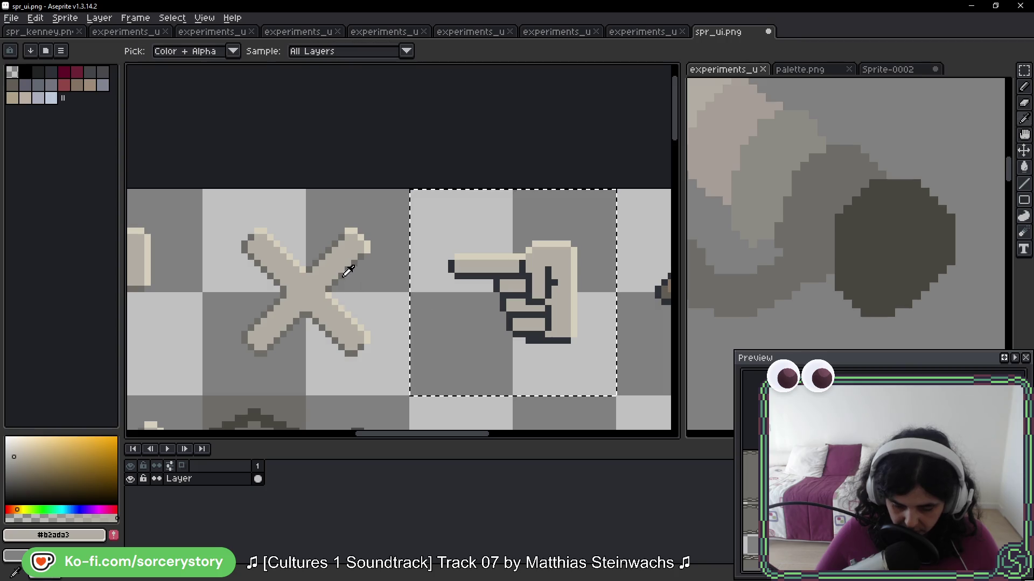
pyautogui.keyDown('alt'); pyautogui.click(344, 272); pyautogui.keyUp('alt')
pyautogui.scroll(1, 517, 285)
pyautogui.click(525, 268)
pyautogui.scroll(-3, 525, 268)
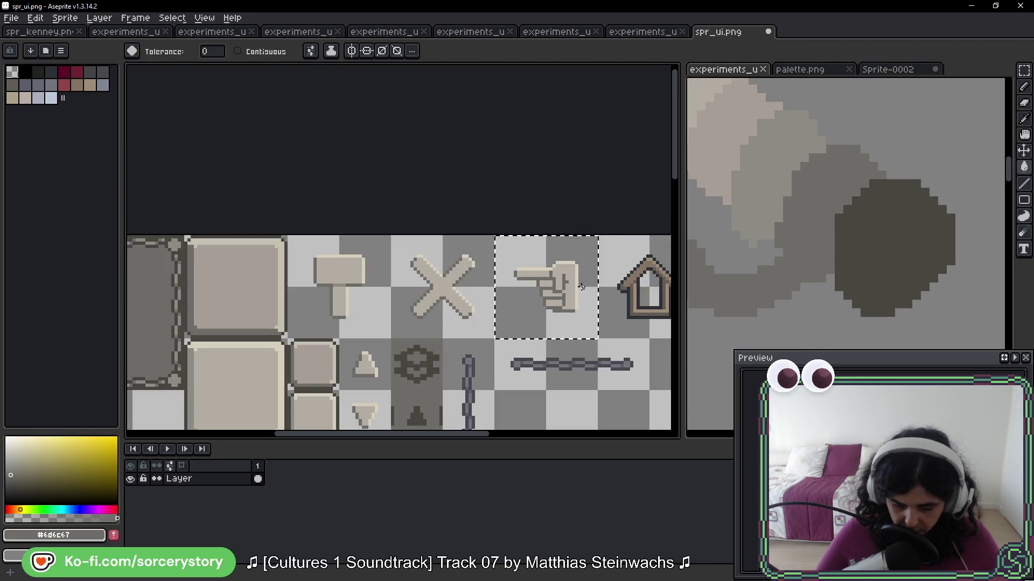
pyautogui.moveTo(596, 296); pyautogui.dragTo(405, 248)
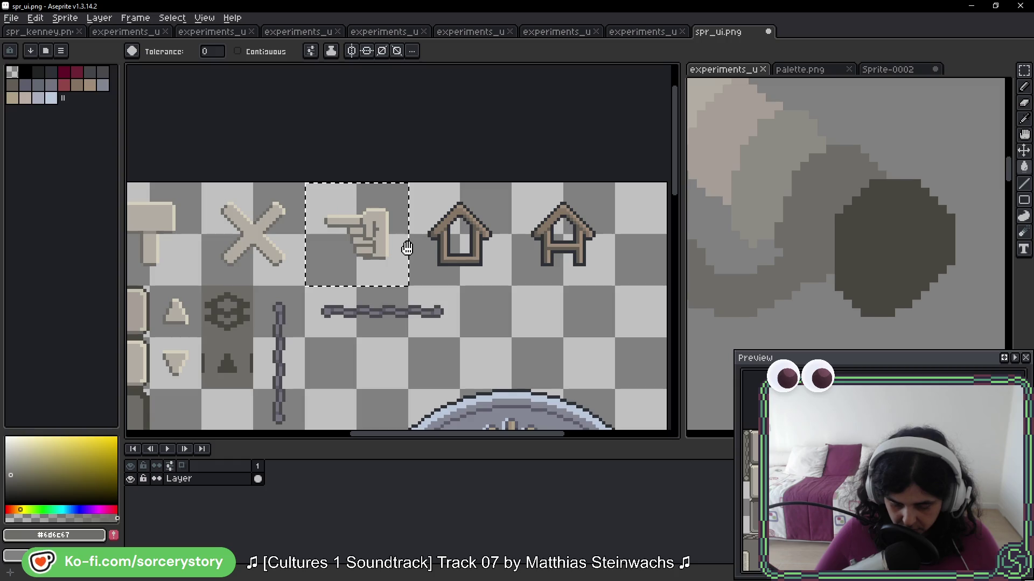
pyautogui.click(1024, 71)
# Select both house icons and fill their brown shading with light beige #b2ada3
pyautogui.moveTo(420, 194)
pyautogui.mouseDown()
pyautogui.moveTo(452, 226)
pyautogui.moveTo(583, 270)
pyautogui.mouseUp()
pyautogui.hscroll(2, 377, 242)
pyautogui.press('g')
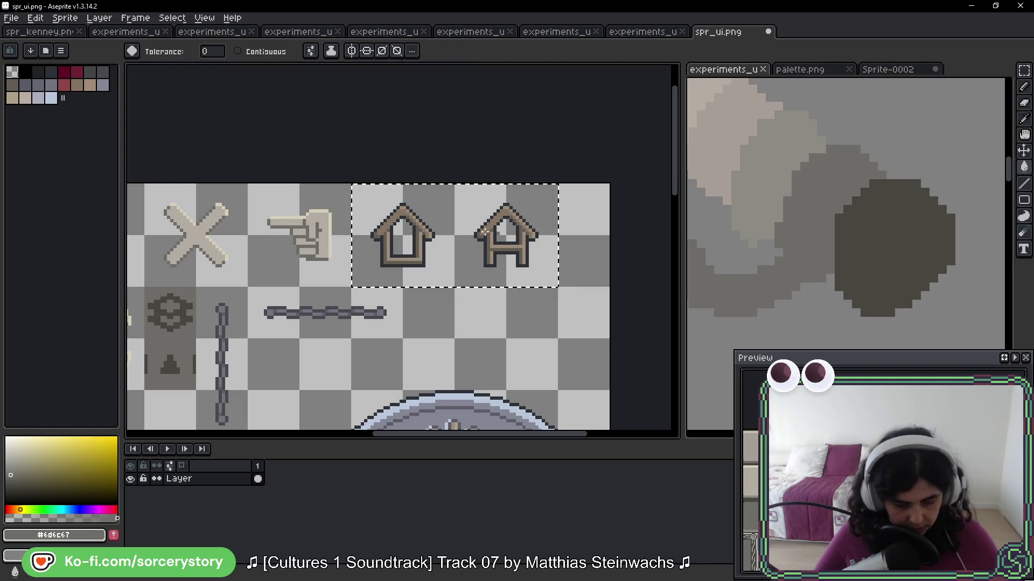
pyautogui.scroll(3, 377, 242)
pyautogui.press('i')
pyautogui.click(225, 225)
pyautogui.press('g')
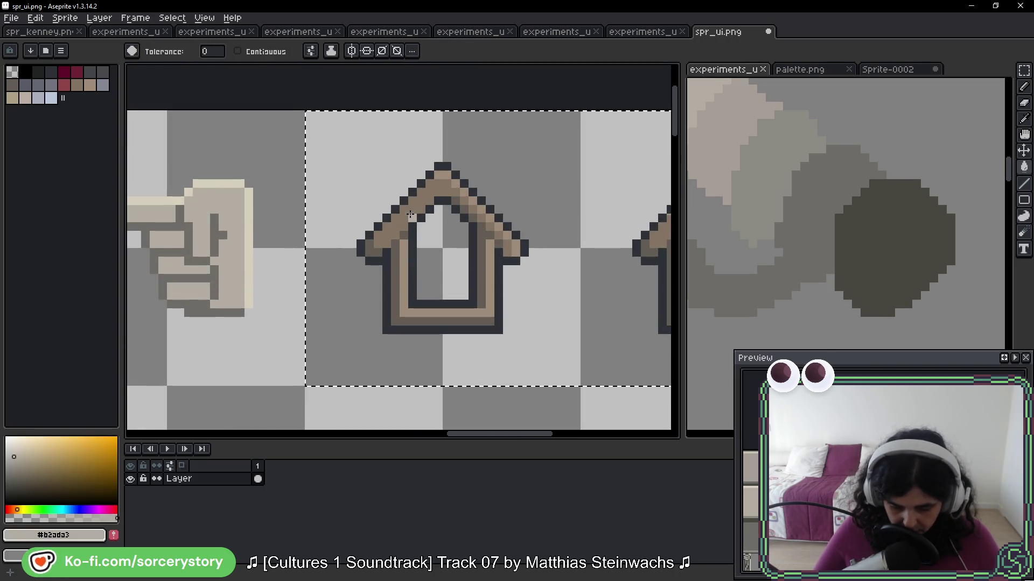
pyautogui.click(412, 214)
pyautogui.click(402, 235)
pyautogui.click(402, 251)
pyautogui.click(402, 251)
# Pencil pale beige #d6cfbc highlights on the first house's roof edges and walls
pyautogui.scroll(-2, 527, 261)
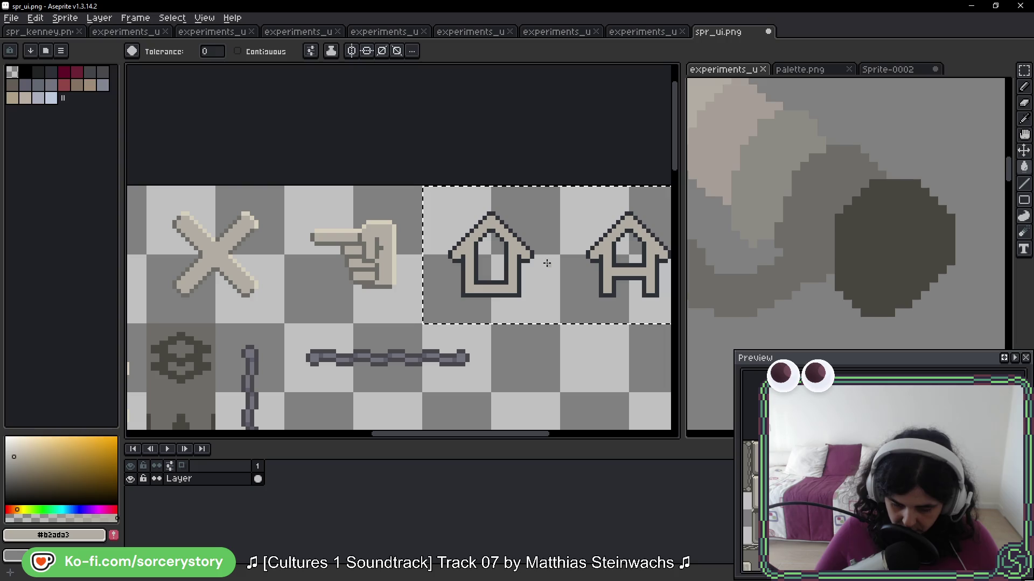
pyautogui.moveTo(577, 275); pyautogui.dragTo(469, 259)
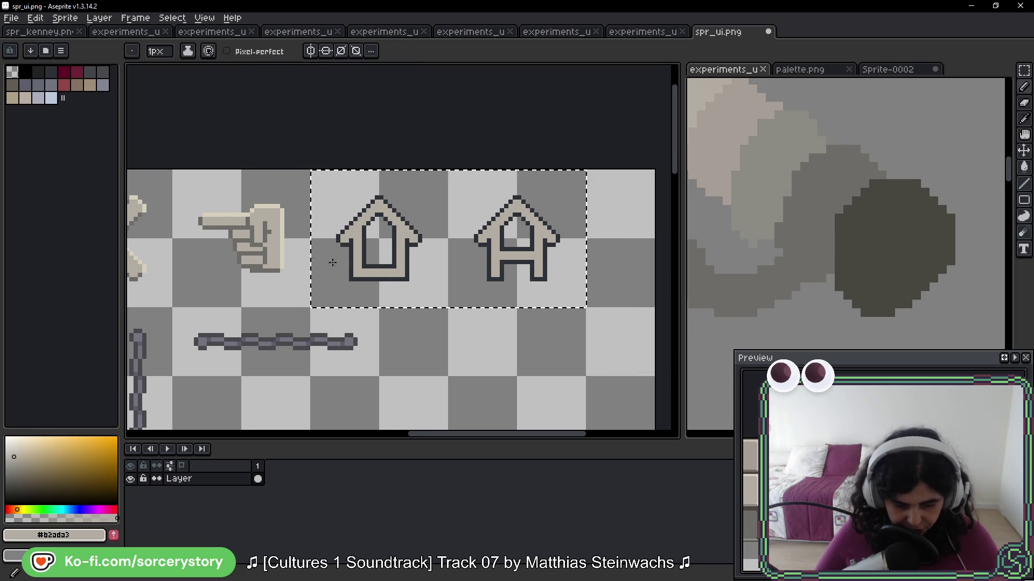
pyautogui.scroll(2, 285, 210)
pyautogui.press('i')
pyautogui.click(290, 192)
pyautogui.press('b')
pyautogui.click(483, 178)
pyautogui.click(522, 218)
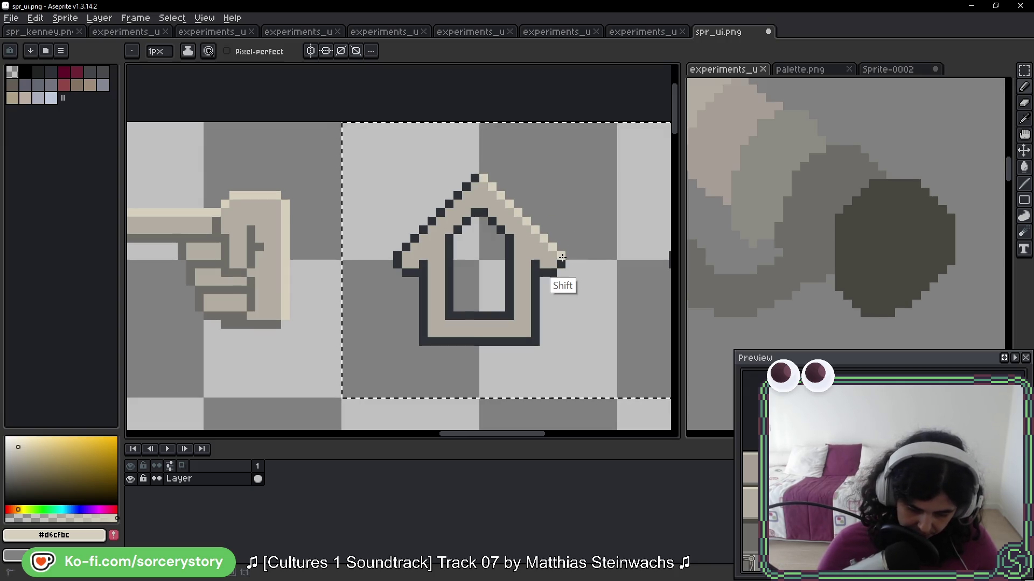
pyautogui.keyDown('shift'); pyautogui.click(560, 258); pyautogui.keyUp('shift')
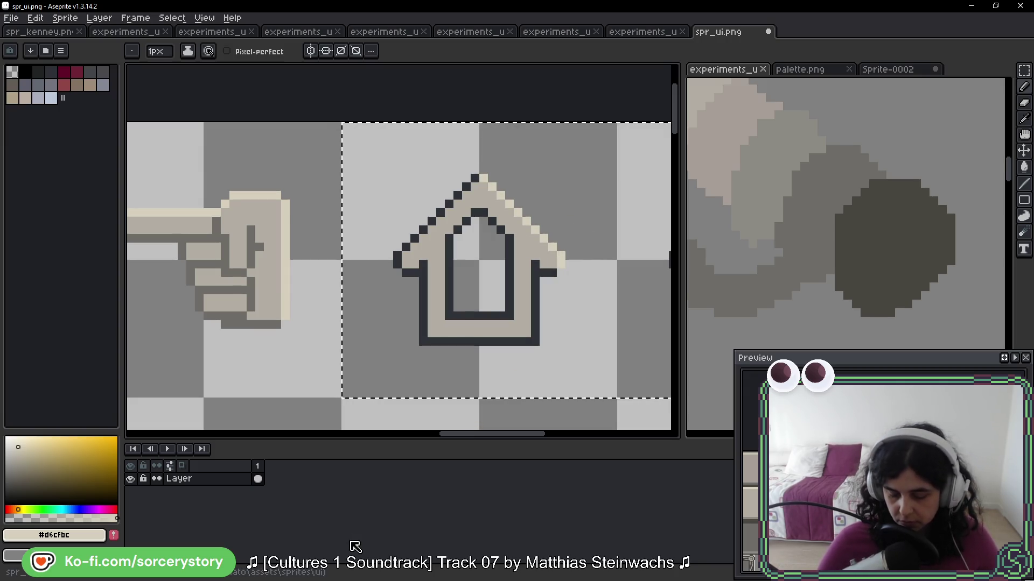
pyautogui.scroll(-2, 625, 240)
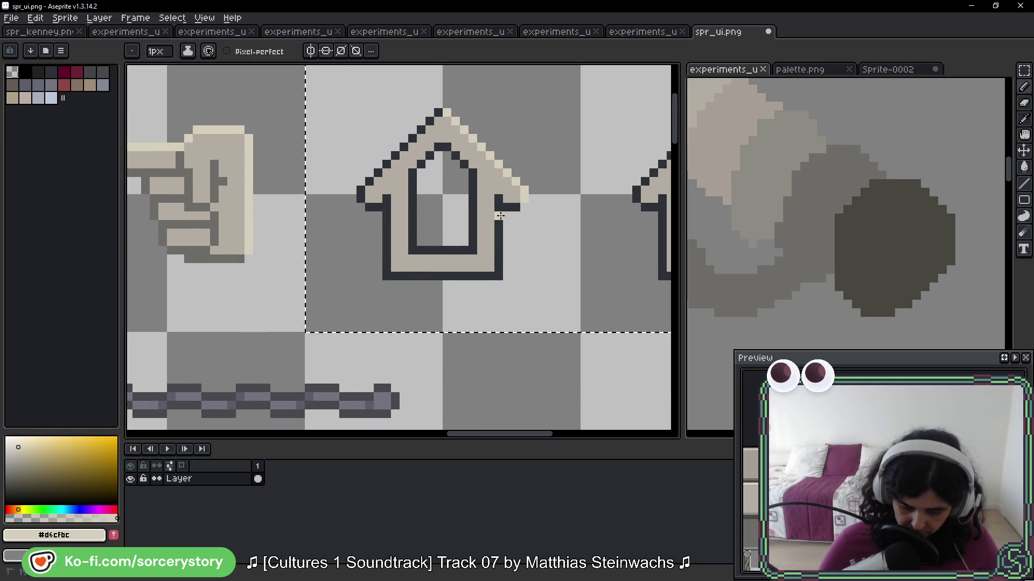
pyautogui.keyDown('shift'); pyautogui.click(500, 273); pyautogui.keyUp('shift')
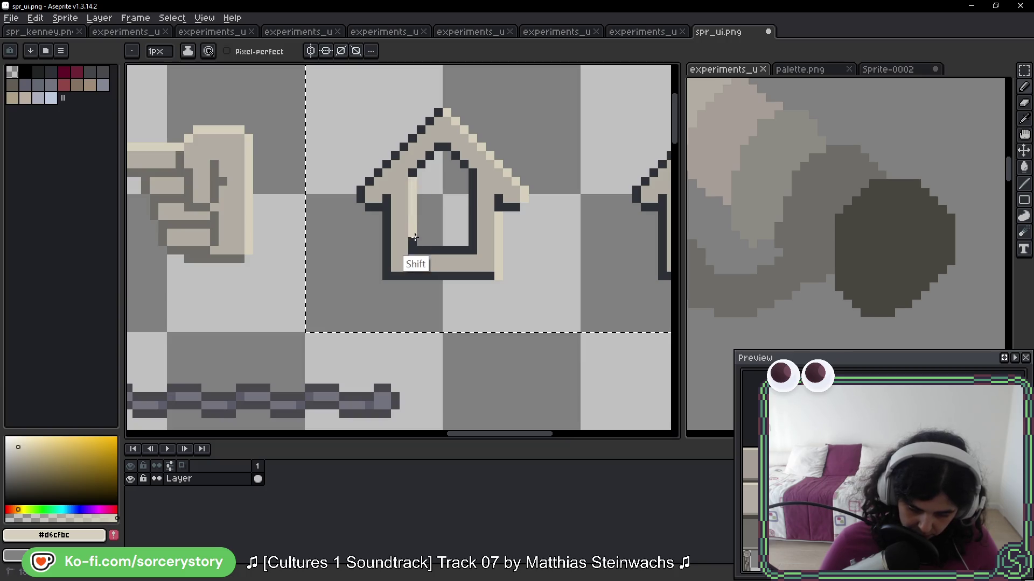
pyautogui.keyDown('shift'); pyautogui.click(413, 248); pyautogui.keyUp('shift')
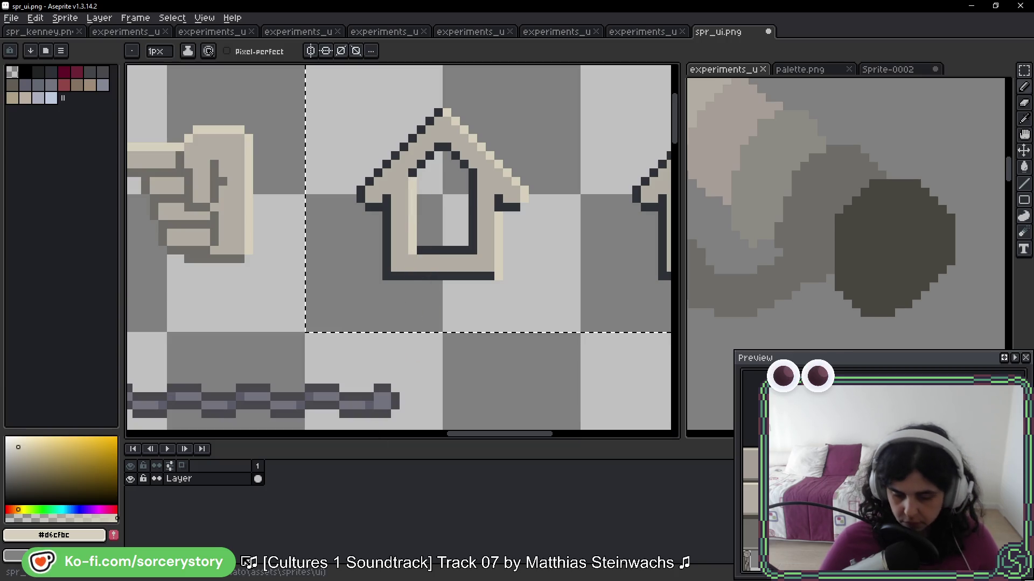
# Add pale beige highlights down the second house's right wall and right roof edge
pyautogui.moveTo(614, 324); pyautogui.dragTo(367, 300)
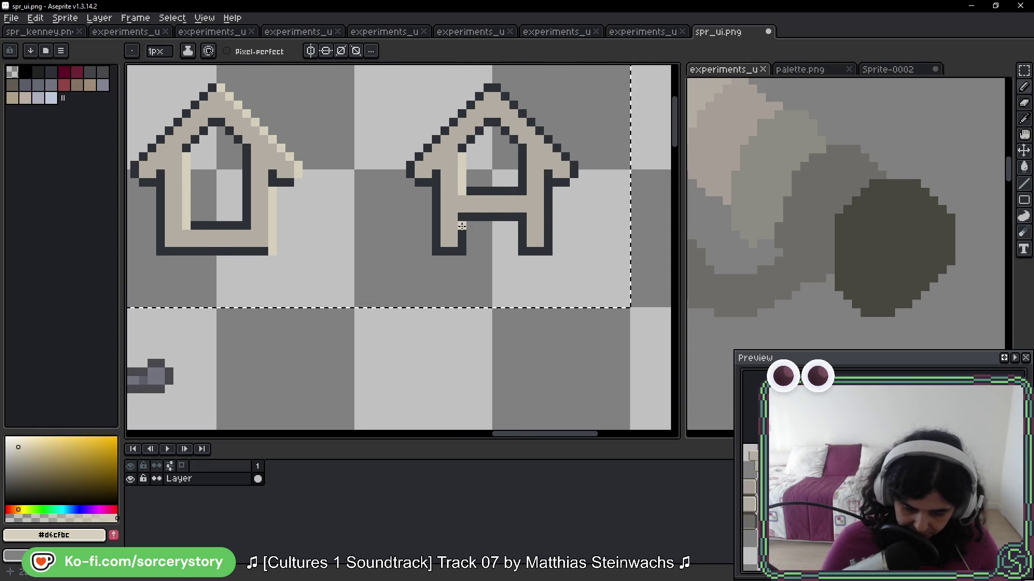
pyautogui.click(550, 191)
pyautogui.keyDown('shift'); pyautogui.click(548, 241); pyautogui.keyUp('shift')
pyautogui.keyDown('shift'); pyautogui.click(551, 250); pyautogui.keyUp('shift')
pyautogui.click(496, 87)
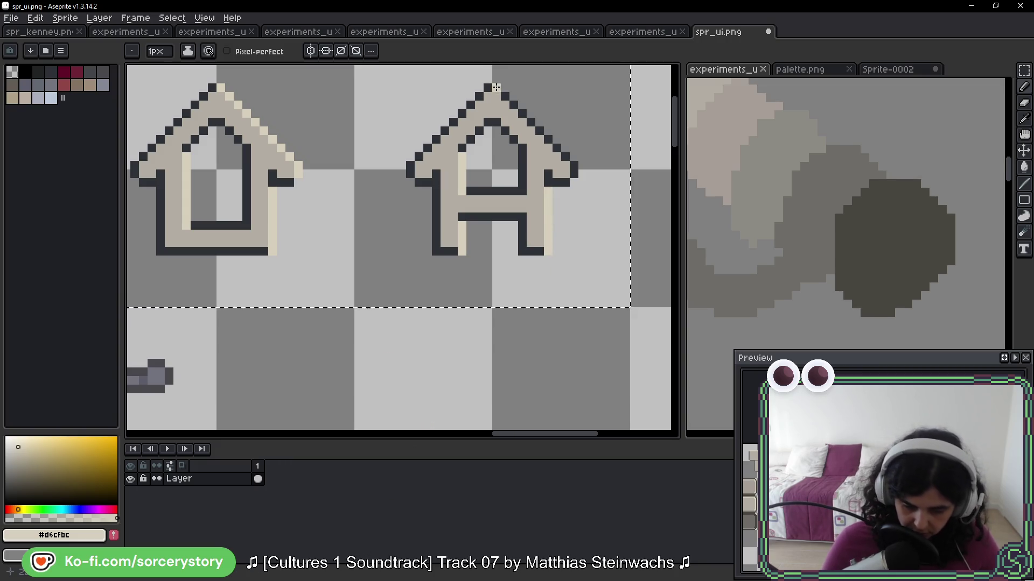
pyautogui.keyDown('shift'); pyautogui.click(574, 164); pyautogui.keyUp('shift')
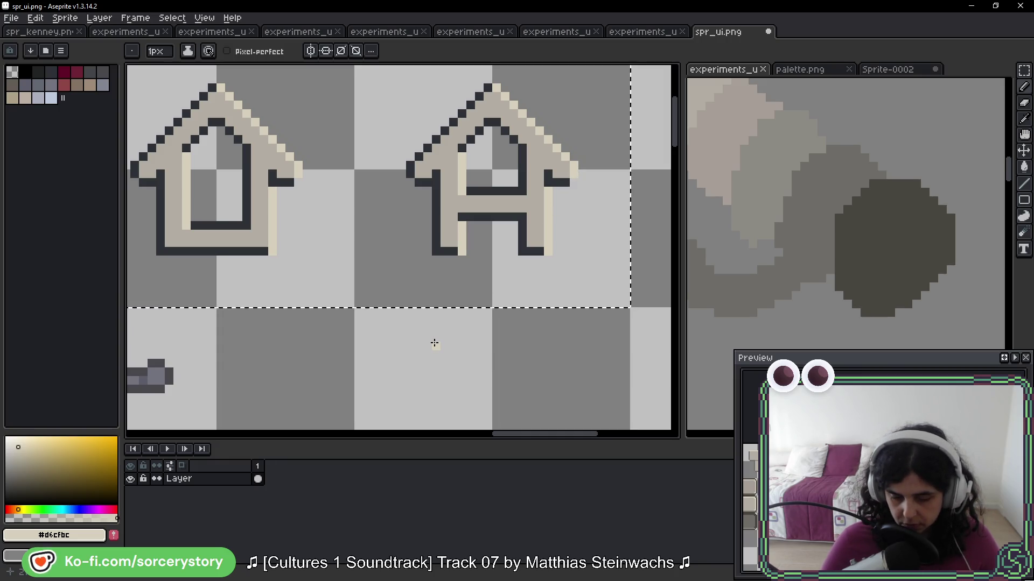
# Recolour the houses' dark outlines to grey #6d6c67 sampled from the hand outline
pyautogui.scroll(-3, 383, 275)
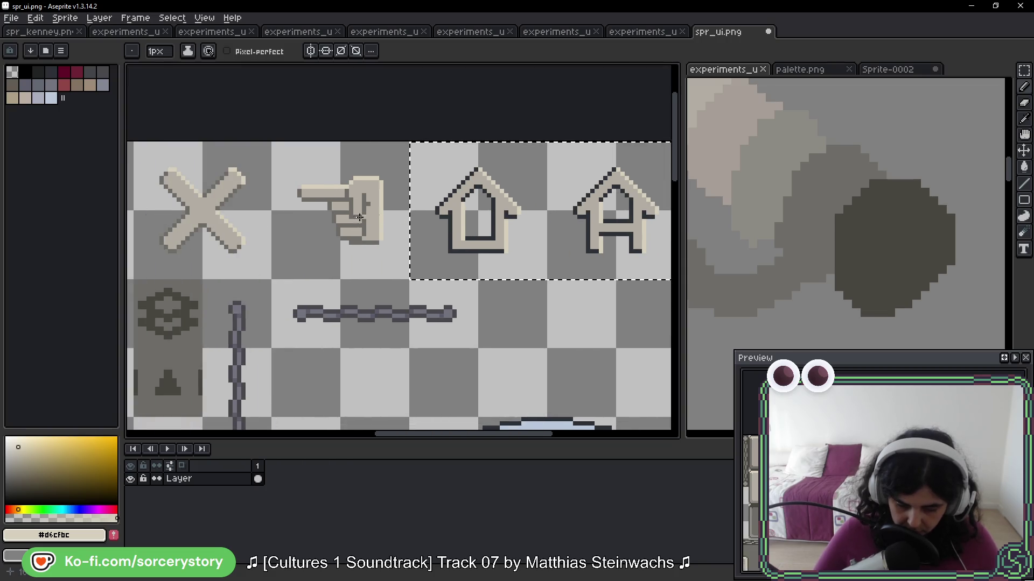
pyautogui.scroll(2, 354, 190)
pyautogui.keyDown('alt'); pyautogui.click(354, 190); pyautogui.keyUp('alt')
pyautogui.hscroll(3, 549, 212)
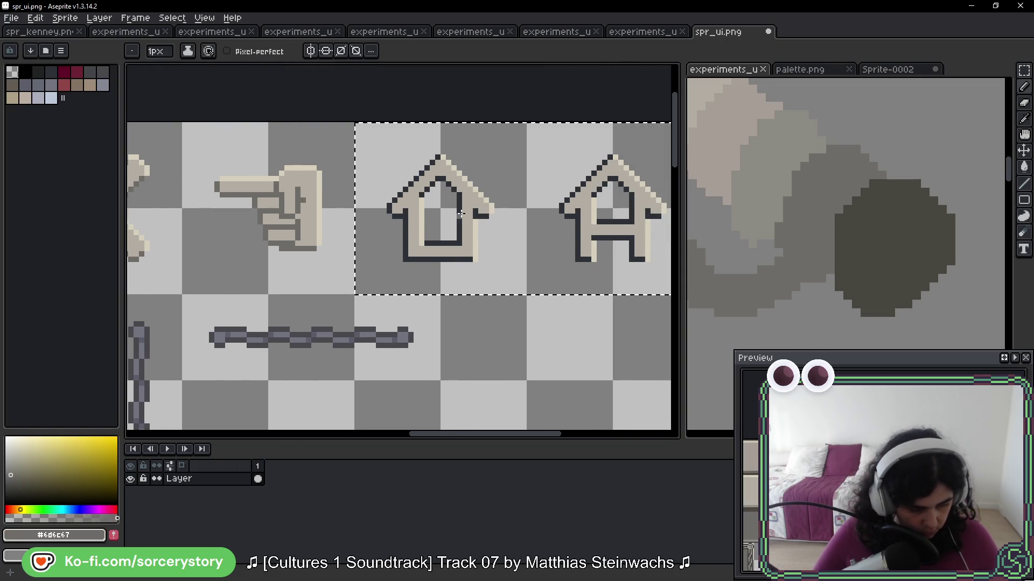
pyautogui.press('g')
pyautogui.click(444, 185)
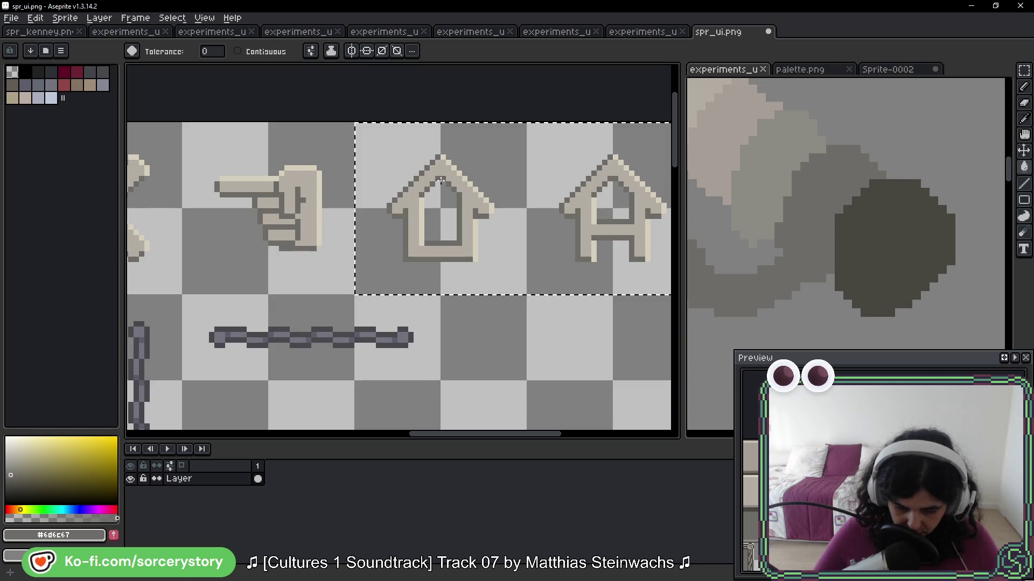
# Deselect the houses and save spr_ui.png
pyautogui.hotkey('ctrl', 'd')
pyautogui.scroll(-3, 553, 230)
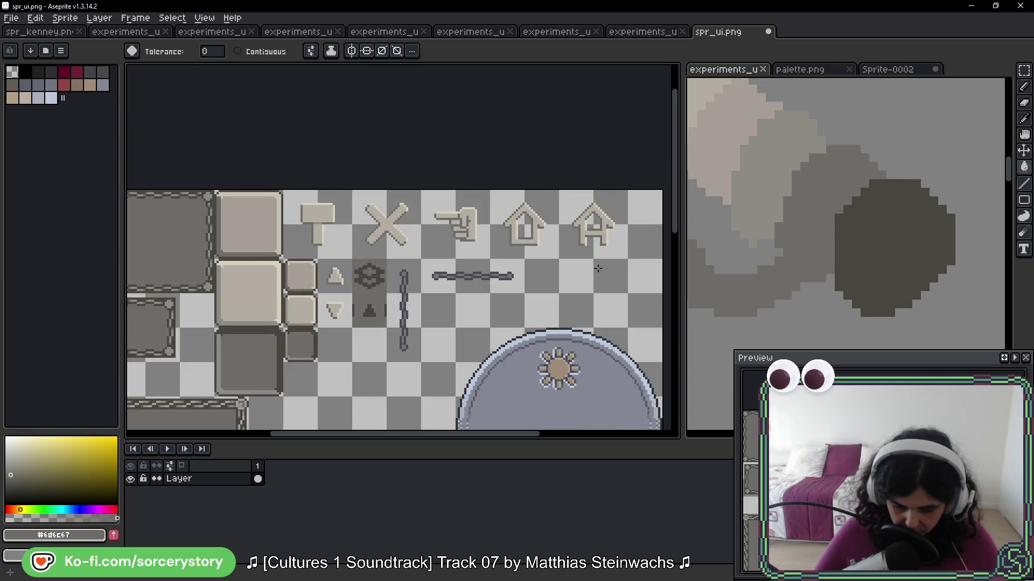
pyautogui.hotkey('ctrl', 's')
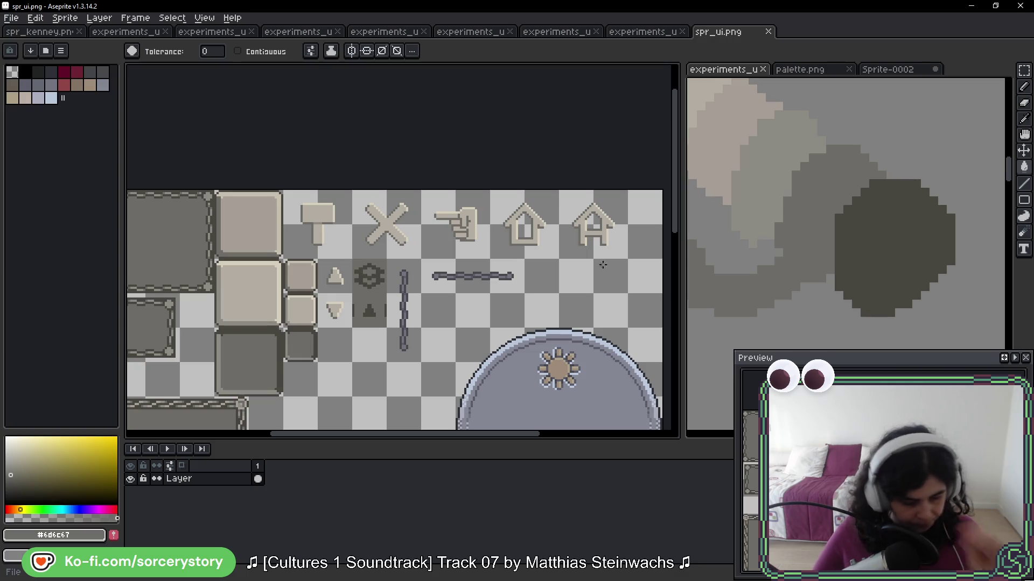
# Re-pick pale beige #d6cfbc with the pencil and bring the second house into view
pyautogui.moveTo(579, 248); pyautogui.dragTo(569, 232)
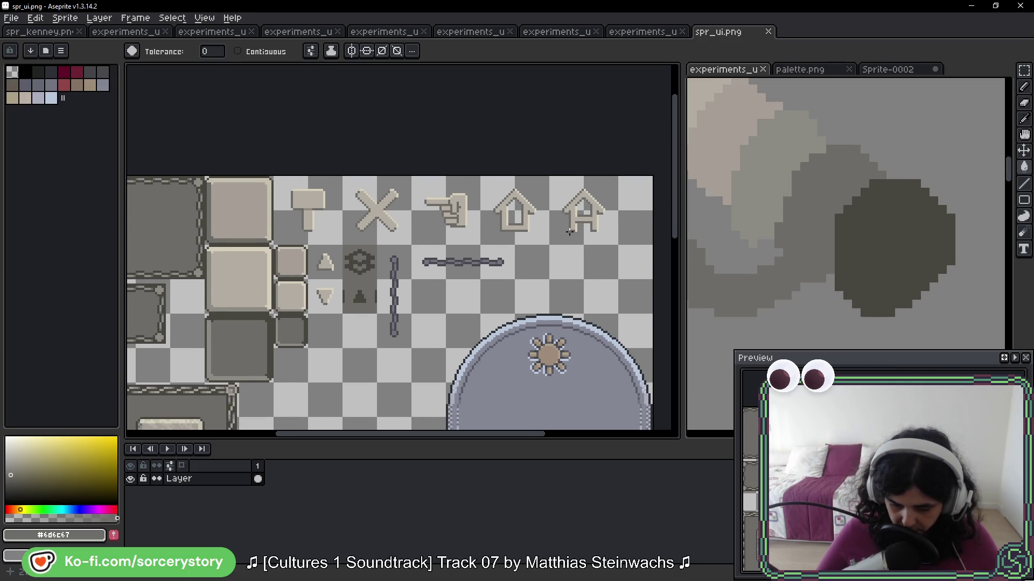
pyautogui.scroll(4, 519, 227)
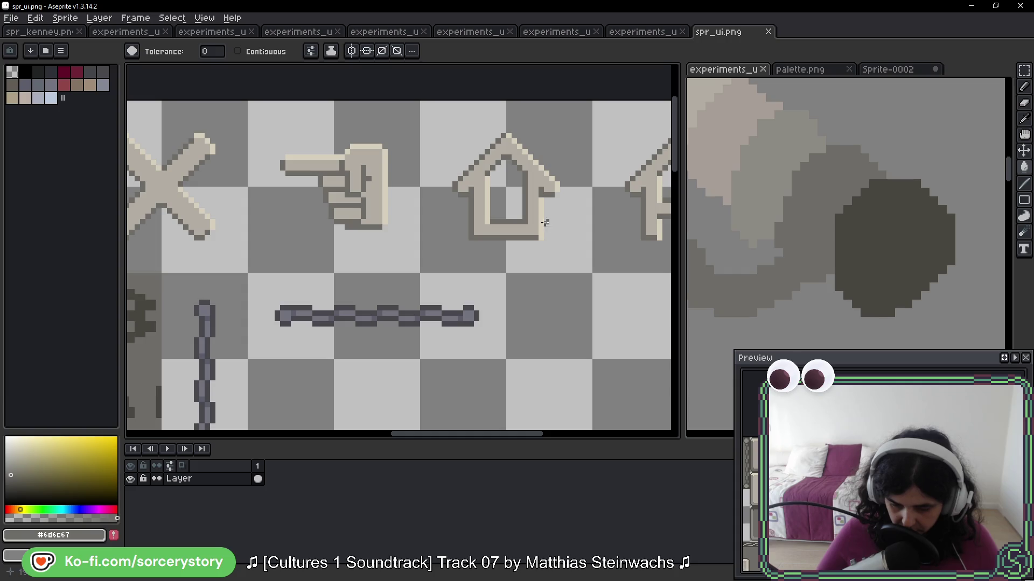
pyautogui.scroll(2, 512, 220)
pyautogui.keyDown('alt'); pyautogui.click(477, 185); pyautogui.keyUp('alt')
pyautogui.press('b')
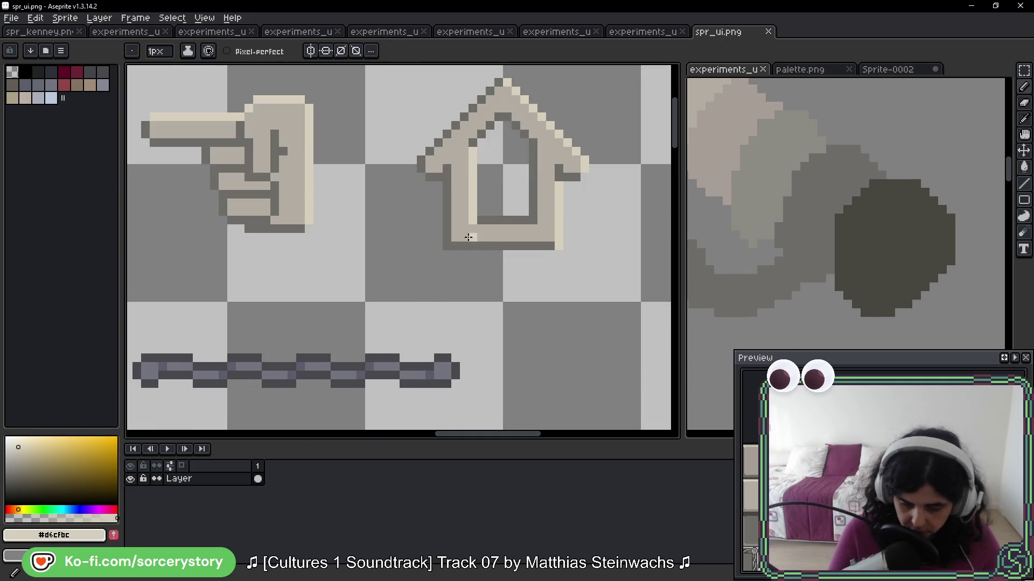
pyautogui.press('h')
pyautogui.moveTo(603, 328); pyautogui.dragTo(450, 357)
pyautogui.press('b')
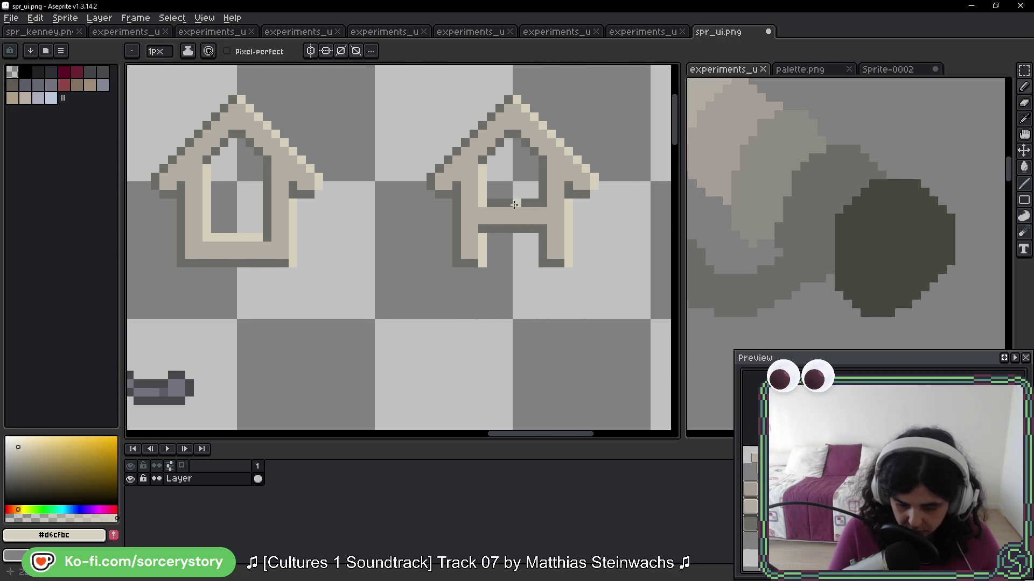
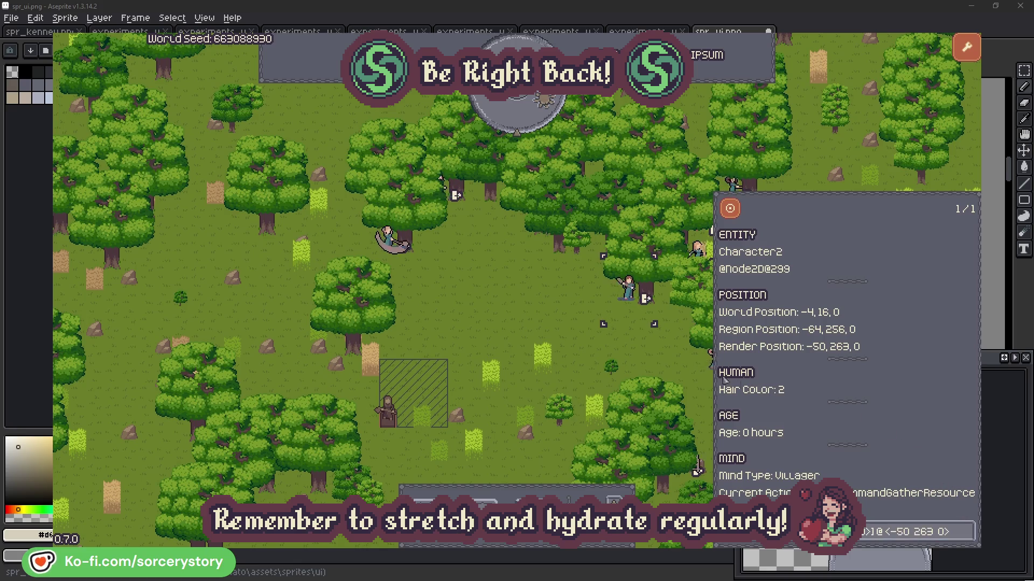
# Check Character0 and its reserved oak, close the inspector, and pass one in-game hour
pyautogui.click(645, 357)
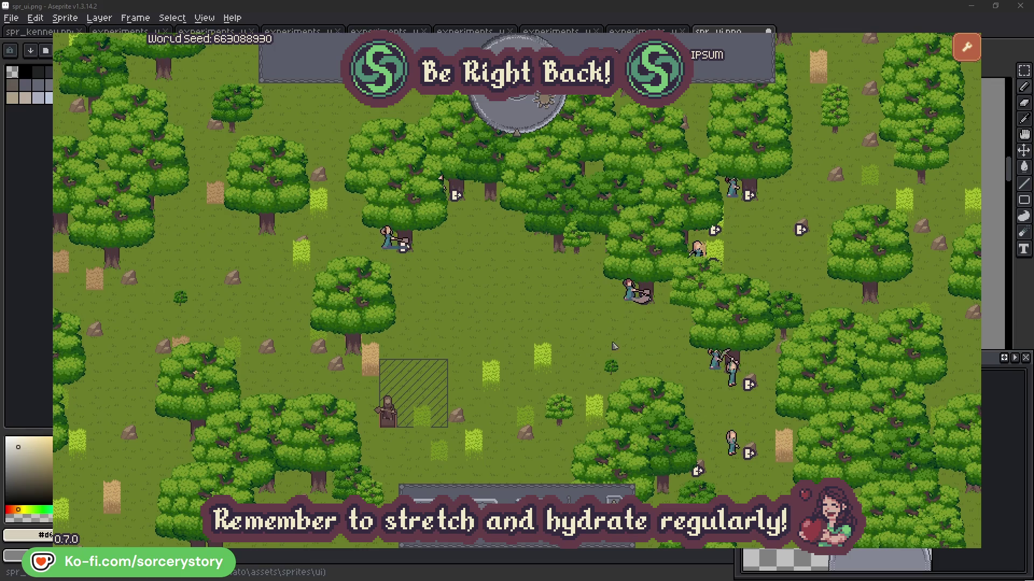
pyautogui.click(393, 252)
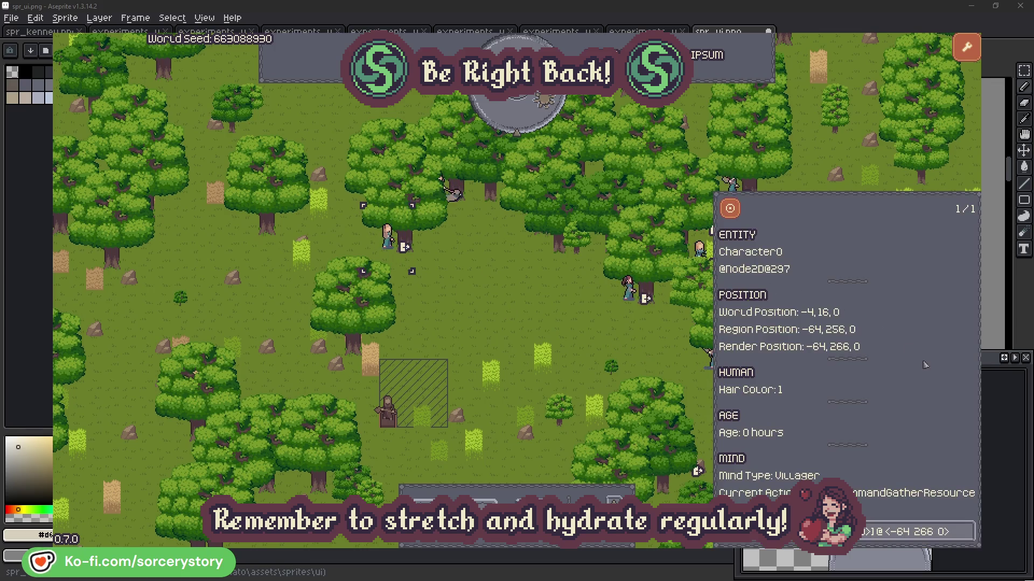
pyautogui.click(967, 530)
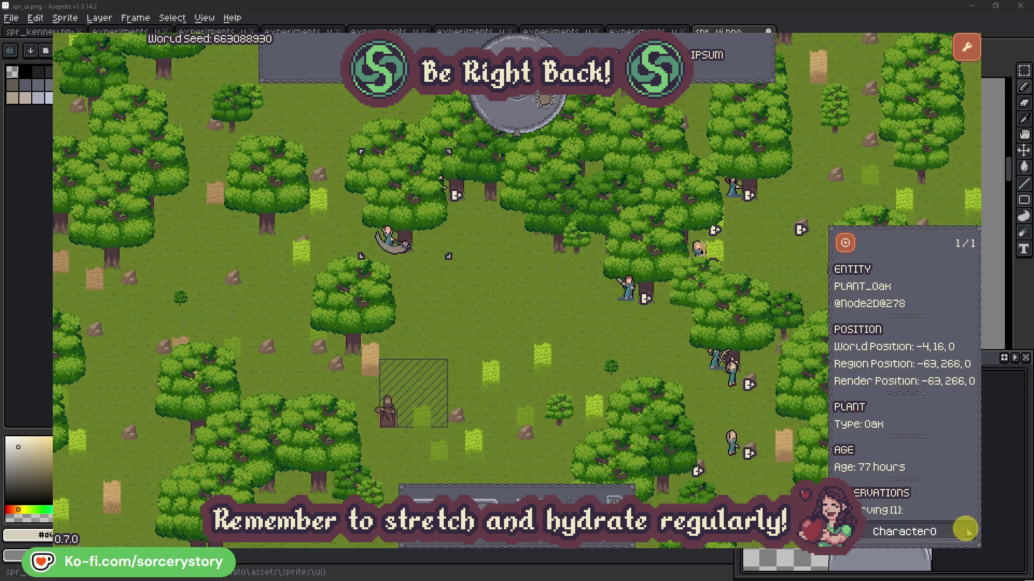
pyautogui.click(967, 531)
pyautogui.click(539, 322)
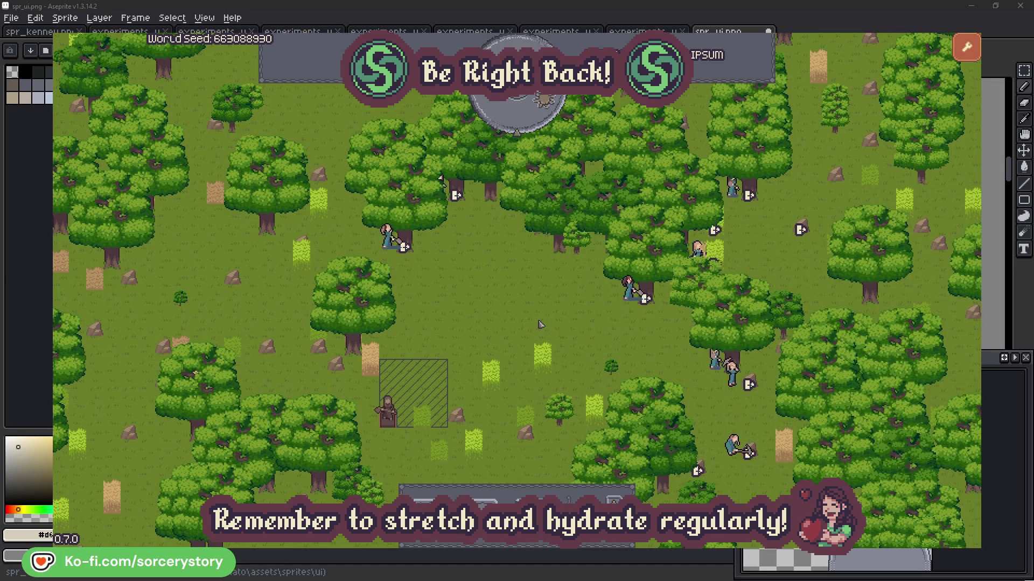
pyautogui.click(527, 121)
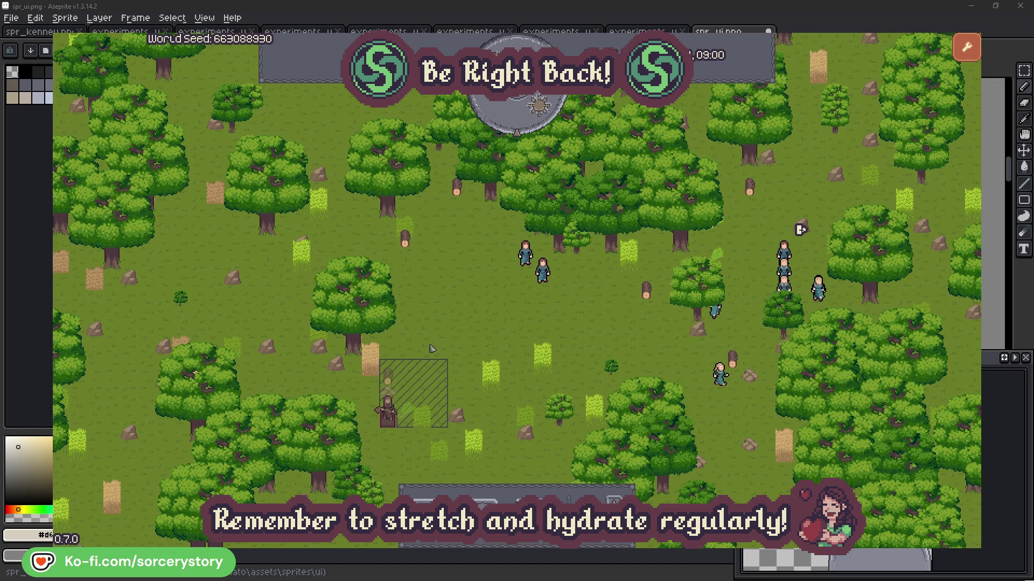
pyautogui.click(392, 383)
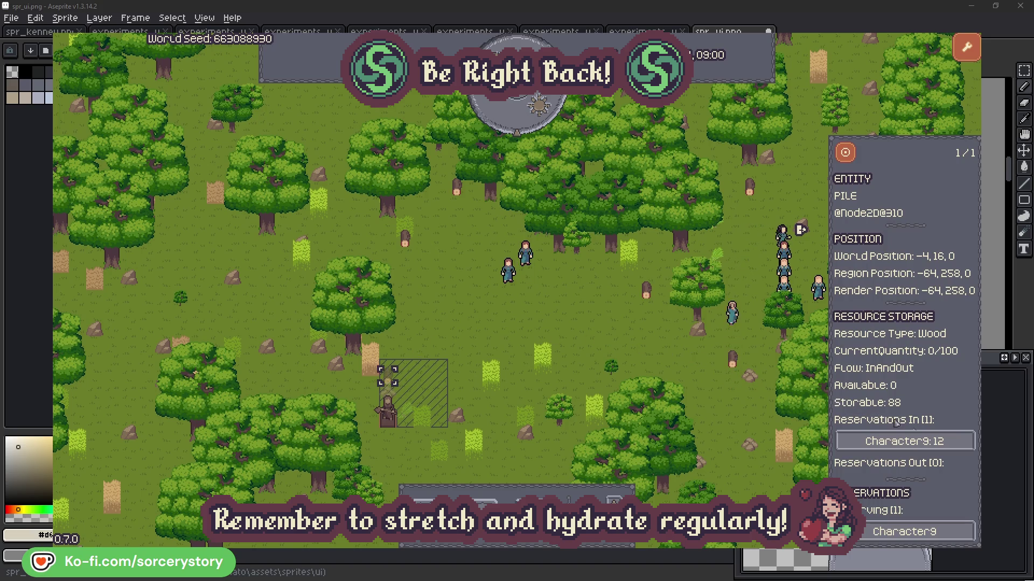
pyautogui.click(951, 443)
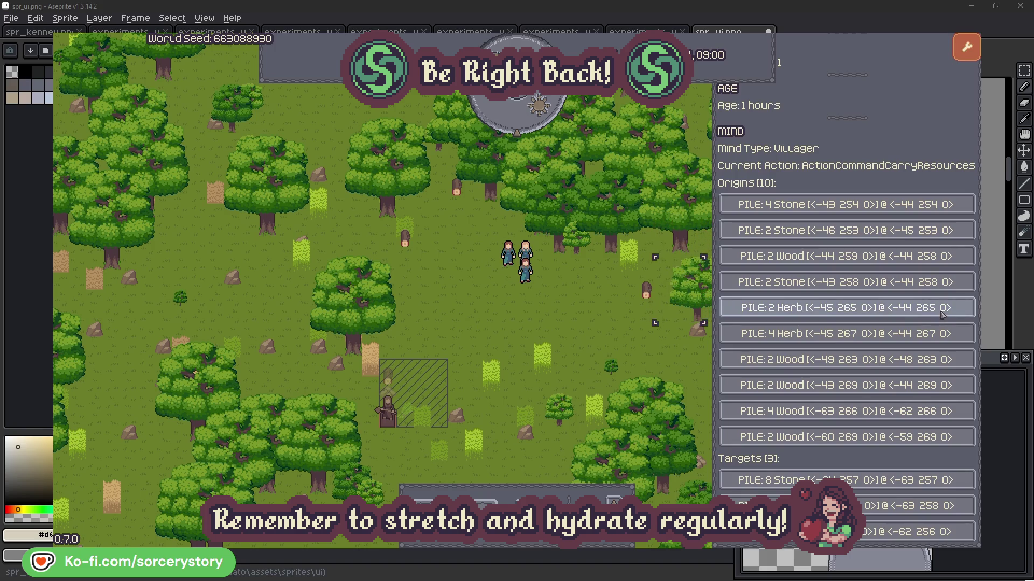
pyautogui.click(943, 313)
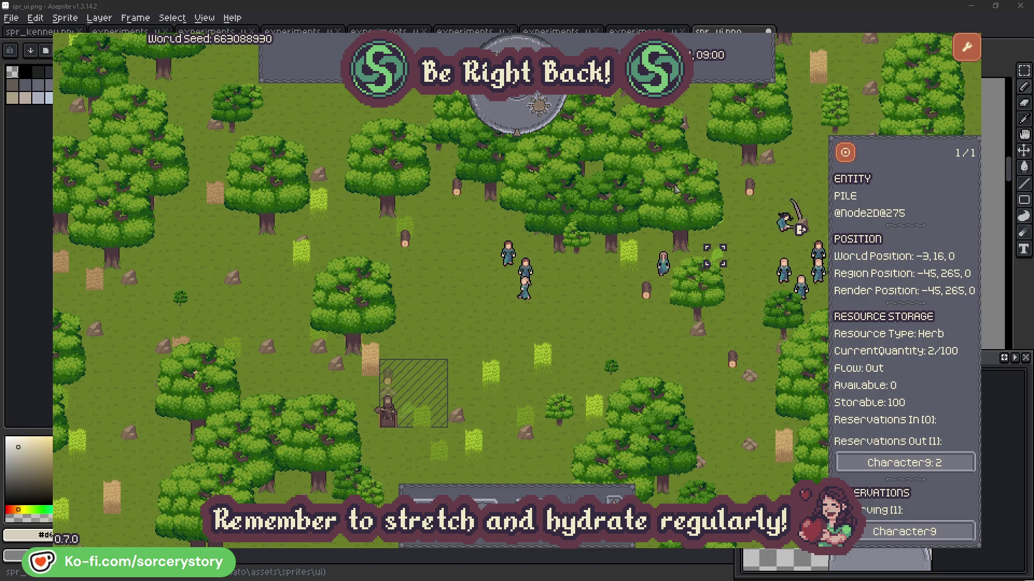
pyautogui.click(853, 158)
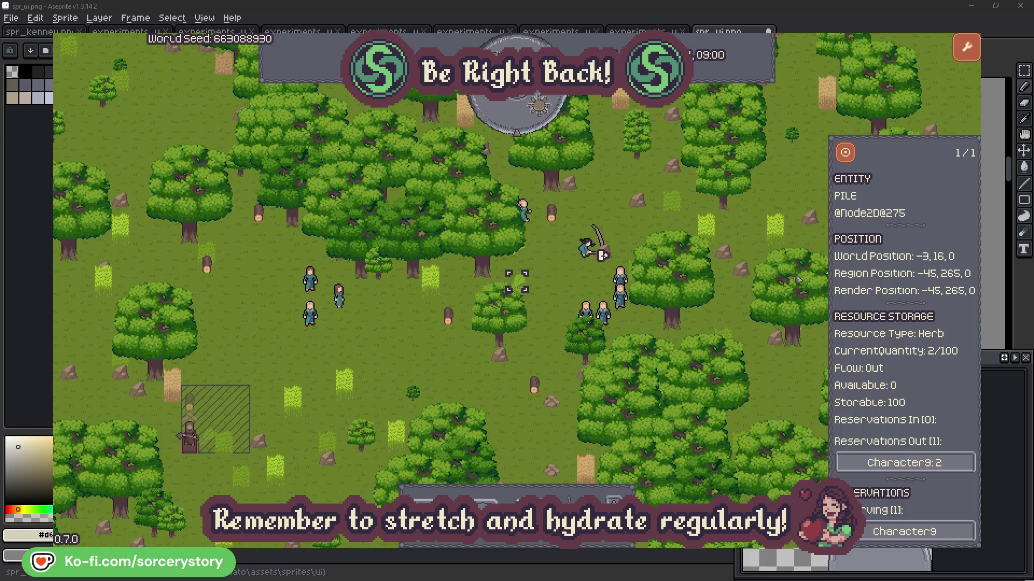
pyautogui.click(940, 463)
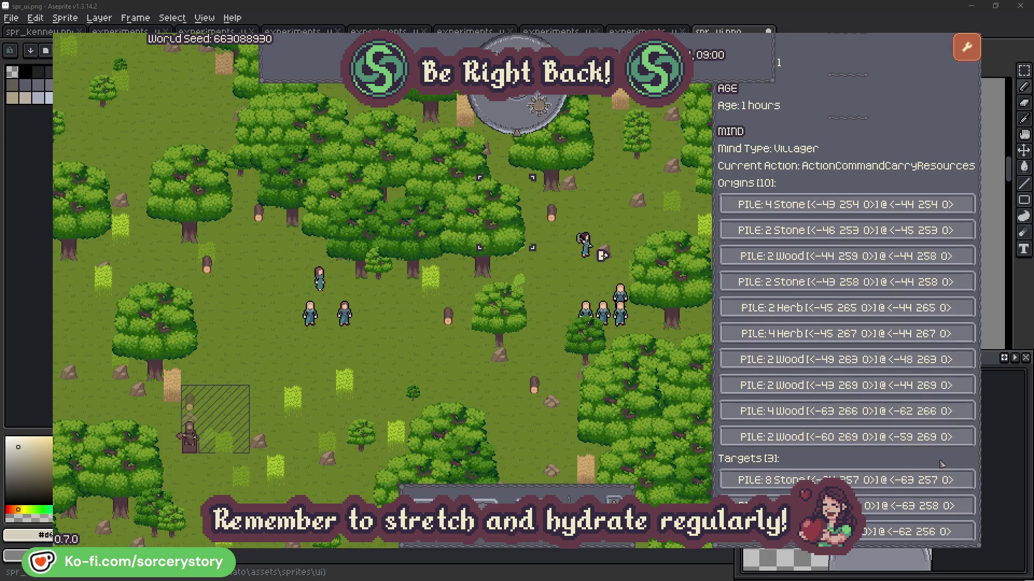
pyautogui.click(915, 506)
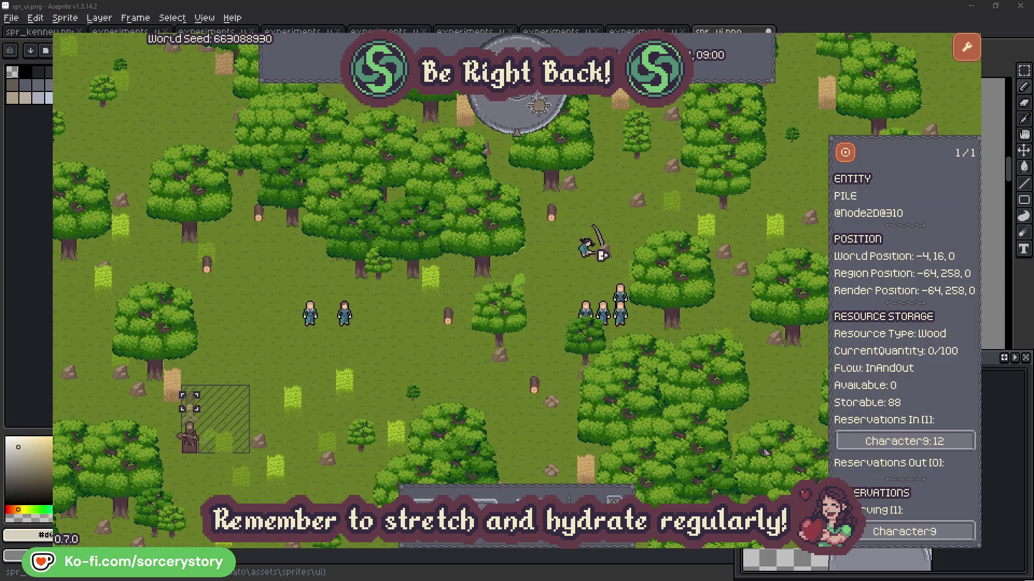
pyautogui.click(845, 156)
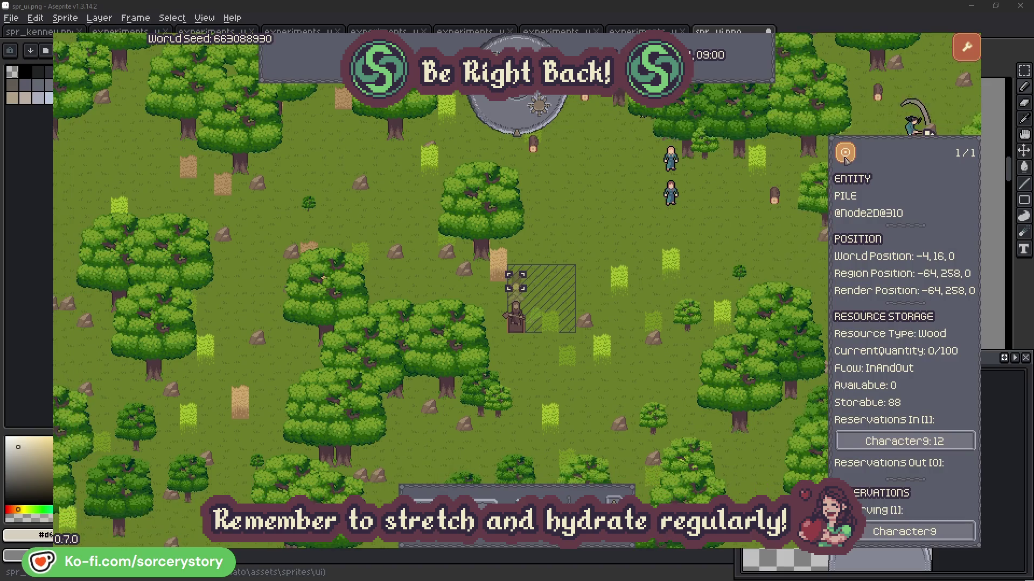
pyautogui.click(761, 236)
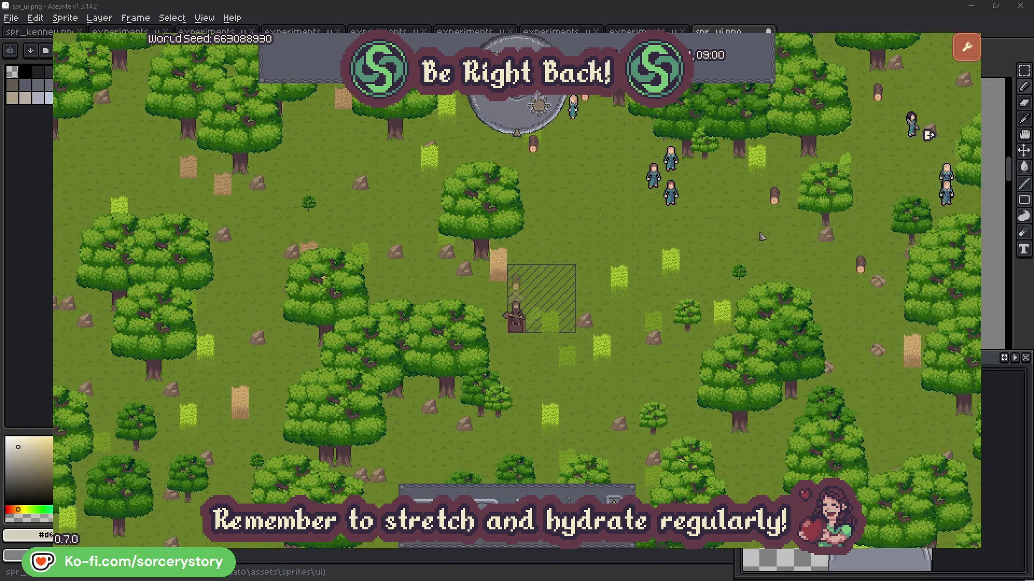
pyautogui.click(670, 192)
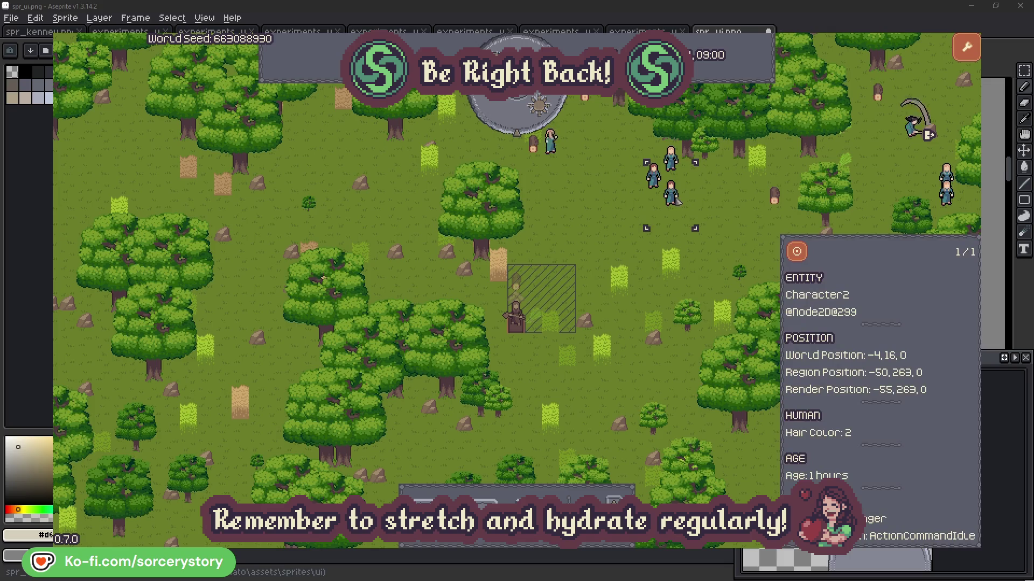
pyautogui.click(806, 250)
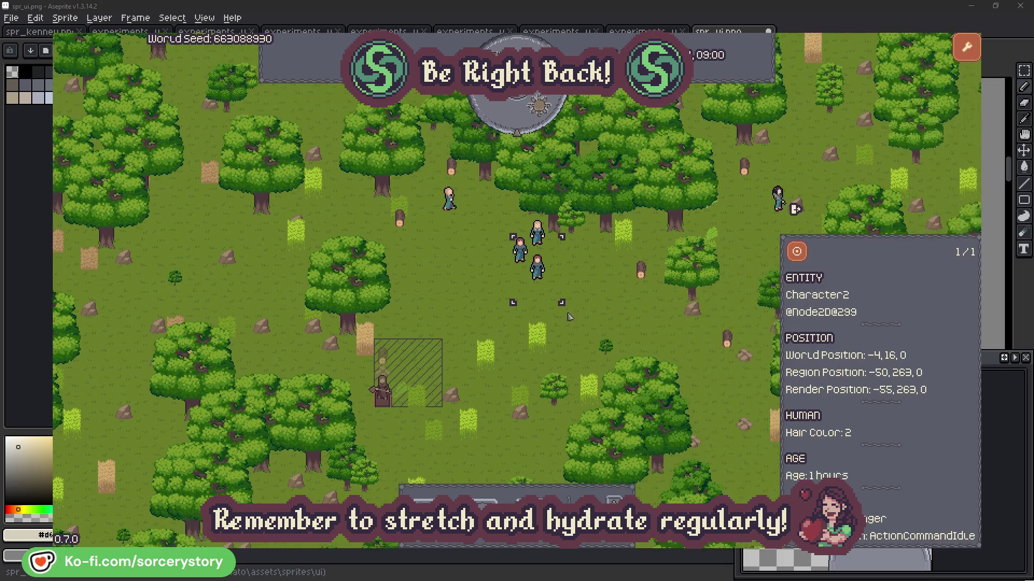
pyautogui.click(592, 311)
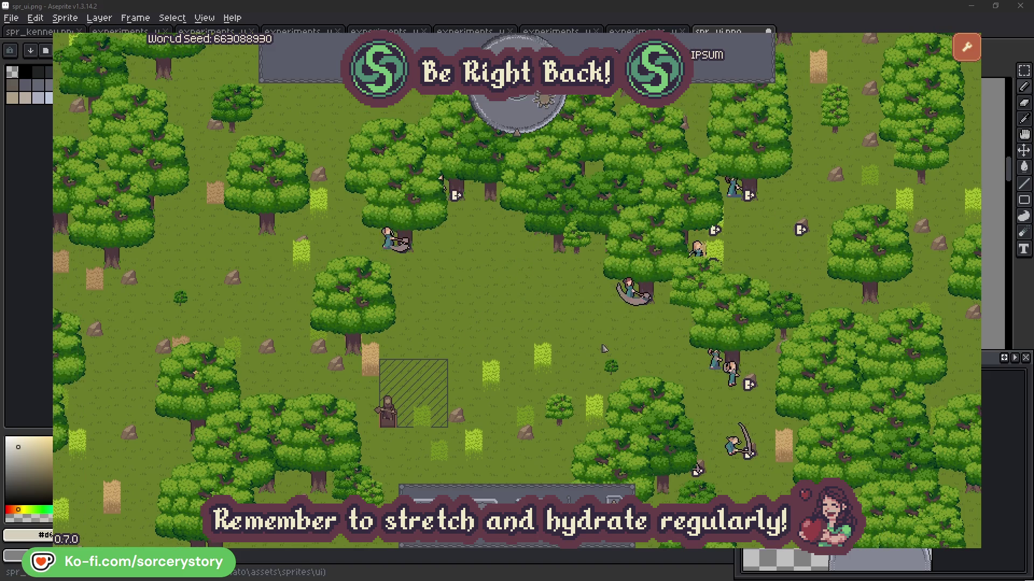
pyautogui.click(628, 291)
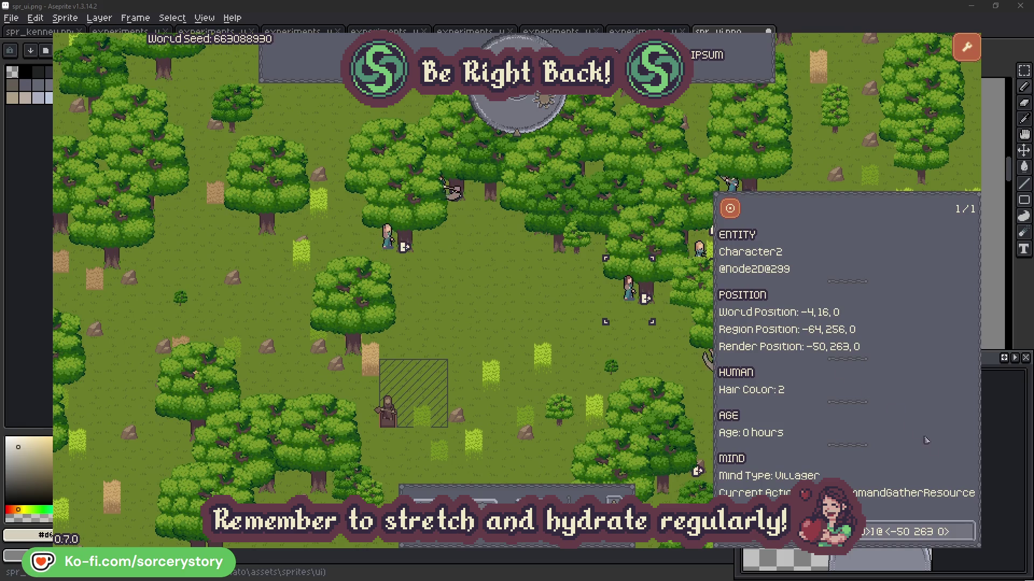
pyautogui.click(966, 536)
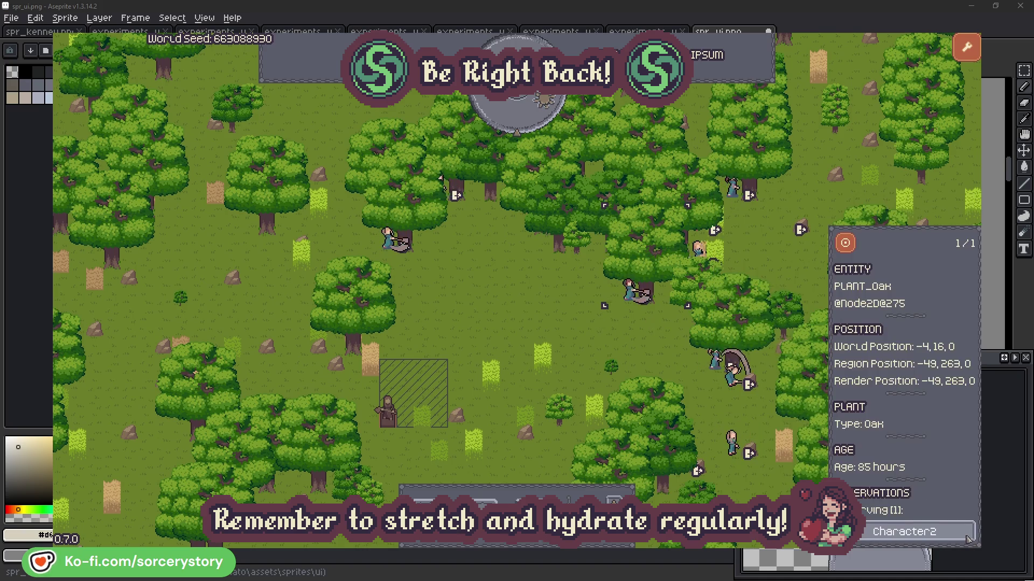
pyautogui.click(967, 537)
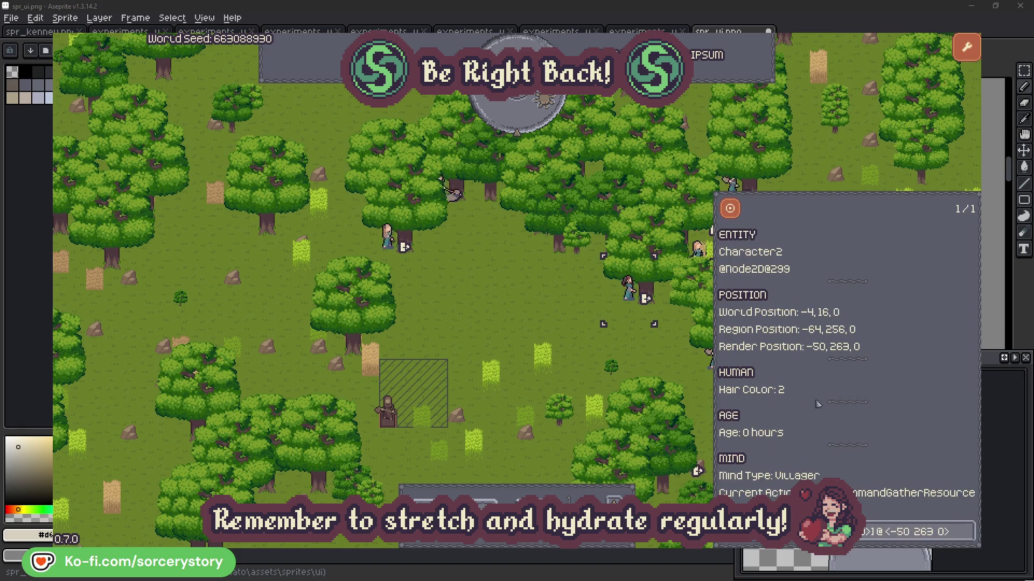
pyautogui.click(646, 359)
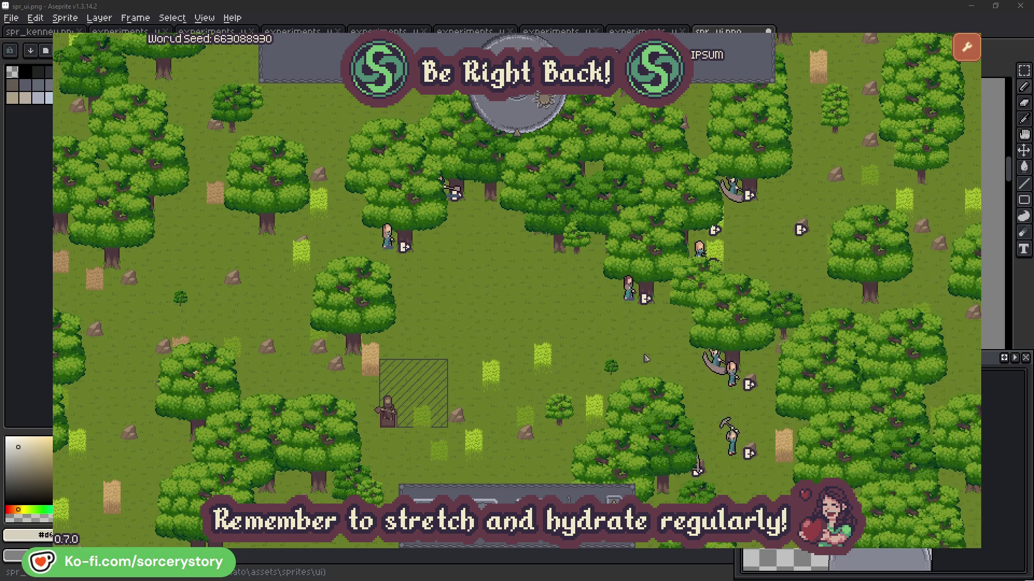
pyautogui.click(387, 239)
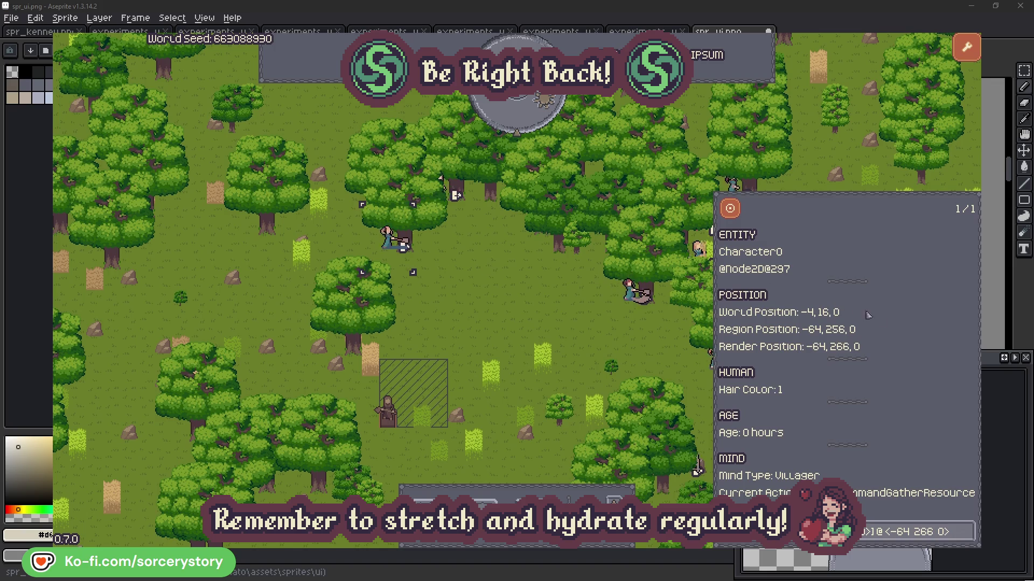
pyautogui.click(968, 526)
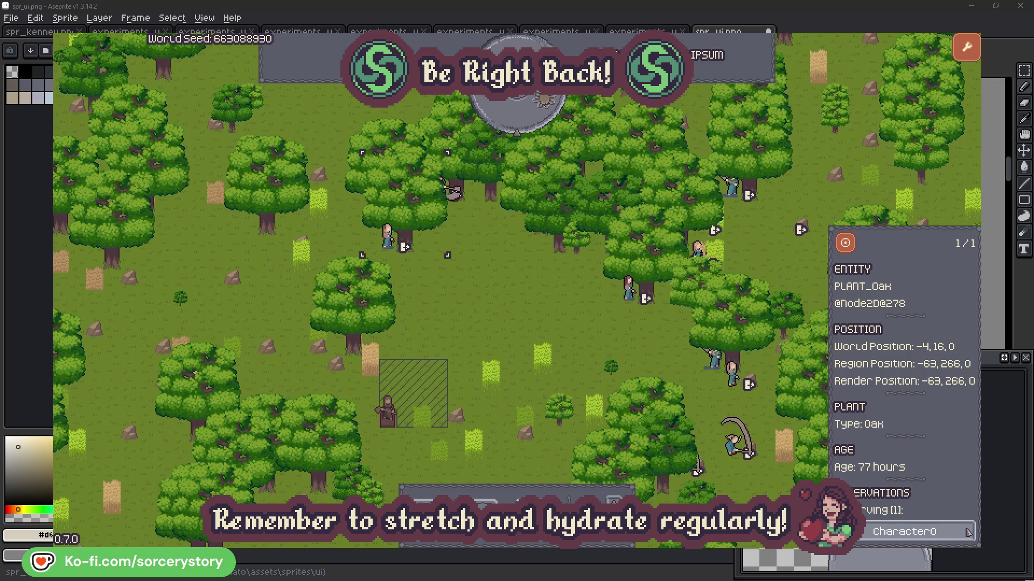
pyautogui.click(968, 532)
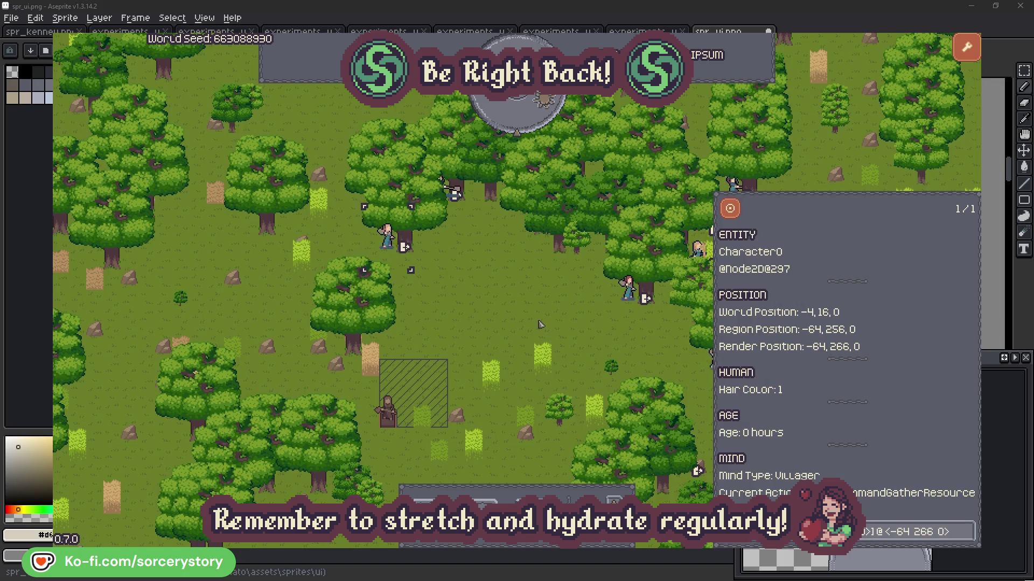
pyautogui.click(540, 324)
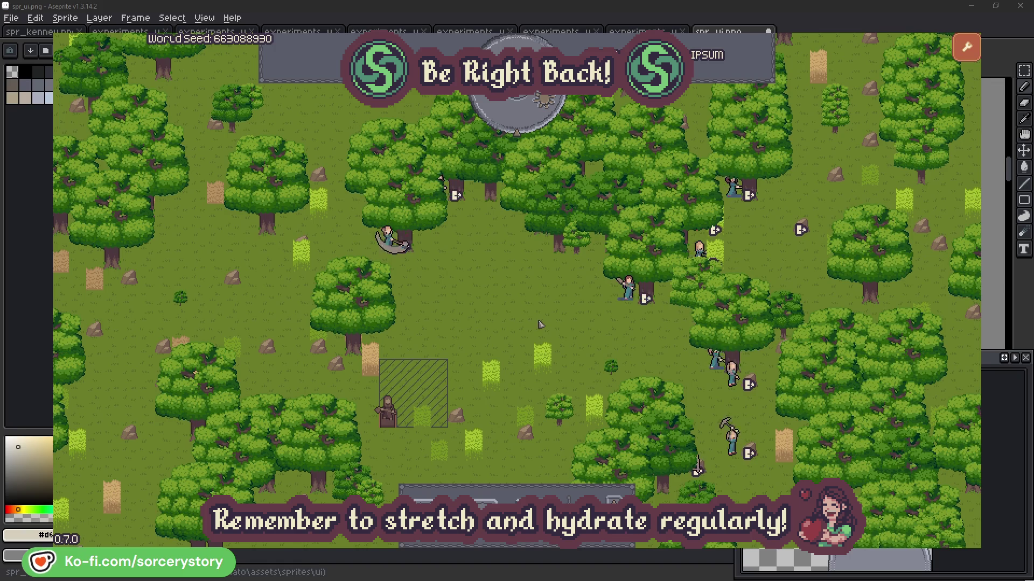
pyautogui.click(526, 121)
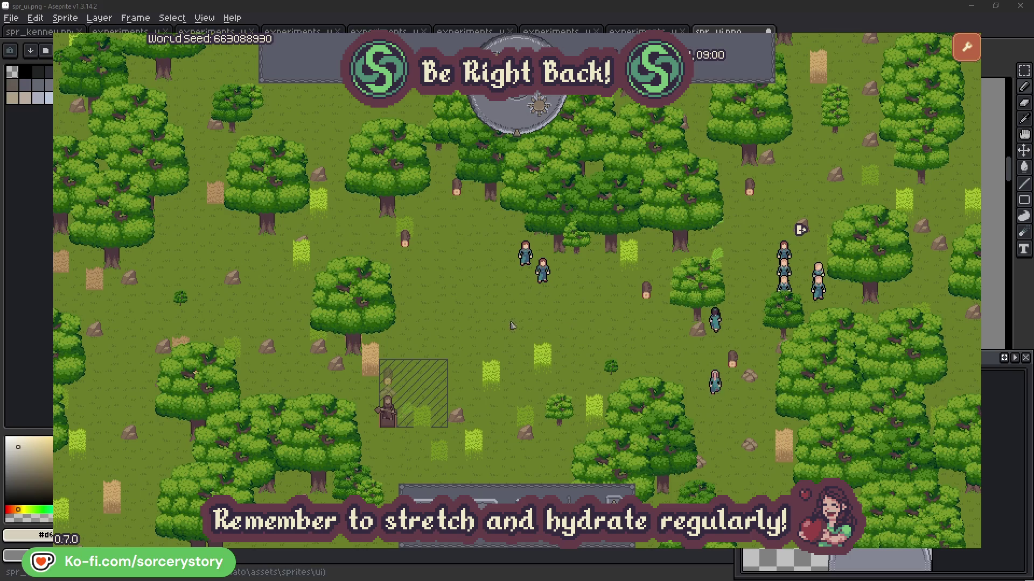
# Trace the wood pile to hauler Character9 and its herb and wood piles, then close details
pyautogui.click(389, 377)
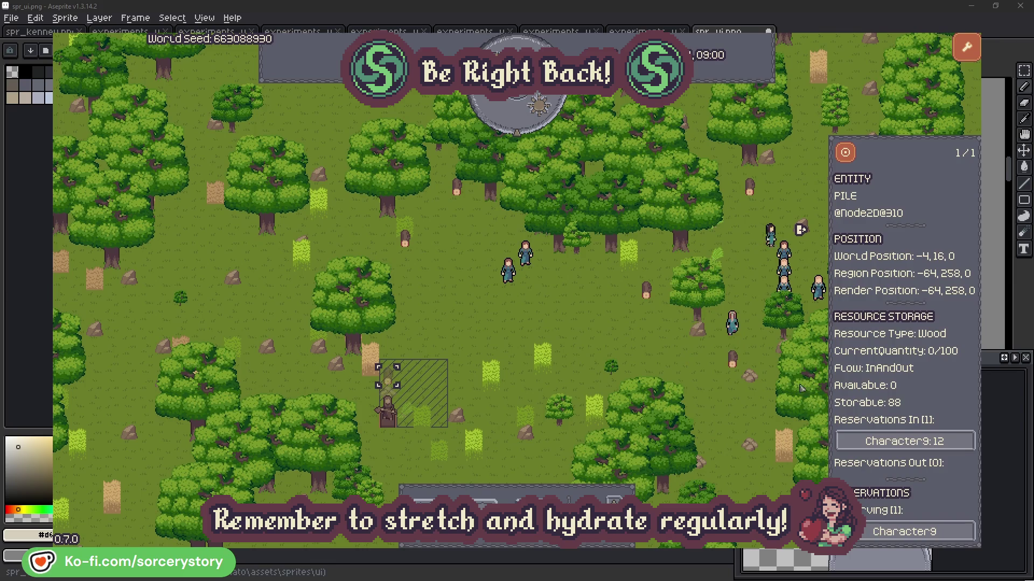
pyautogui.click(951, 443)
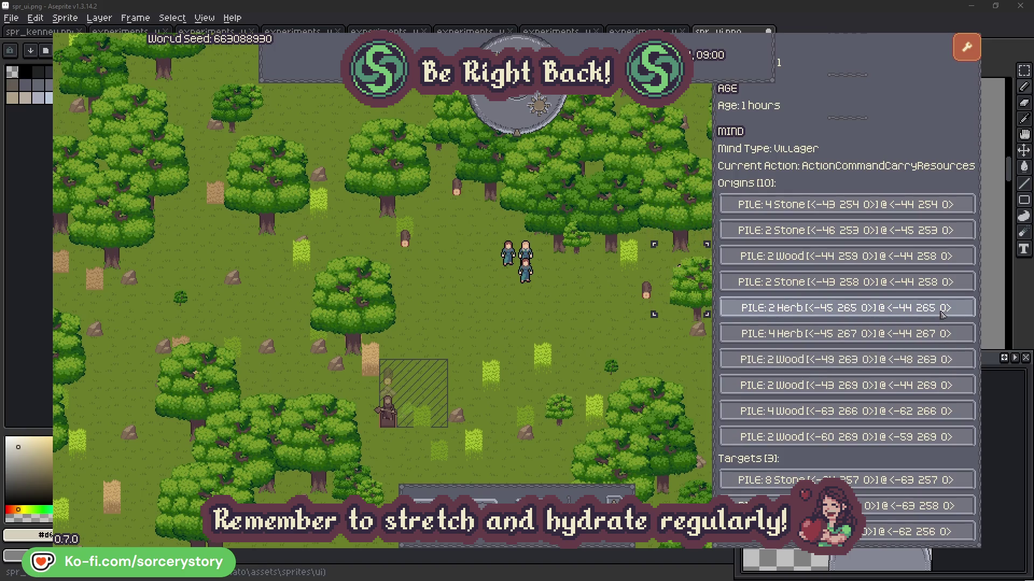
pyautogui.click(943, 315)
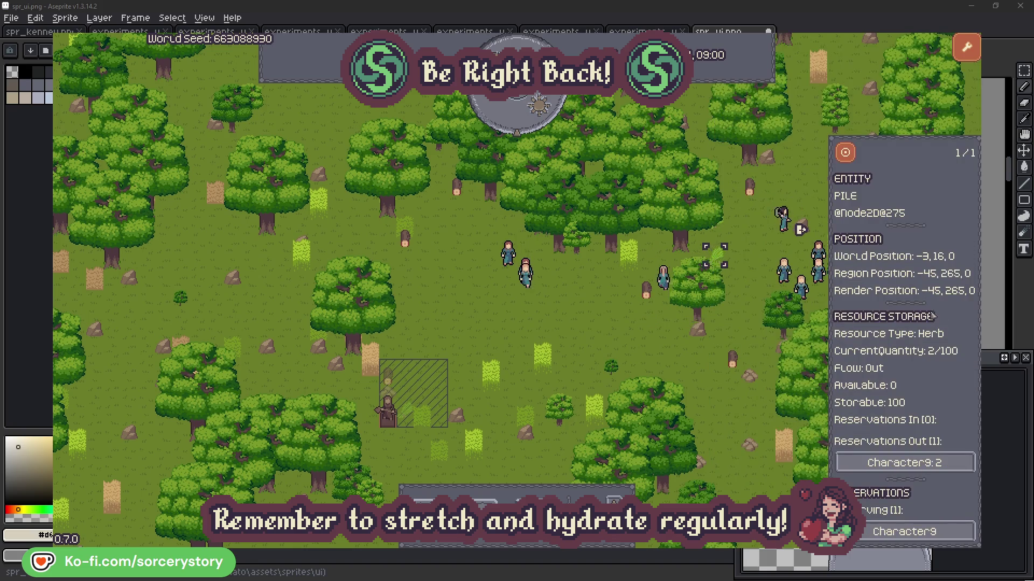
pyautogui.click(854, 159)
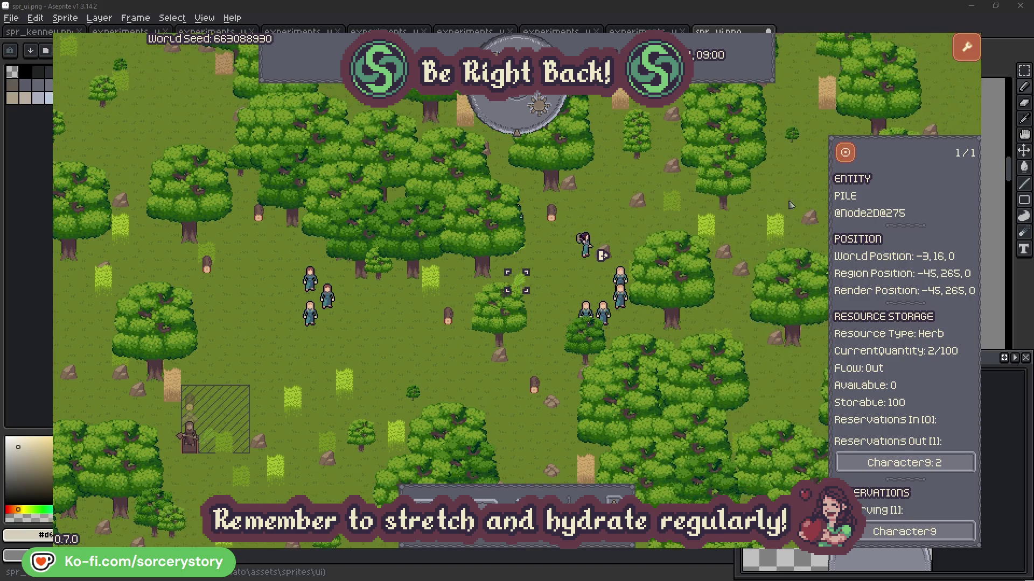
pyautogui.click(937, 463)
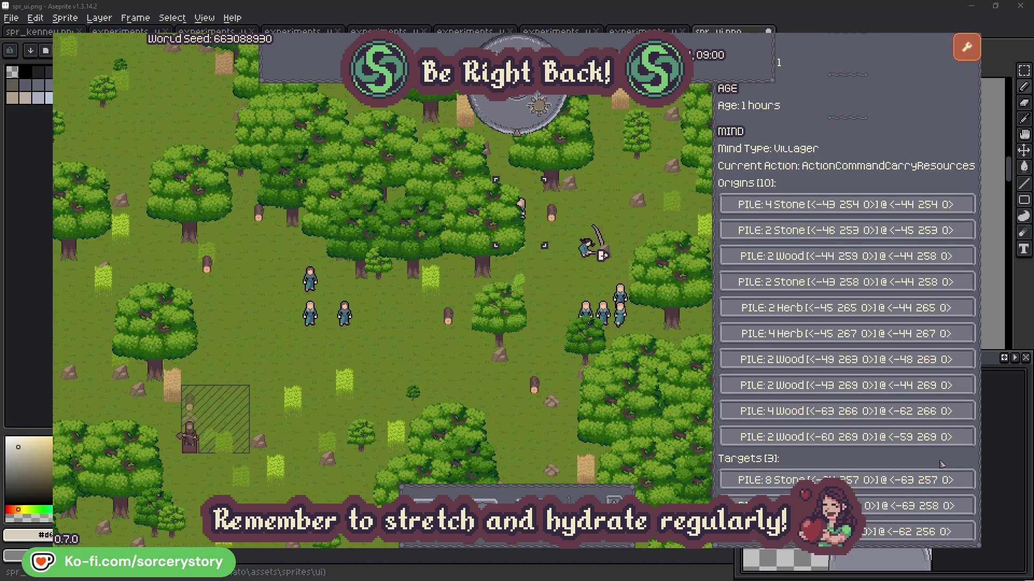
pyautogui.click(910, 506)
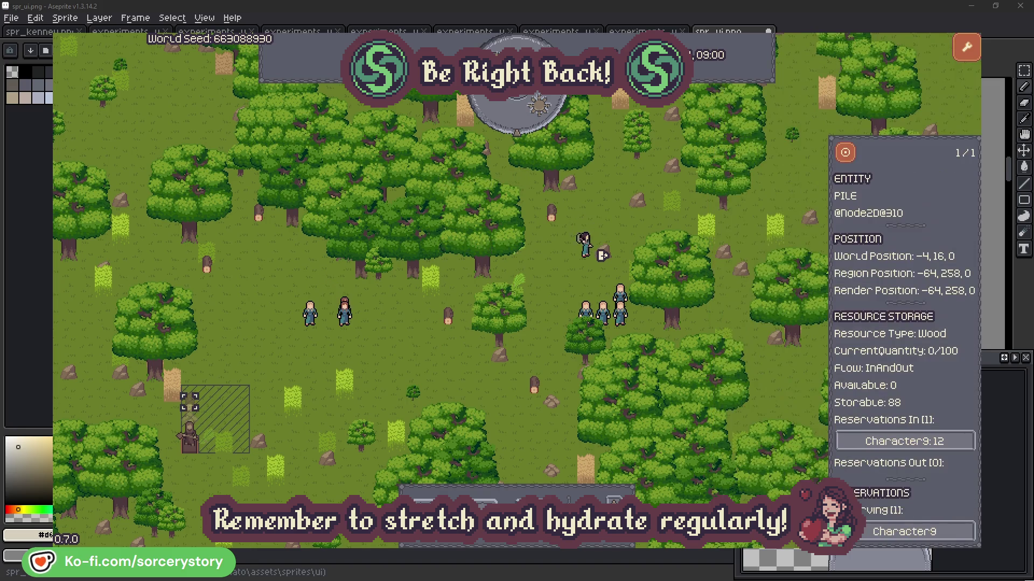
pyautogui.click(846, 158)
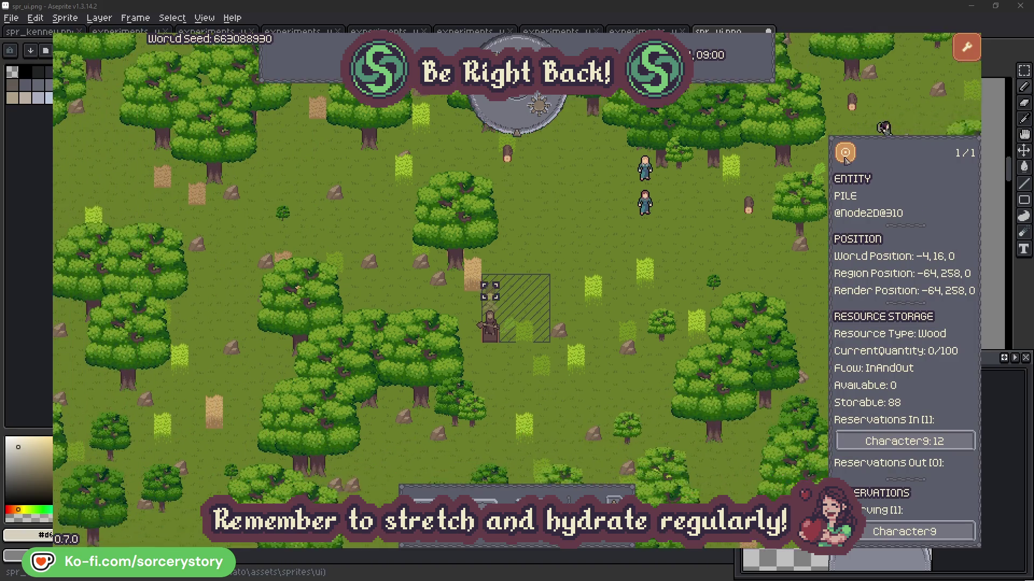
pyautogui.click(761, 237)
# Inspect villager Character2 and centre the view on it
pyautogui.click(671, 193)
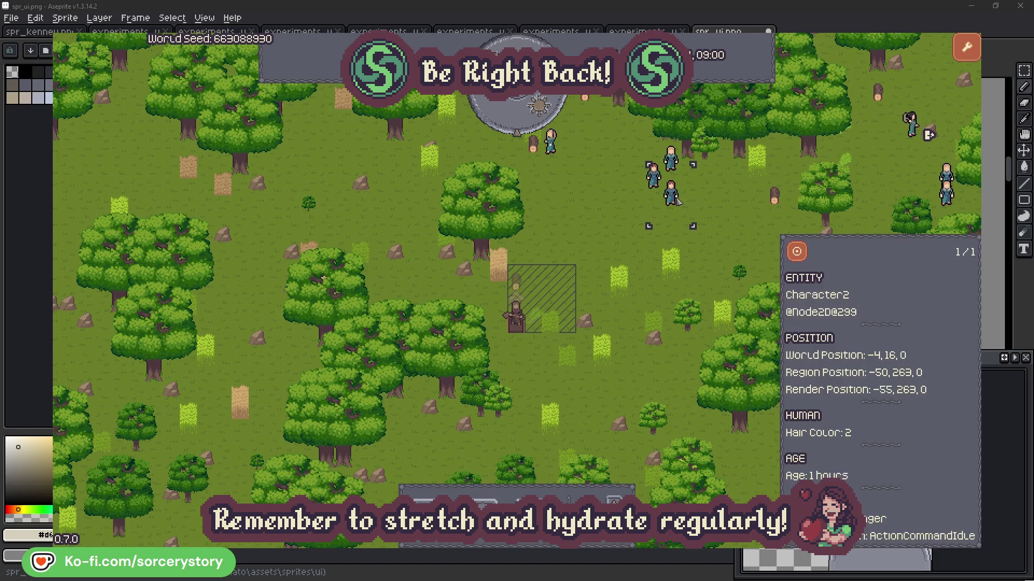
pyautogui.click(797, 250)
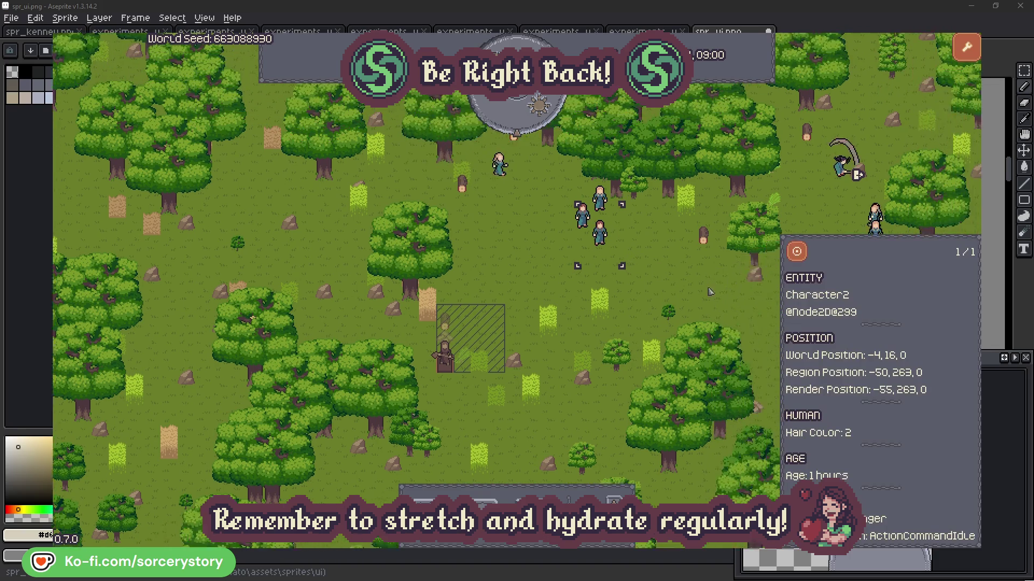
pyautogui.click(592, 312)
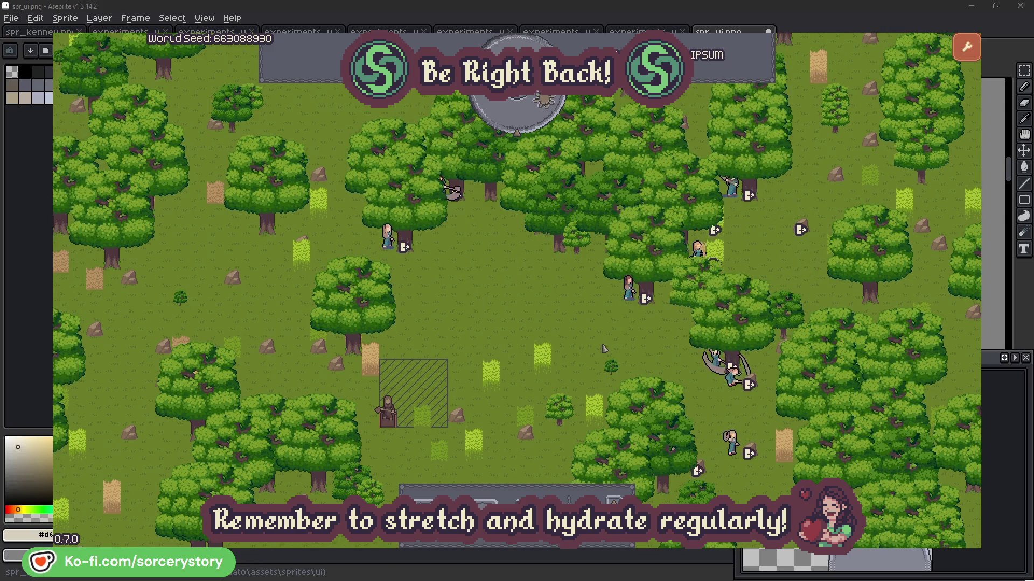
# Check the oak Character2 has reserved, then return to Character2
pyautogui.click(612, 314)
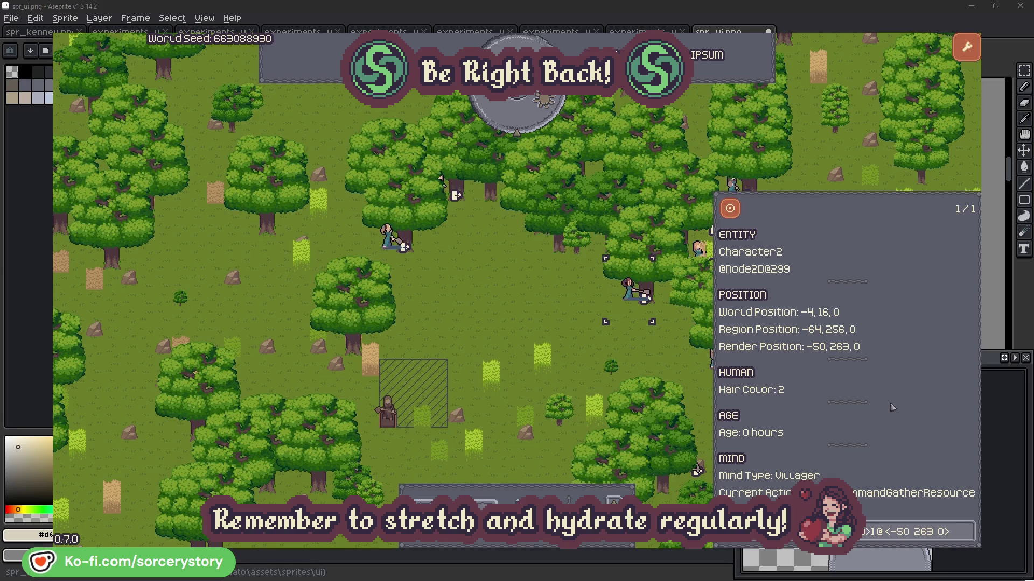
pyautogui.click(968, 539)
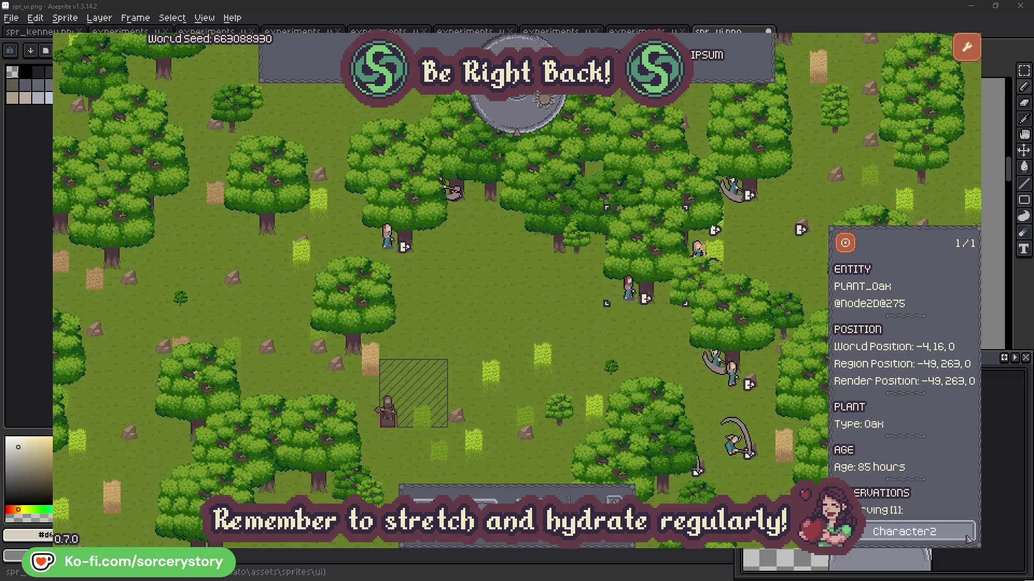
pyautogui.click(969, 539)
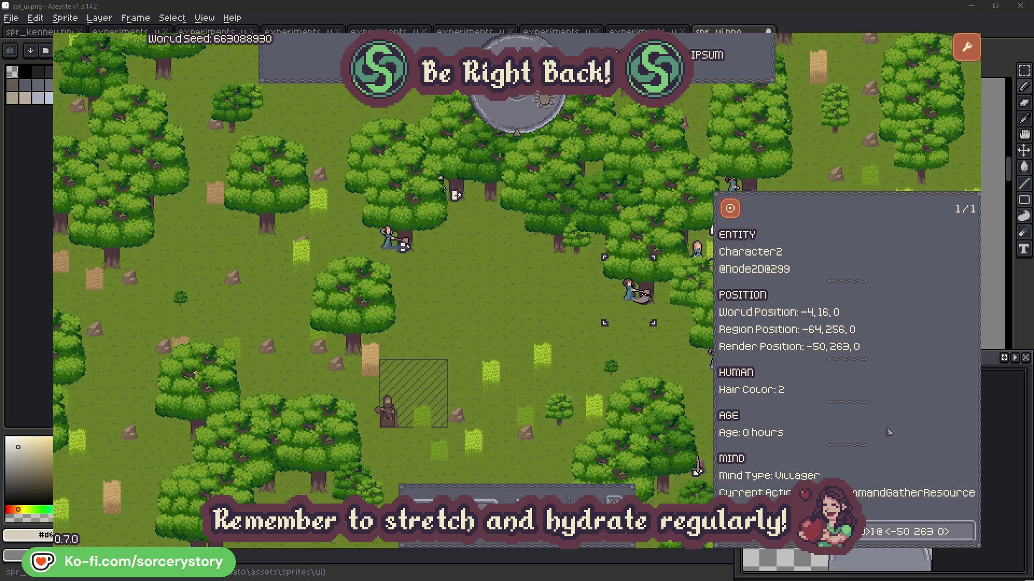
# Check Character0's reserved oak, close the inspector, and pass one hour to 09:00
pyautogui.click(646, 359)
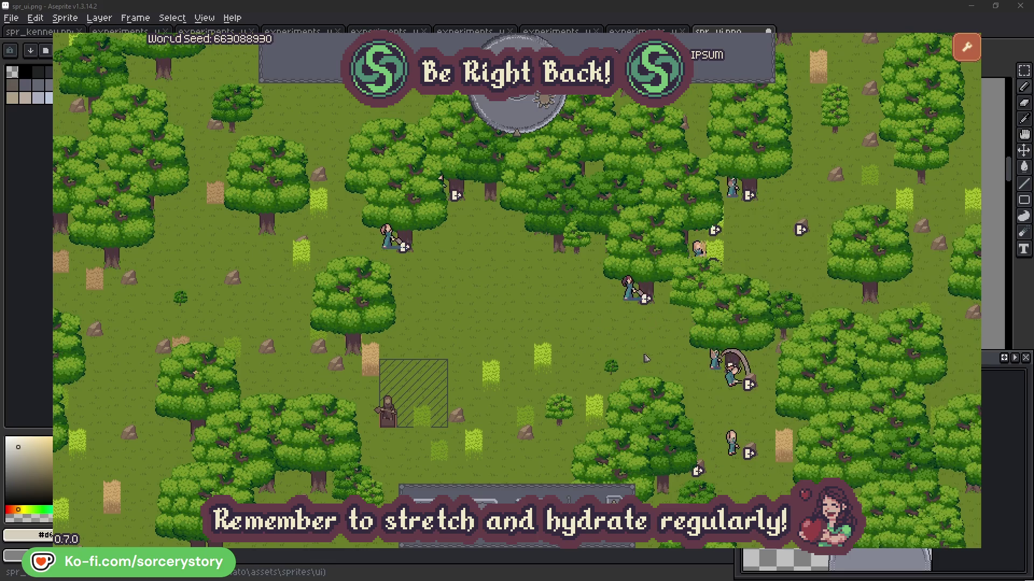
pyautogui.click(390, 243)
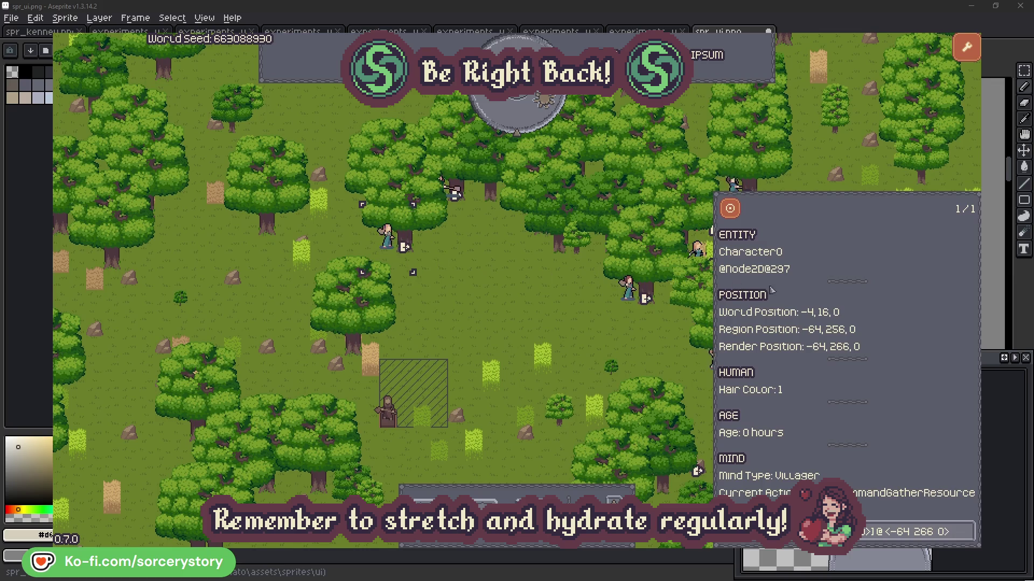
pyautogui.click(967, 532)
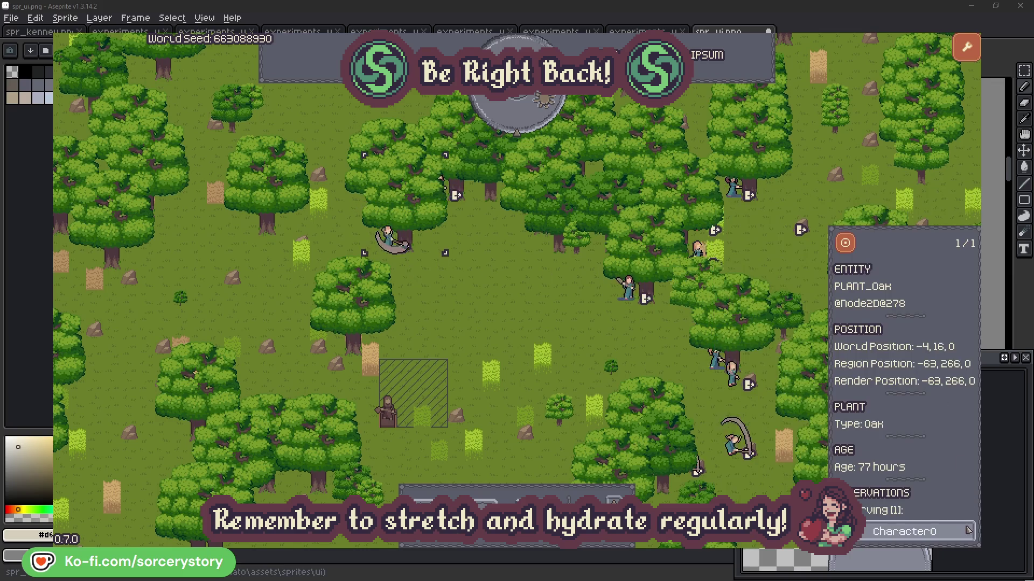
pyautogui.click(967, 531)
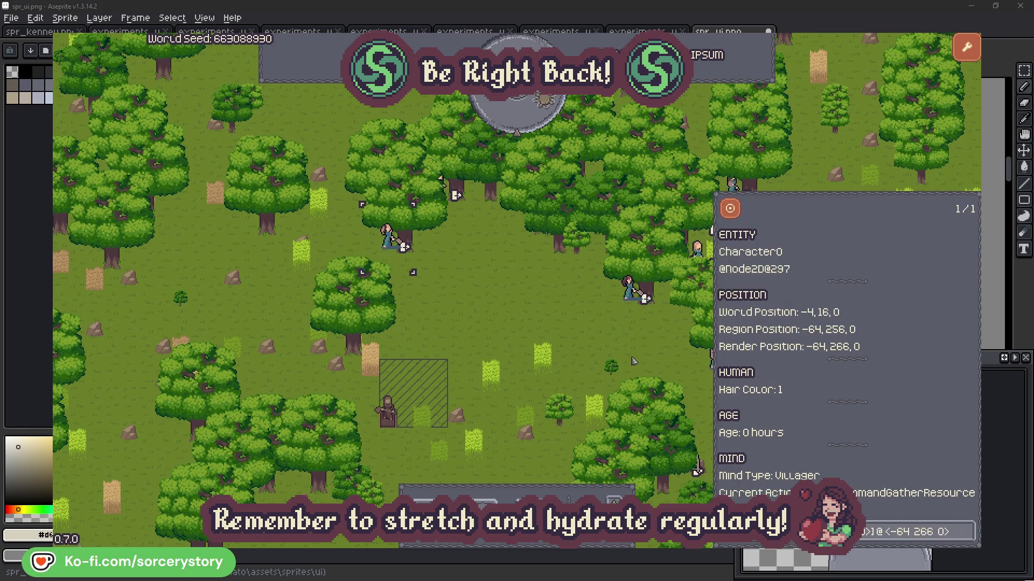
pyautogui.click(540, 324)
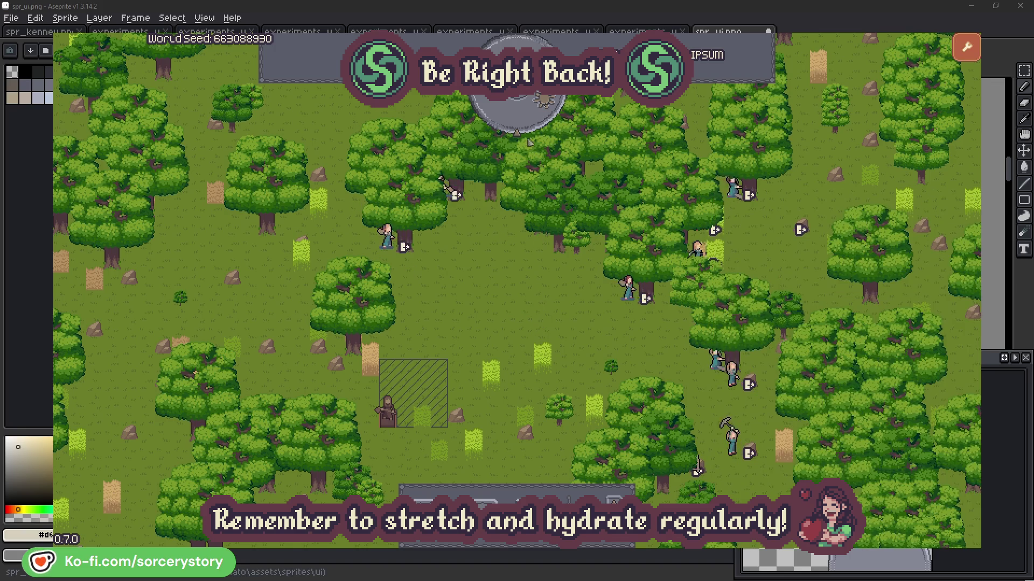
pyautogui.click(525, 120)
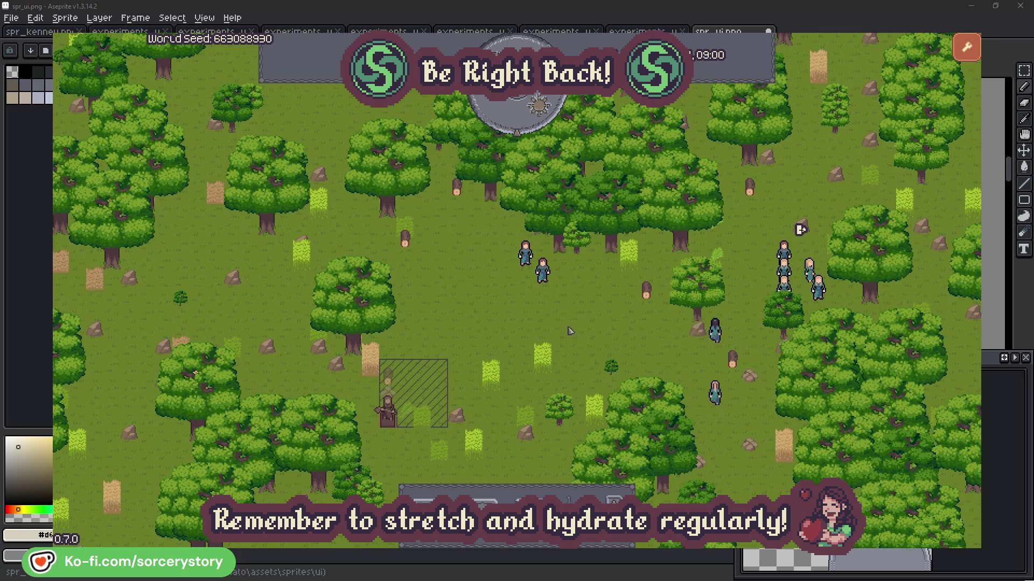
# Follow the wood pile's reservation to Character9 and centre on its origin herb pile
pyautogui.click(397, 378)
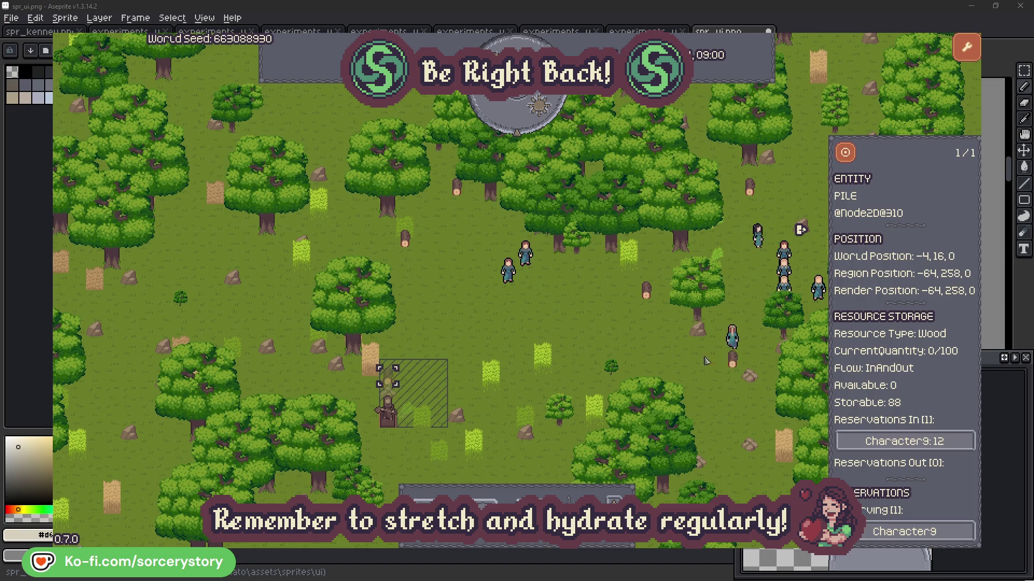
pyautogui.click(952, 443)
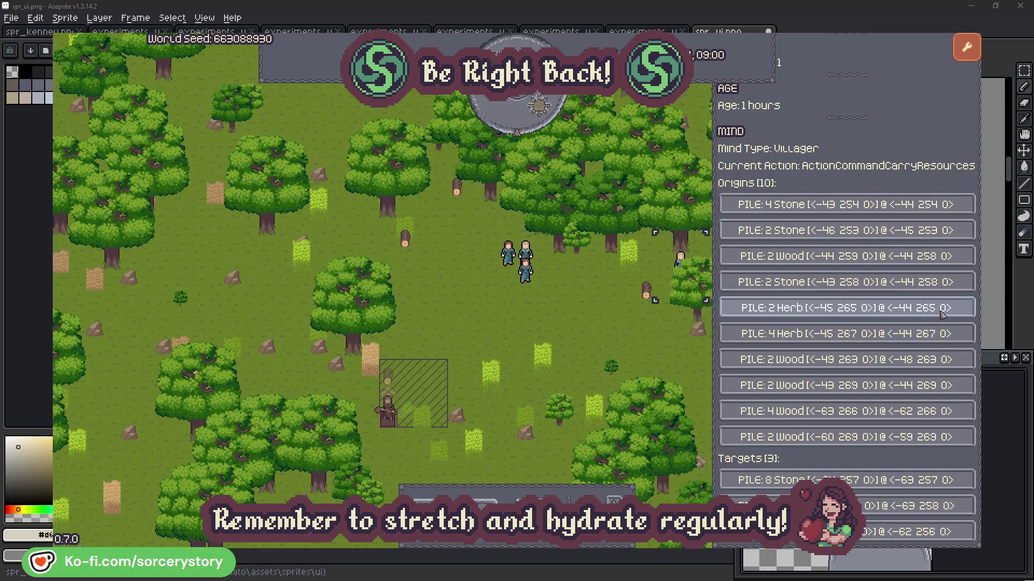
pyautogui.click(942, 315)
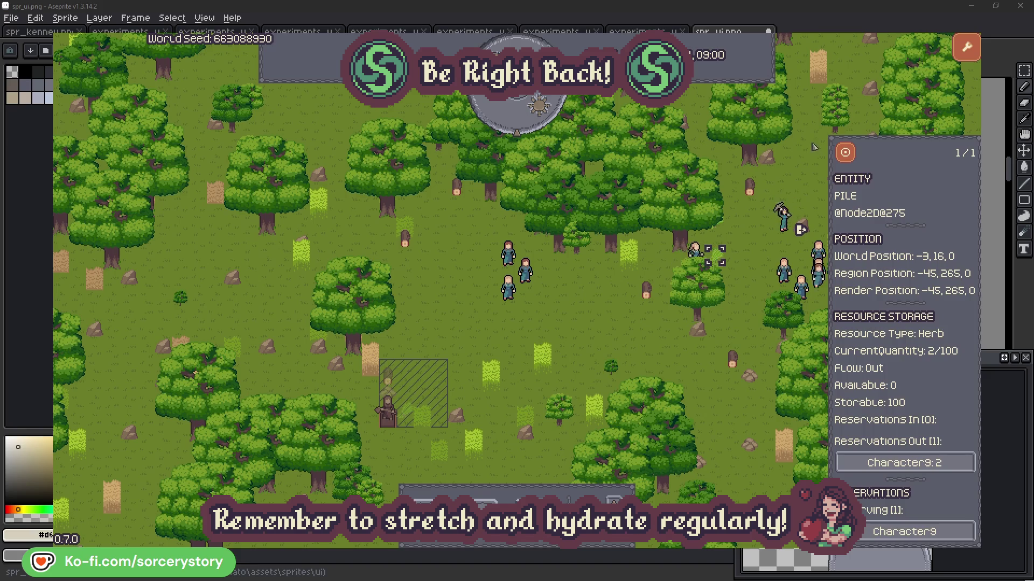
pyautogui.click(852, 157)
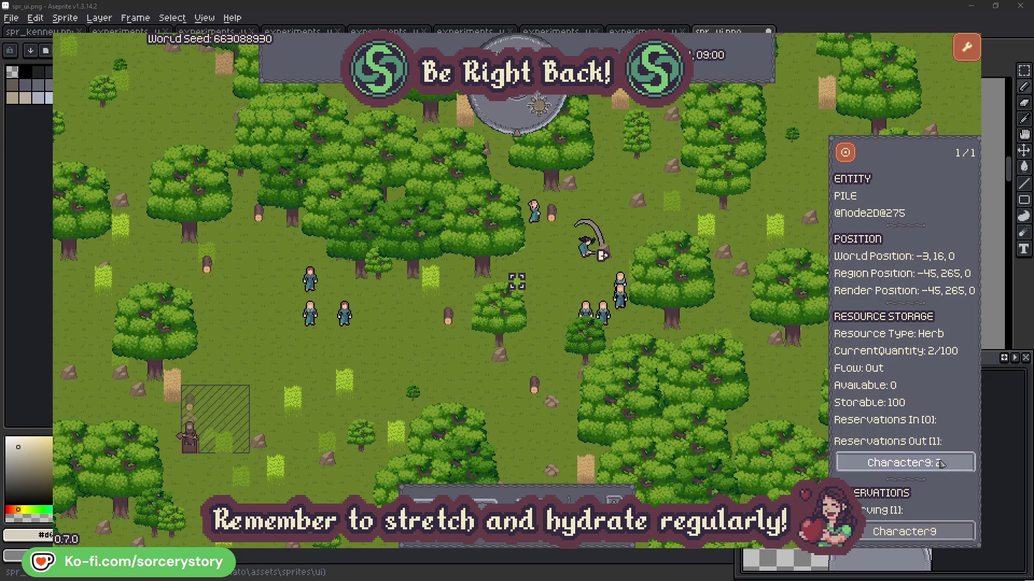
# Return to Character9, centre its target wood pile, then briefly inspect Character2
pyautogui.click(916, 464)
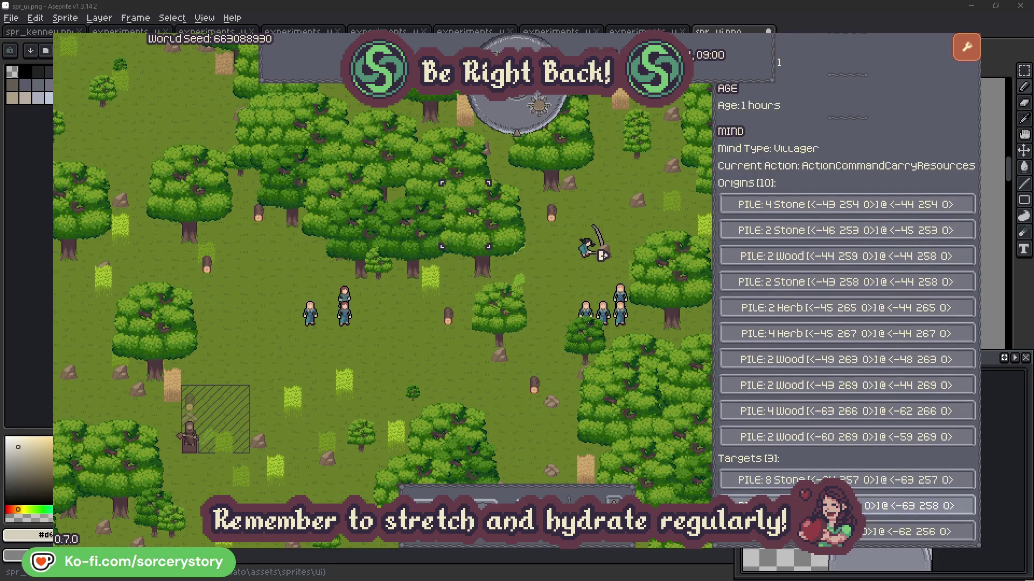
pyautogui.click(915, 506)
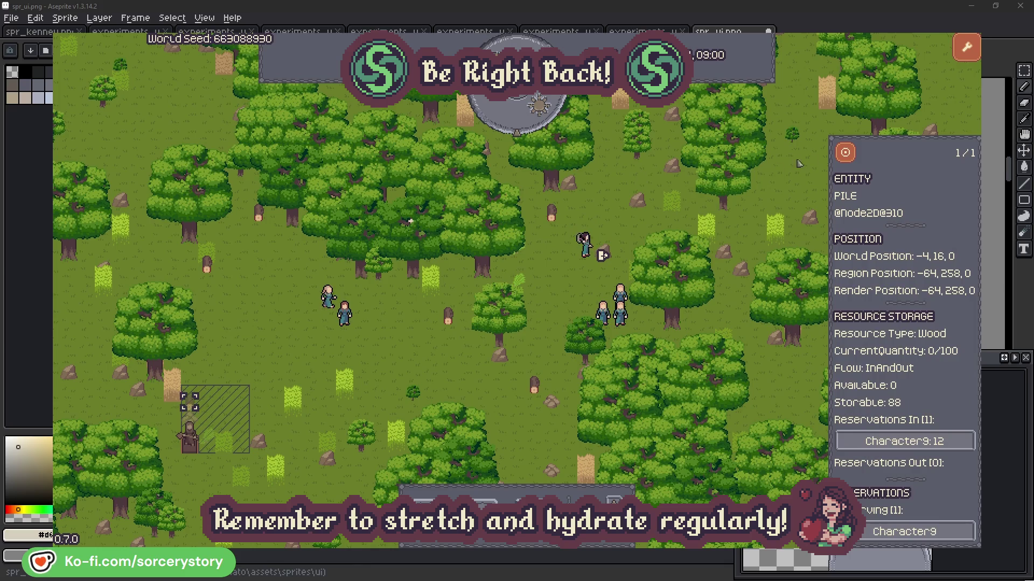
pyautogui.click(845, 154)
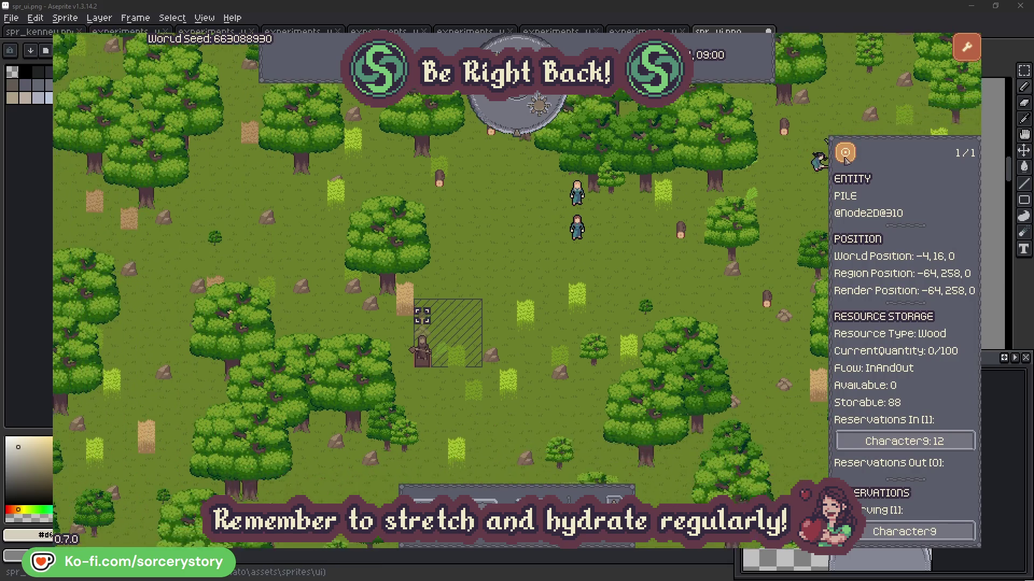
pyautogui.click(749, 237)
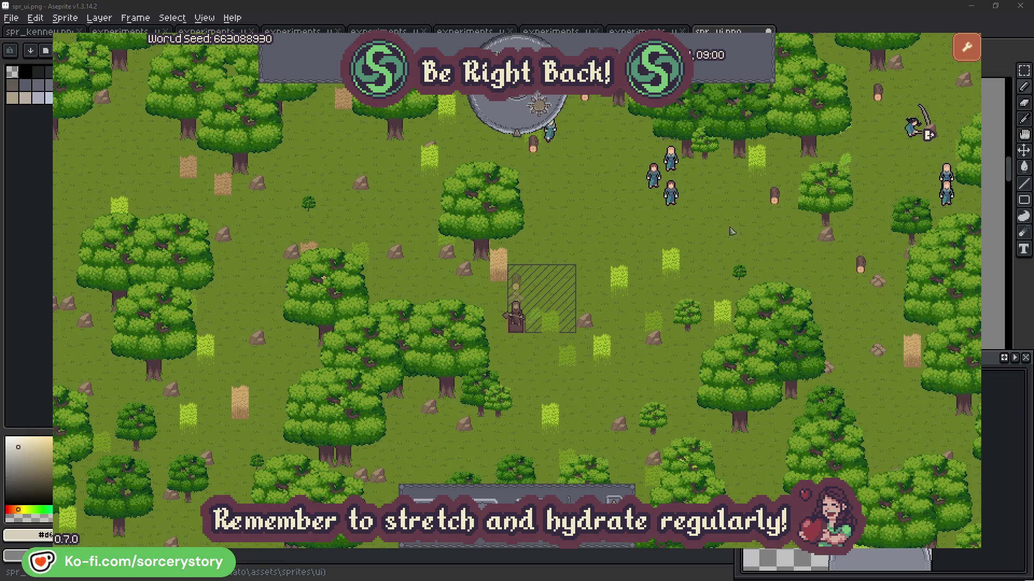
pyautogui.click(673, 195)
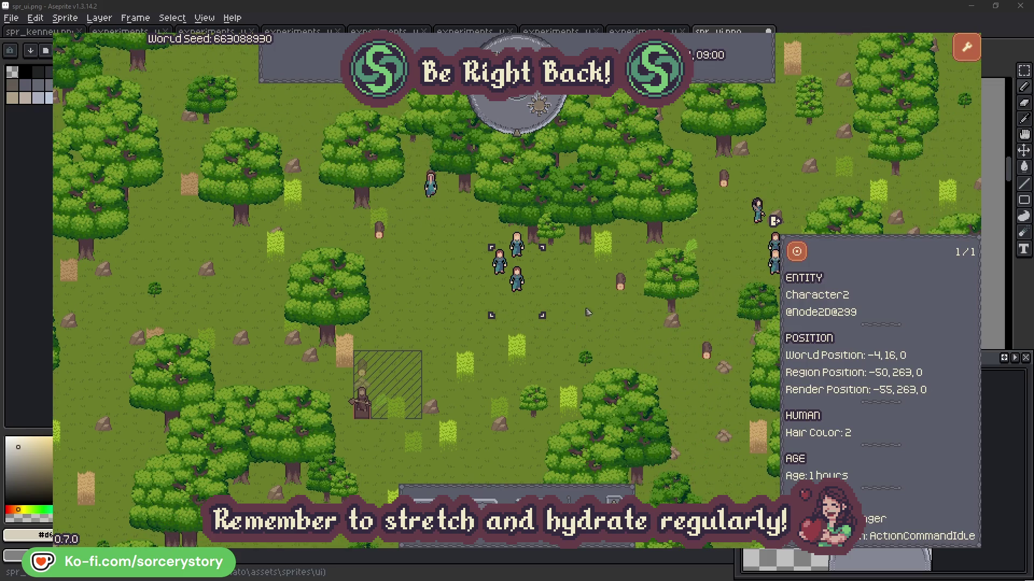
pyautogui.click(591, 310)
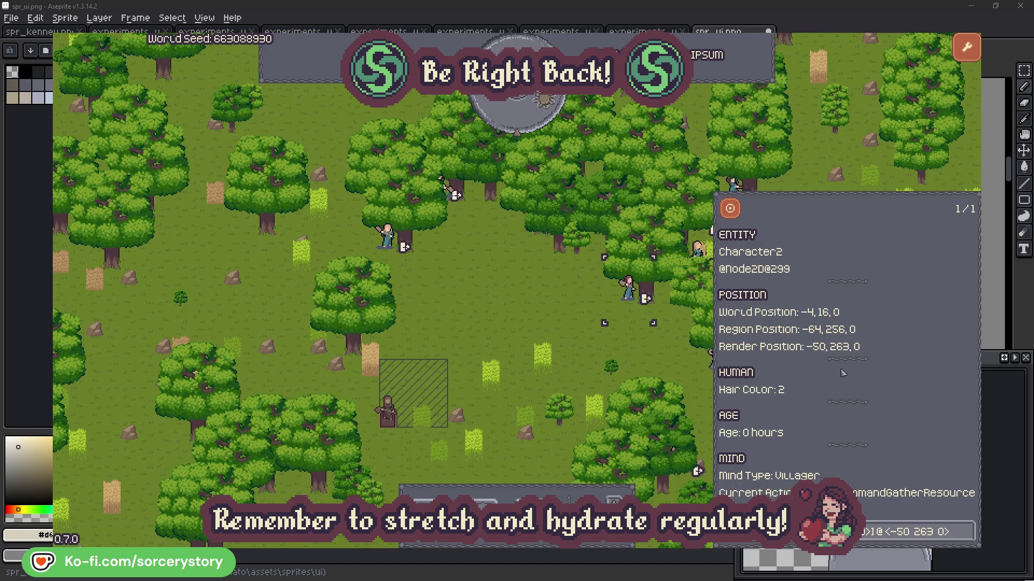
# Check the oak Character2 has reserved, then select Character0
pyautogui.click(967, 539)
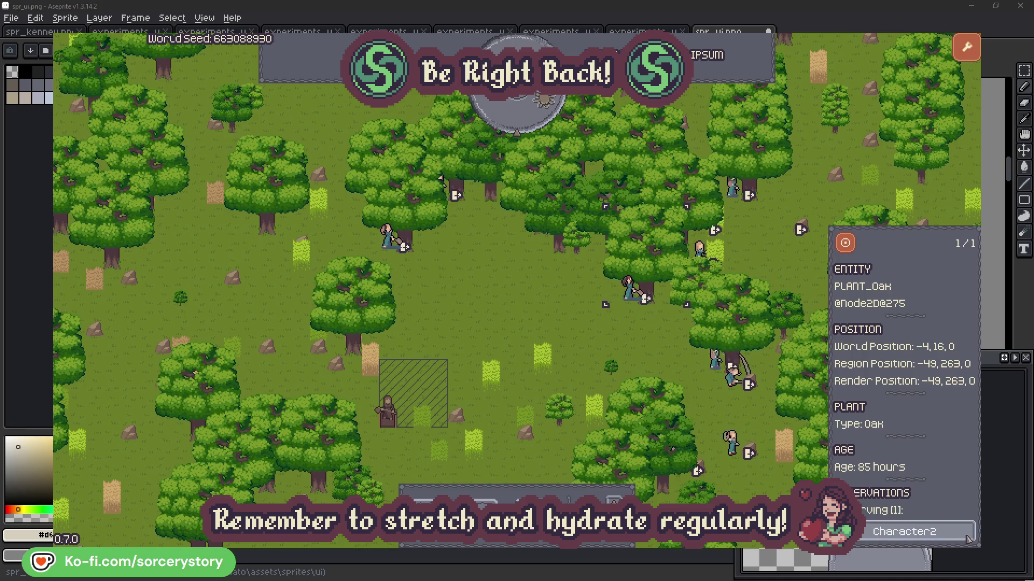
pyautogui.click(967, 538)
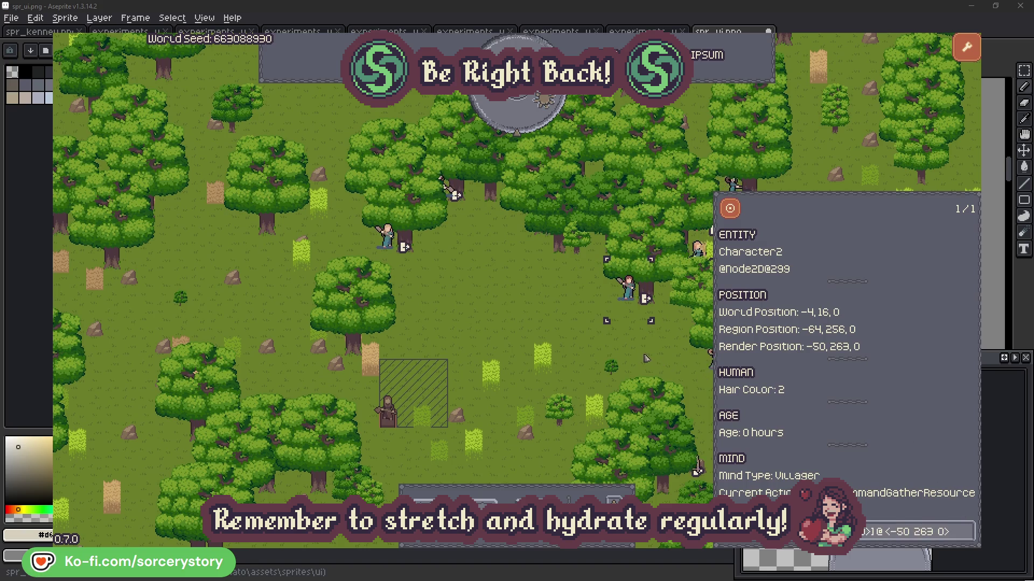
pyautogui.click(967, 538)
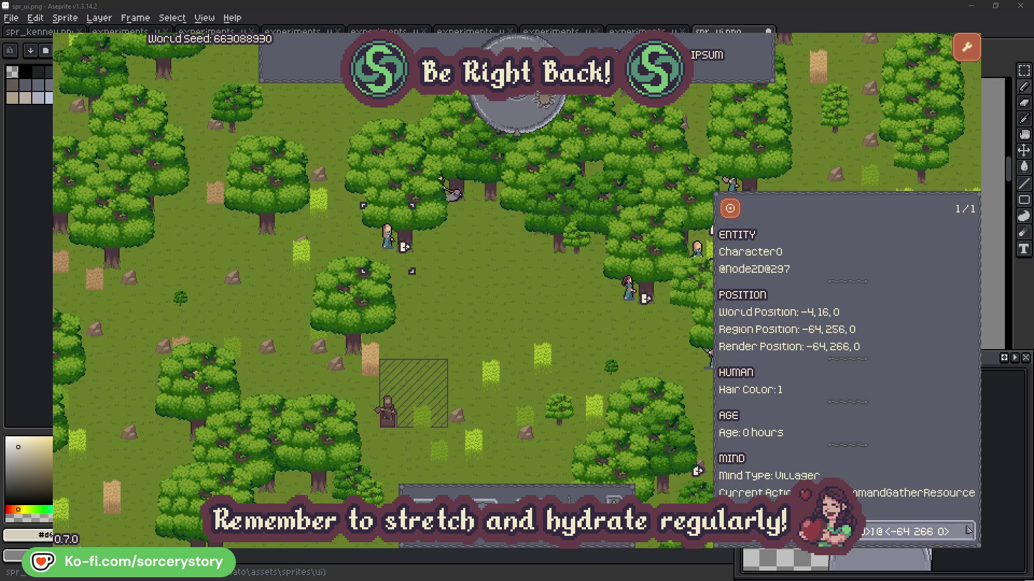
# Check Character0's reserved oak, close the inspector, and pass one hour
pyautogui.click(968, 532)
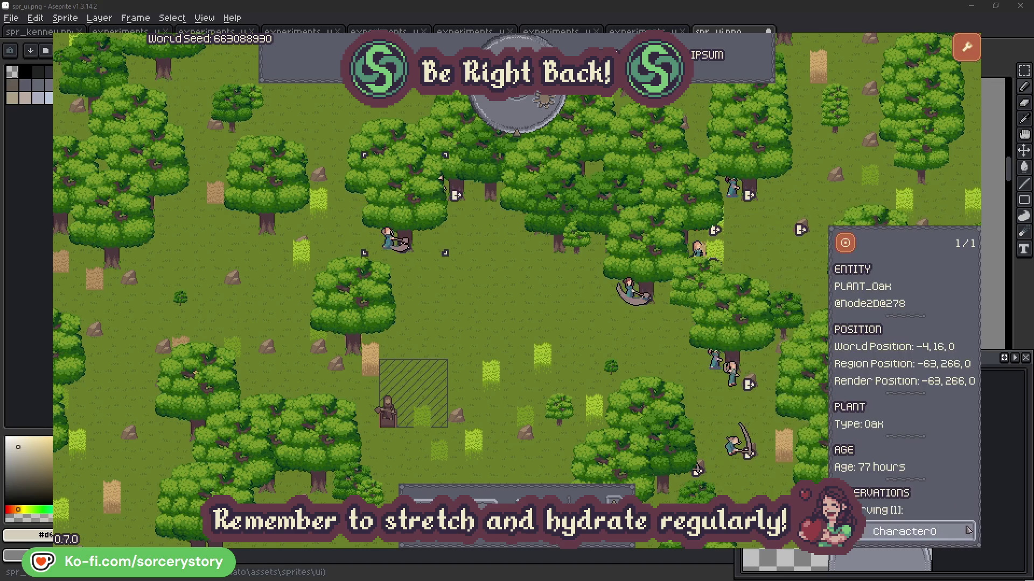
pyautogui.click(967, 532)
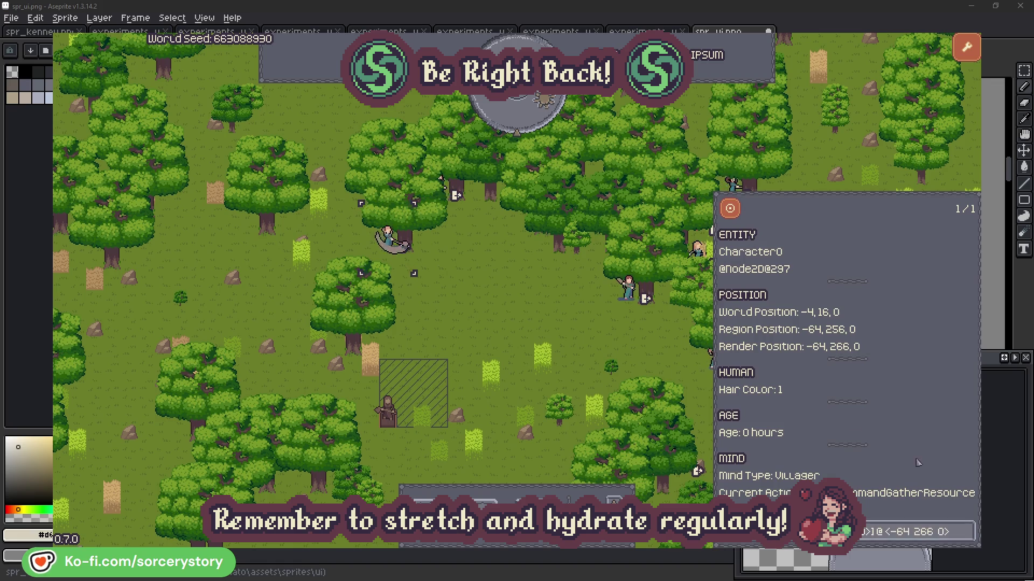
pyautogui.click(540, 323)
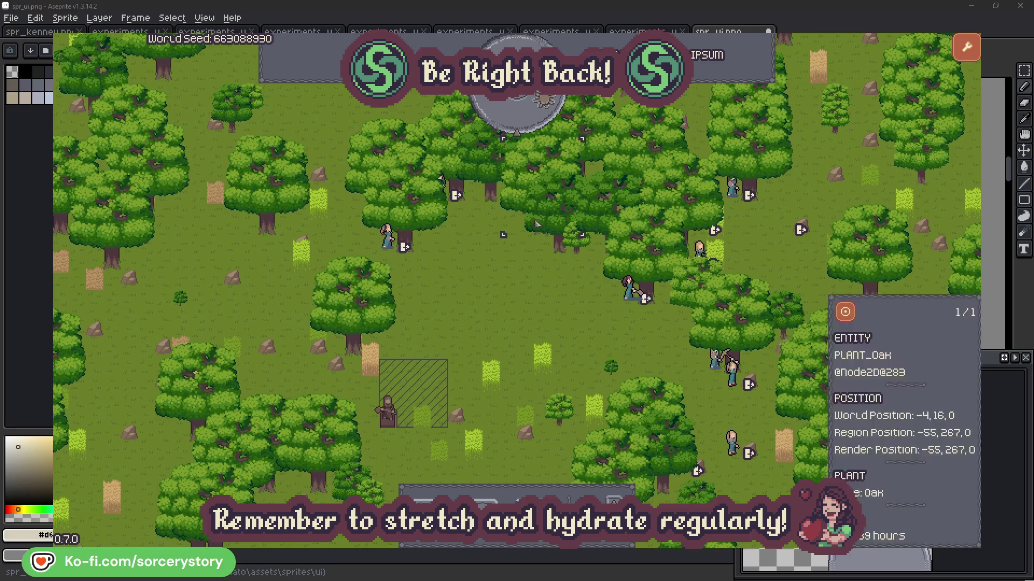
pyautogui.click(526, 121)
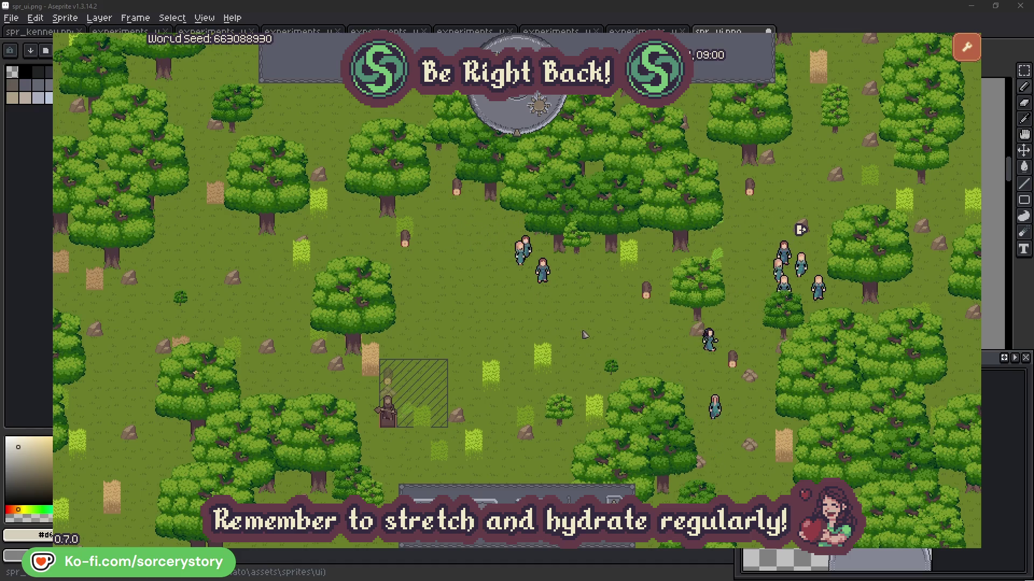
# Trace the wood pile to Character9, centring on its Herb pile and Wood pile at -64,258
pyautogui.click(393, 379)
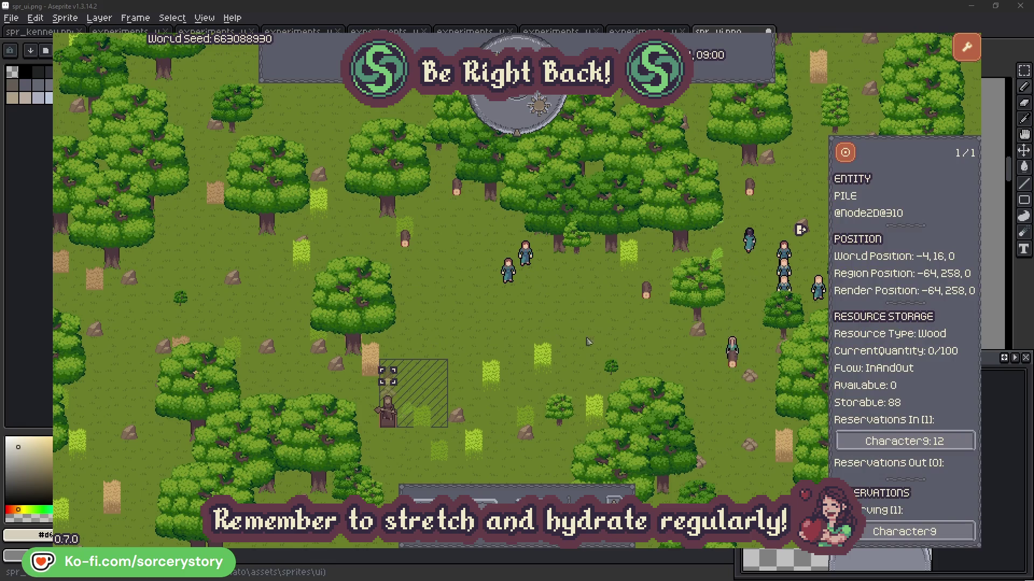
pyautogui.click(952, 443)
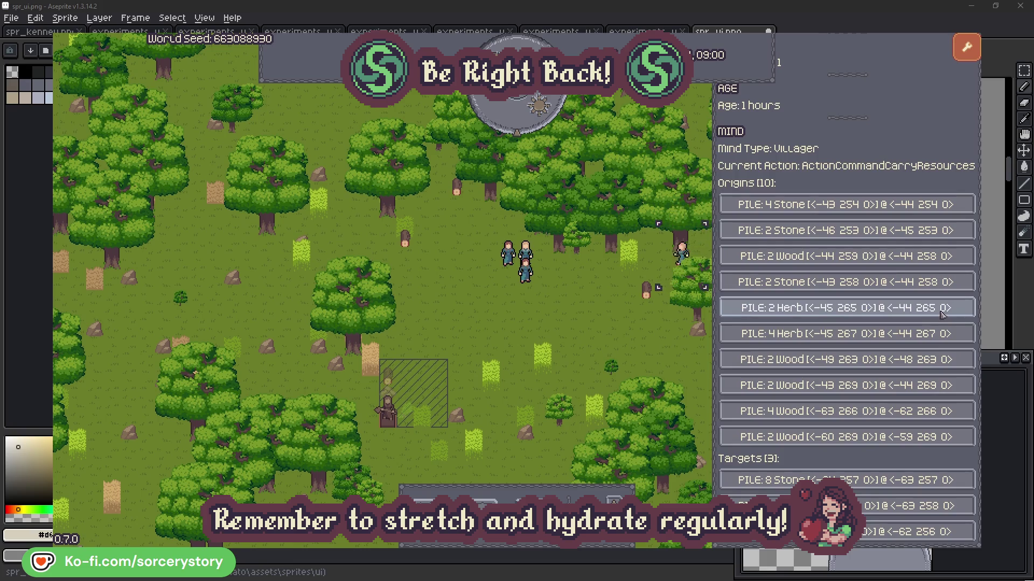
pyautogui.click(943, 314)
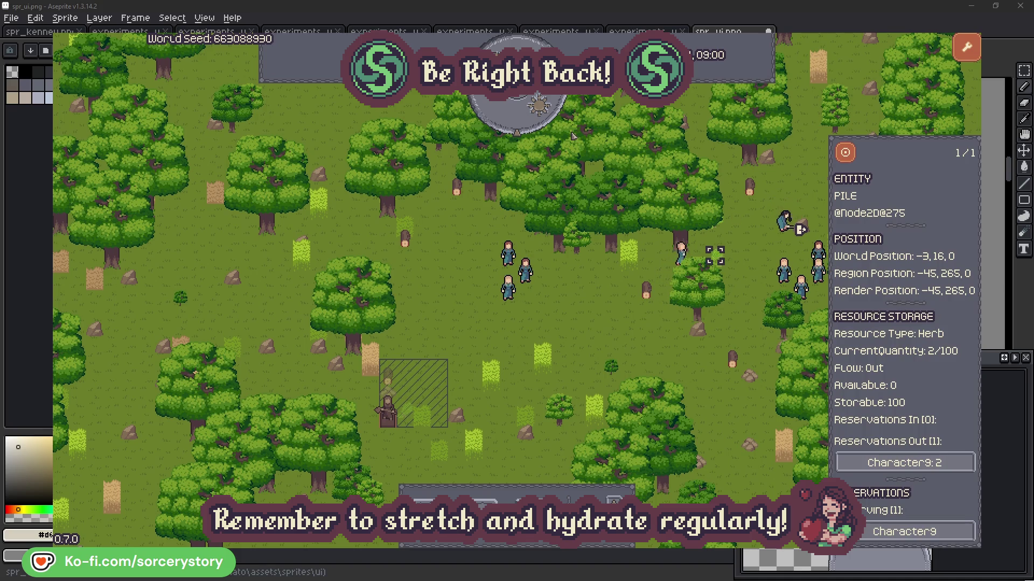
pyautogui.click(846, 153)
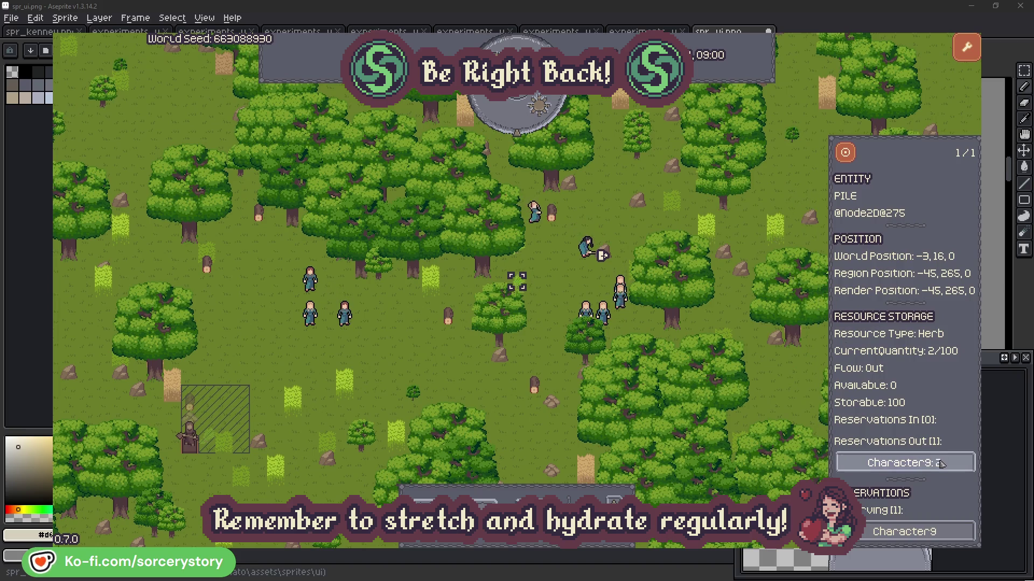
pyautogui.click(940, 463)
pyautogui.click(910, 506)
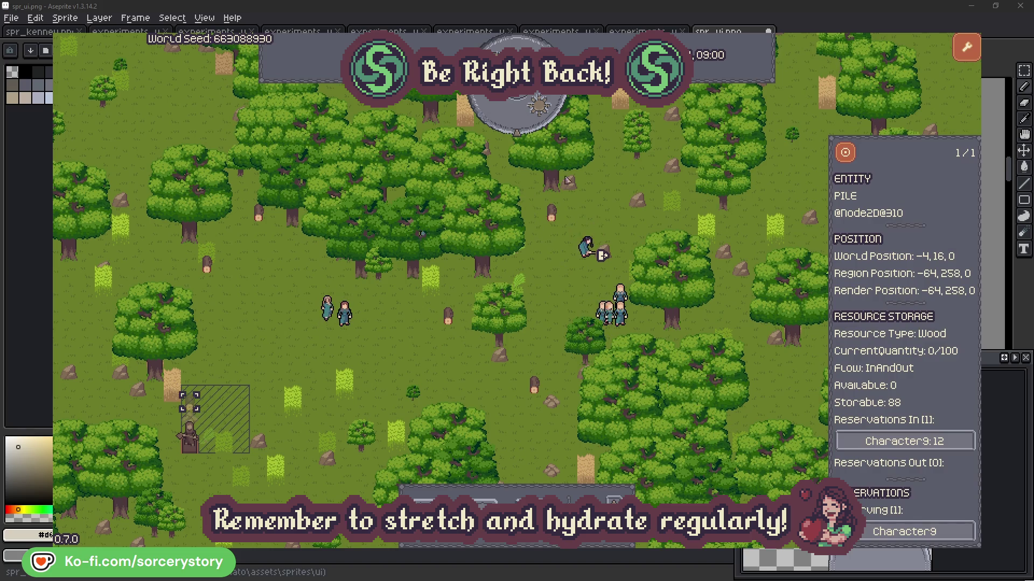
pyautogui.click(846, 156)
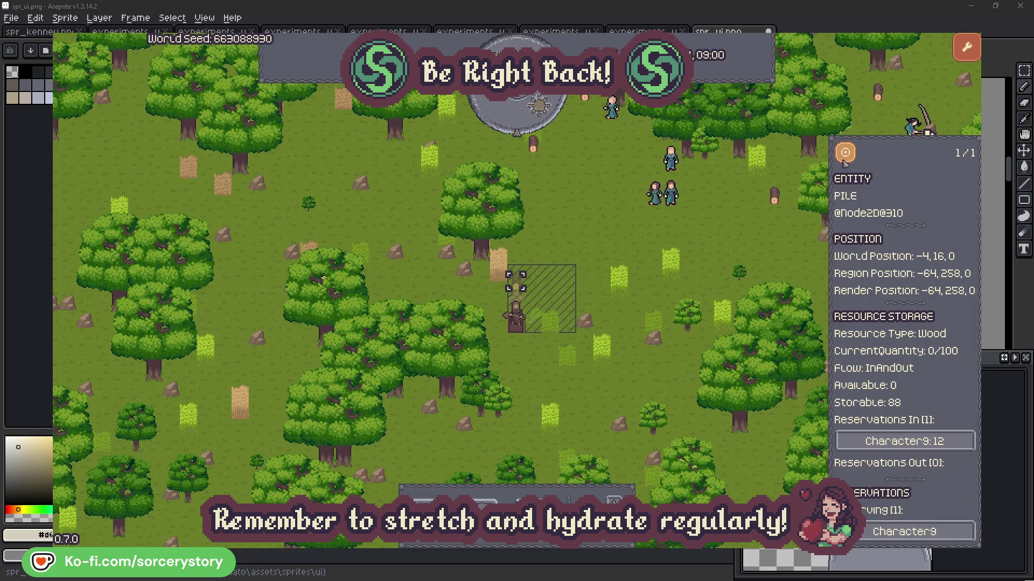
pyautogui.click(747, 237)
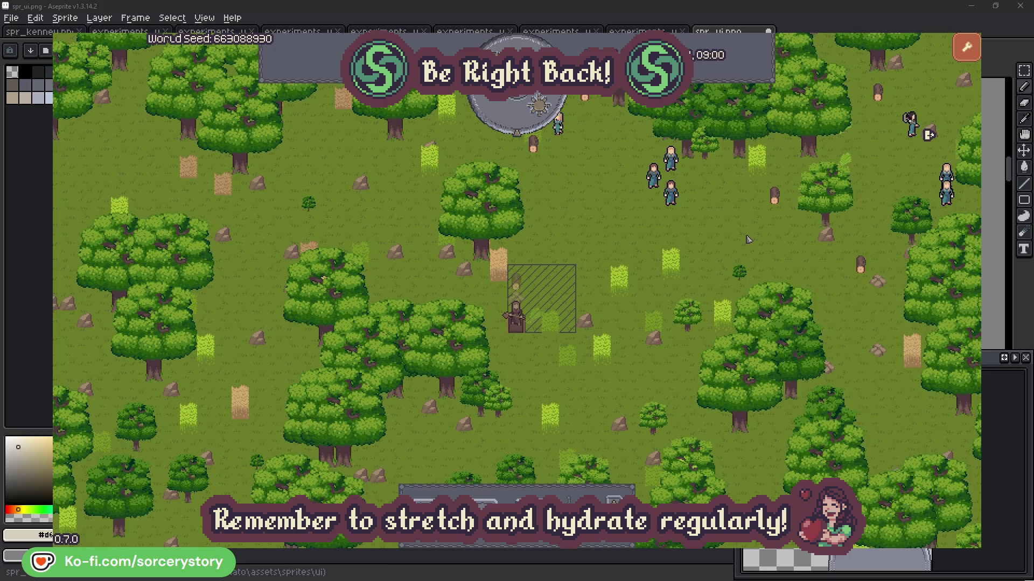
# Inspect villager Character2 and centre the view on it
pyautogui.click(671, 191)
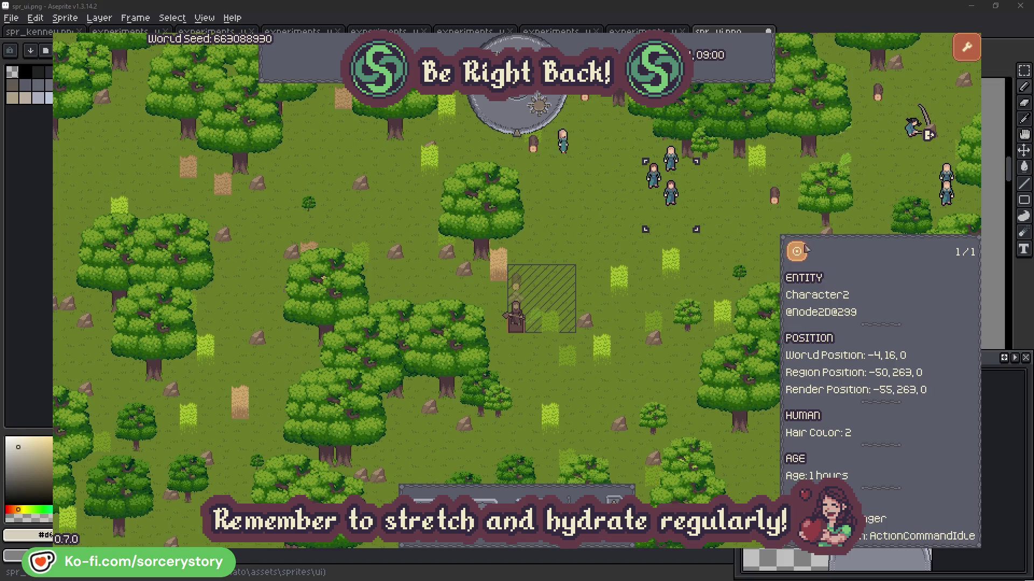
pyautogui.click(797, 251)
pyautogui.click(591, 311)
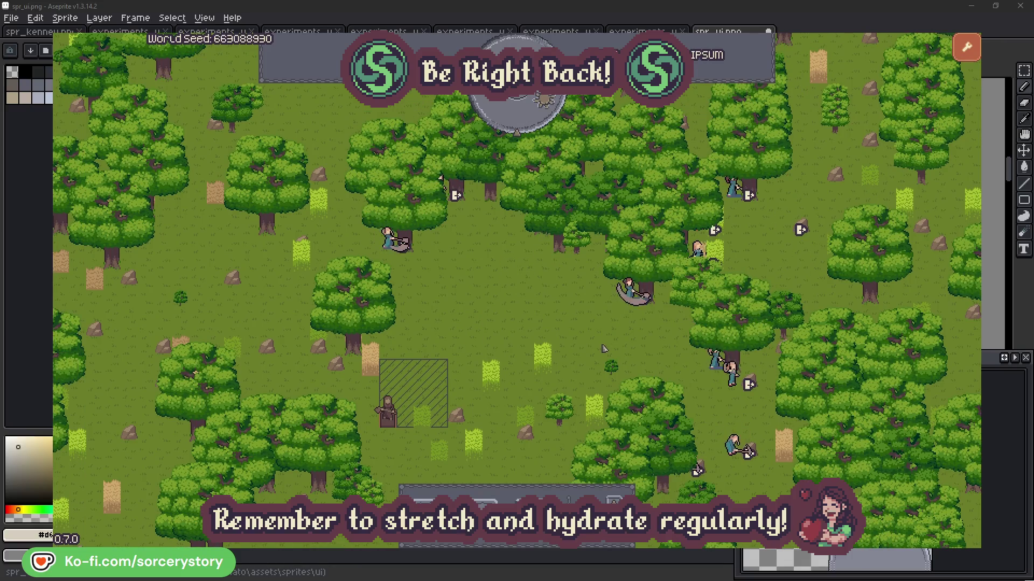
# Check the oak Character2 is gathering from, then close its details
pyautogui.click(628, 290)
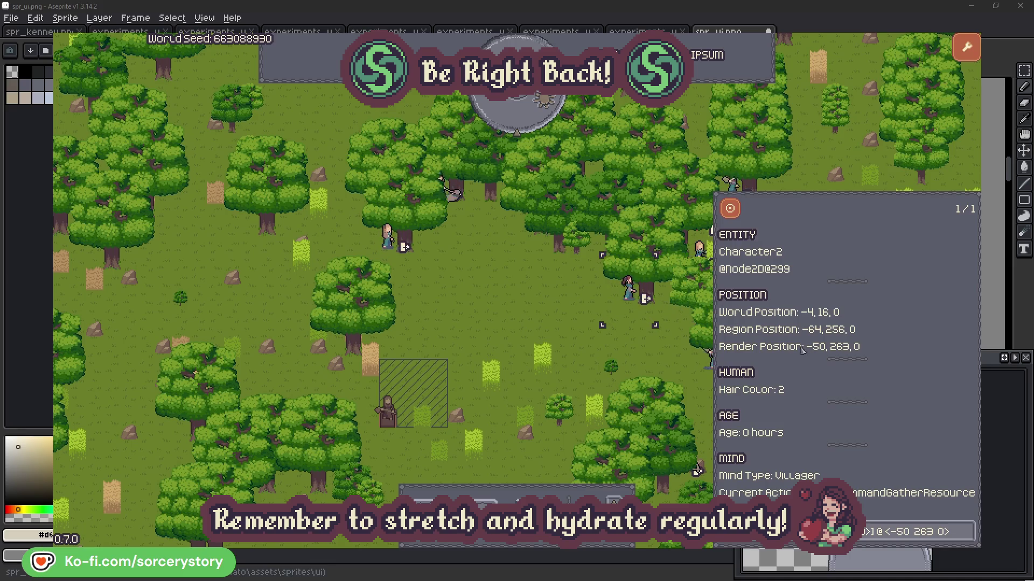
pyautogui.click(967, 539)
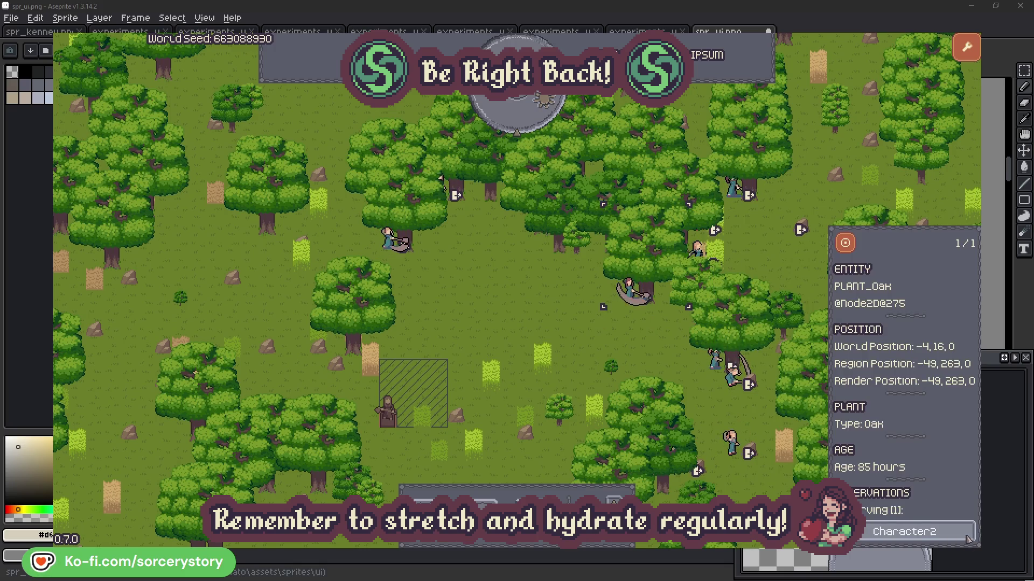
pyautogui.click(967, 539)
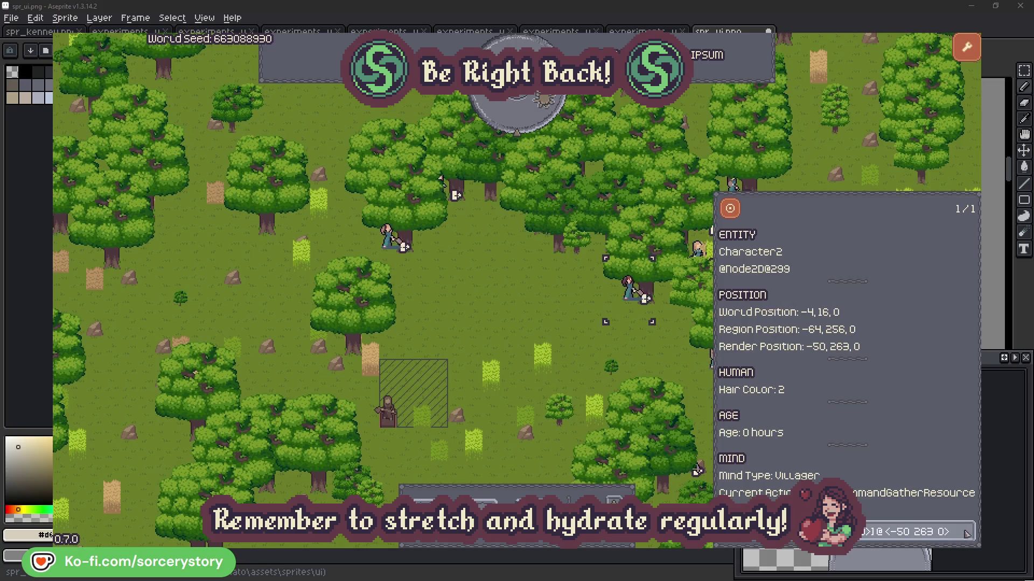
pyautogui.click(645, 356)
# Check Character0's oak, close the inspector, and pass one hour to 09:00
pyautogui.click(393, 254)
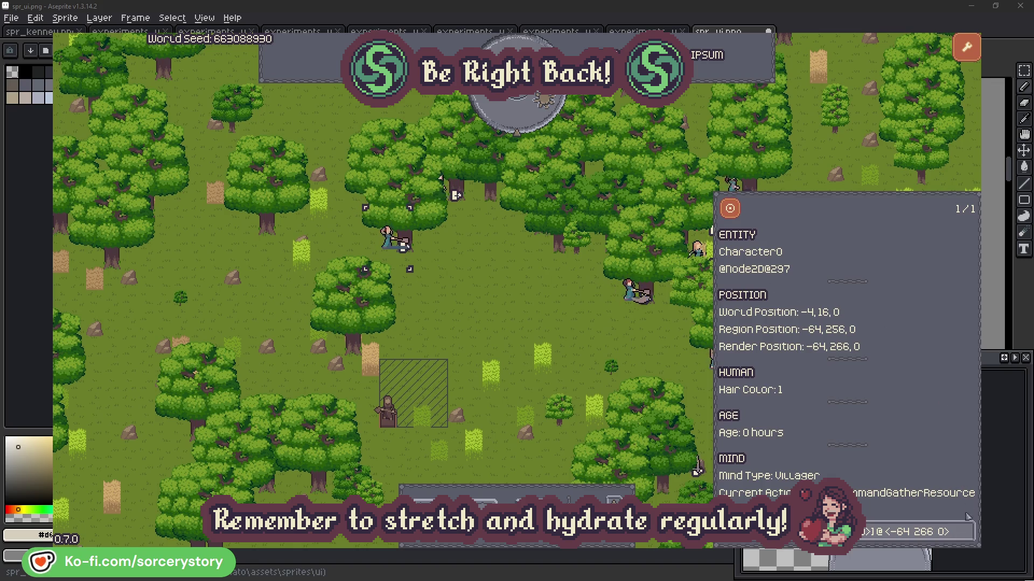
pyautogui.click(968, 530)
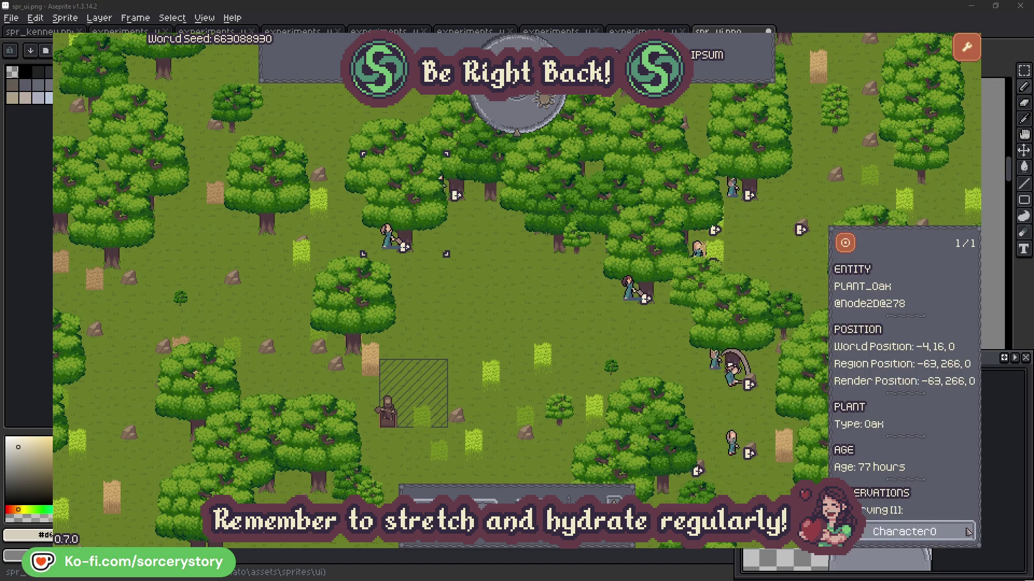
pyautogui.click(968, 532)
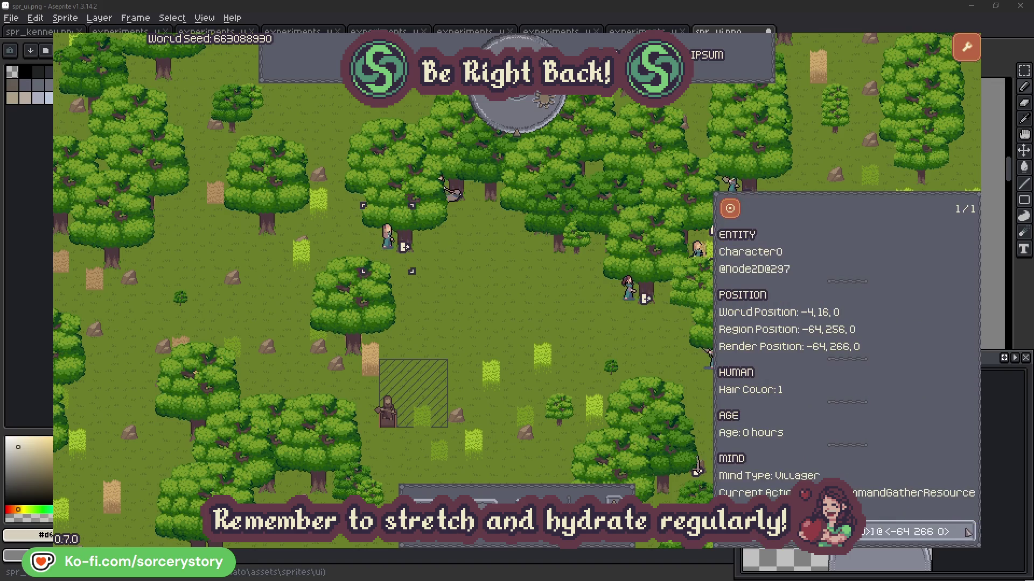
pyautogui.click(540, 324)
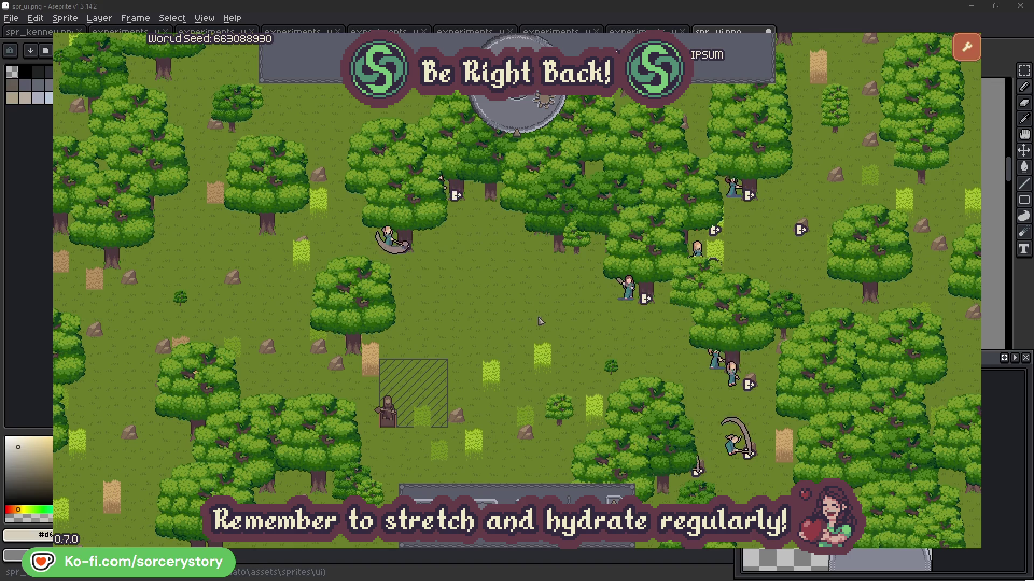
pyautogui.click(526, 121)
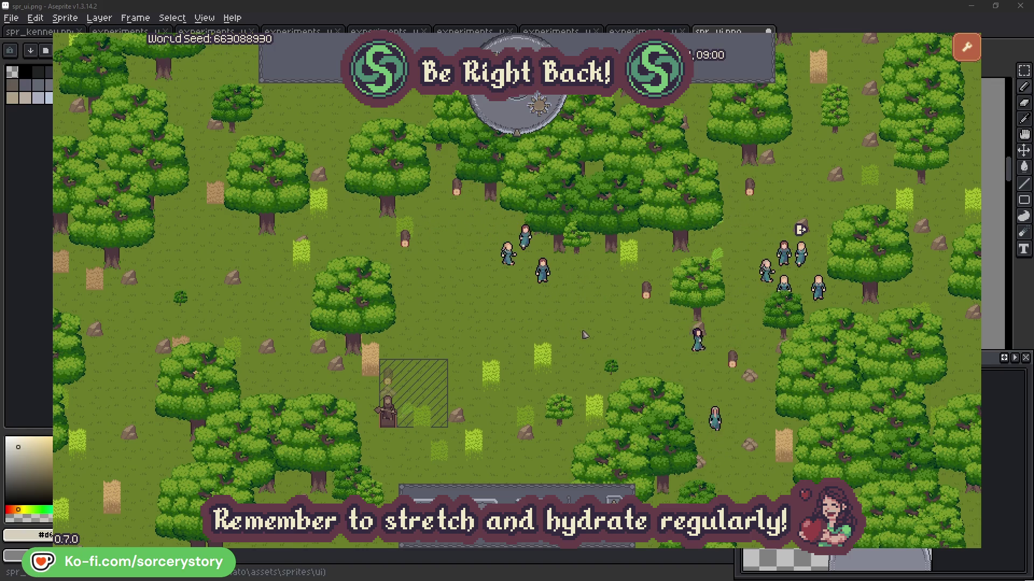
# Follow the wood pile to Character9 and centre on the 2 Herb pile at -45,265
pyautogui.click(387, 380)
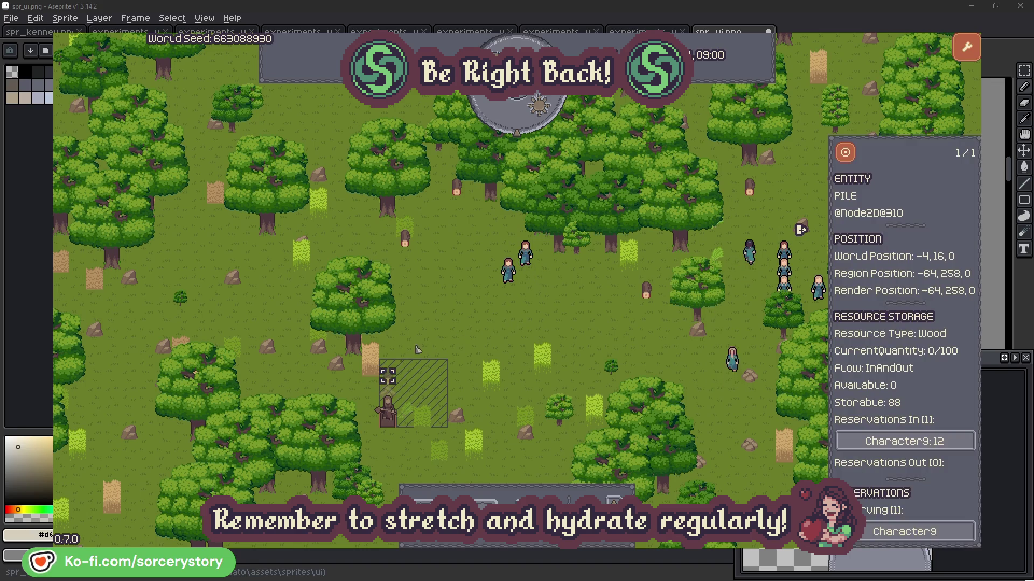
pyautogui.click(947, 441)
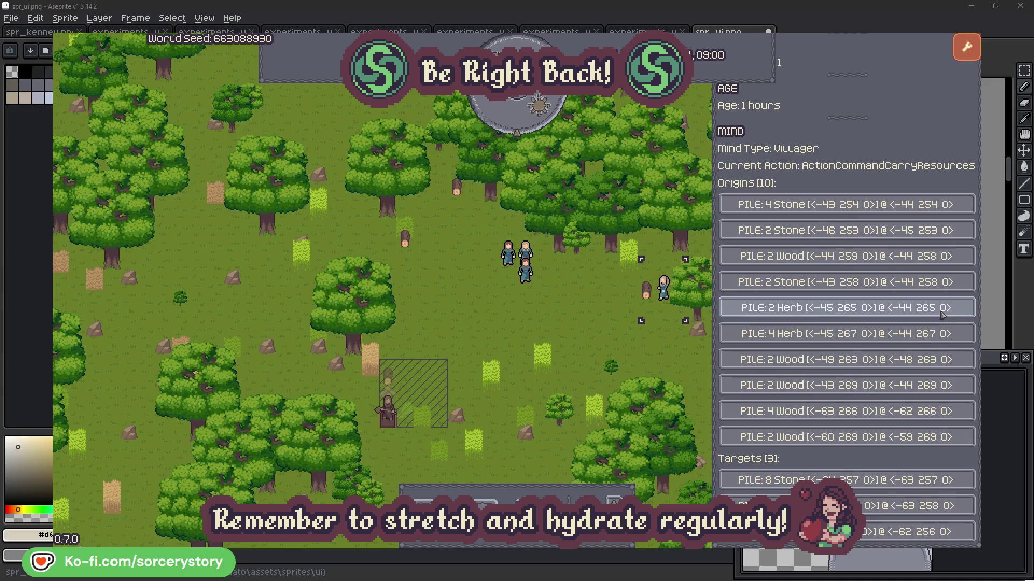
pyautogui.click(942, 312)
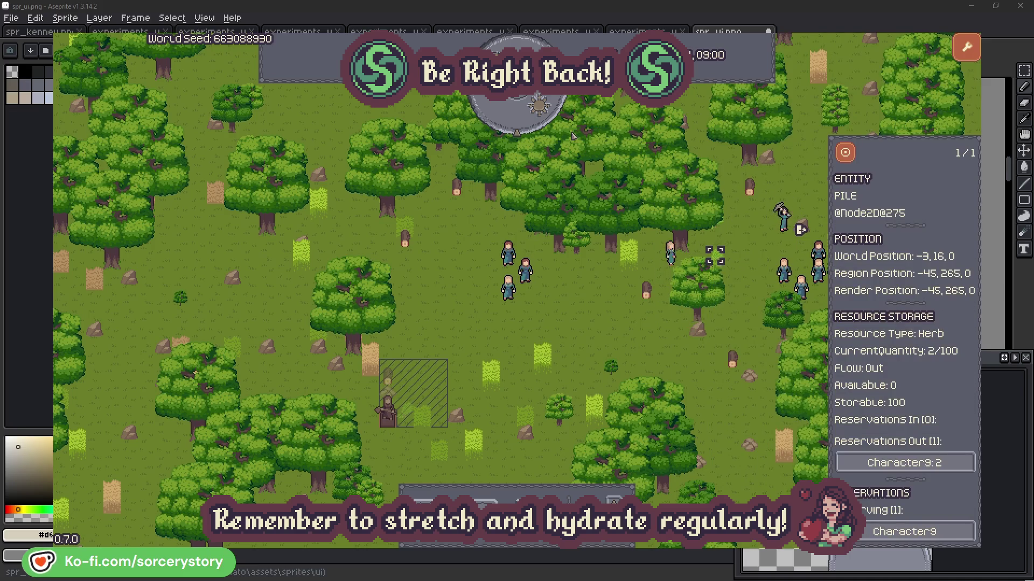
pyautogui.click(853, 159)
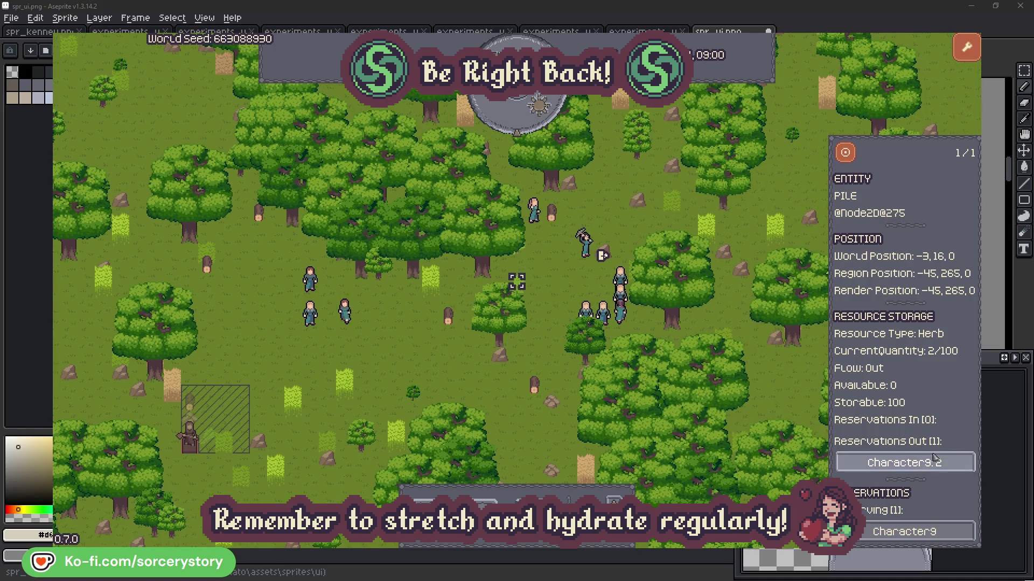
# Back at Character9, centre the Wood pile at -64,258, close it, and inspect Character2
pyautogui.click(938, 462)
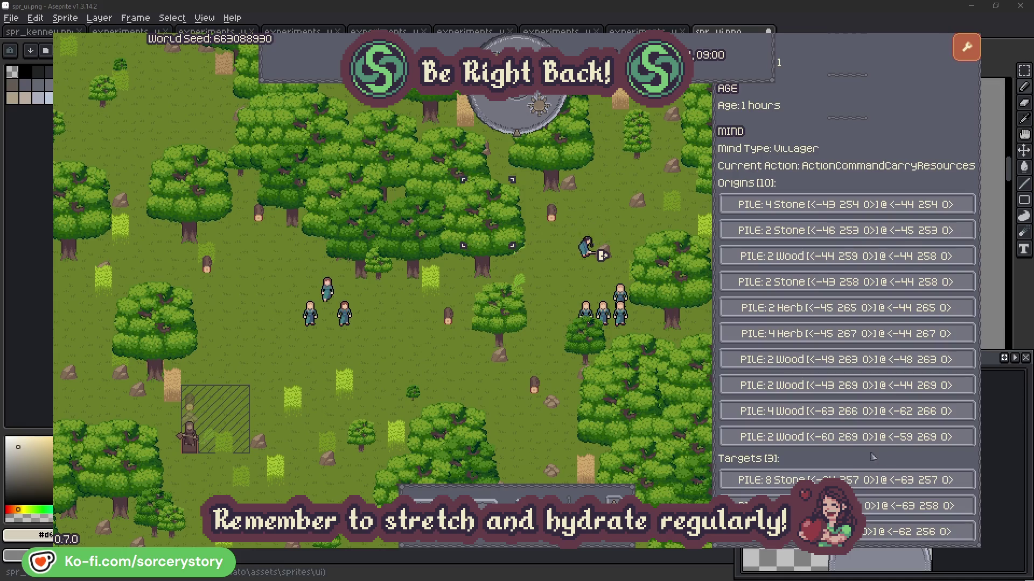
pyautogui.click(939, 506)
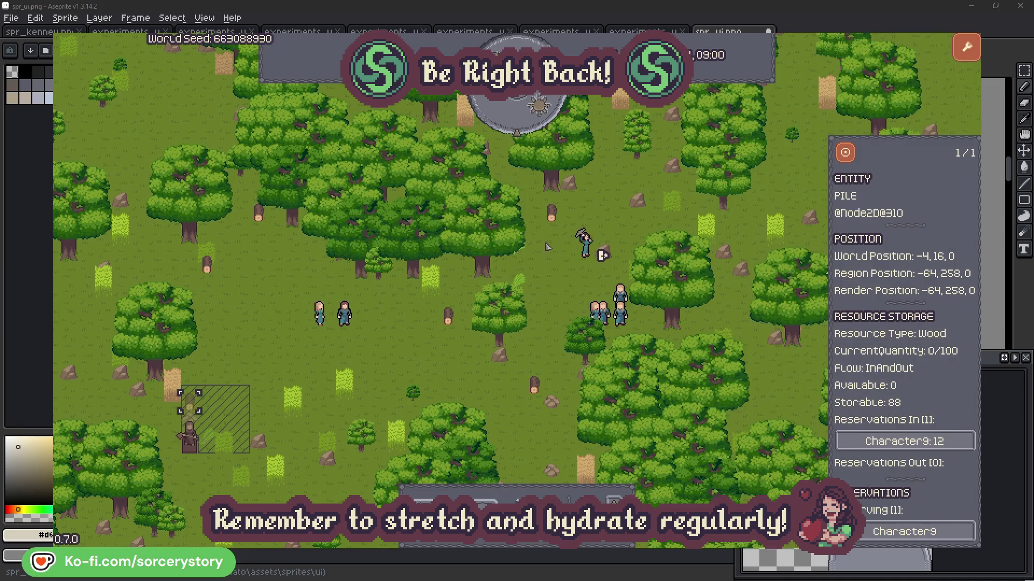
pyautogui.click(846, 154)
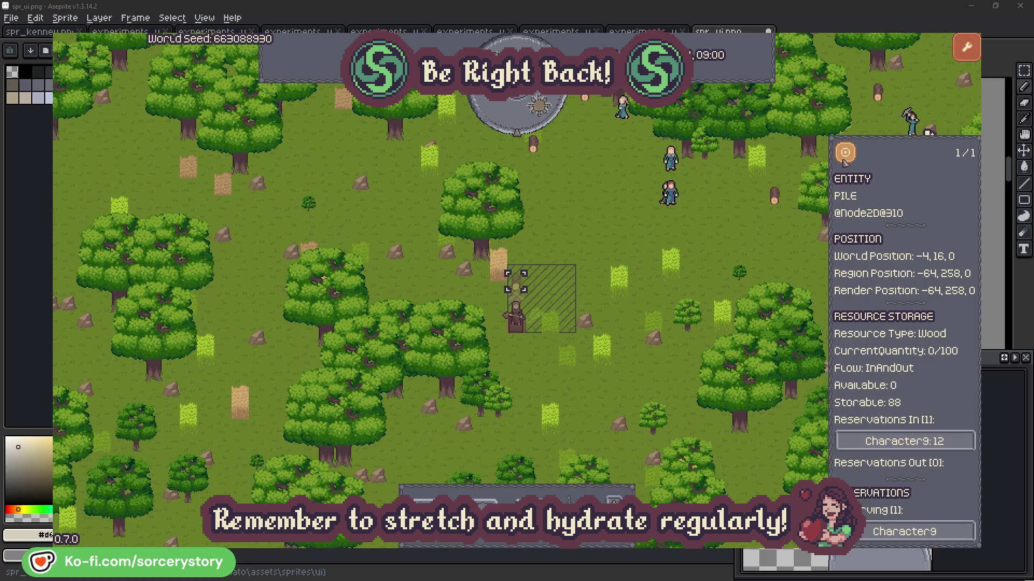
pyautogui.click(761, 236)
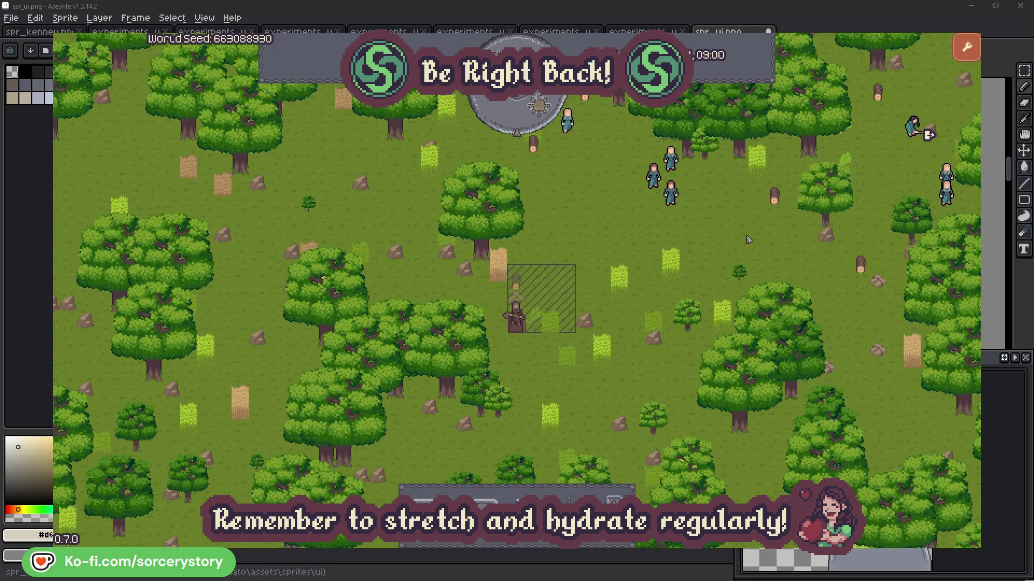
pyautogui.click(675, 198)
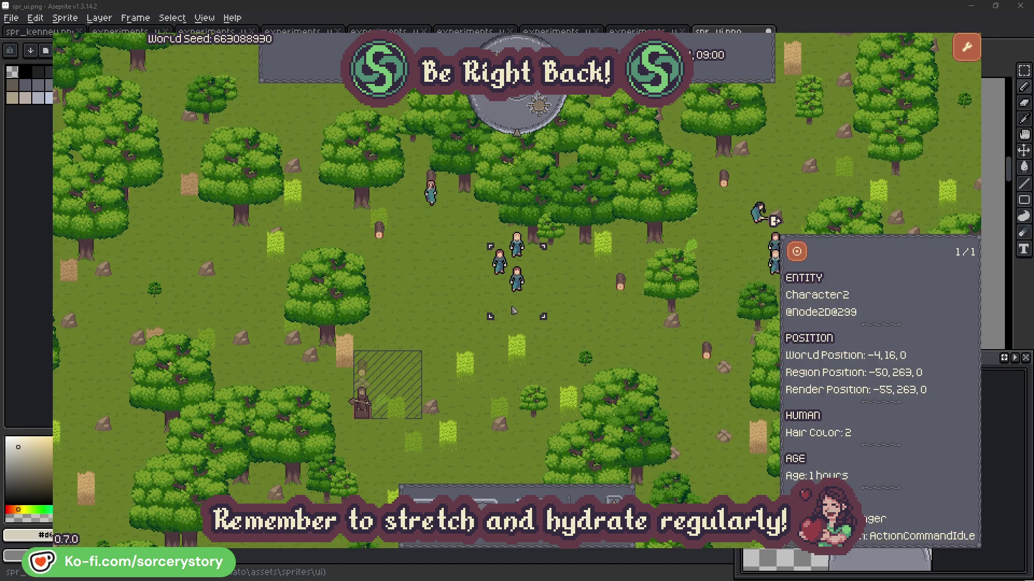
pyautogui.click(590, 311)
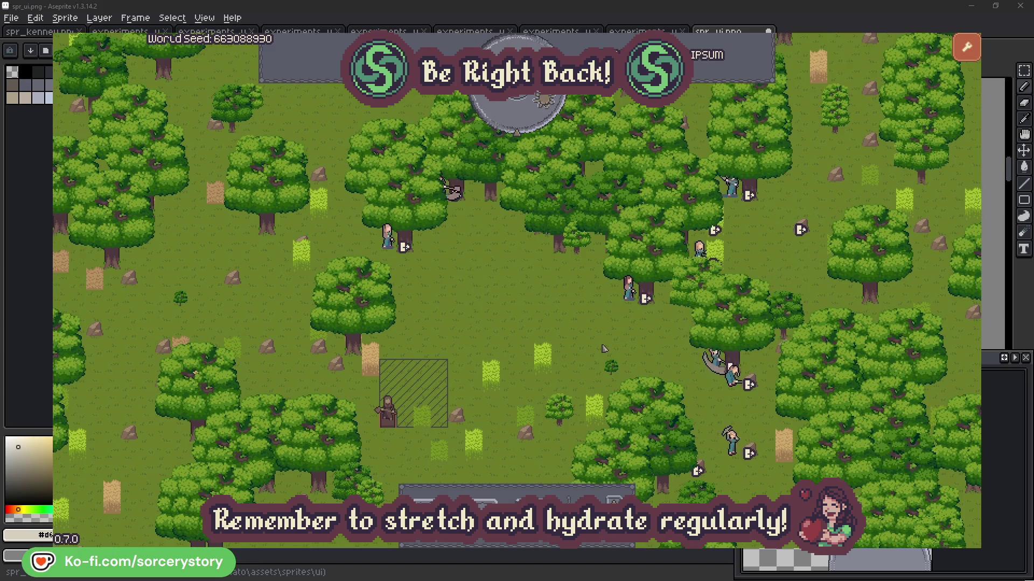
pyautogui.click(631, 291)
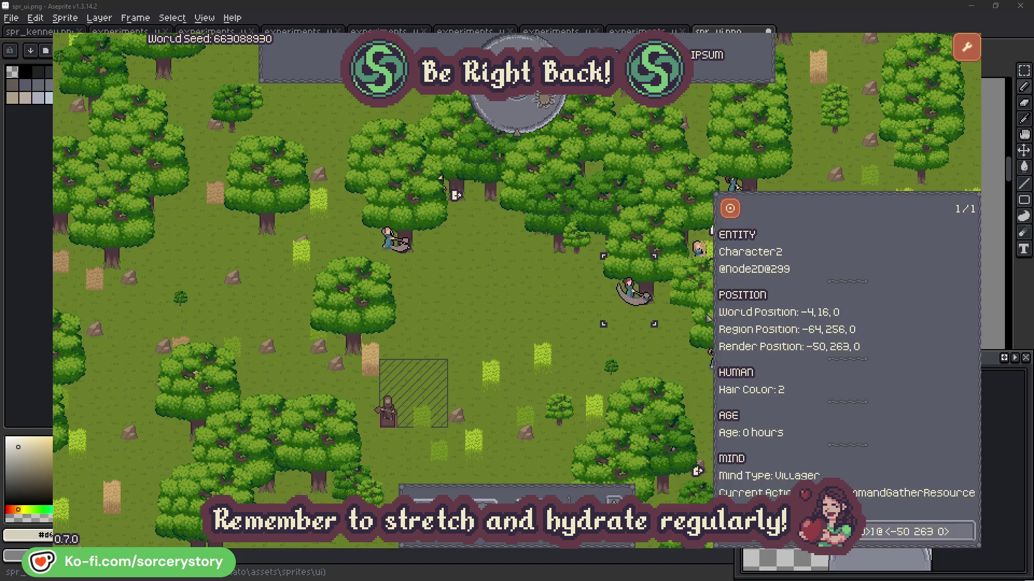
pyautogui.click(967, 538)
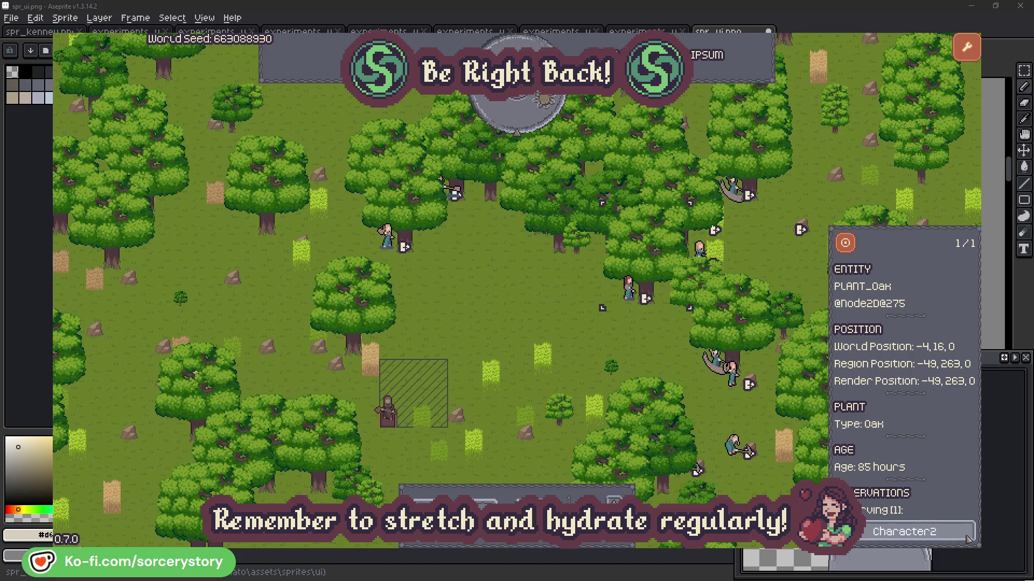
pyautogui.click(967, 538)
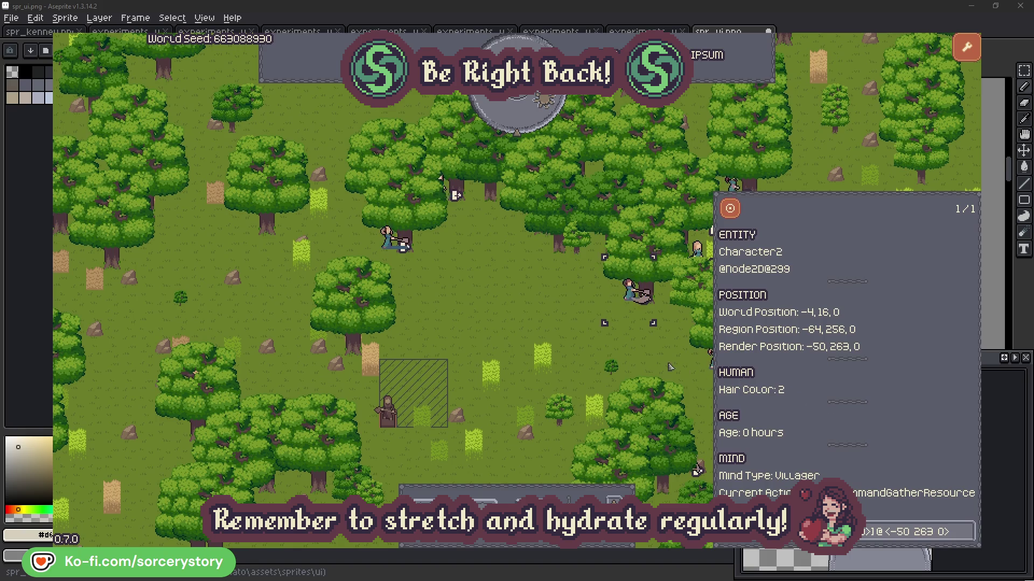
pyautogui.click(646, 358)
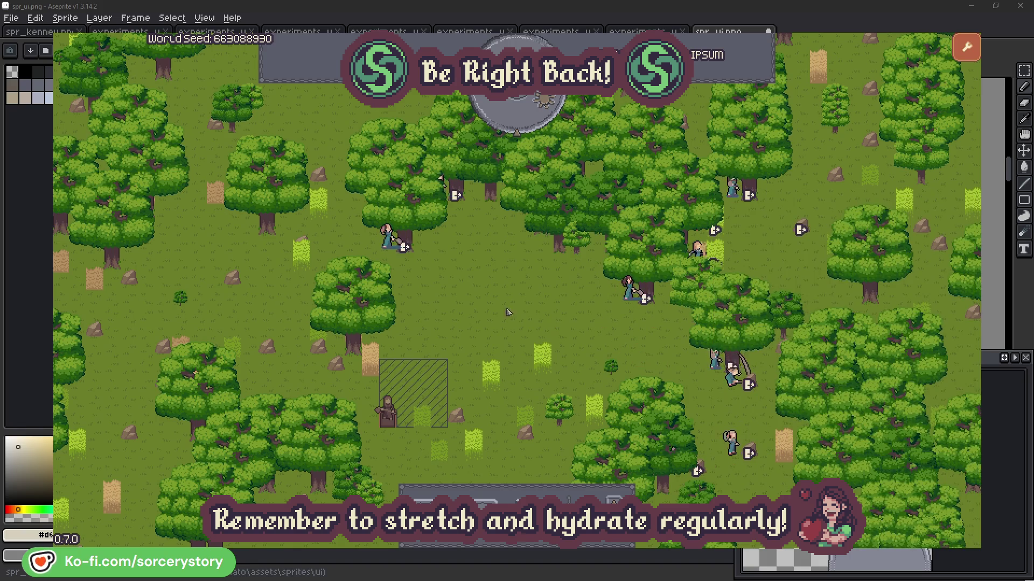
pyautogui.click(387, 236)
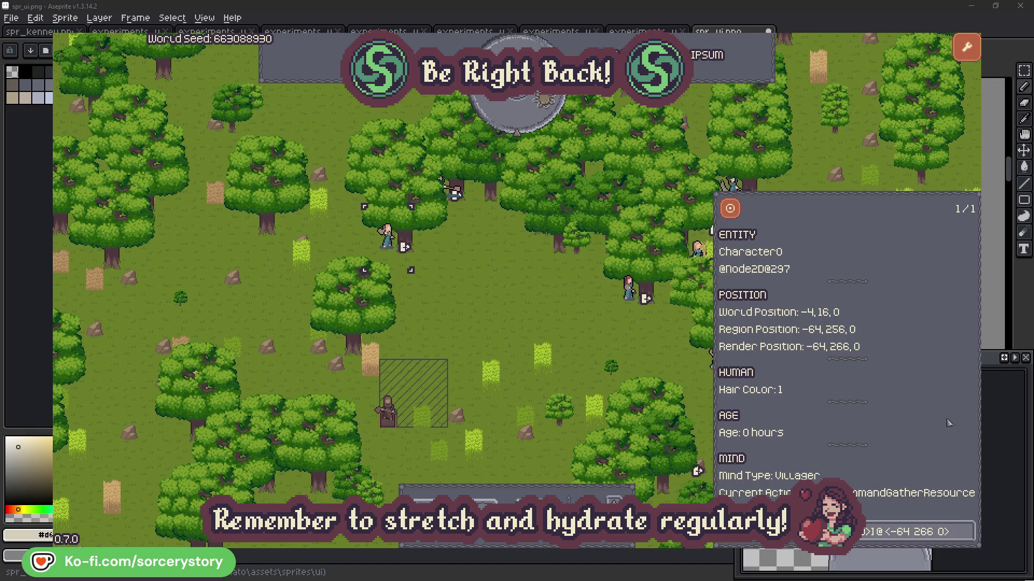
pyautogui.click(966, 531)
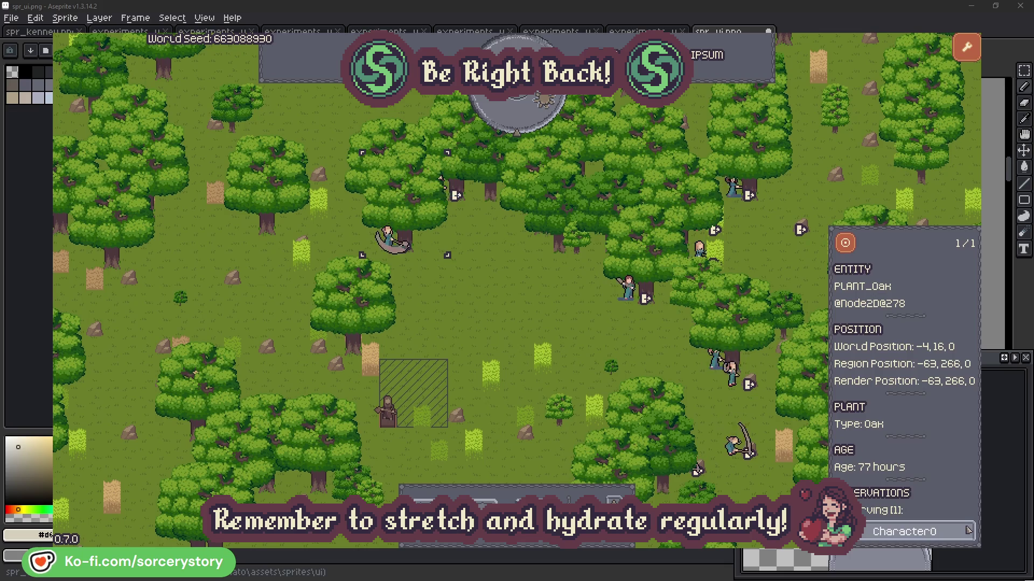
pyautogui.click(967, 532)
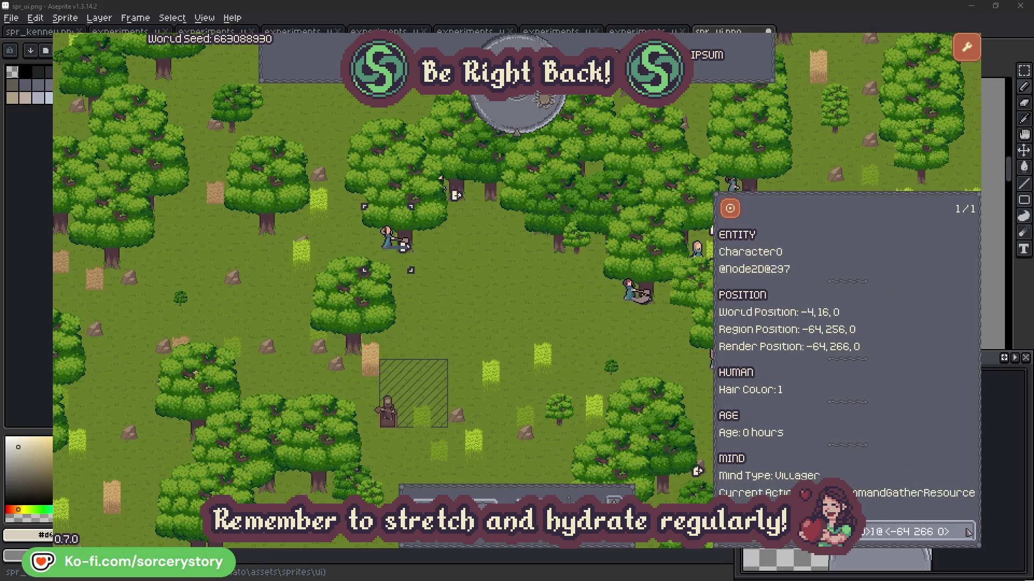
pyautogui.click(541, 325)
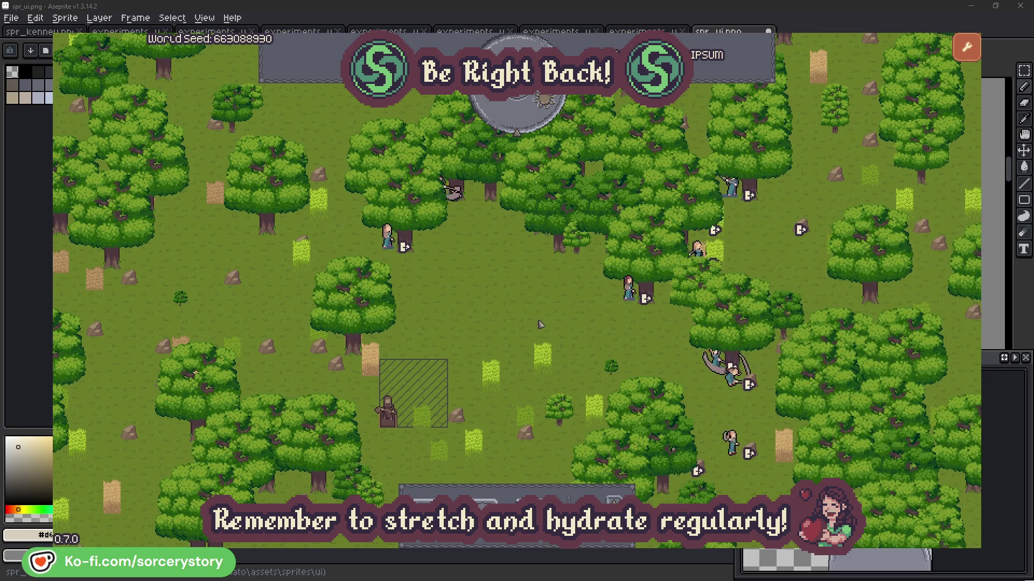
pyautogui.click(526, 121)
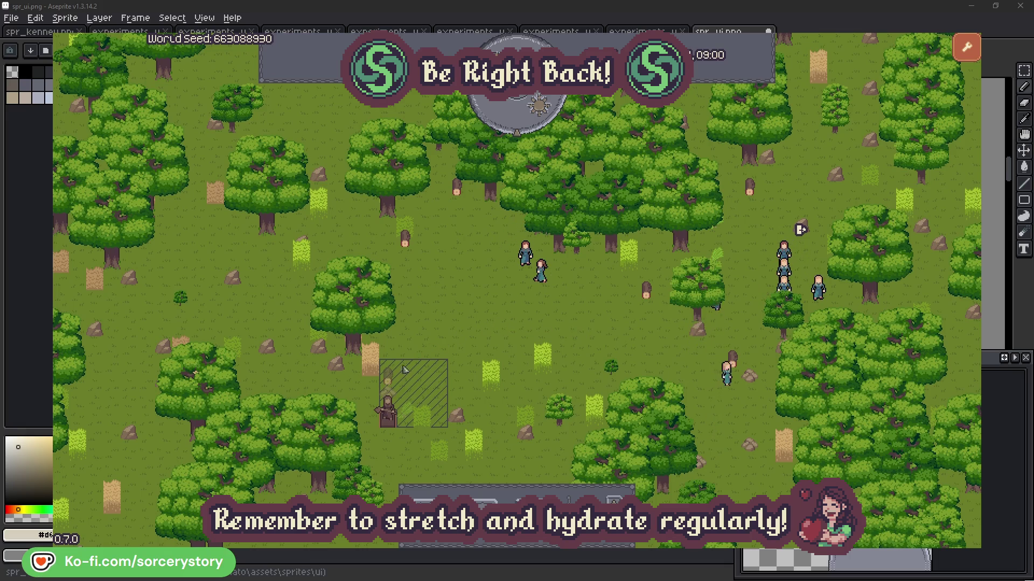
pyautogui.click(388, 377)
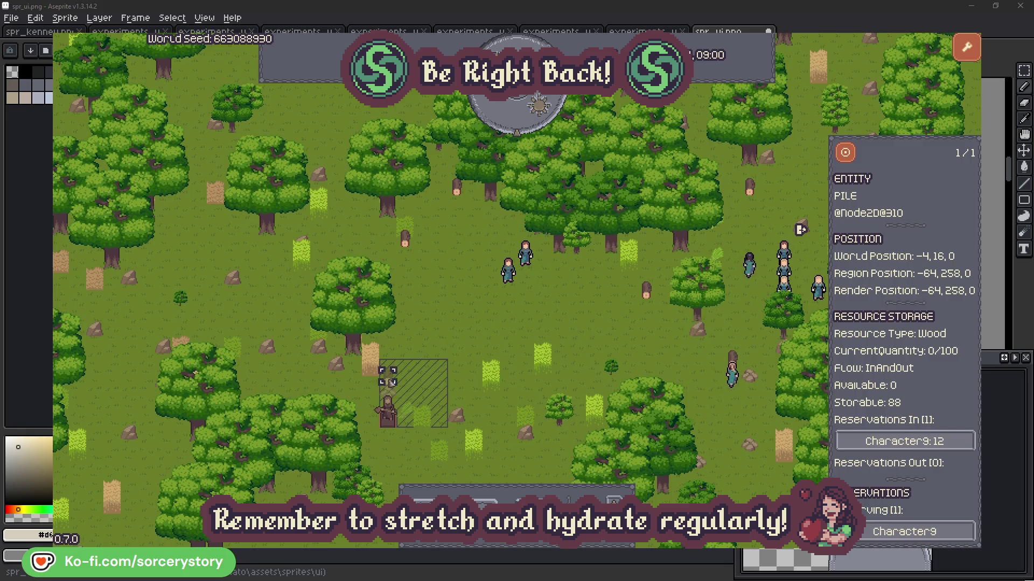
pyautogui.click(938, 440)
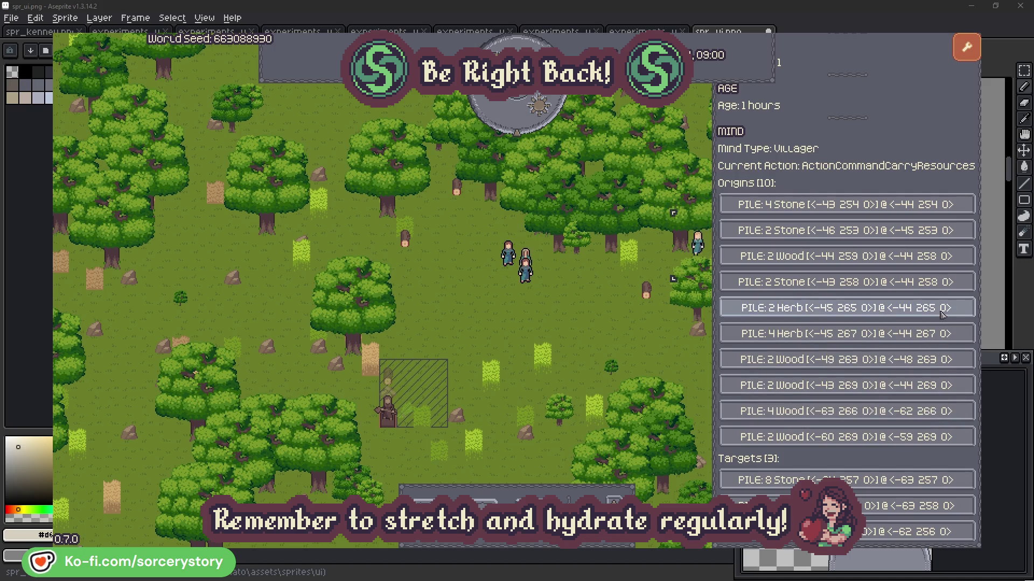
pyautogui.click(942, 315)
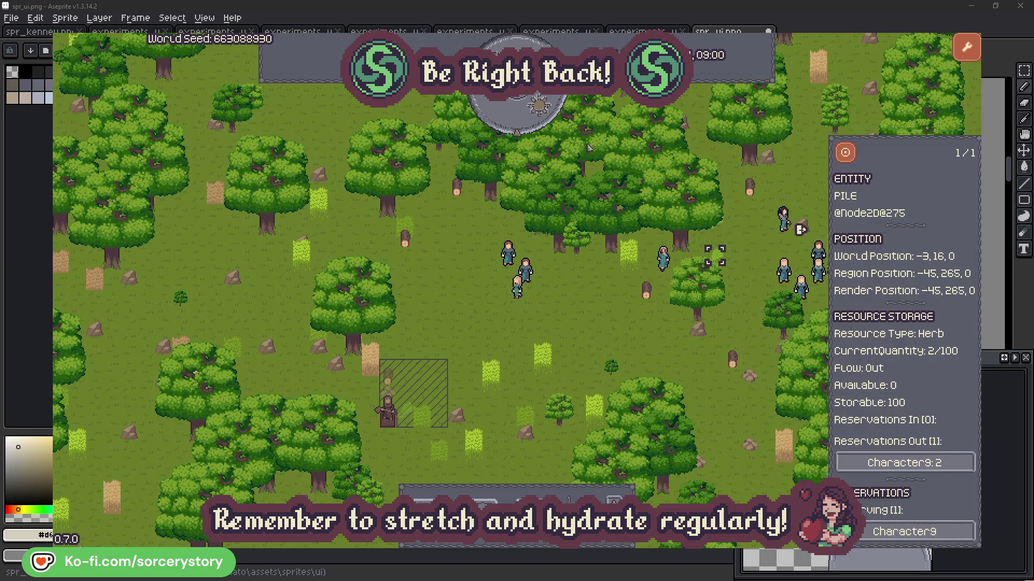
pyautogui.click(853, 159)
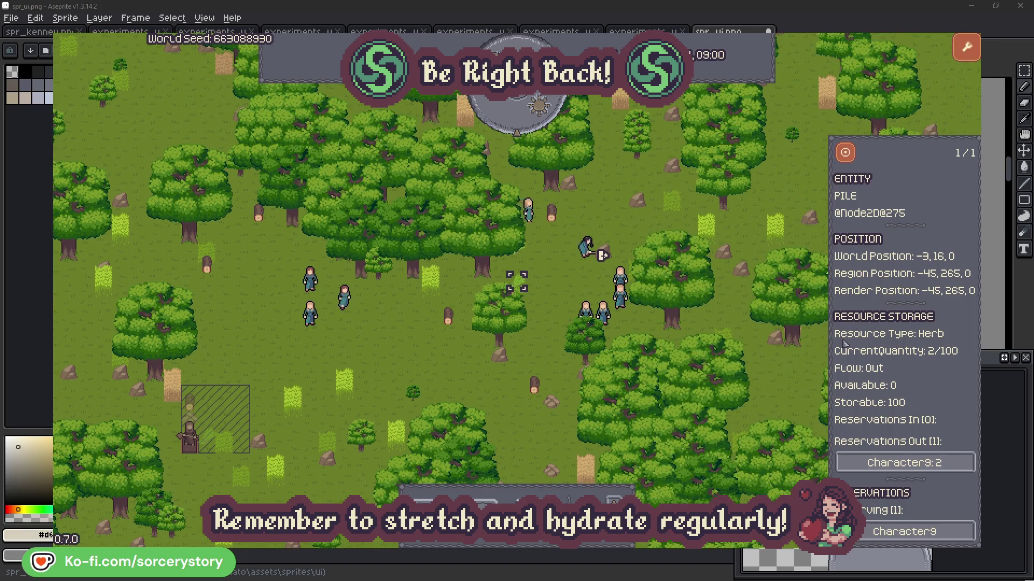
pyautogui.click(931, 464)
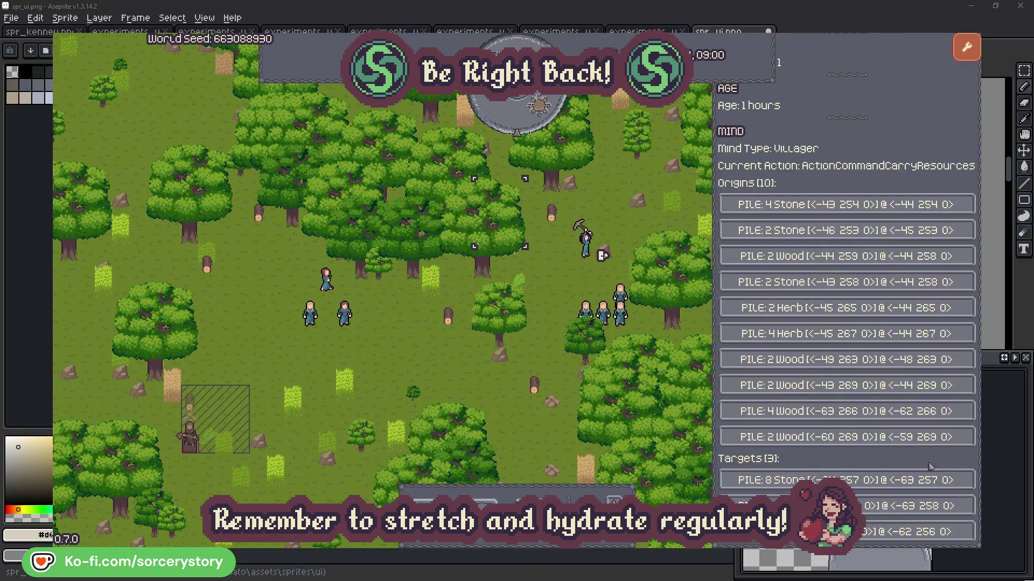
pyautogui.click(918, 506)
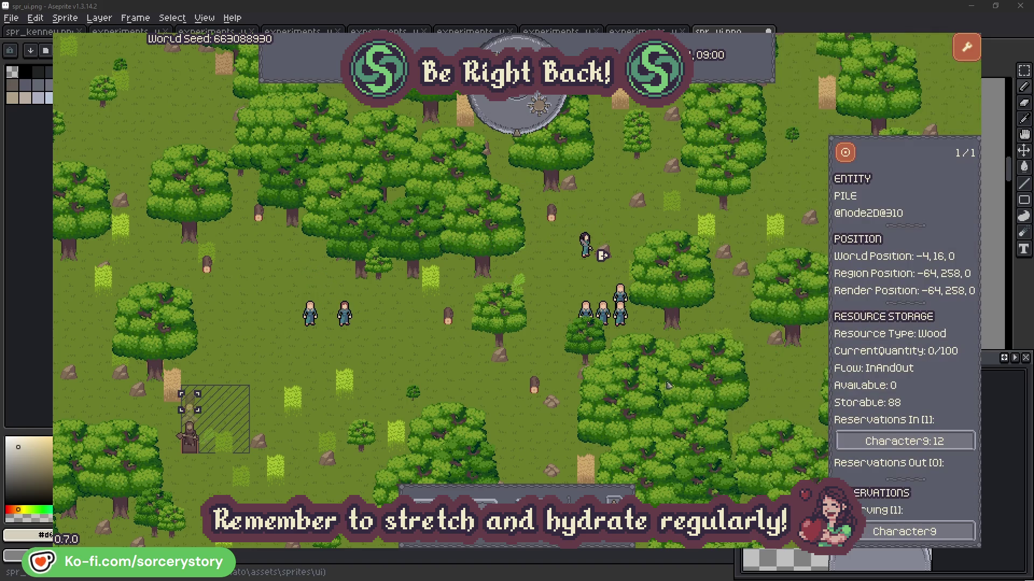
pyautogui.click(846, 154)
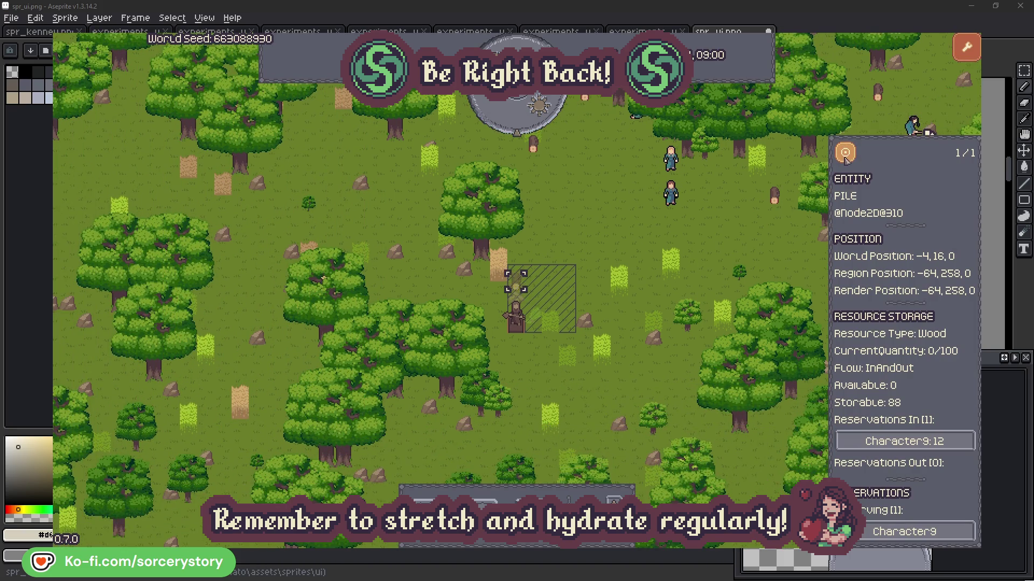
pyautogui.click(753, 239)
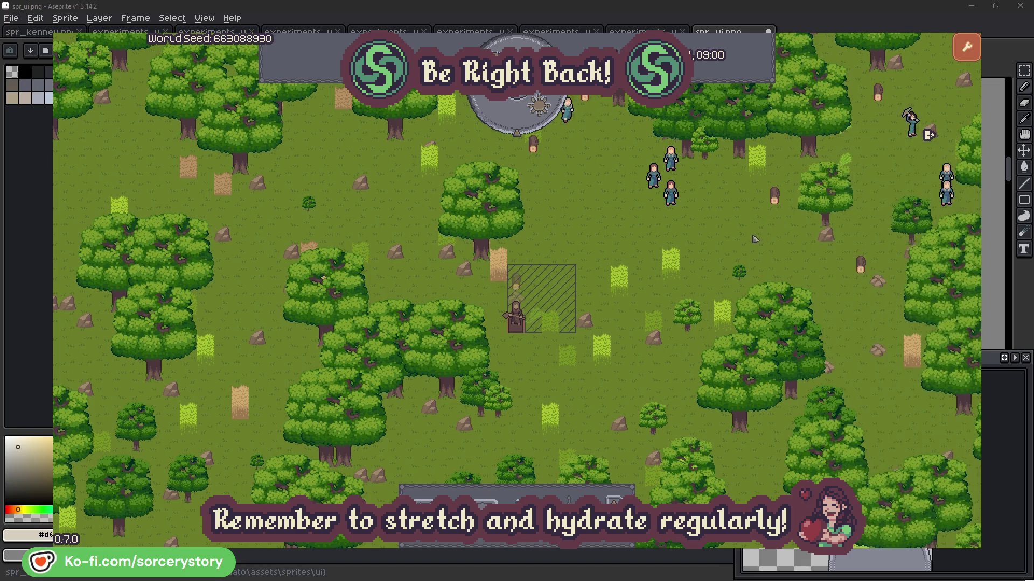
pyautogui.click(670, 192)
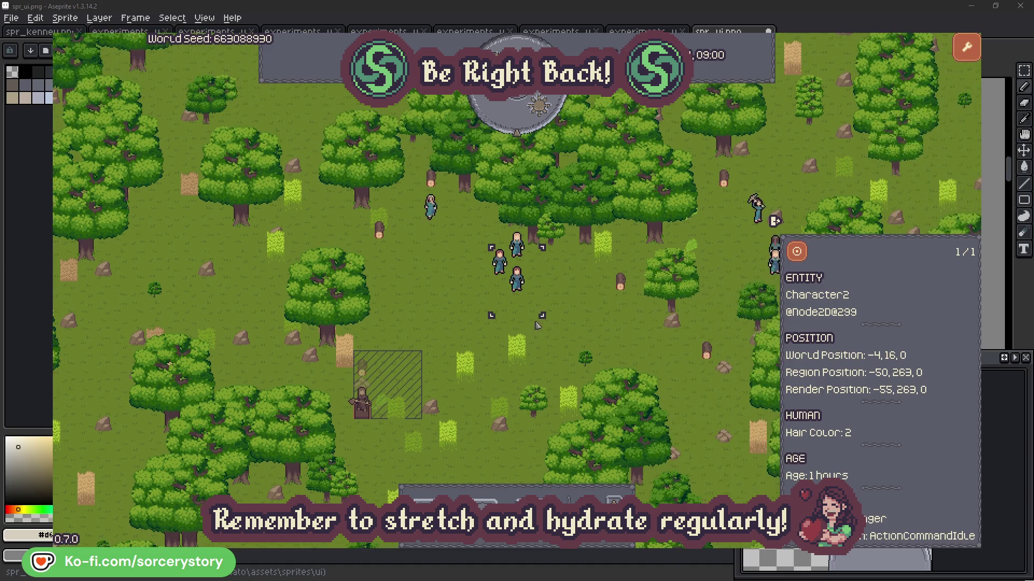
pyautogui.click(591, 311)
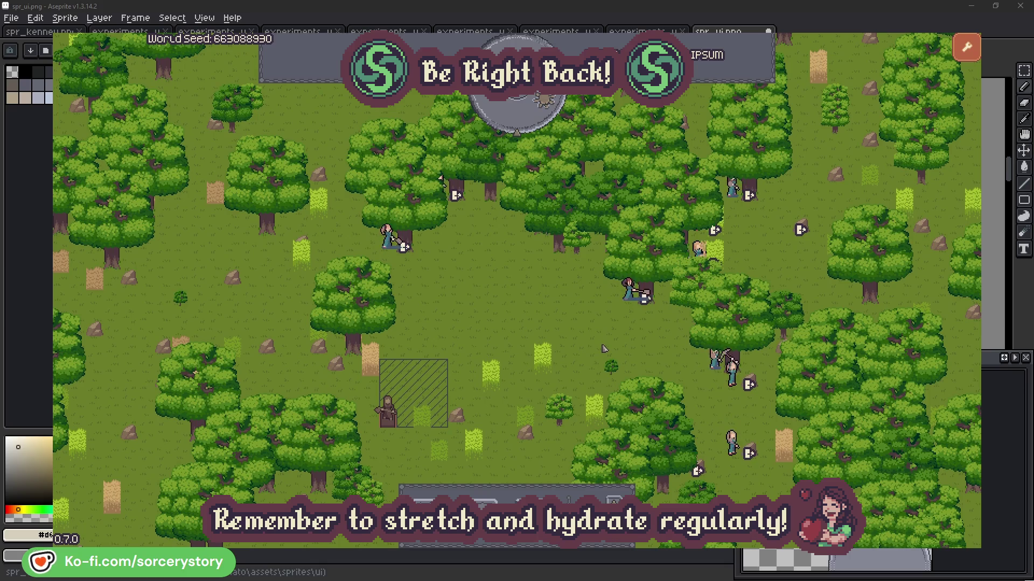
pyautogui.click(615, 311)
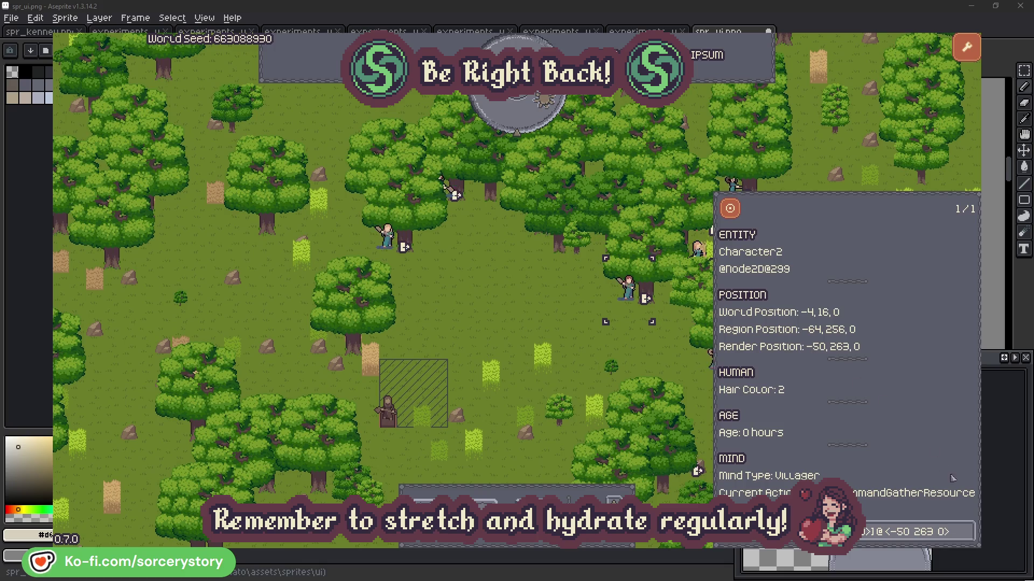
pyautogui.click(968, 540)
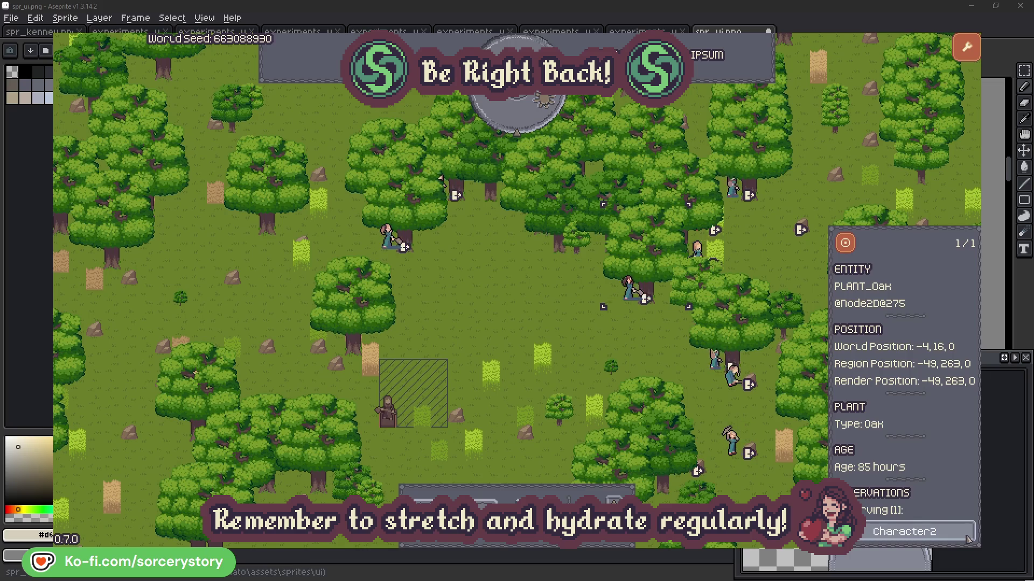
pyautogui.click(966, 539)
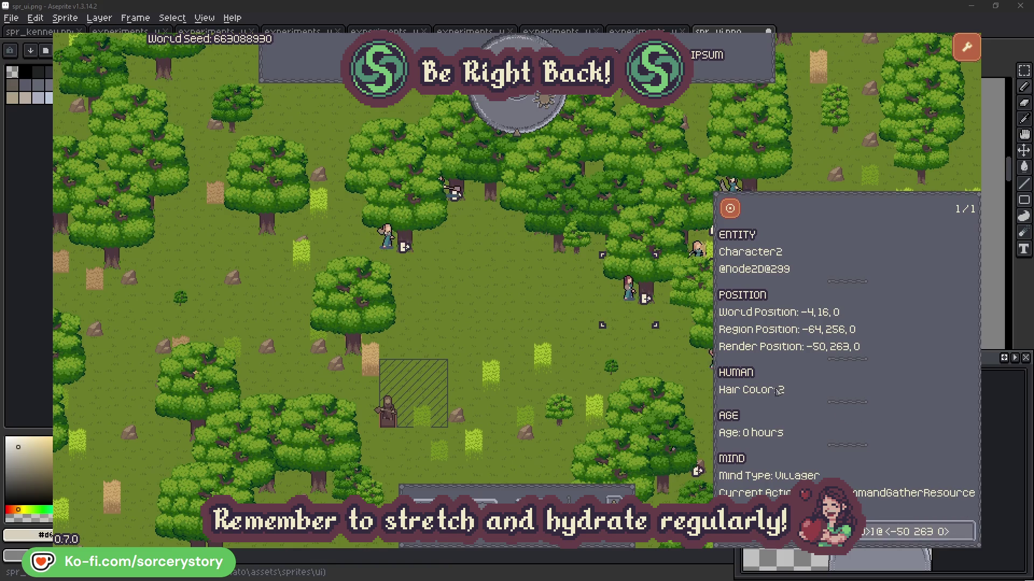
pyautogui.click(646, 358)
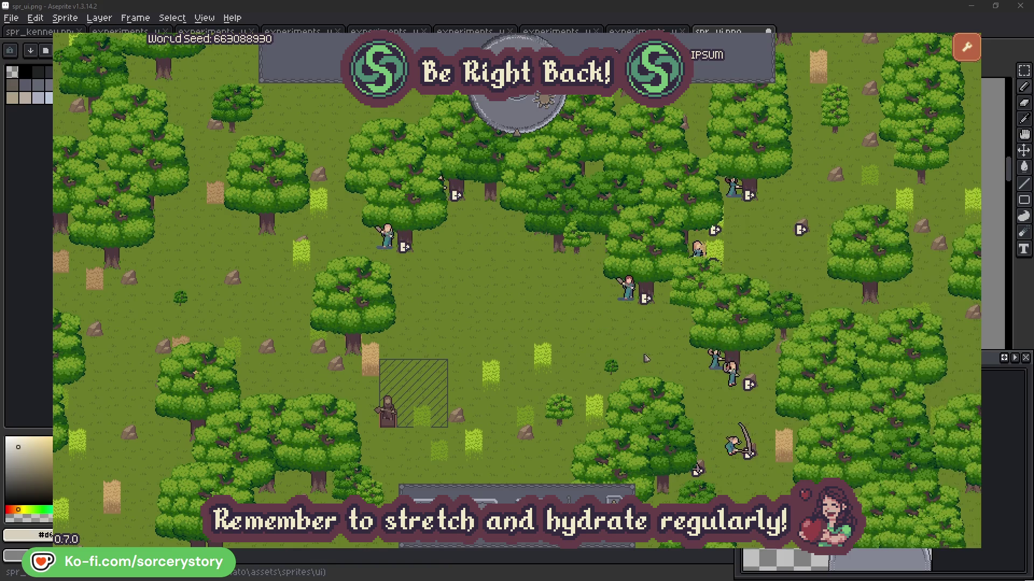
pyautogui.click(387, 237)
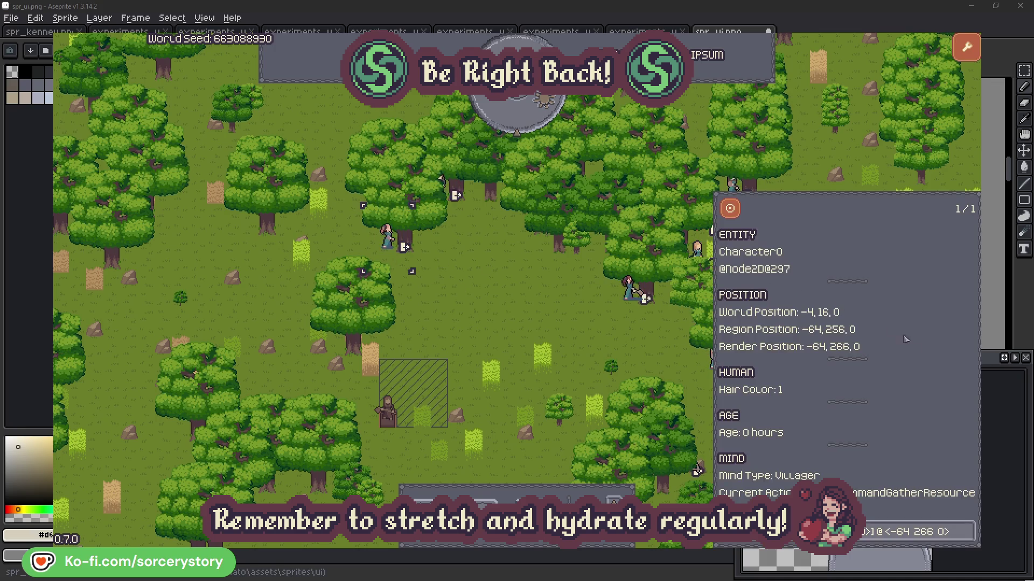
pyautogui.click(967, 532)
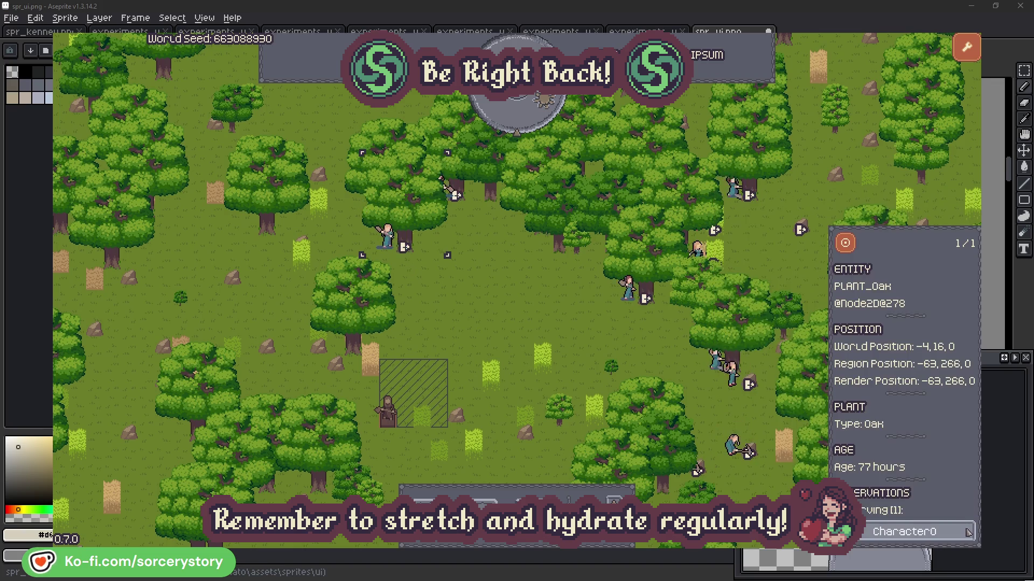
pyautogui.click(968, 531)
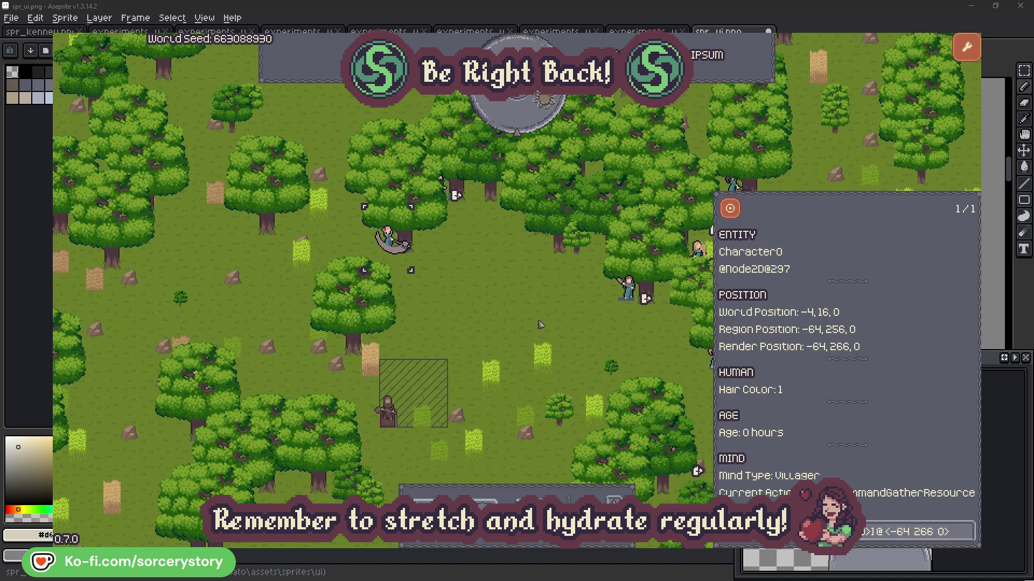
pyautogui.click(541, 325)
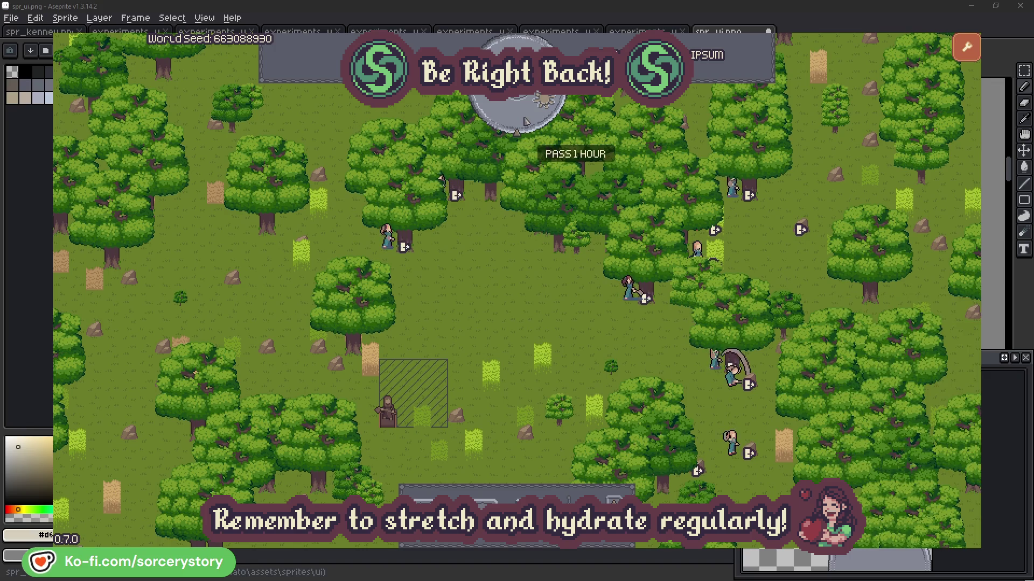
pyautogui.click(527, 121)
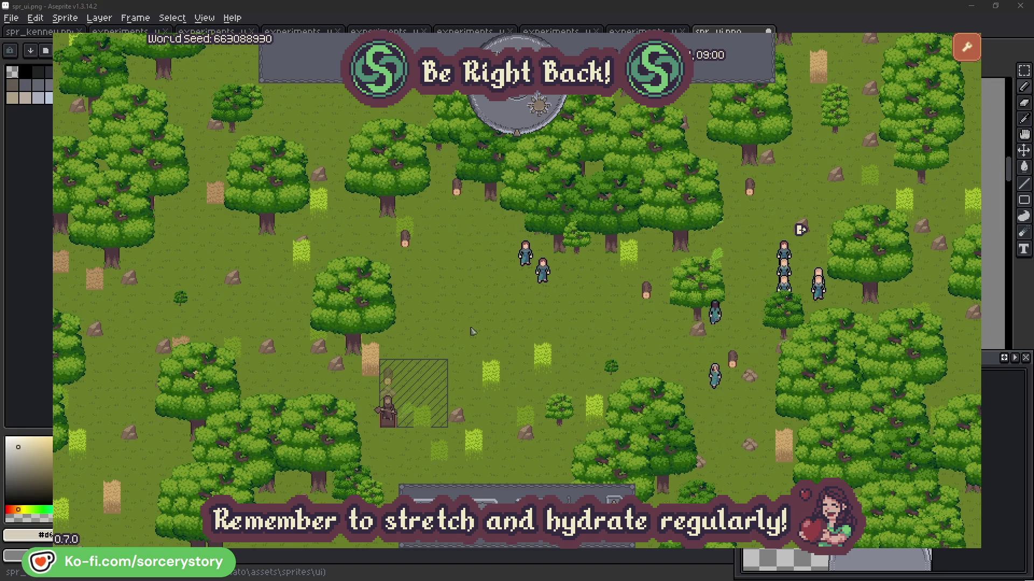
# Follow the wood pile to Character9 and centre the camera on the 2 Herb pile
pyautogui.click(388, 377)
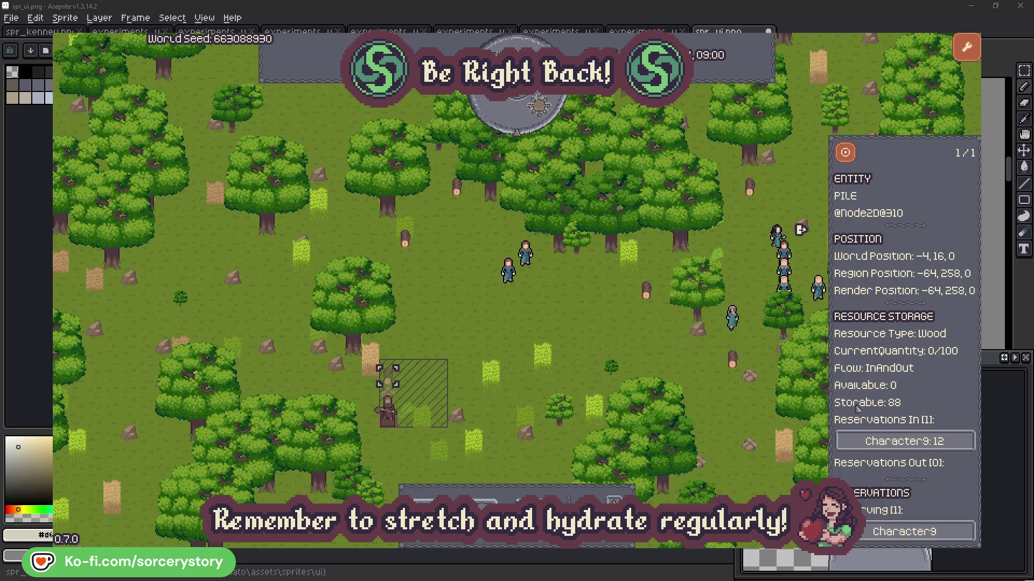
pyautogui.click(951, 442)
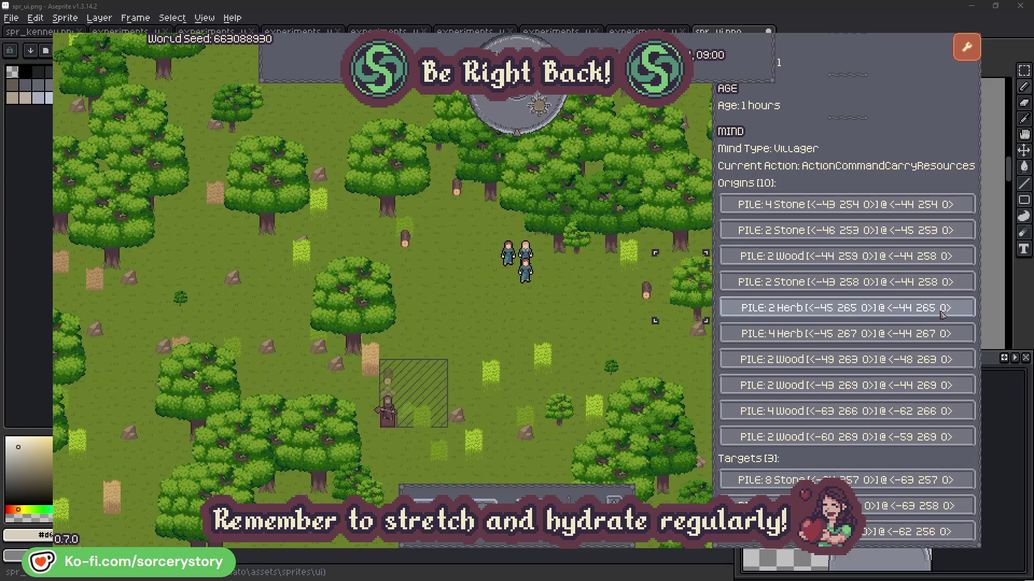
pyautogui.click(942, 315)
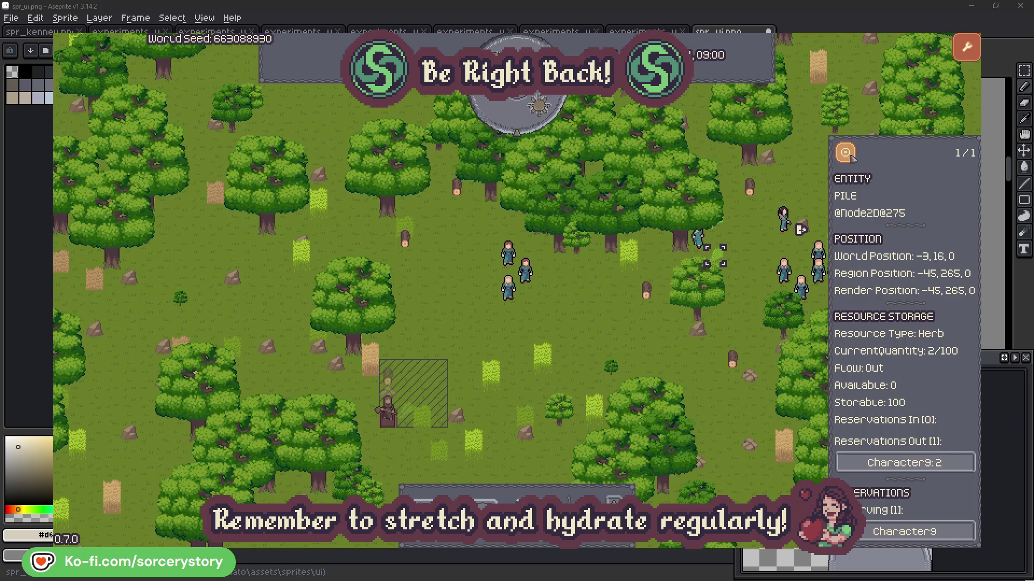
pyautogui.click(852, 157)
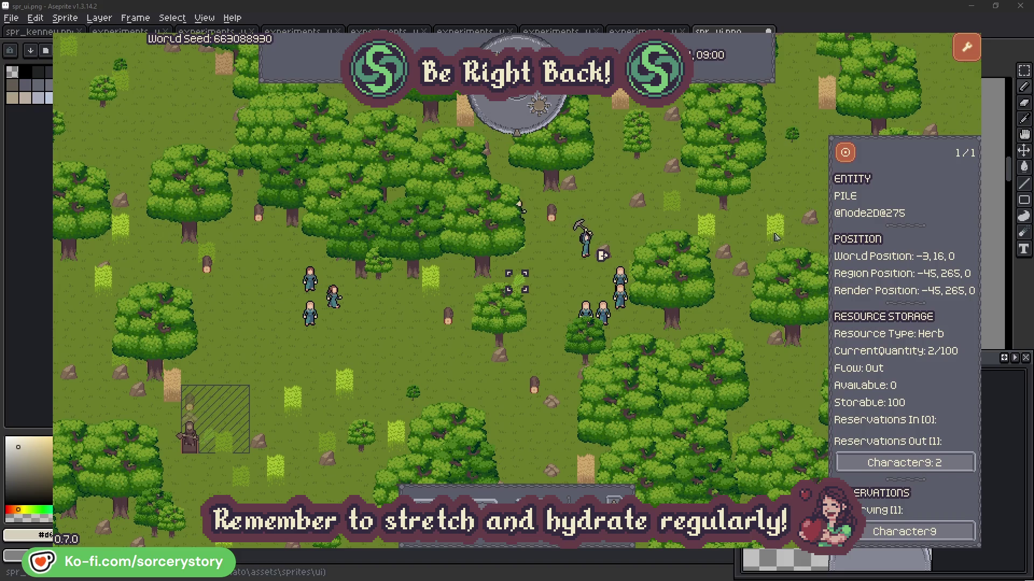
# Return to Character9, centre the wood pile, close it, and inspect the pickaxe villager
pyautogui.click(939, 463)
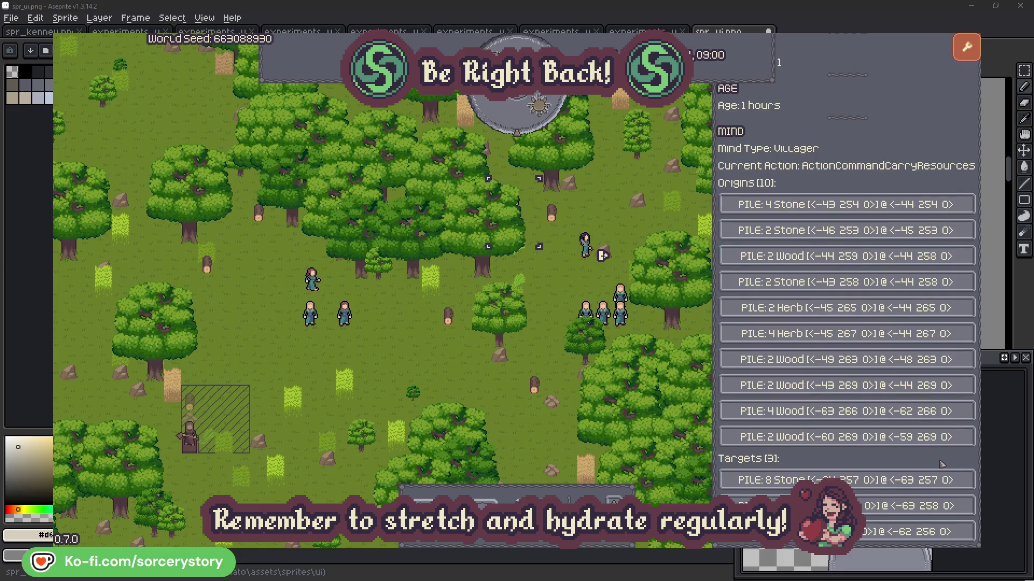
pyautogui.click(915, 507)
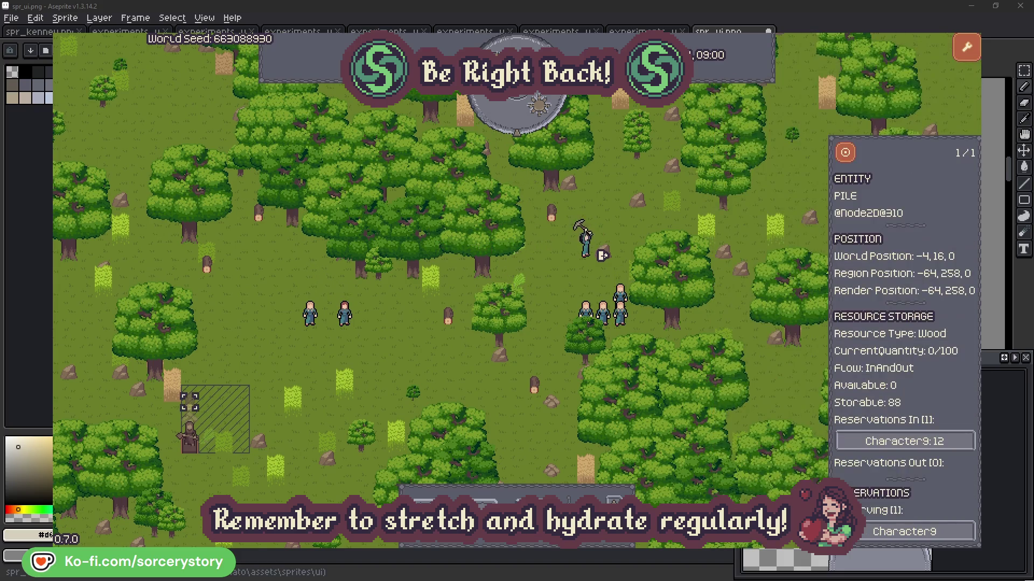
pyautogui.click(845, 153)
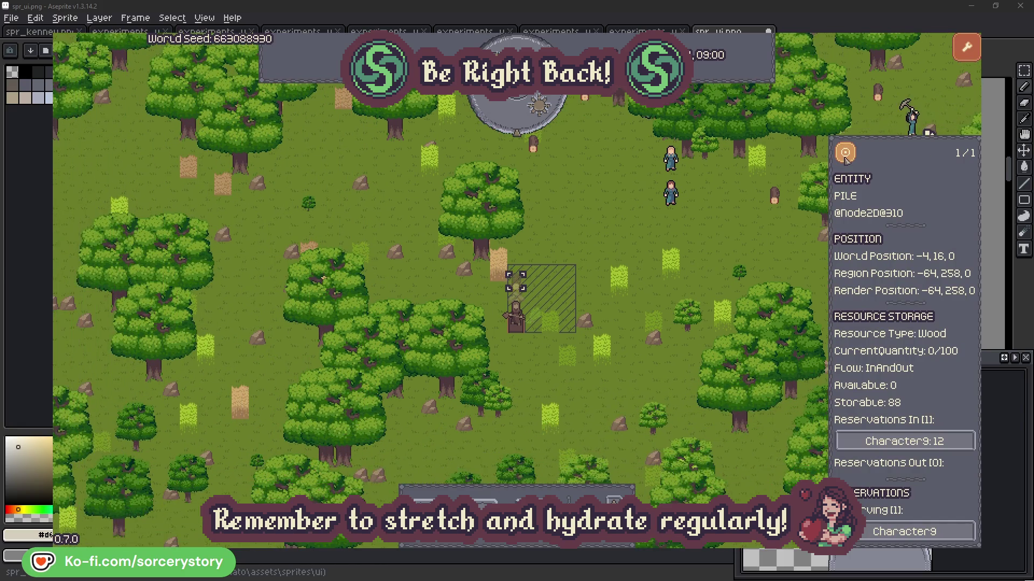
pyautogui.click(748, 239)
pyautogui.click(913, 119)
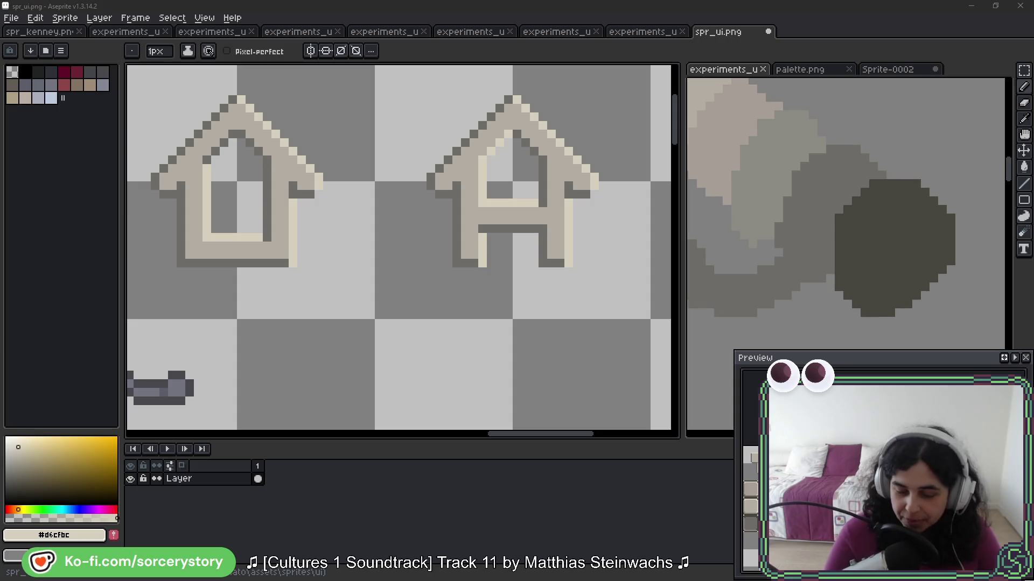
pyautogui.click(839, 40)
# Save spr_ui.png, pan to centre the house icons, and switch to the eyedropper
pyautogui.hotkey('ctrl', 's')
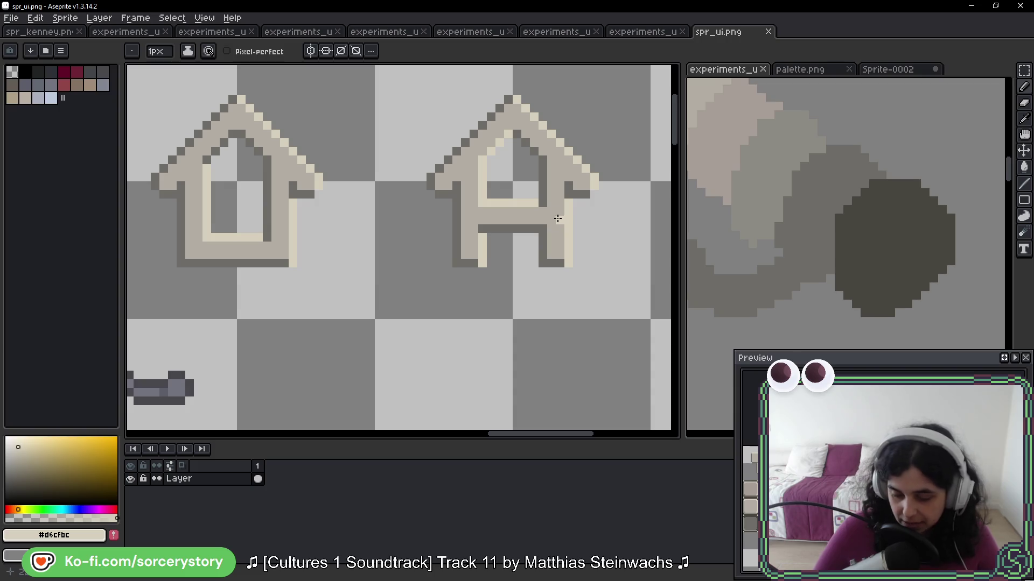
pyautogui.moveTo(558, 219); pyautogui.dragTo(442, 264)
pyautogui.moveTo(558, 213); pyautogui.dragTo(598, 255)
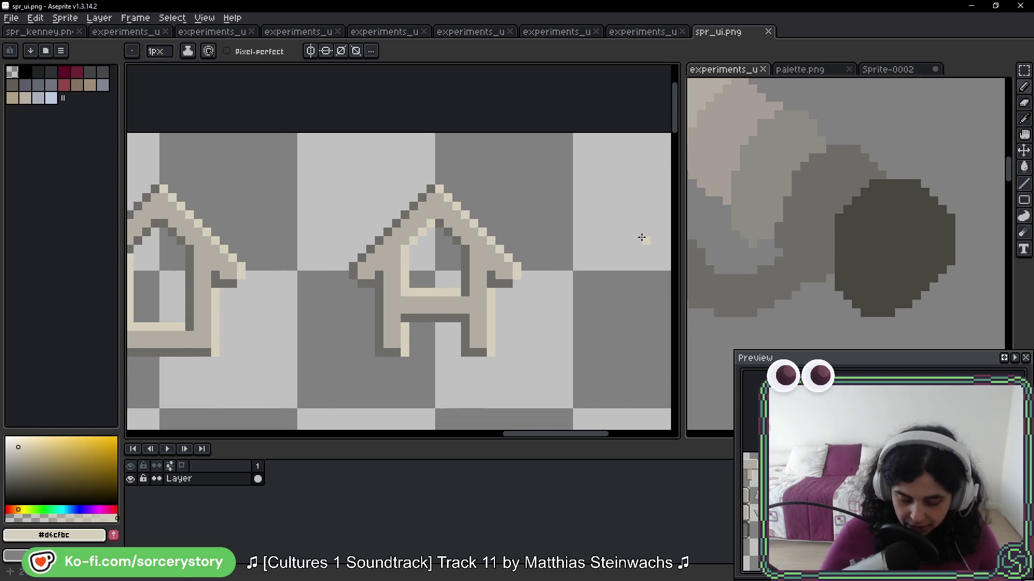
pyautogui.press('v')
pyautogui.press('i')
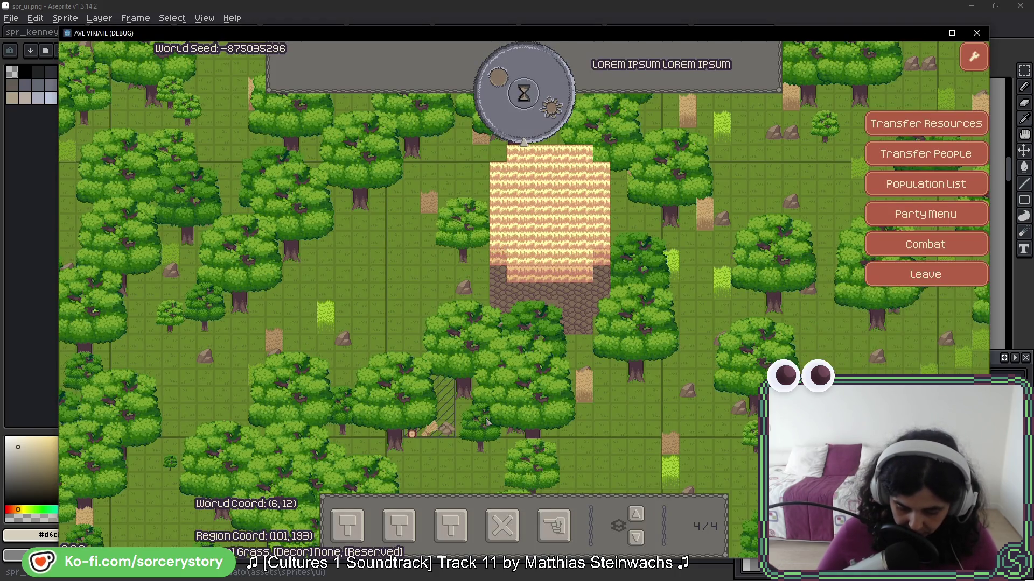
pyautogui.click(559, 530)
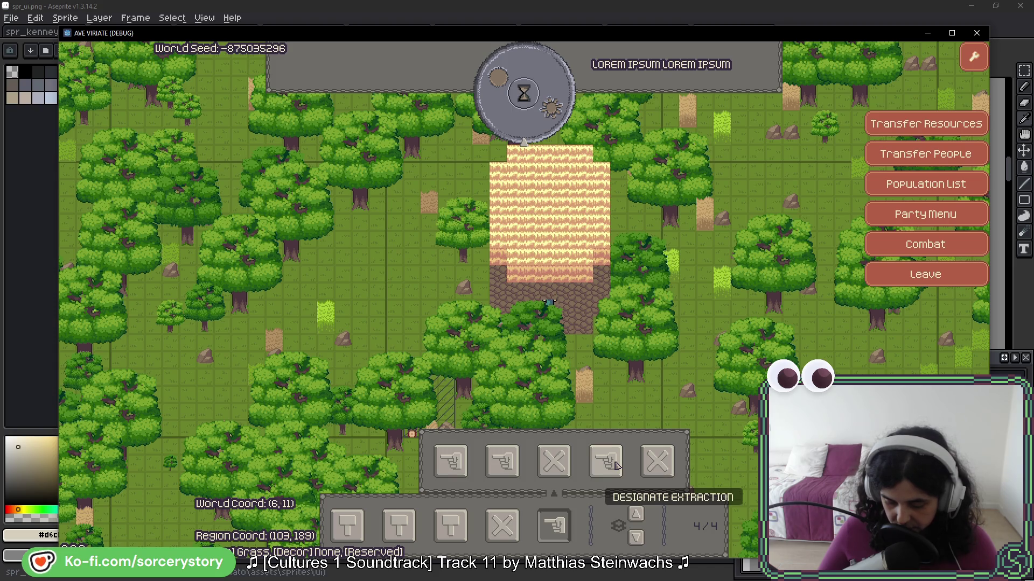
pyautogui.click(552, 531)
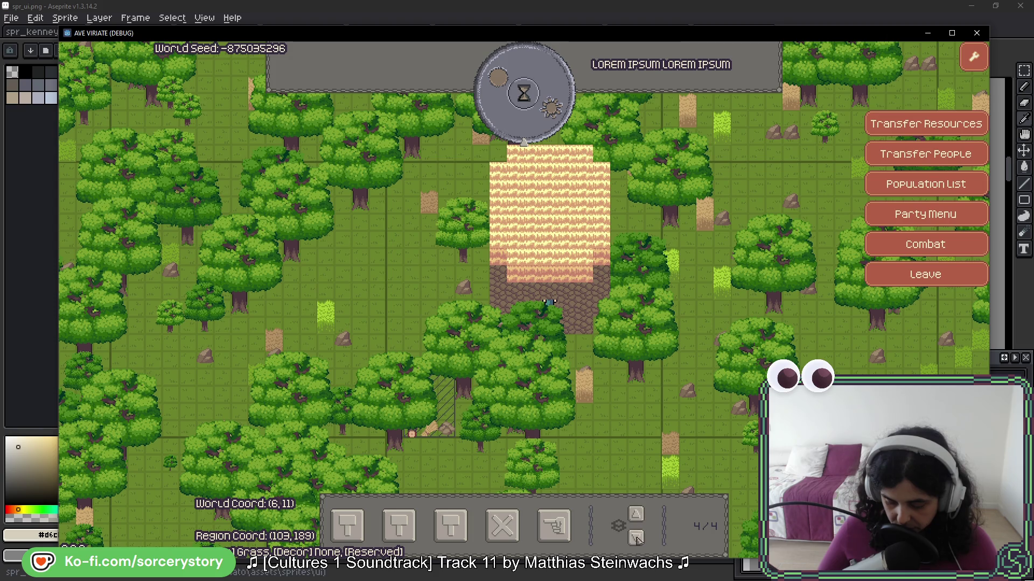
pyautogui.click(636, 539)
pyautogui.click(636, 539)
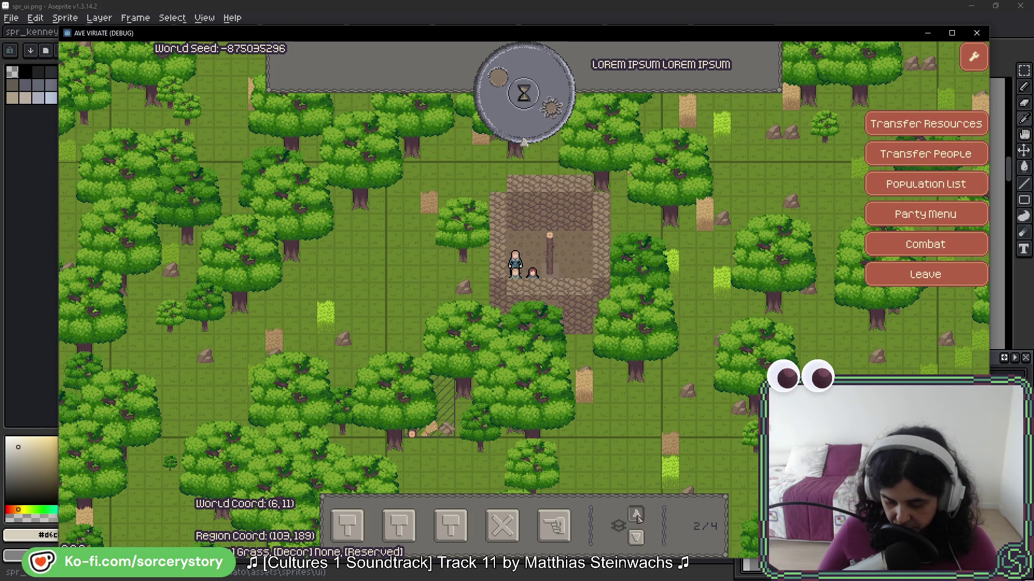
pyautogui.click(637, 517)
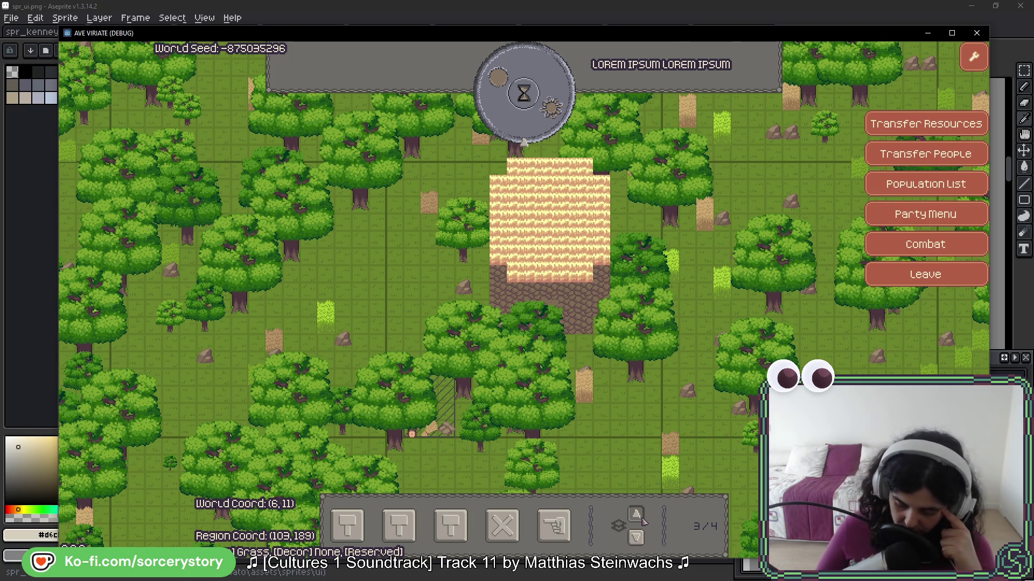
pyautogui.click(637, 517)
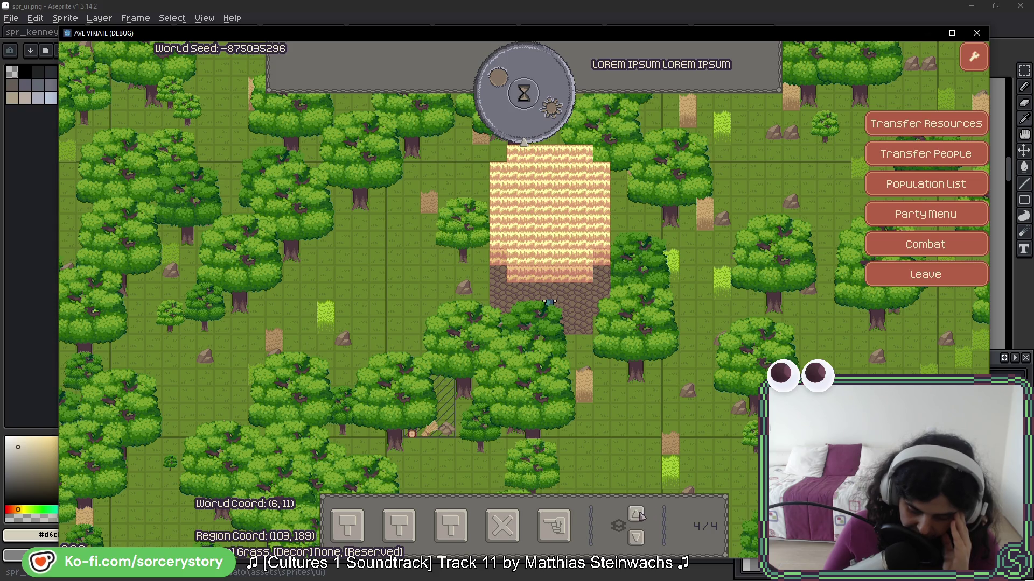
pyautogui.click(641, 537)
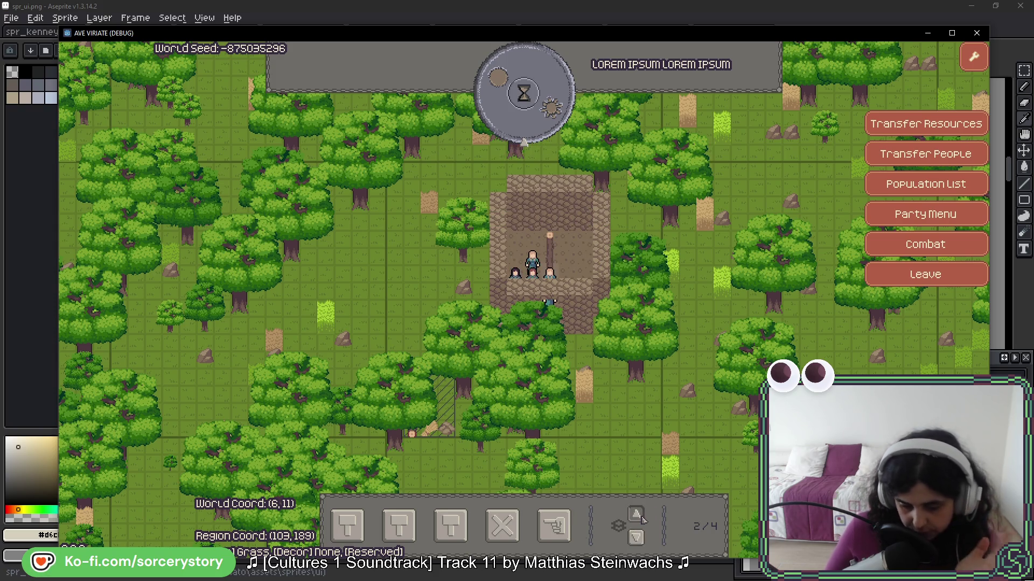
pyautogui.click(642, 519)
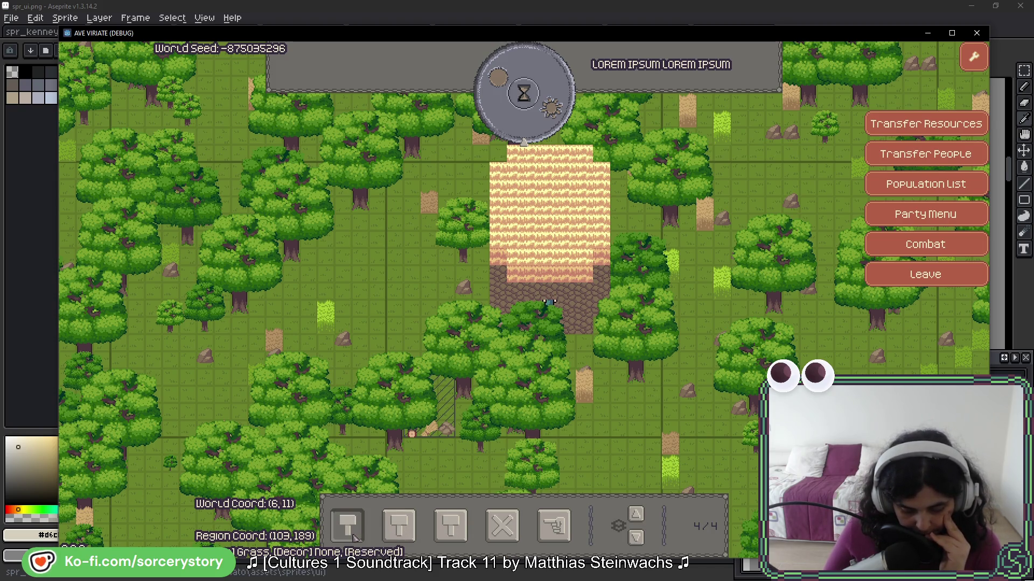
# Lay out a three-tile STONE house blueprint on the grass west of the dirt plaza
pyautogui.click(410, 533)
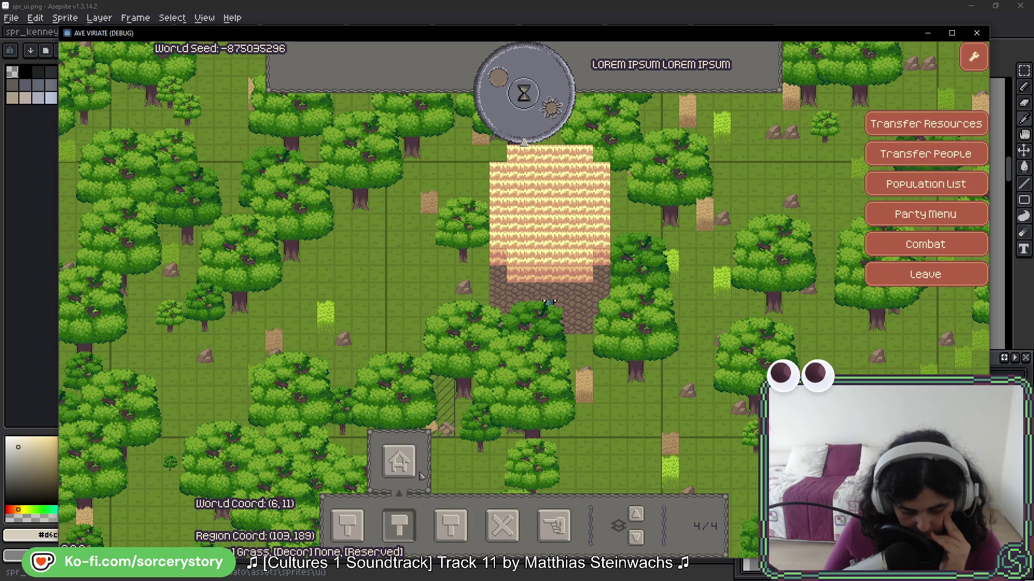
pyautogui.click(408, 533)
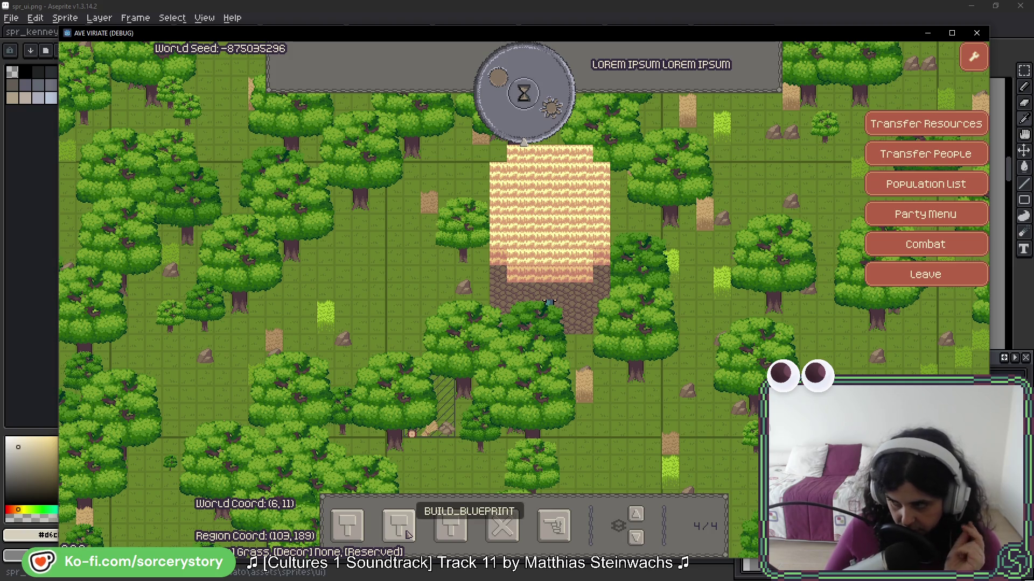
pyautogui.click(347, 525)
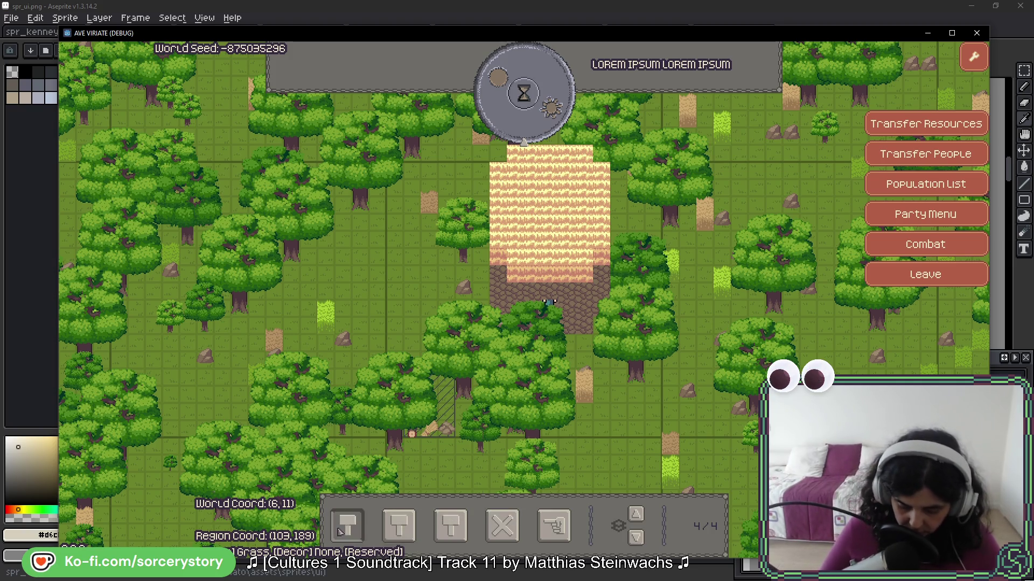
pyautogui.click(247, 470)
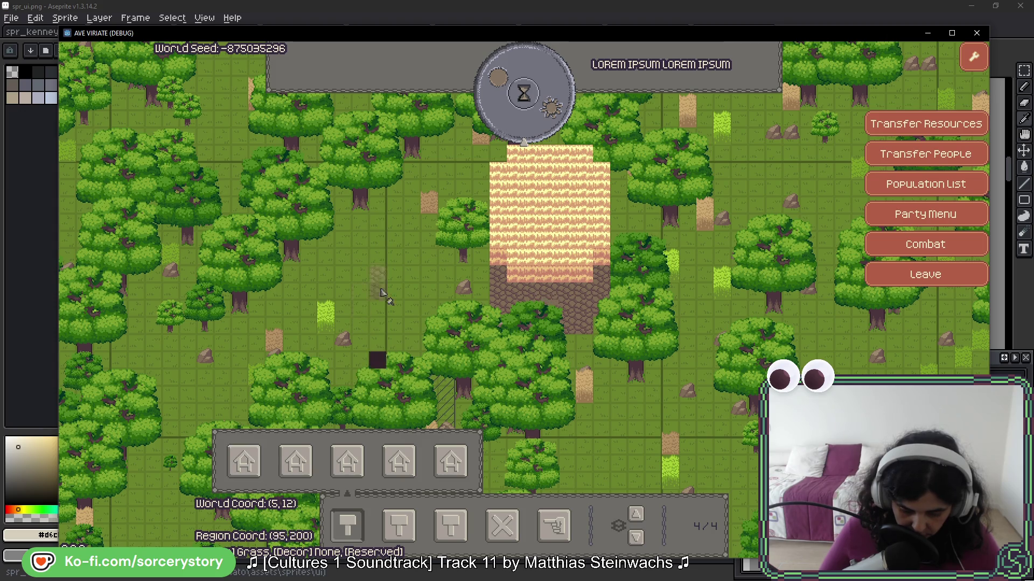
pyautogui.moveTo(406, 275)
pyautogui.mouseDown()
pyautogui.moveTo(428, 278)
pyautogui.moveTo(431, 231)
pyautogui.moveTo(401, 237)
pyautogui.moveTo(397, 257)
pyautogui.mouseUp()
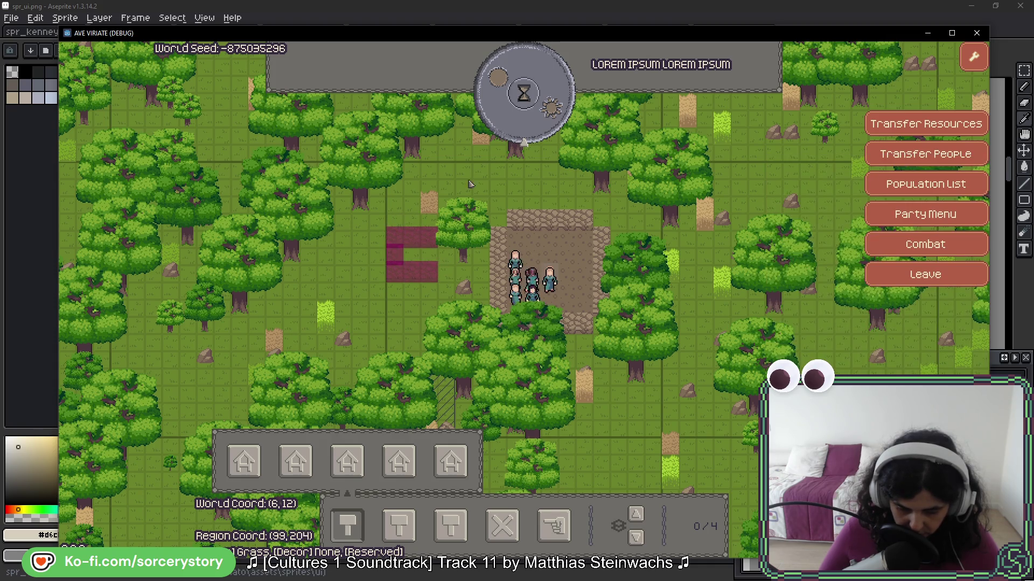
# Pass 1 hour of game time, inspect a villager on the plaza, then leave the game
pyautogui.click(516, 109)
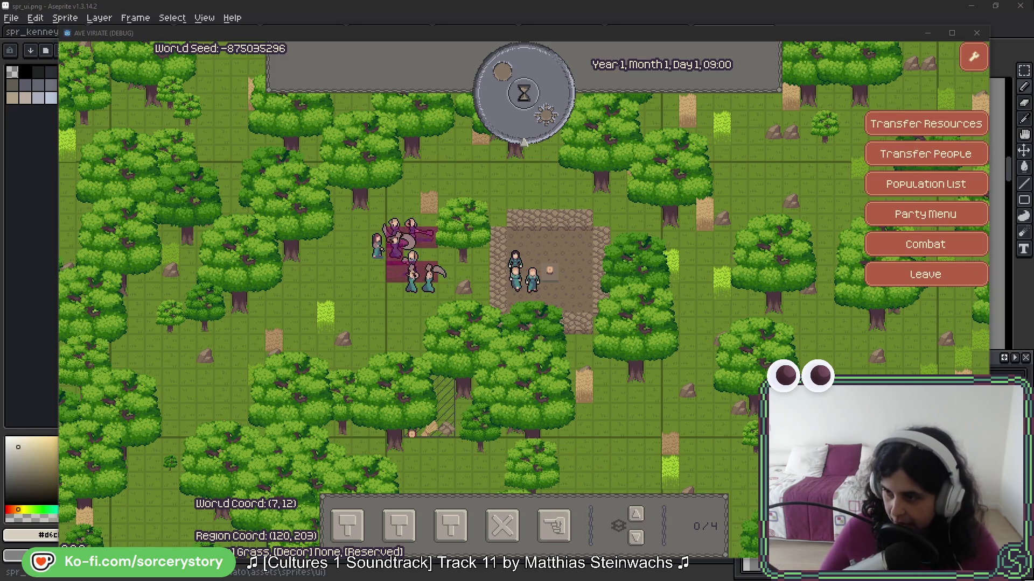
pyautogui.click(511, 264)
pyautogui.click(409, 330)
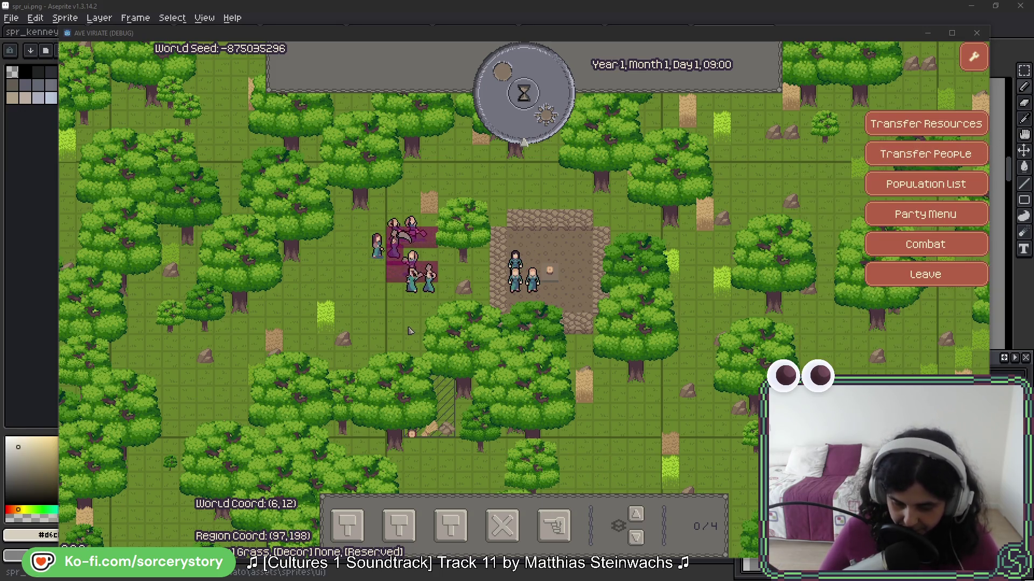
pyautogui.hotkey('alt', 'F4')
# Select the area around the vertical chain icon with the rectangular marquee
pyautogui.scroll(-1, 293, 307)
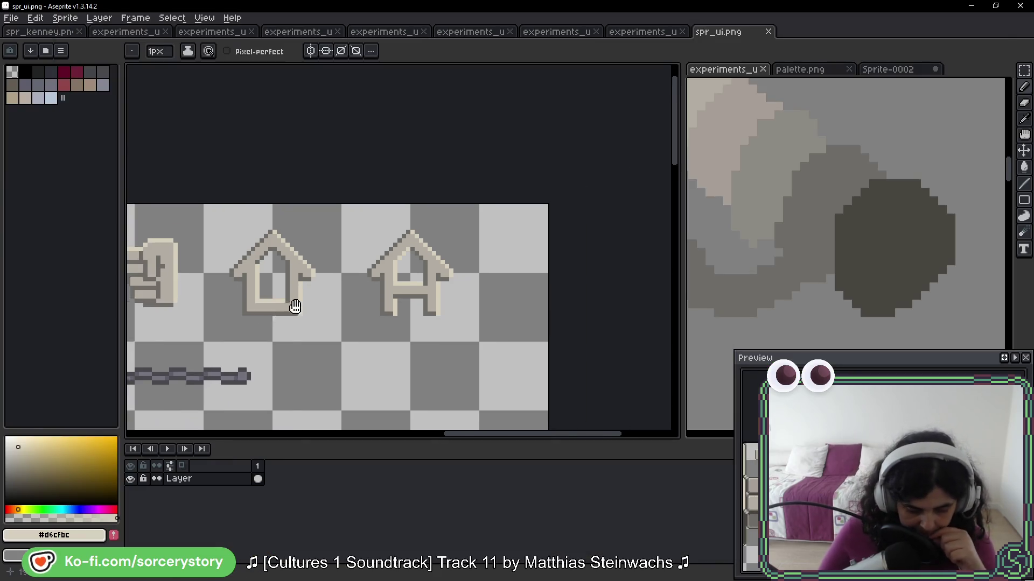
pyautogui.scroll(2, 590, 217)
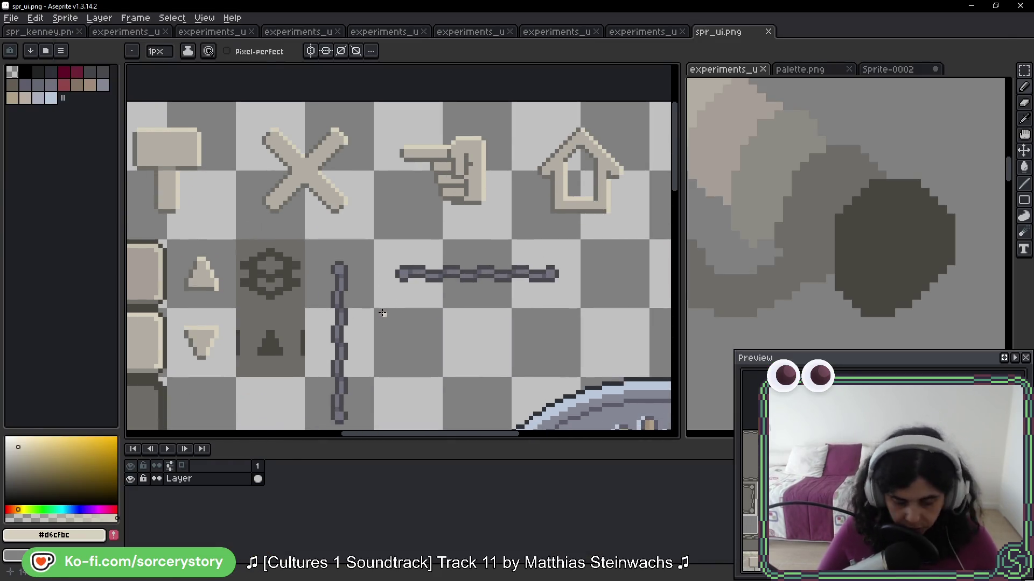
pyautogui.press('i')
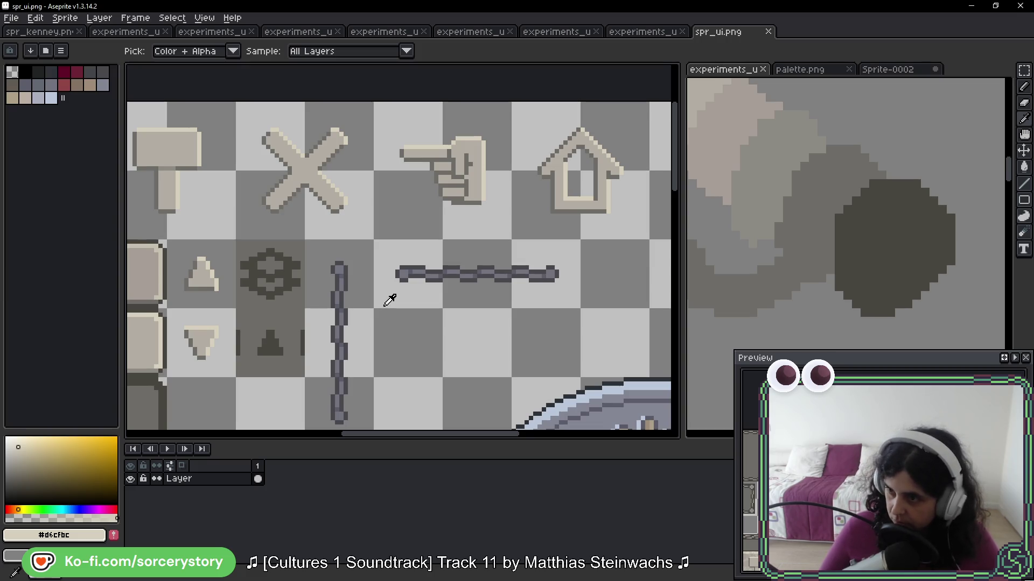
pyautogui.hotkey('alt', 'F4')
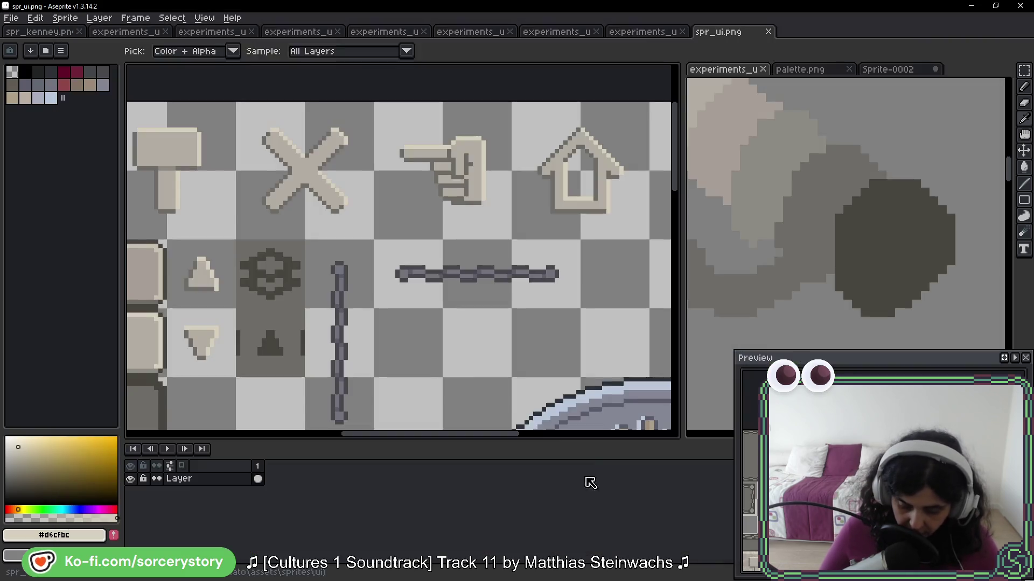
pyautogui.click(1024, 70)
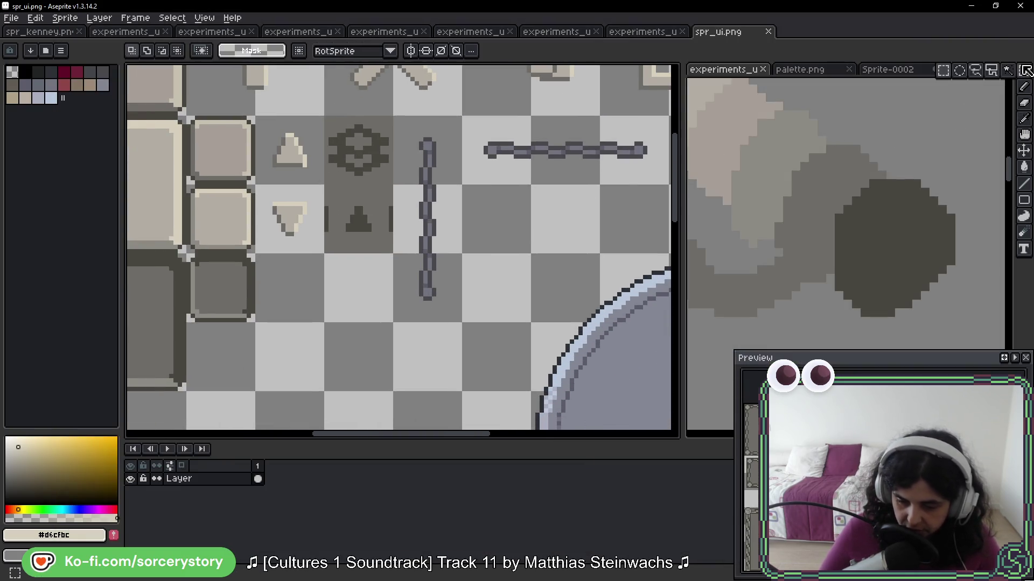
pyautogui.moveTo(392, 115)
pyautogui.mouseDown()
pyautogui.moveTo(462, 183)
pyautogui.moveTo(463, 323)
pyautogui.mouseUp()
# Recolour the chain icon's outline with the dark grey #494641 using the paint bucket
pyautogui.scroll(1, 427, 264)
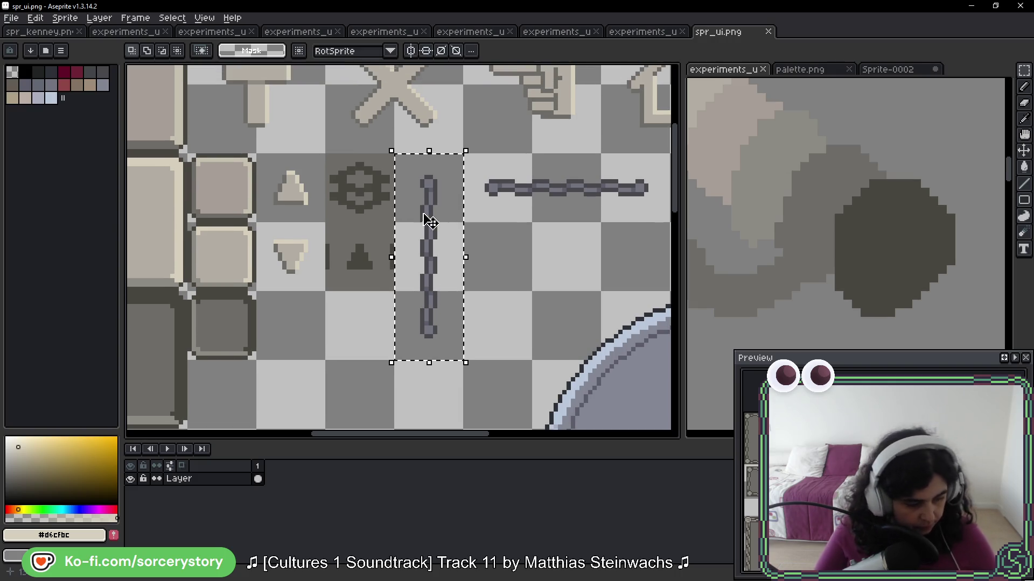
pyautogui.press('i')
pyautogui.hscroll(-4, 323, 226)
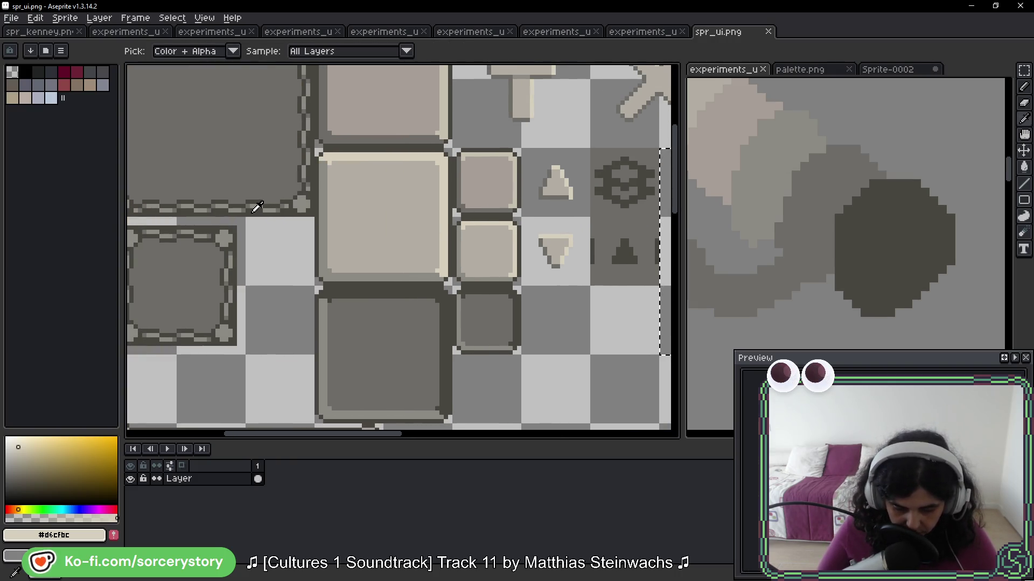
pyautogui.click(262, 210)
pyautogui.press('g')
pyautogui.hscroll(5, 386, 217)
pyautogui.scroll(1, 386, 217)
pyautogui.click(387, 217)
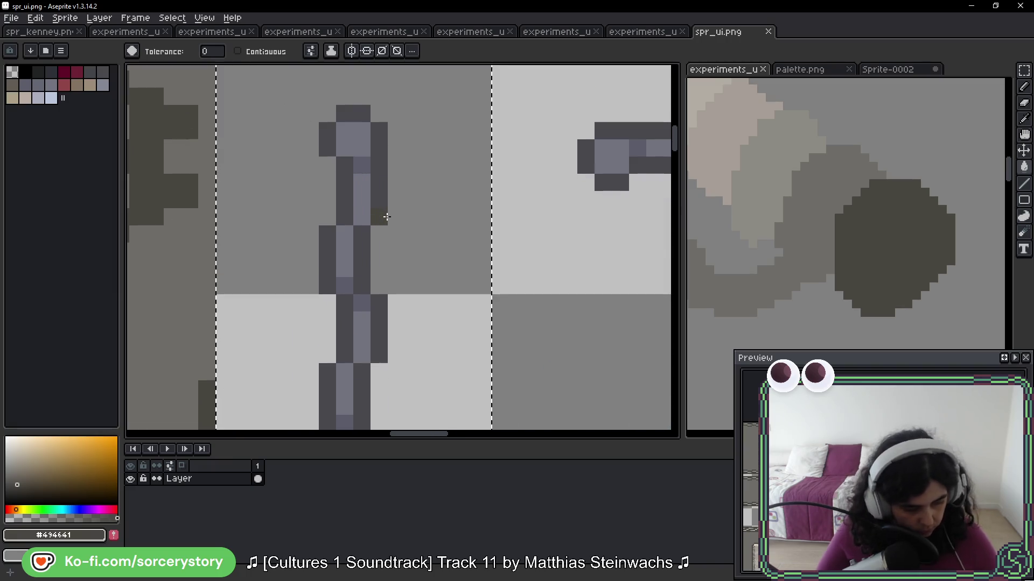
pyautogui.scroll(1, 387, 217)
pyautogui.scroll(-2, 386, 217)
pyautogui.moveTo(294, 232); pyautogui.dragTo(574, 214)
# Sample the mid grey and the lighter grey #8d8a85 from the neighbouring tiles
pyautogui.hscroll(-1, 575, 214)
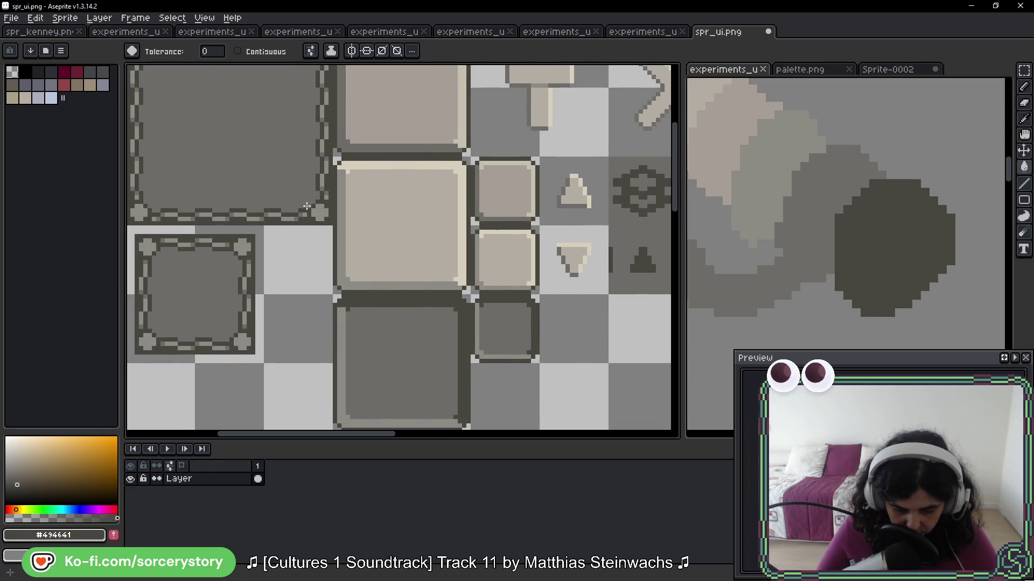
pyautogui.scroll(1, 302, 205)
pyautogui.keyDown('alt'); pyautogui.click(302, 213); pyautogui.keyUp('alt')
pyautogui.hscroll(3, 274, 232)
pyautogui.hscroll(3, 274, 232)
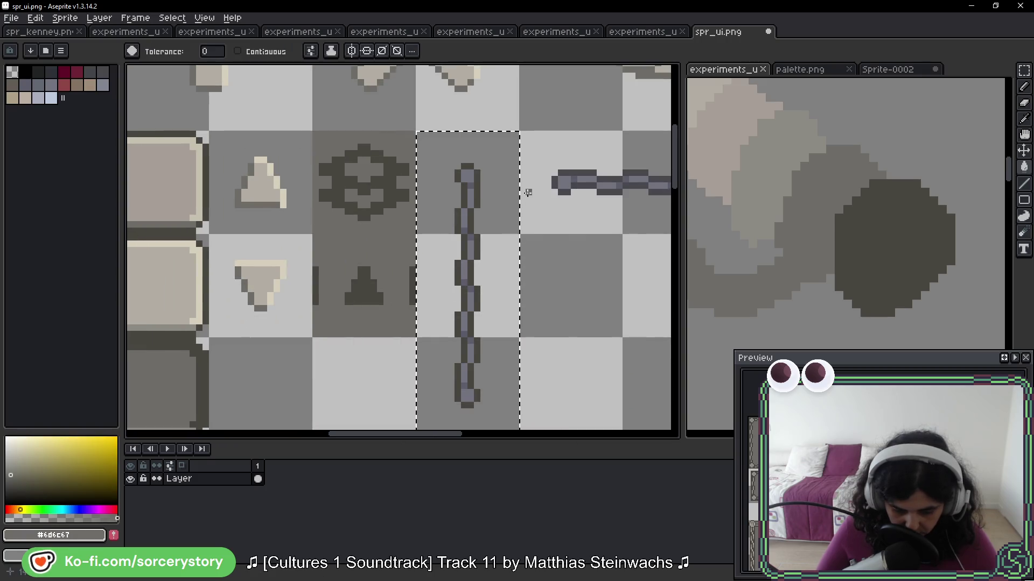
pyautogui.scroll(2, 452, 188)
pyautogui.scroll(-2, 452, 189)
pyautogui.hscroll(-3, 625, 190)
pyautogui.scroll(-1, 624, 190)
pyautogui.press('alt')
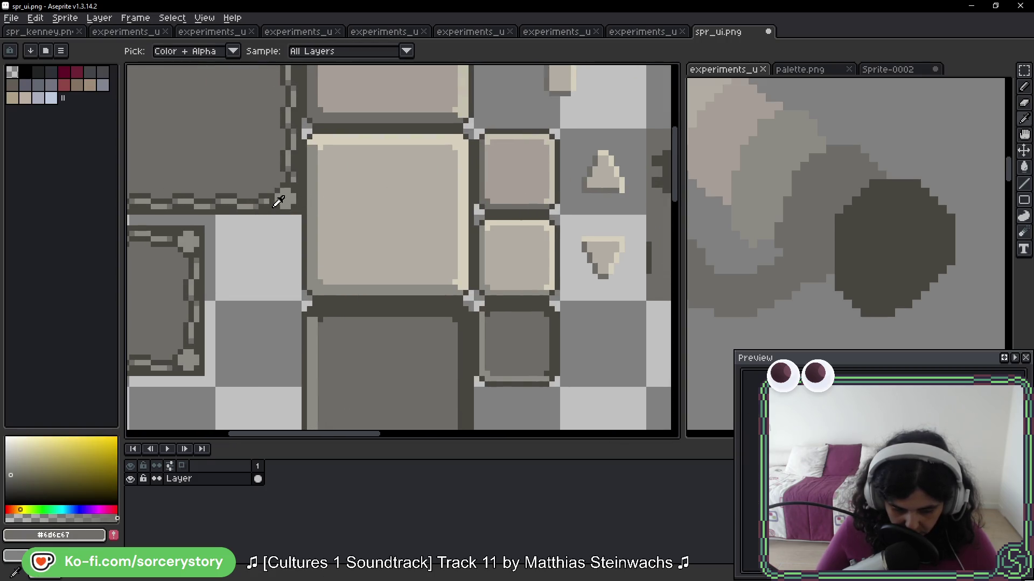
pyautogui.keyDown('alt'); pyautogui.click(253, 203); pyautogui.keyUp('alt')
pyautogui.hscroll(5, 479, 225)
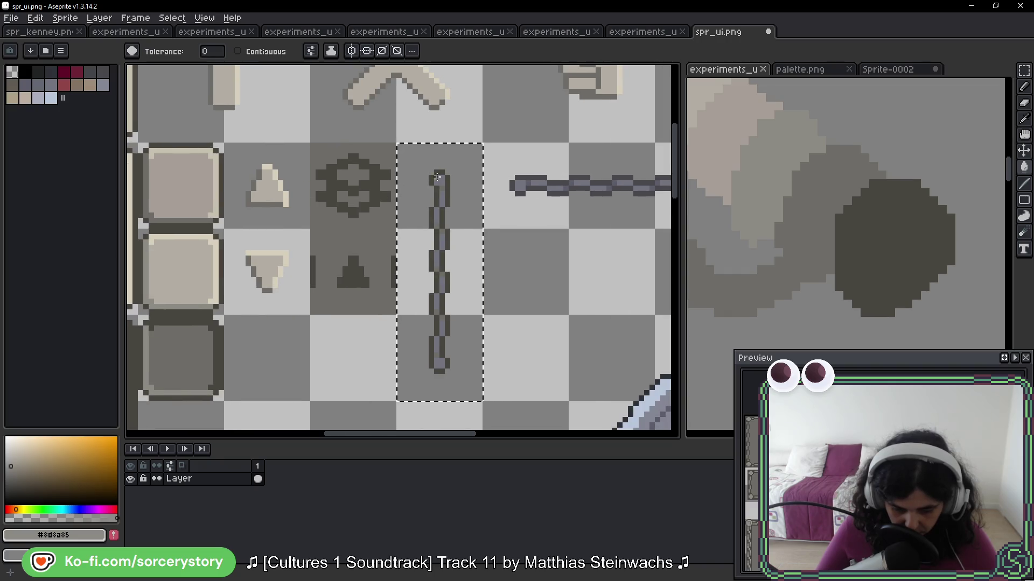
pyautogui.scroll(-3, 479, 224)
# Clear the selection around the chain icon
pyautogui.rightClick(493, 238)
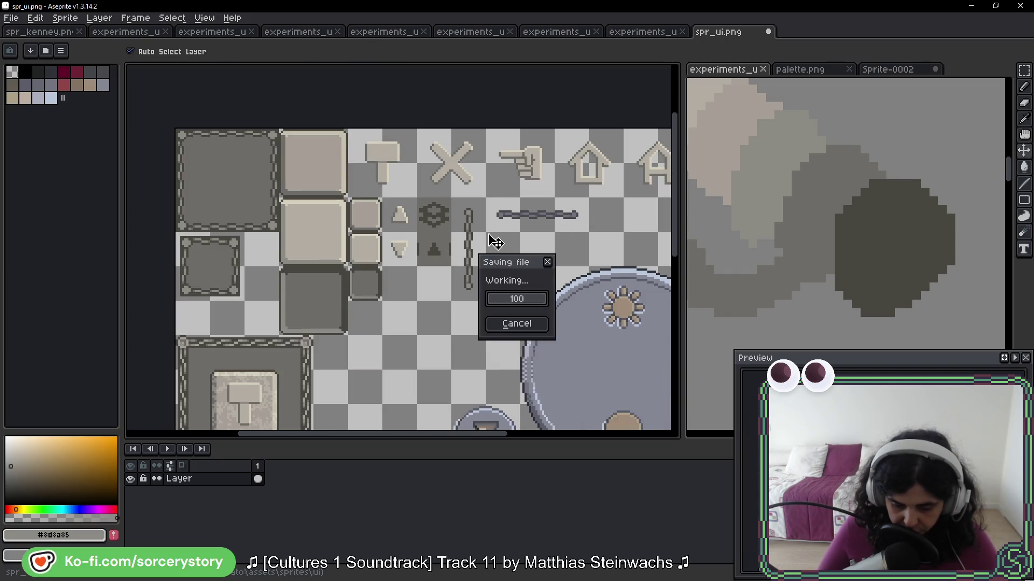
pyautogui.click(506, 257)
pyautogui.scroll(-3, 572, 323)
pyautogui.hscroll(2, 572, 323)
# Move the three stacked tiles down beside the hourglass button and commit the move
pyautogui.click(1024, 70)
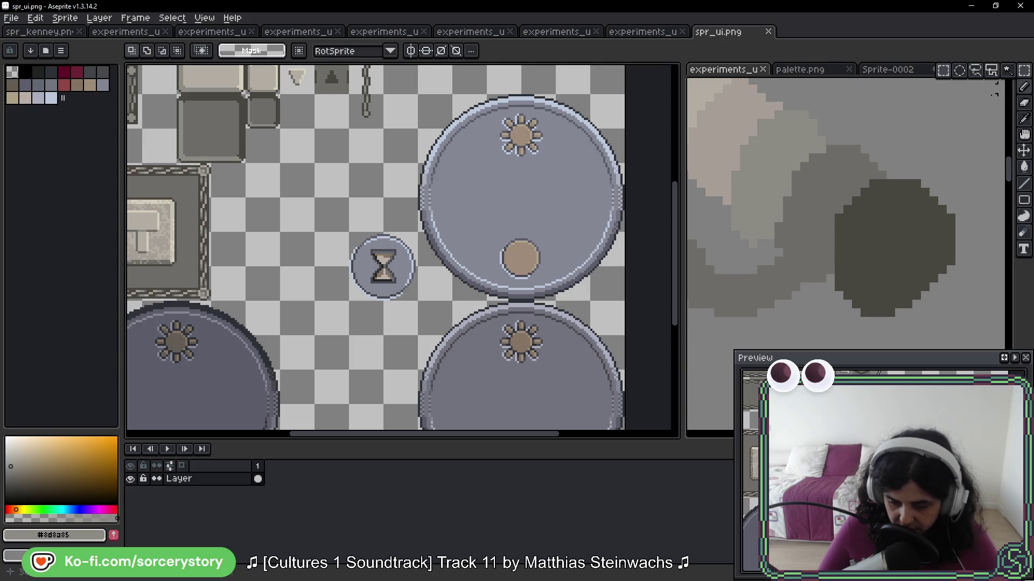
pyautogui.moveTo(483, 177)
pyautogui.mouseDown()
pyautogui.moveTo(461, 265)
pyautogui.moveTo(468, 242)
pyautogui.moveTo(476, 257)
pyautogui.mouseUp()
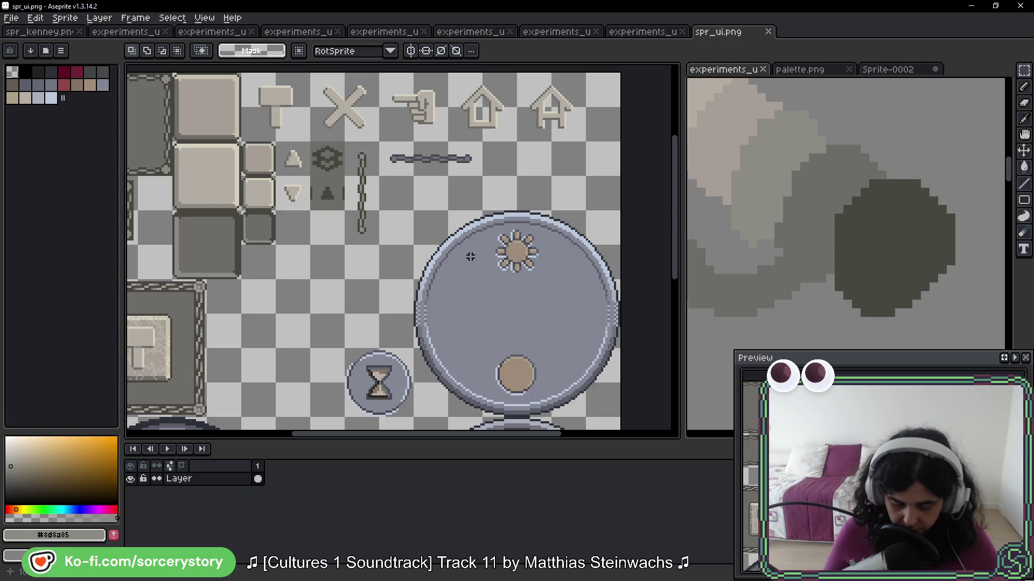
pyautogui.moveTo(470, 257)
pyautogui.mouseDown()
pyautogui.moveTo(496, 194)
pyautogui.moveTo(482, 119)
pyautogui.mouseUp()
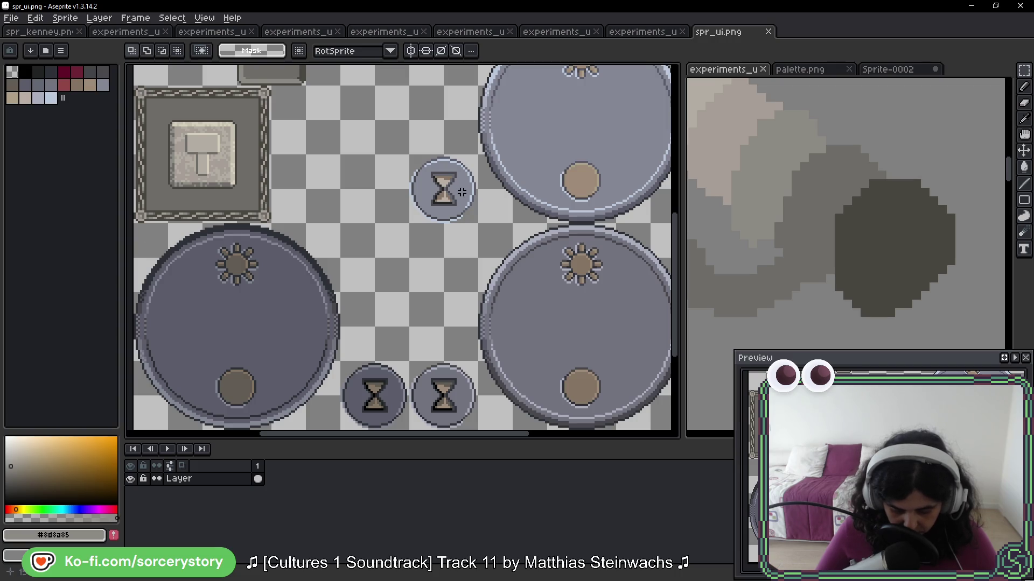
pyautogui.moveTo(483, 142)
pyautogui.mouseDown()
pyautogui.moveTo(446, 324)
pyautogui.moveTo(431, 323)
pyautogui.mouseUp()
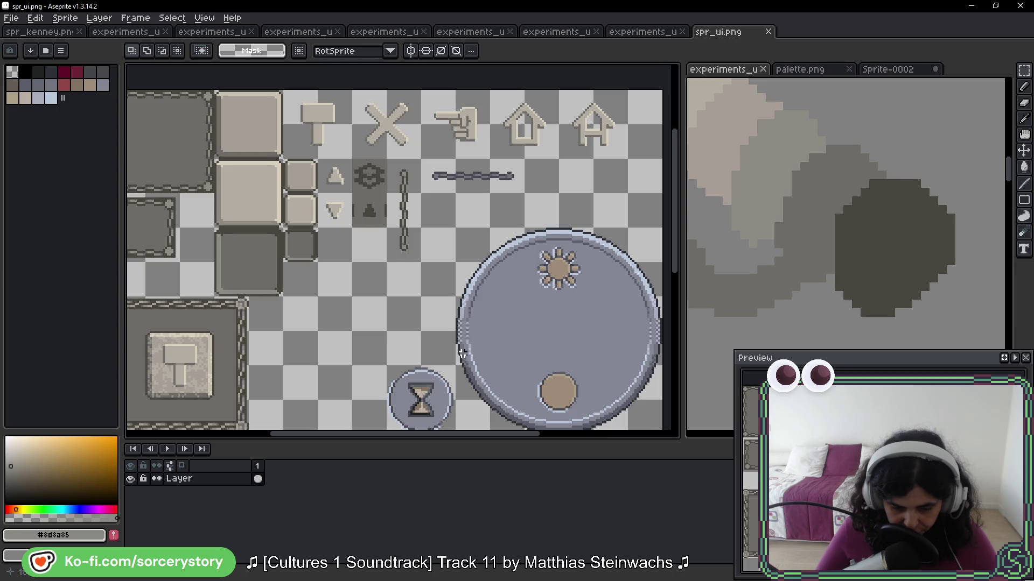
pyautogui.moveTo(303, 179)
pyautogui.mouseDown()
pyautogui.moveTo(335, 431)
pyautogui.moveTo(373, 176)
pyautogui.moveTo(339, 168)
pyautogui.mouseUp()
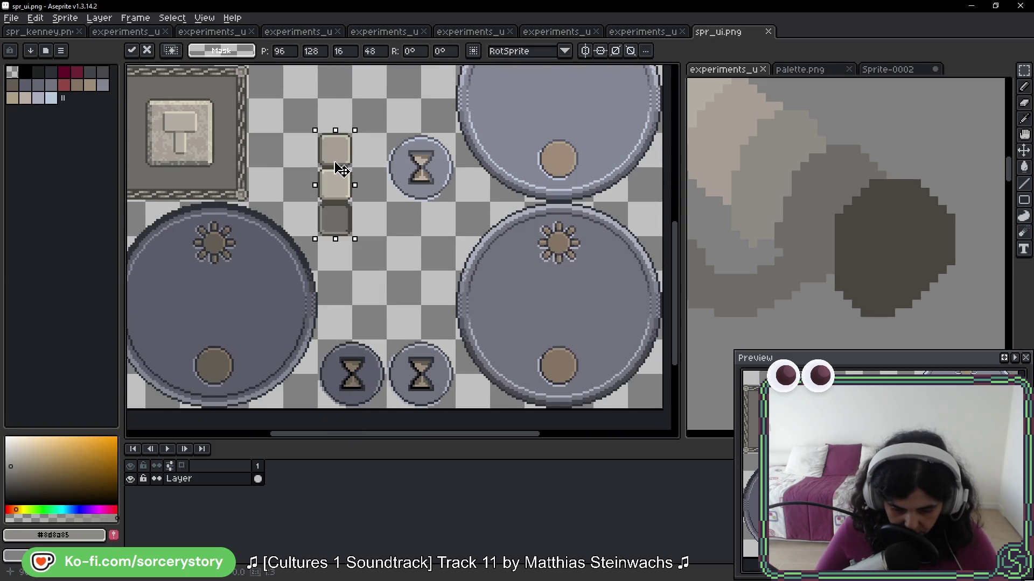
pyautogui.press('Return')
# Select the lower-right round dial panel
pyautogui.scroll(3, 377, 204)
pyautogui.hscroll(-5, 377, 205)
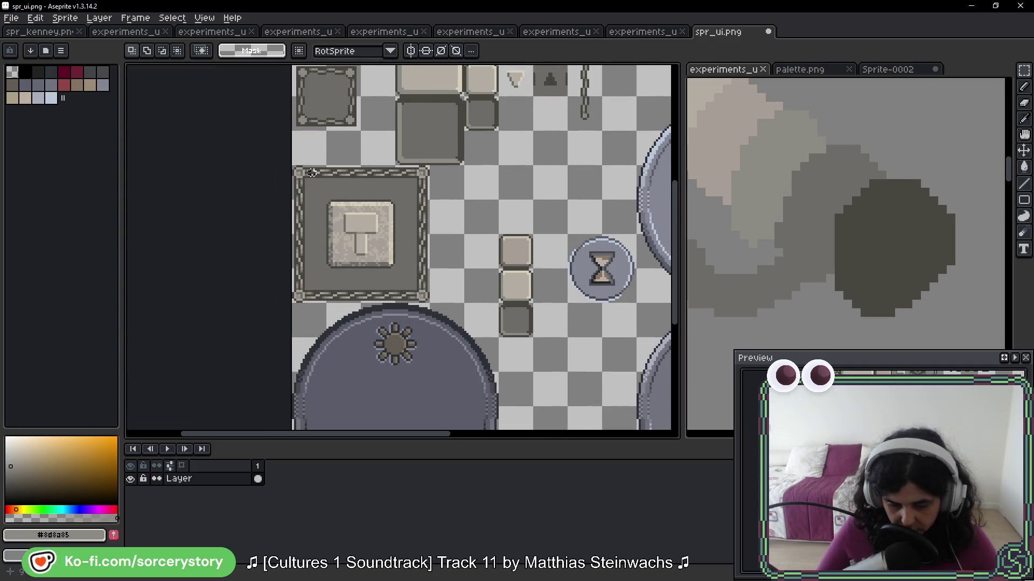
pyautogui.scroll(3, 301, 169)
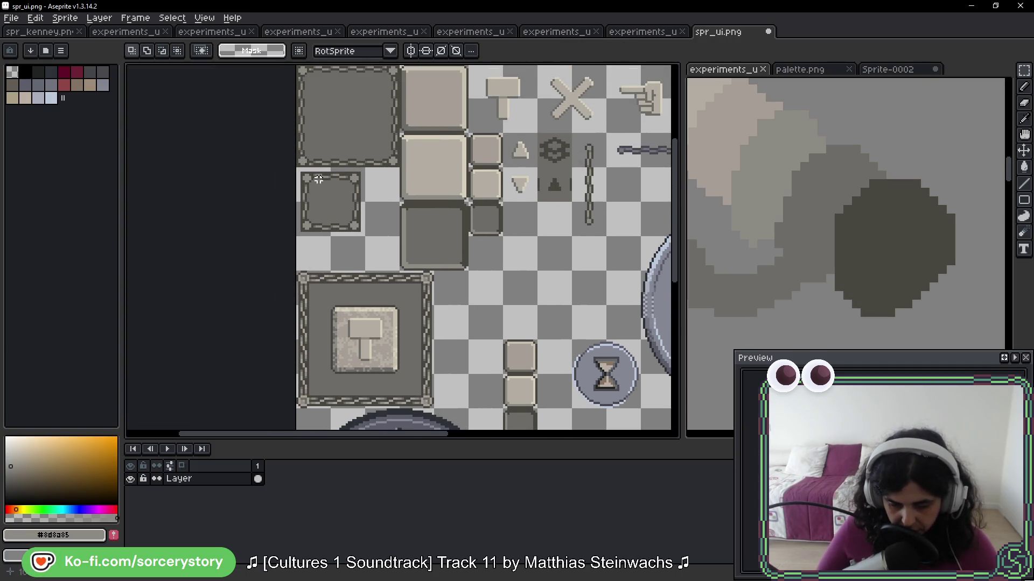
pyautogui.moveTo(403, 332)
pyautogui.mouseDown()
pyautogui.moveTo(292, 274)
pyautogui.moveTo(230, 176)
pyautogui.mouseUp()
pyautogui.scroll(2, 367, 211)
pyautogui.moveTo(367, 211); pyautogui.dragTo(245, 271)
pyautogui.scroll(-1, 246, 271)
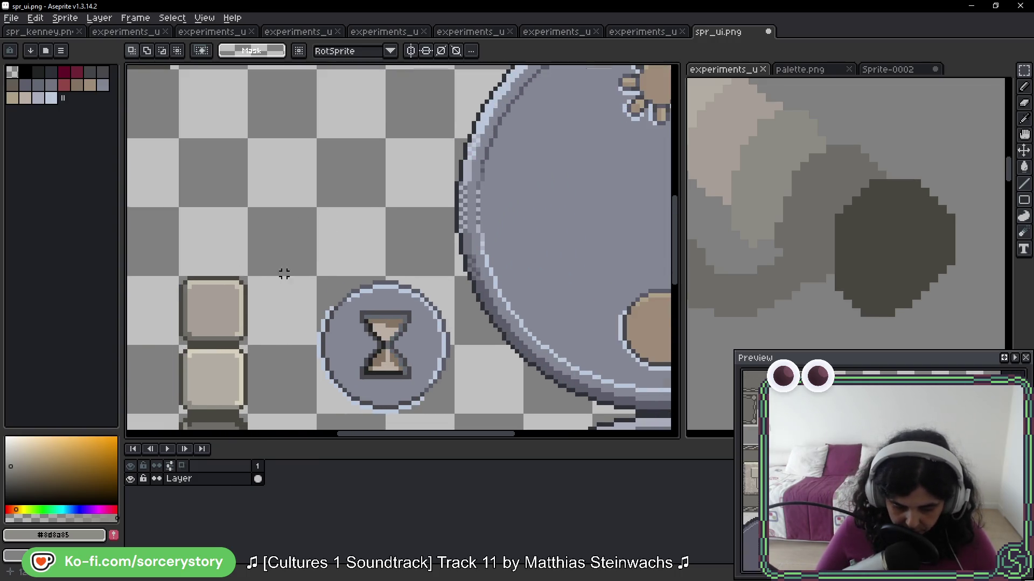
pyautogui.scroll(-1, 282, 273)
pyautogui.moveTo(390, 160)
pyautogui.mouseDown()
pyautogui.moveTo(583, 307)
pyautogui.moveTo(577, 330)
pyautogui.mouseUp()
pyautogui.moveTo(423, 357)
pyautogui.mouseDown()
pyautogui.moveTo(426, 221)
pyautogui.moveTo(579, 384)
pyautogui.mouseUp()
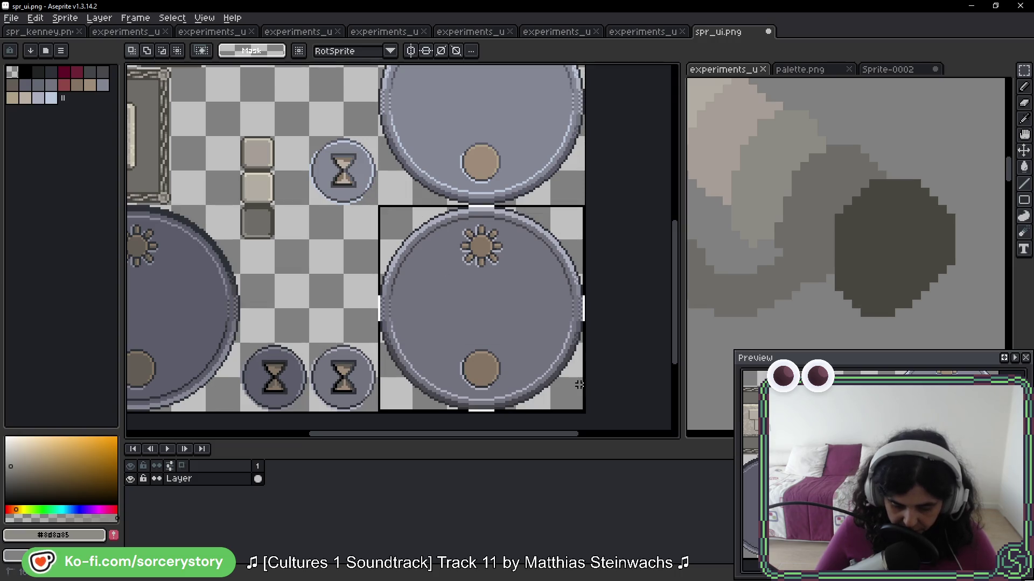
# Sample the beige and the cream #c5c0ae from the small tiles for filling
pyautogui.press('i')
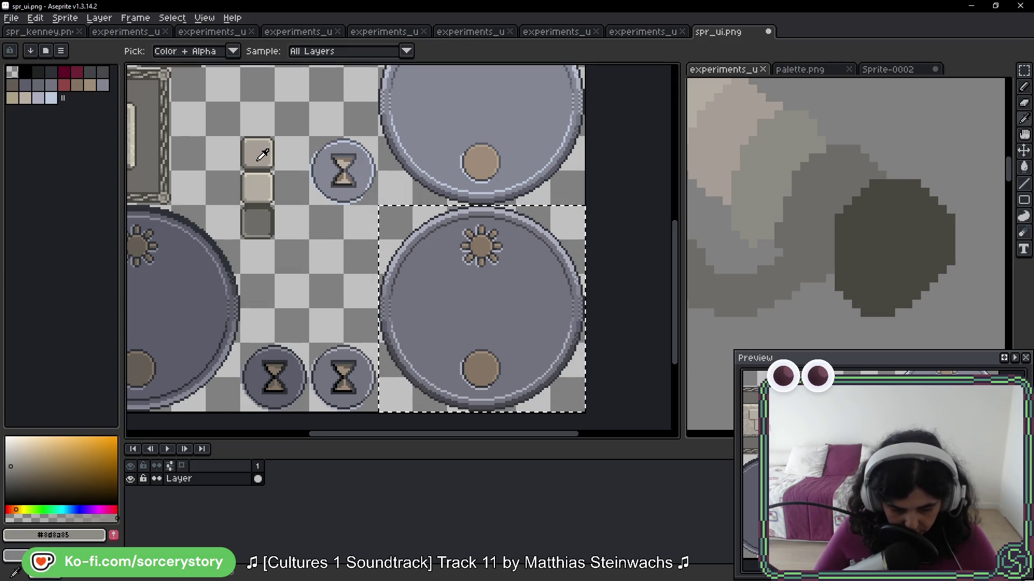
pyautogui.click(263, 155)
pyautogui.press('g')
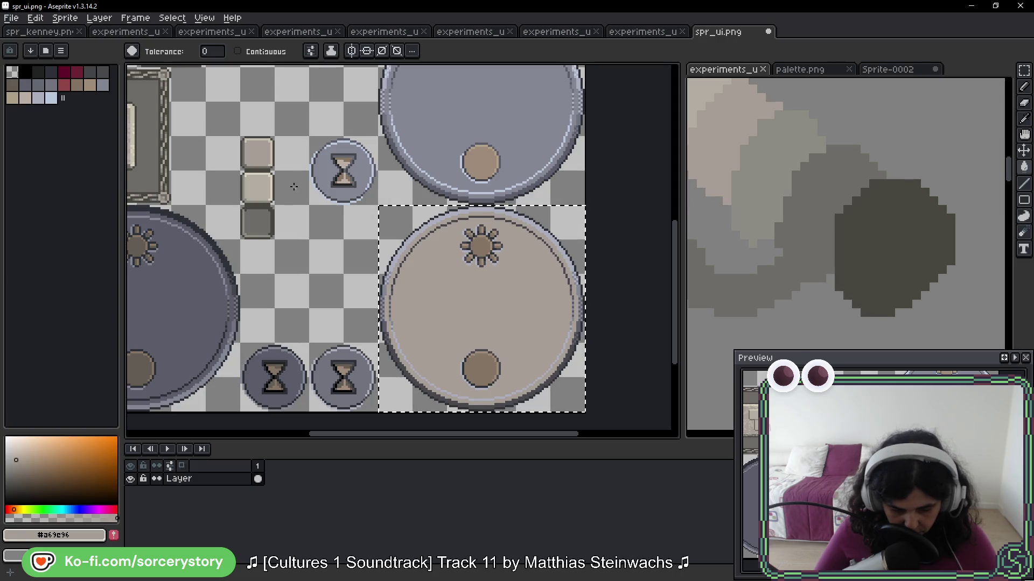
pyautogui.press('i')
pyautogui.click(271, 141)
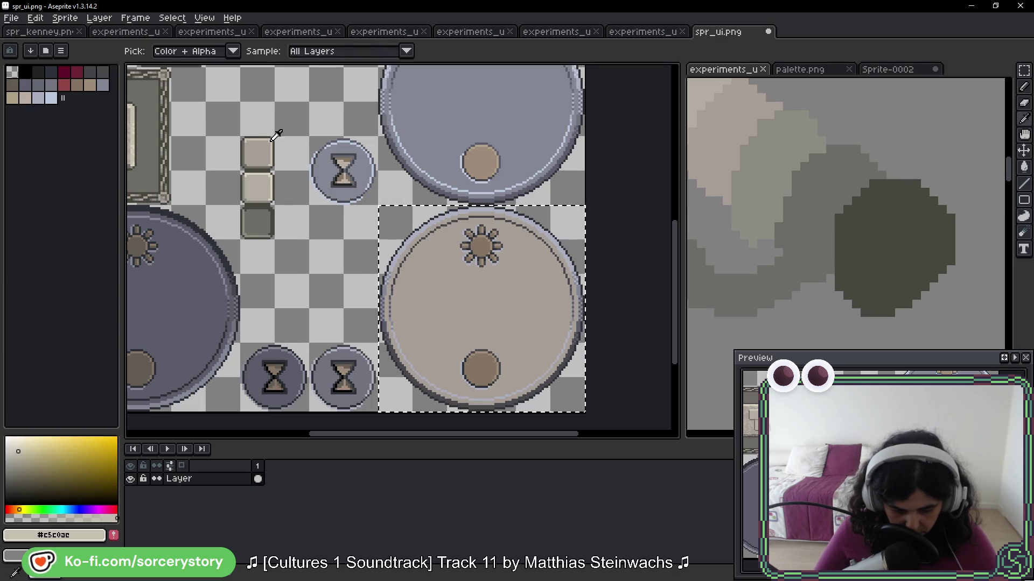
pyautogui.press('g')
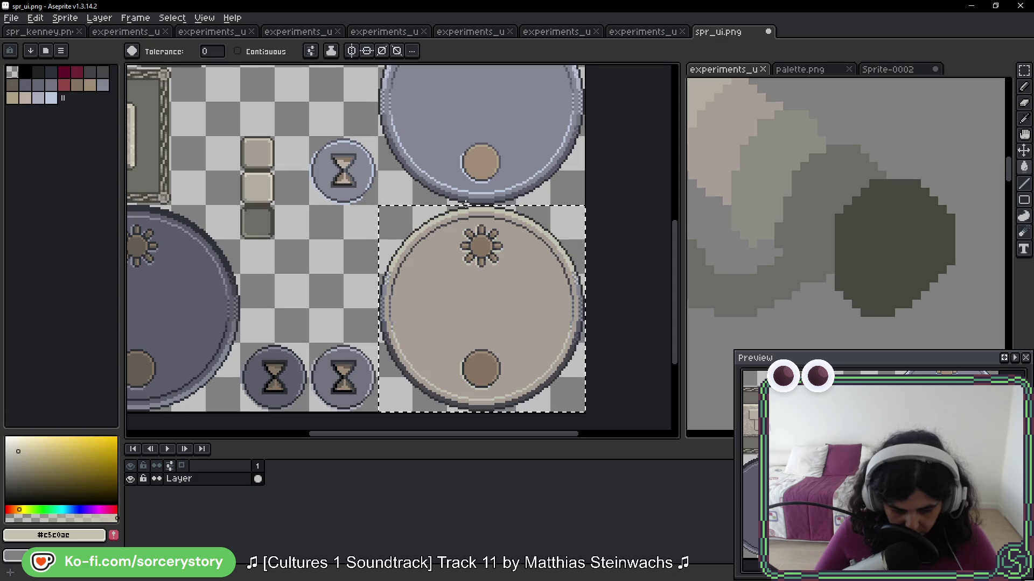
# Sample the mid grey #6d6c67 and bring the hourglass buttons into view
pyautogui.press('i')
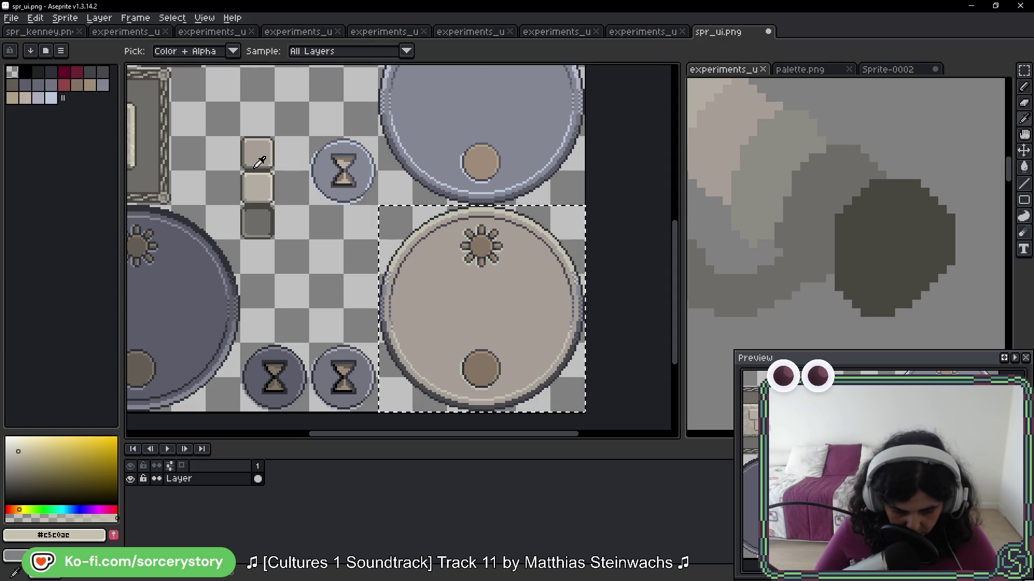
pyautogui.click(258, 162)
pyautogui.press('g')
pyautogui.scroll(2, 390, 289)
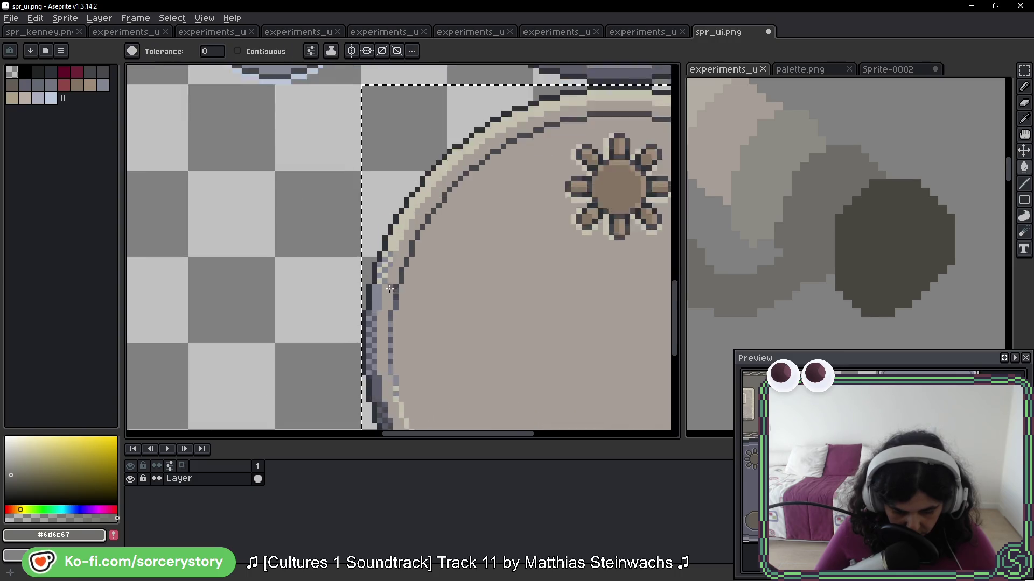
pyautogui.scroll(2, 390, 289)
pyautogui.scroll(-3, 379, 212)
pyautogui.scroll(-4, 361, 349)
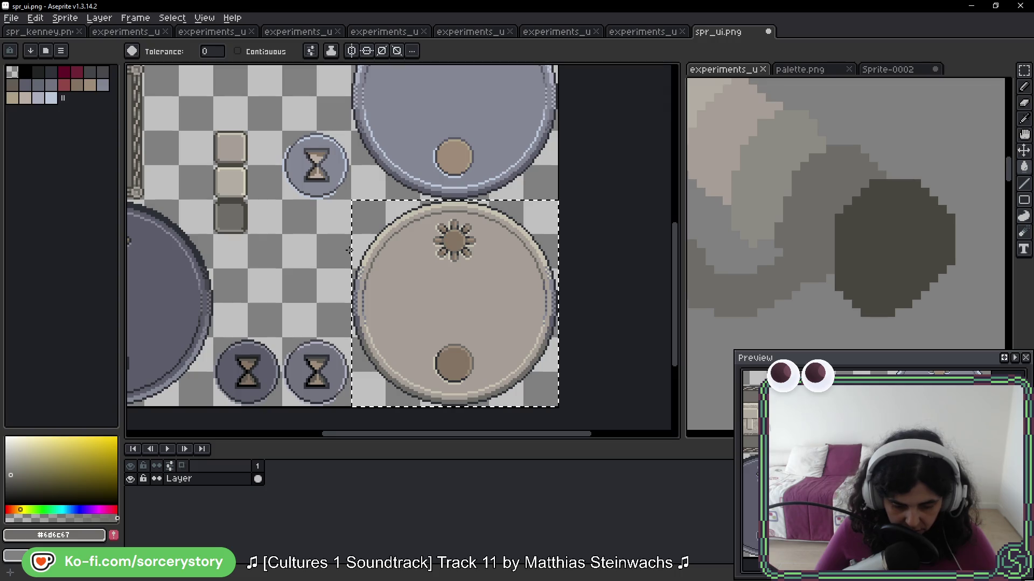
pyautogui.scroll(4, 349, 249)
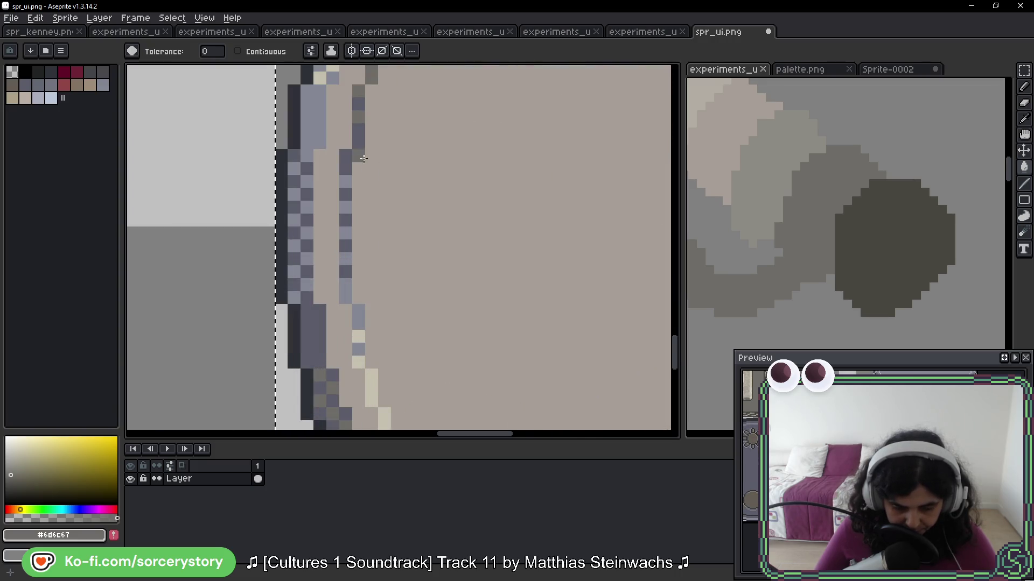
pyautogui.scroll(-4, 363, 158)
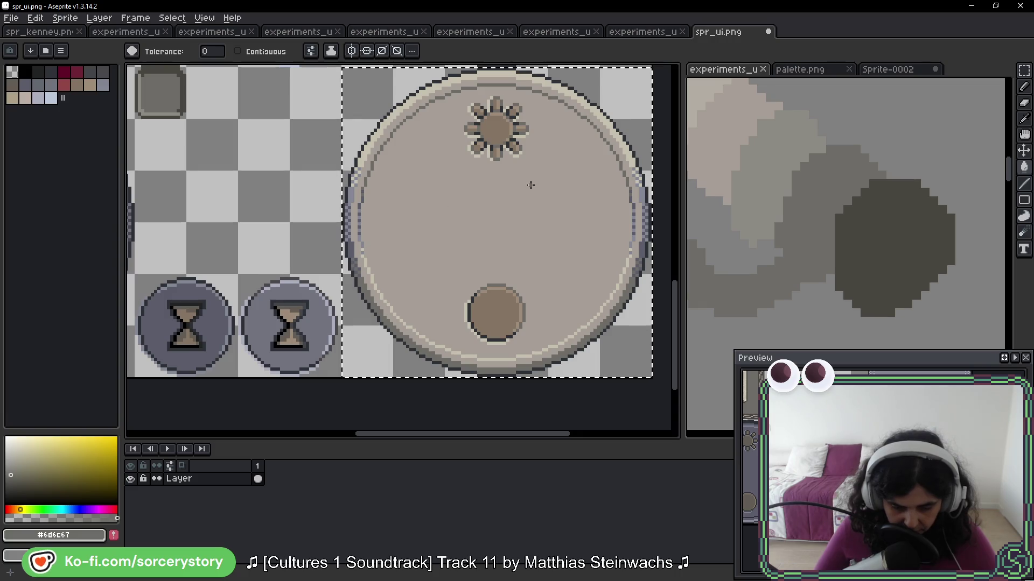
pyautogui.moveTo(318, 194); pyautogui.dragTo(421, 258)
# Fill the dial's bluish outline pixels with the dark brown #494641
pyautogui.press('i')
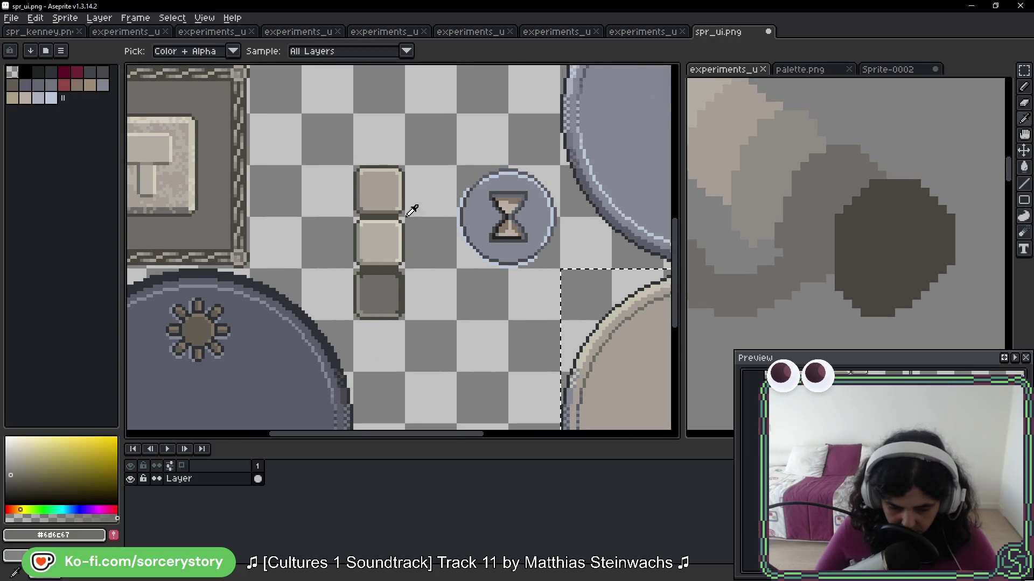
pyautogui.click(405, 188)
pyautogui.press('g')
pyautogui.scroll(4, 423, 235)
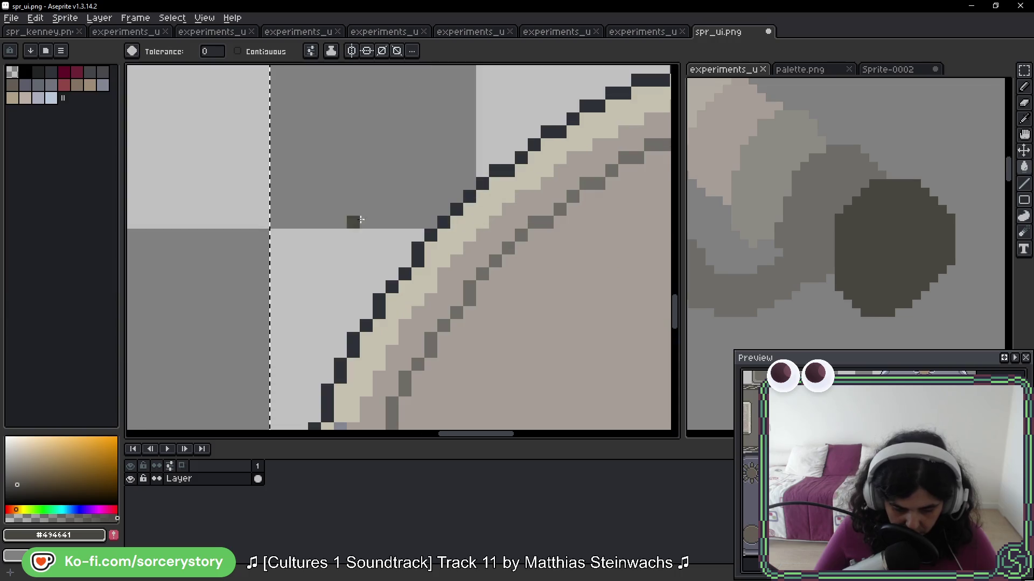
pyautogui.click(424, 236)
pyautogui.scroll(-3, 563, 302)
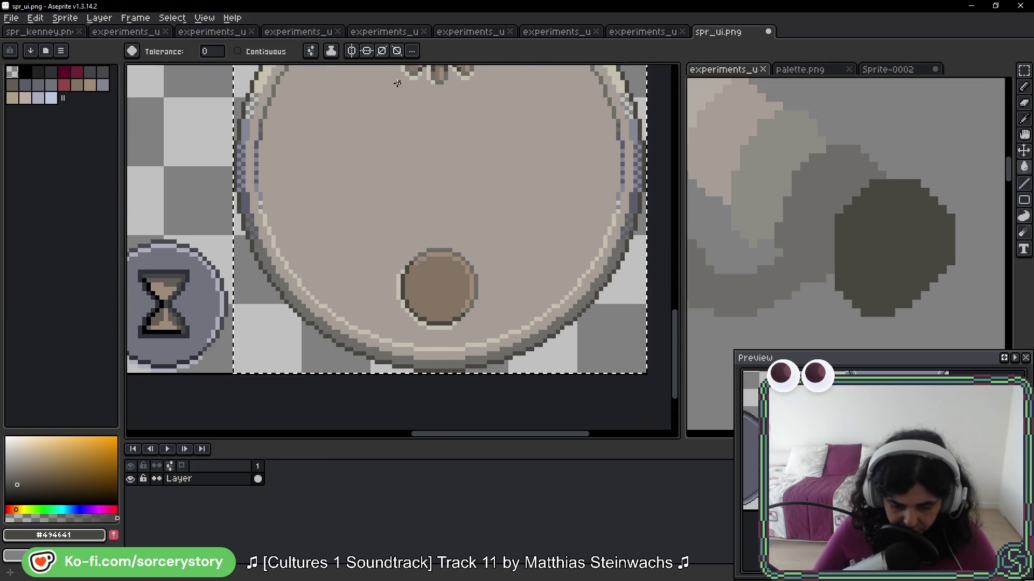
pyautogui.hscroll(3, 468, 122)
pyautogui.scroll(1, 382, 163)
pyautogui.scroll(1, 382, 163)
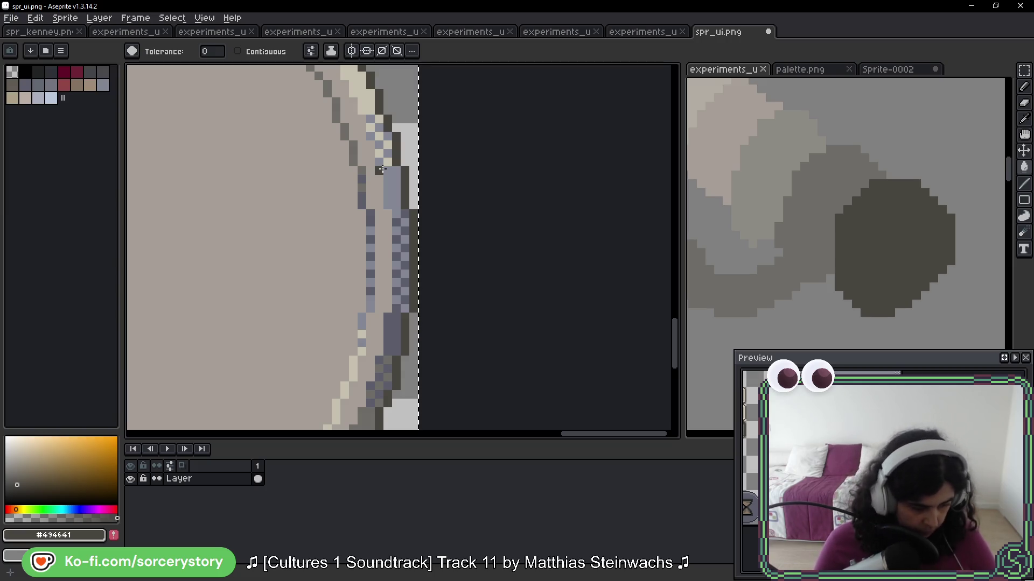
# Pencil cream #c5c0ae pixels along the dial's right edge
pyautogui.press('b')
pyautogui.keyDown('alt'); pyautogui.click(360, 183); pyautogui.keyUp('alt')
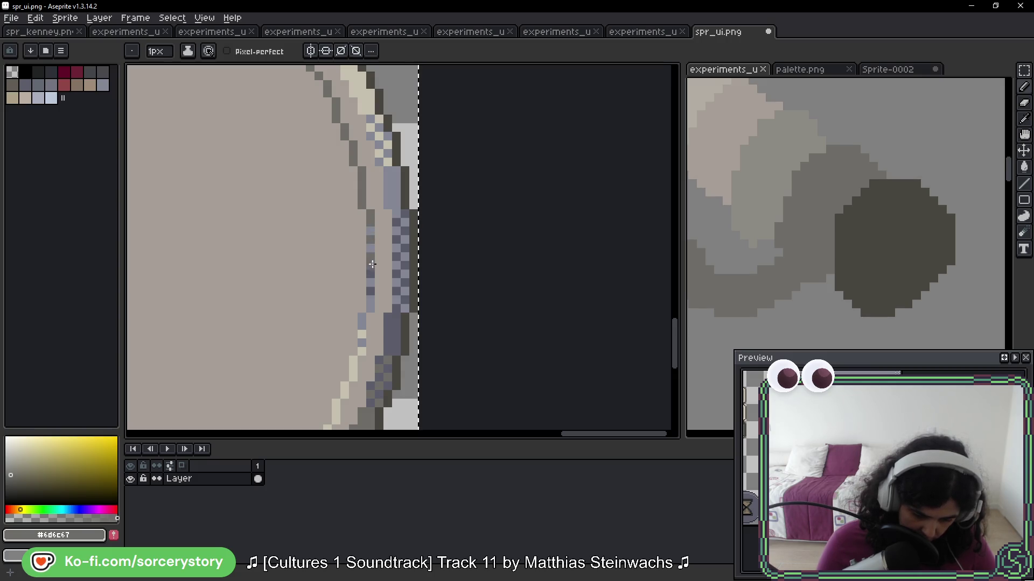
pyautogui.keyDown('alt'); pyautogui.click(363, 342); pyautogui.keyUp('alt')
pyautogui.moveTo(362, 329); pyautogui.dragTo(369, 264)
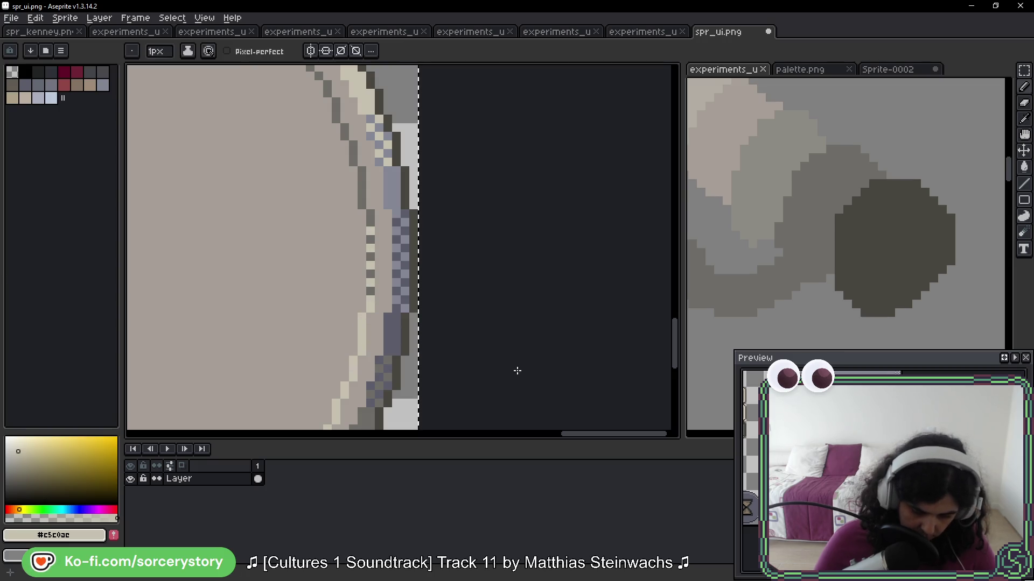
pyautogui.press('alt')
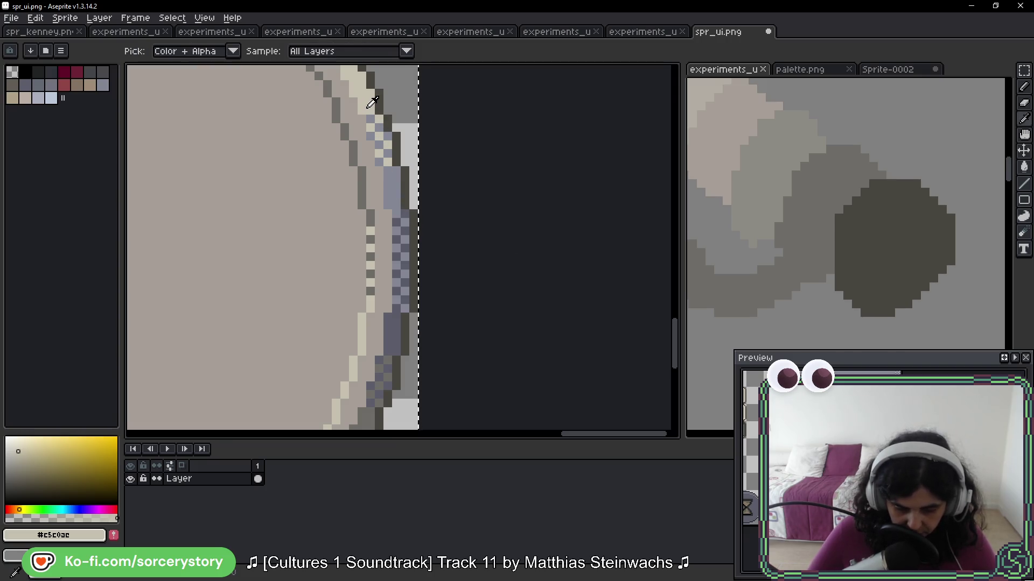
pyautogui.click(372, 104)
pyautogui.click(396, 177)
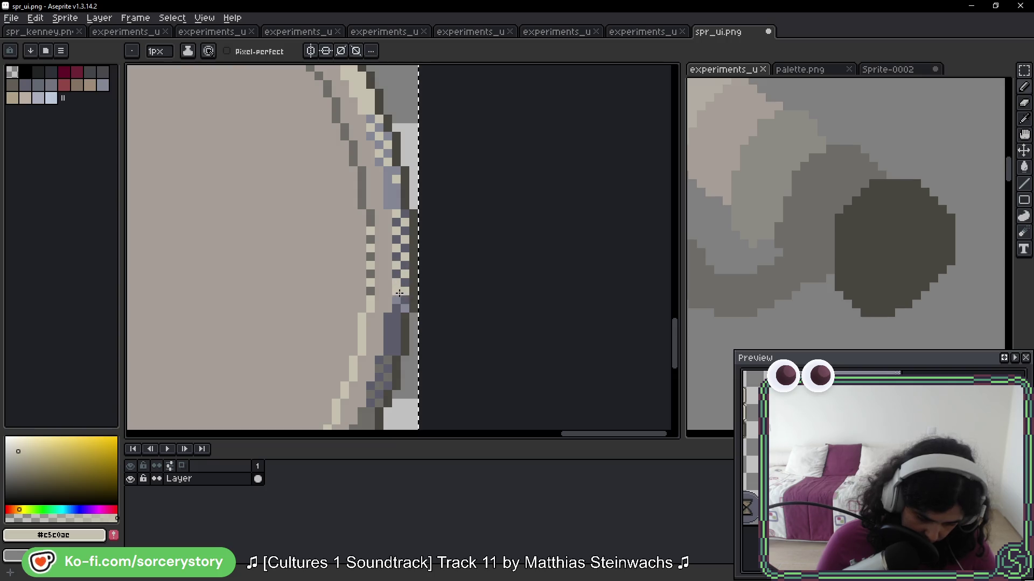
# Repaint the remaining blue-grey right-rim pixels in beige #c5c0ac
pyautogui.press('alt')
pyautogui.keyDown('alt'); pyautogui.click(384, 408); pyautogui.keyUp('alt')
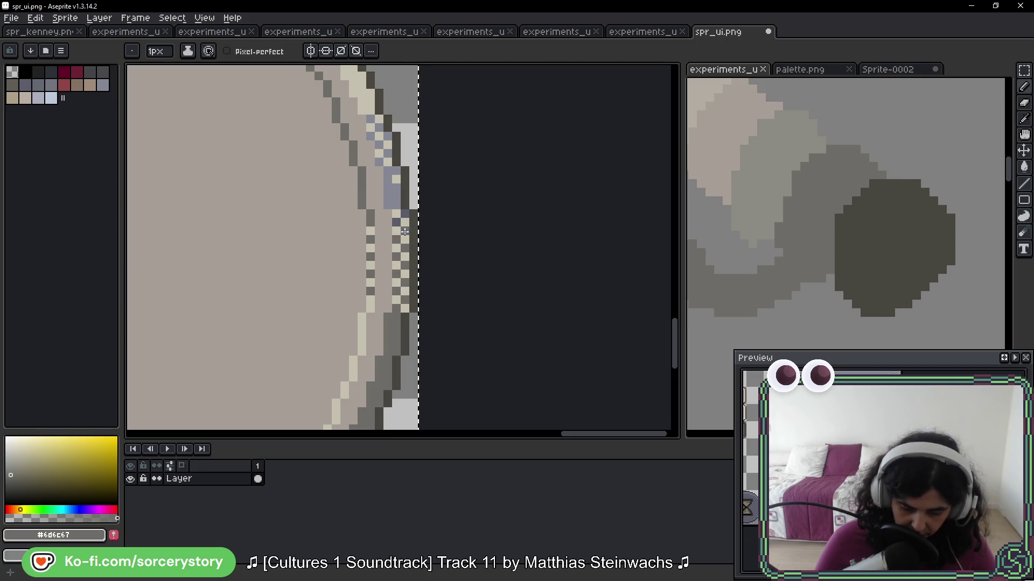
pyautogui.scroll(3, 408, 250)
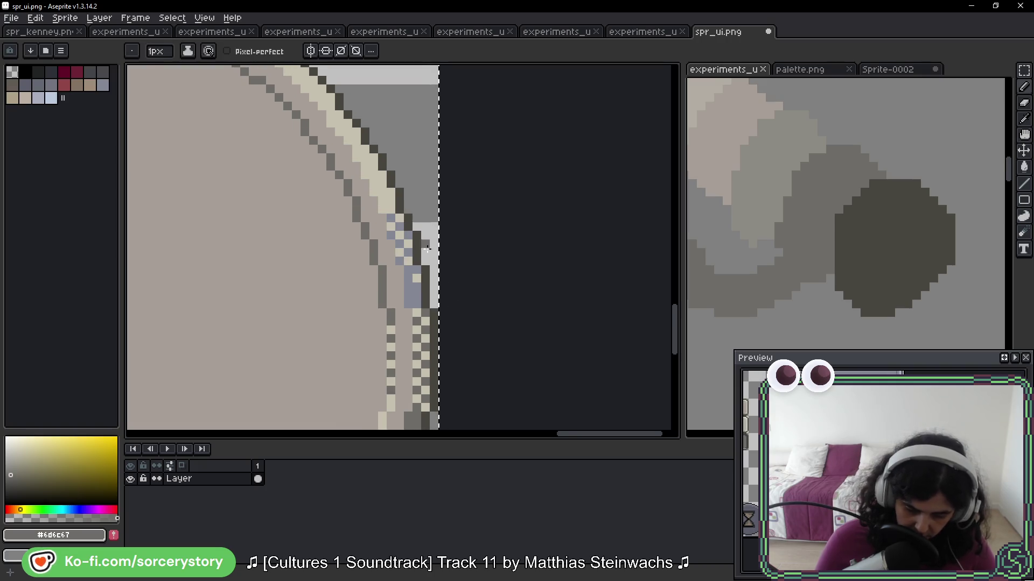
pyautogui.keyDown('alt'); pyautogui.click(391, 214); pyautogui.keyUp('alt')
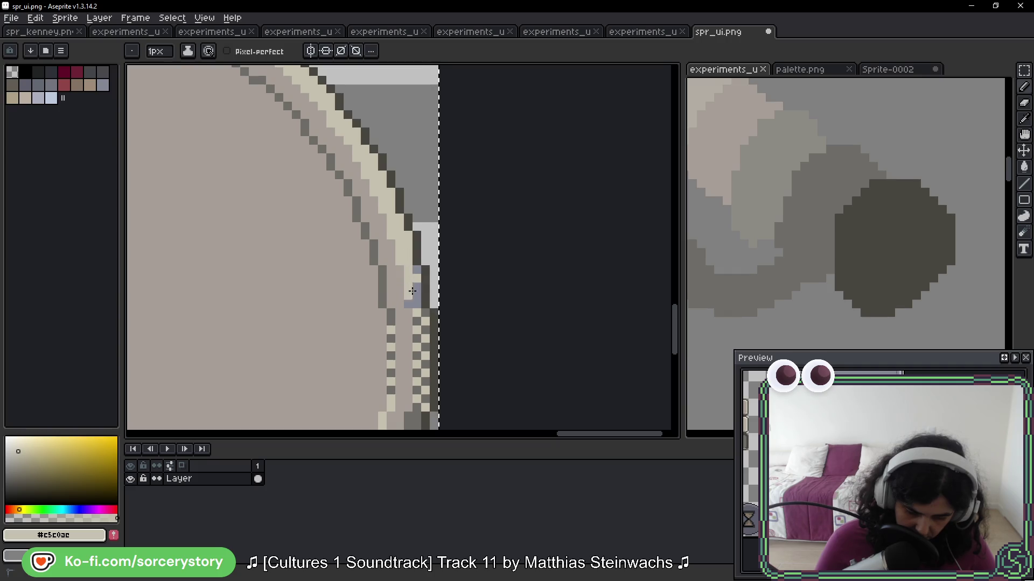
pyautogui.moveTo(412, 291); pyautogui.dragTo(410, 302)
pyautogui.scroll(-5, 418, 300)
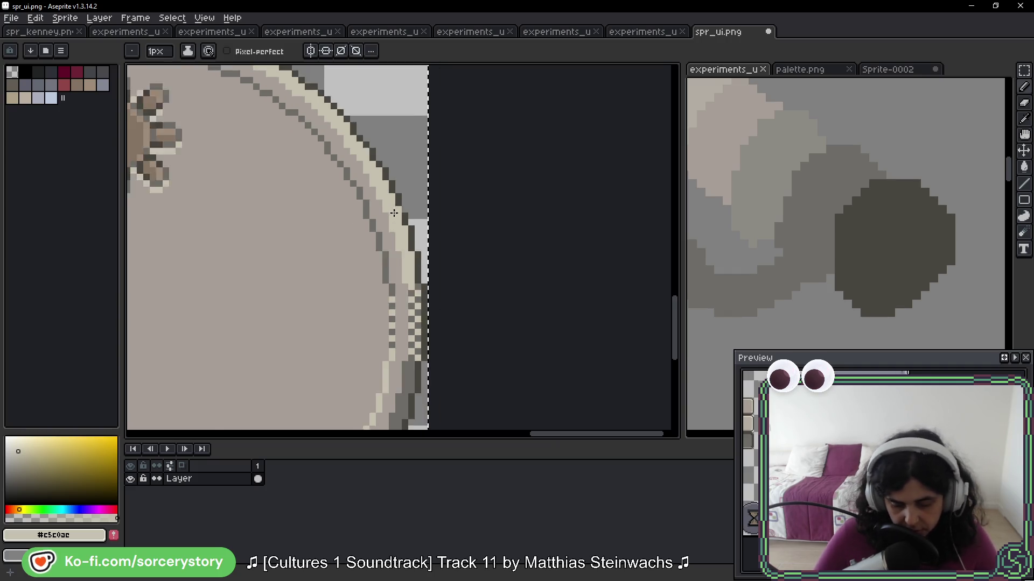
pyautogui.moveTo(300, 322); pyautogui.dragTo(425, 287)
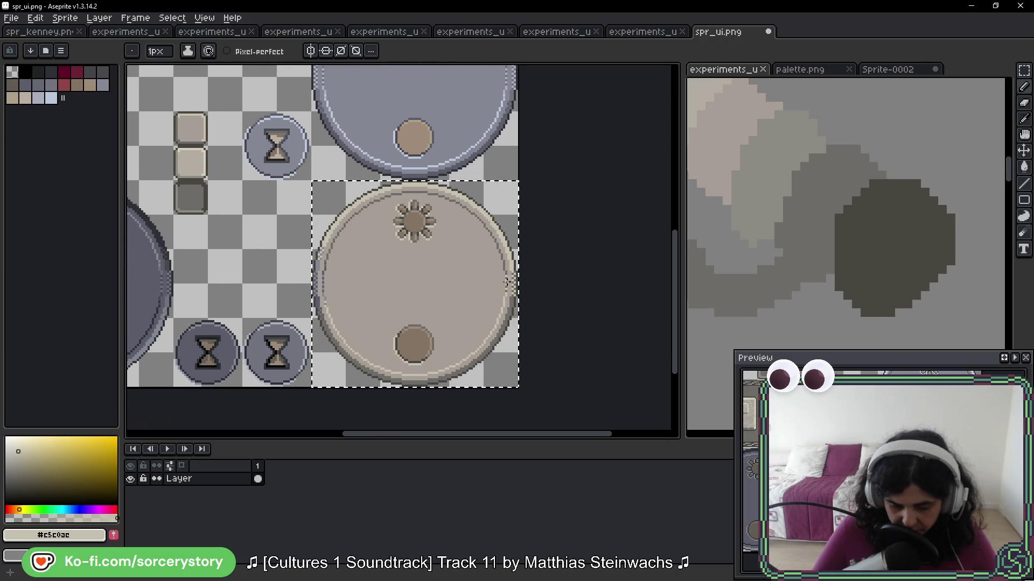
pyautogui.scroll(2, 497, 301)
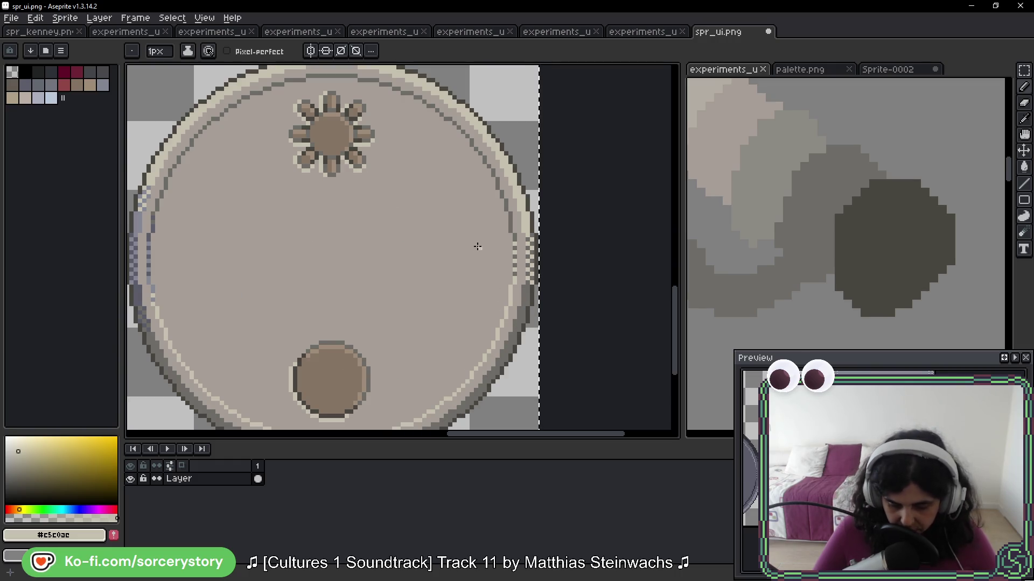
pyautogui.scroll(-3, 524, 308)
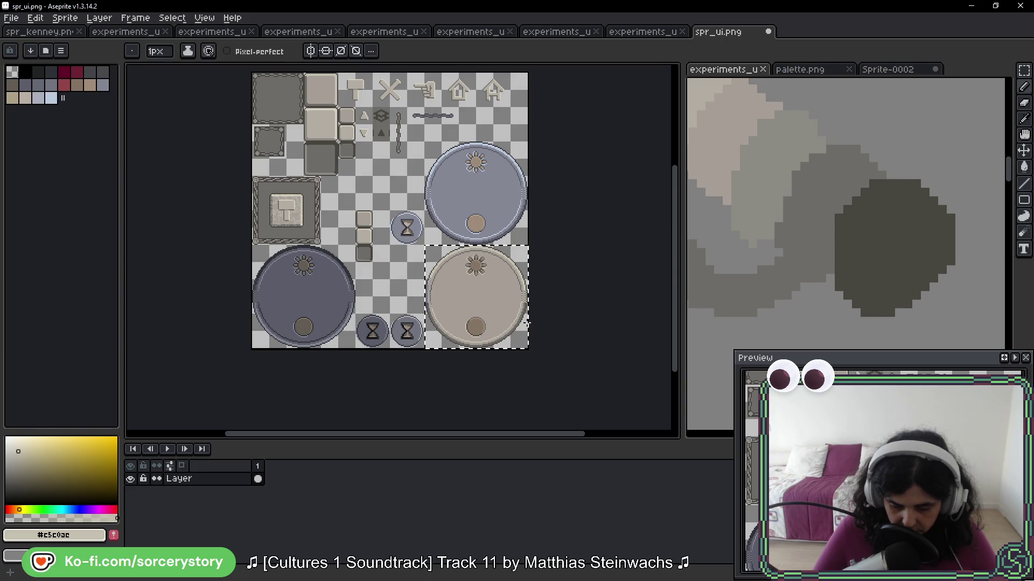
# Paint cream on the dial's left edge and turn its bluish rim pixels dark grey #6d6c67
pyautogui.scroll(4, 439, 296)
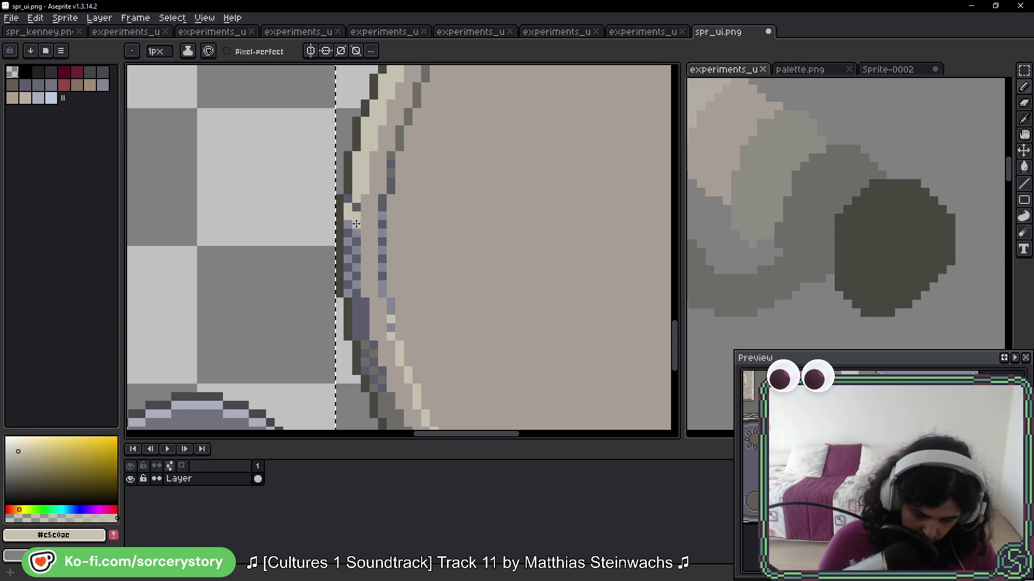
pyautogui.click(349, 210)
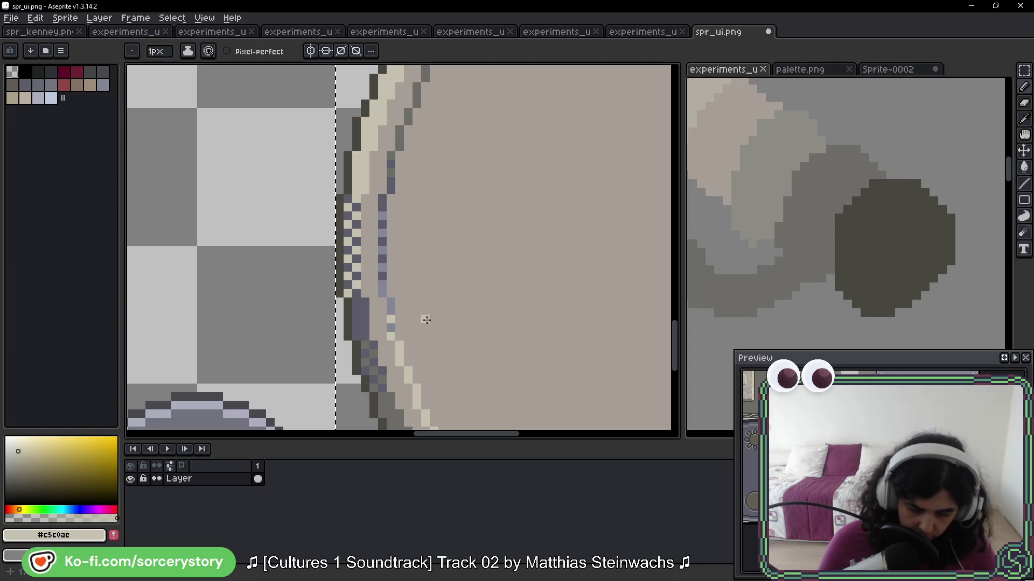
pyautogui.keyDown('alt'); pyautogui.click(391, 156); pyautogui.keyUp('alt')
pyautogui.click(390, 164)
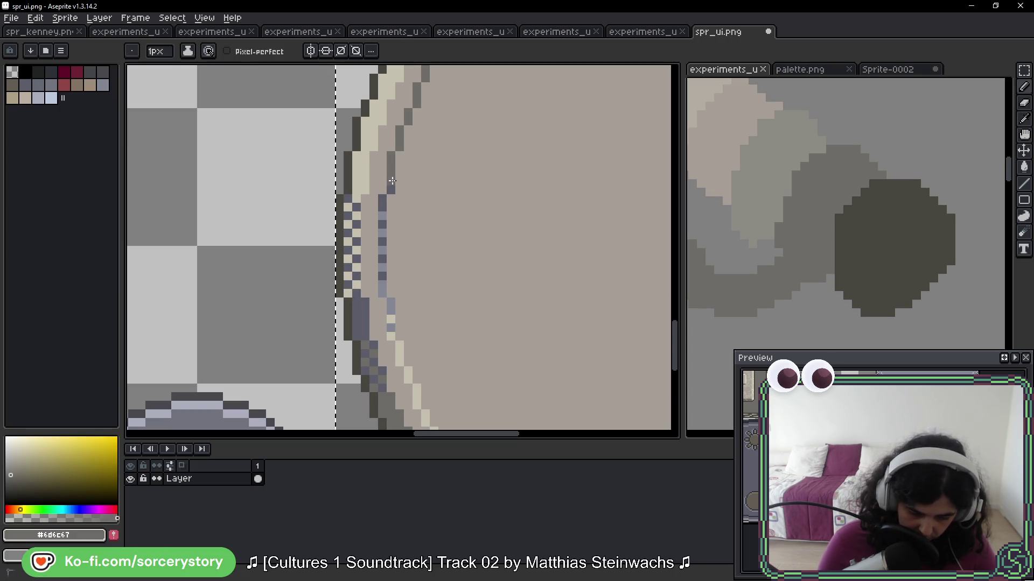
pyautogui.click(383, 244)
pyautogui.moveTo(357, 294)
pyautogui.mouseDown()
pyautogui.moveTo(358, 337)
pyautogui.moveTo(364, 309)
pyautogui.mouseUp()
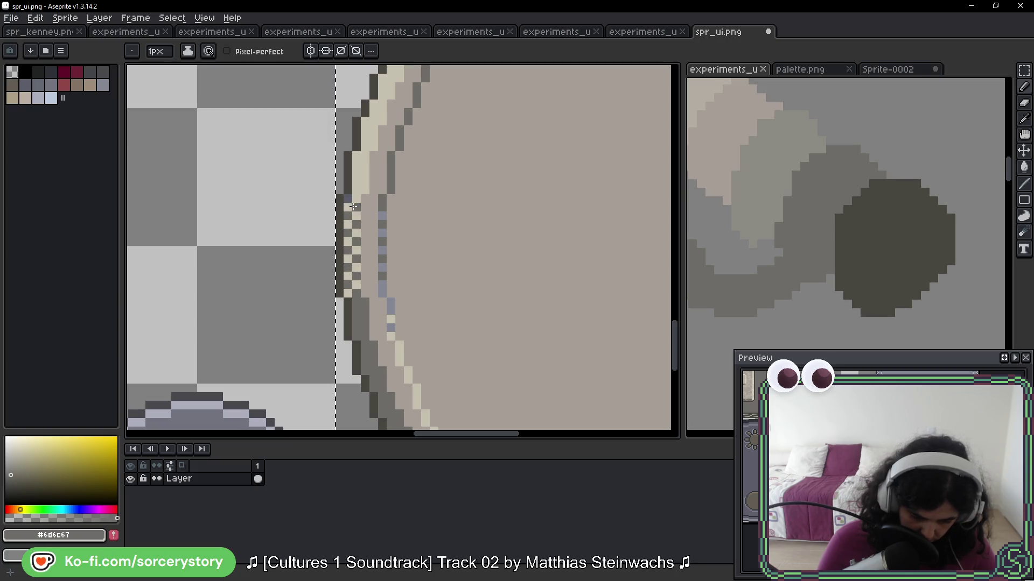
pyautogui.click(349, 199)
# Repaint the remaining bluish left-rim pixels in beige #c5c0ac
pyautogui.moveTo(458, 280); pyautogui.dragTo(432, 256)
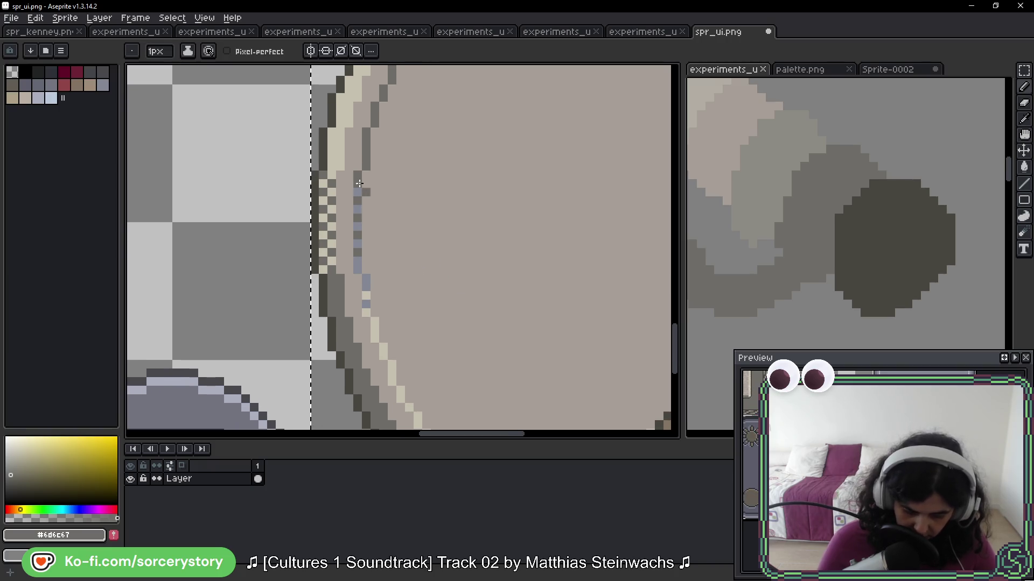
pyautogui.keyDown('alt'); pyautogui.click(376, 323); pyautogui.keyUp('alt')
pyautogui.moveTo(366, 293); pyautogui.dragTo(367, 279)
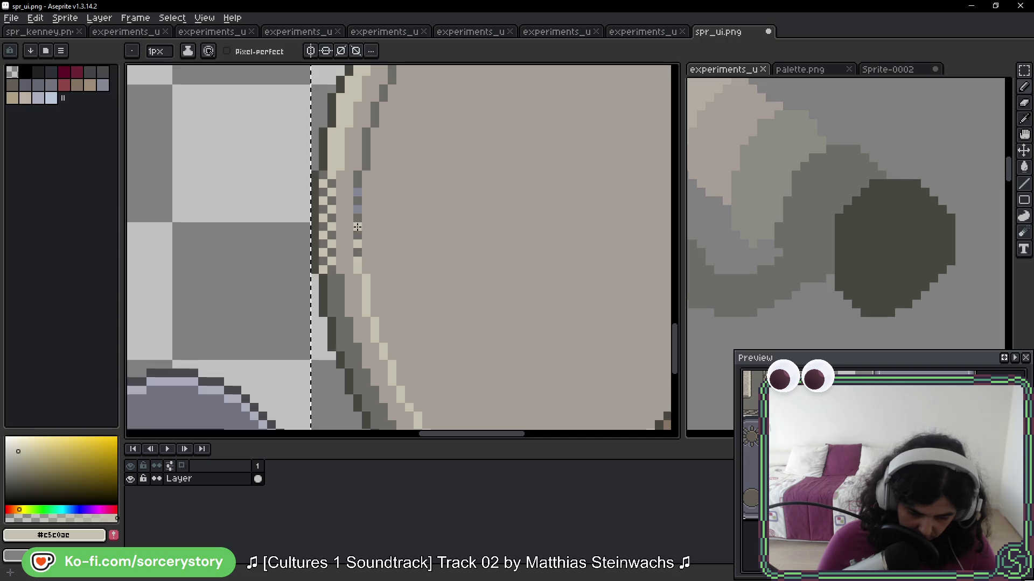
pyautogui.scroll(-5, 468, 270)
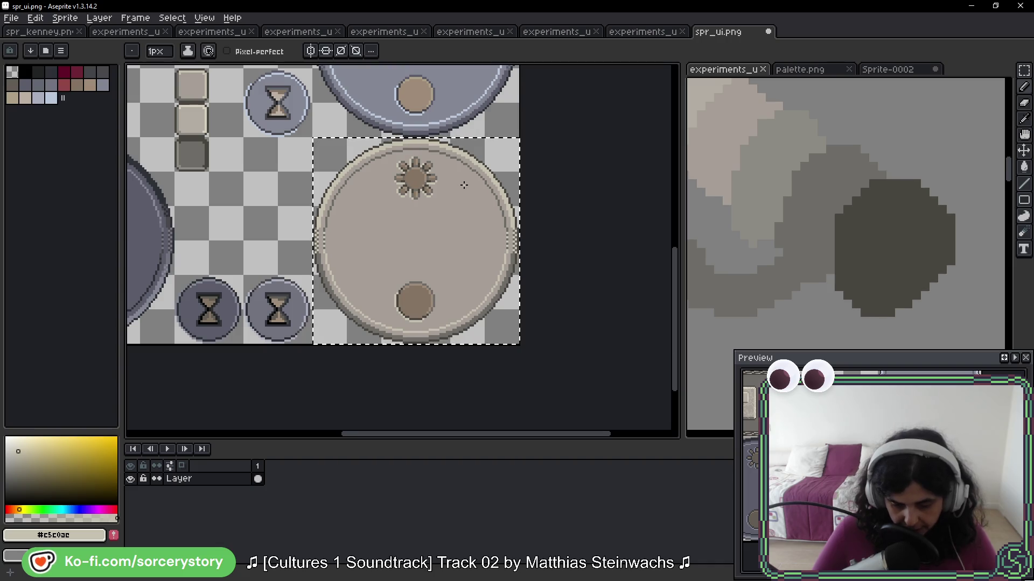
pyautogui.scroll(5, 464, 185)
pyautogui.hscroll(-3, 464, 185)
pyautogui.scroll(3, 339, 216)
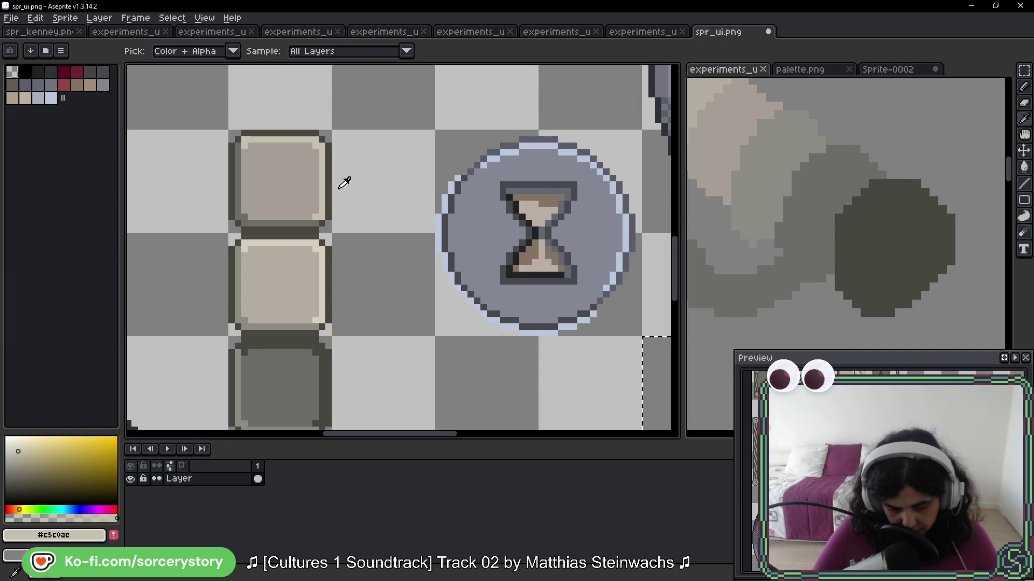
# Pick the dark grey #494641 from the canvas and switch to the Paint Bucket (G)
pyautogui.keyDown('alt'); pyautogui.click(339, 180); pyautogui.keyUp('alt')
pyautogui.scroll(2, 337, 179)
pyautogui.hscroll(3, 332, 286)
pyautogui.scroll(1, 384, 237)
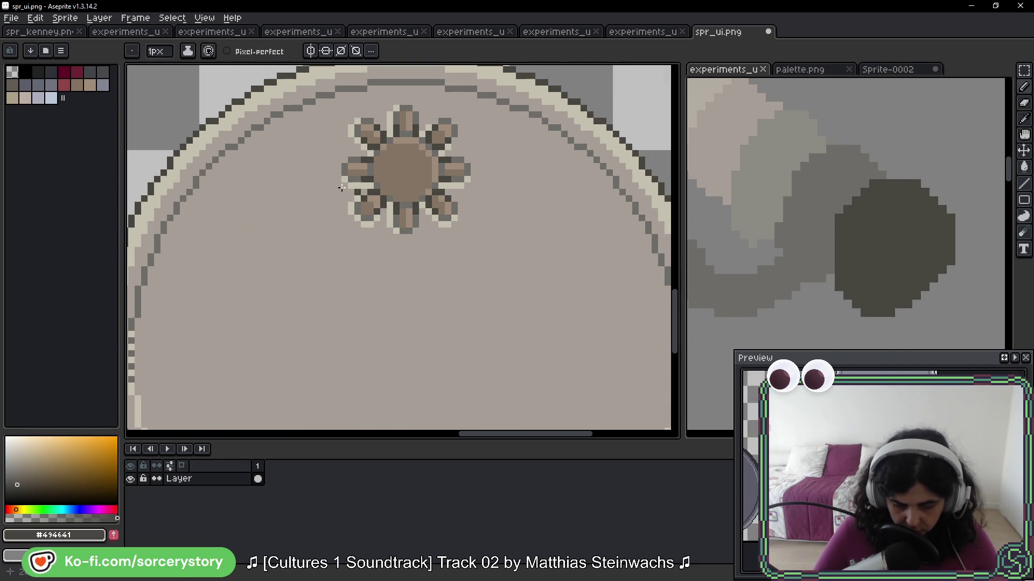
pyautogui.press('g')
pyautogui.scroll(1, 386, 224)
pyautogui.scroll(3, 385, 224)
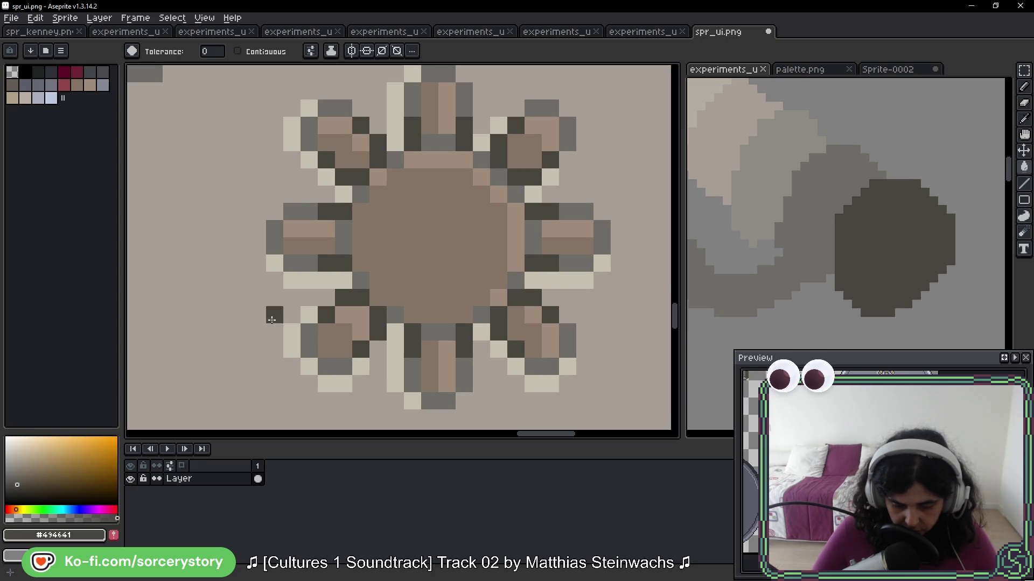
pyautogui.scroll(-3, 287, 312)
# Try stroking a rectangular selection around the sun icon, then undo the black rectangle
pyautogui.click(1026, 70)
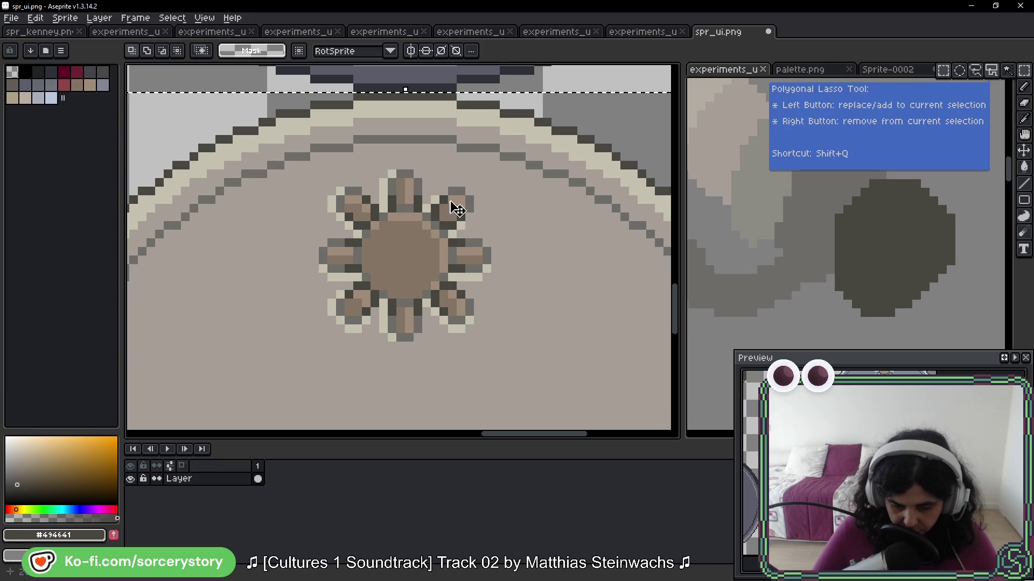
pyautogui.moveTo(545, 90); pyautogui.dragTo(264, 371)
pyautogui.hotkey('ctrl', 'd')
pyautogui.press('u')
pyautogui.moveTo(313, 164)
pyautogui.mouseDown()
pyautogui.moveTo(492, 361)
pyautogui.moveTo(486, 371)
pyautogui.mouseUp()
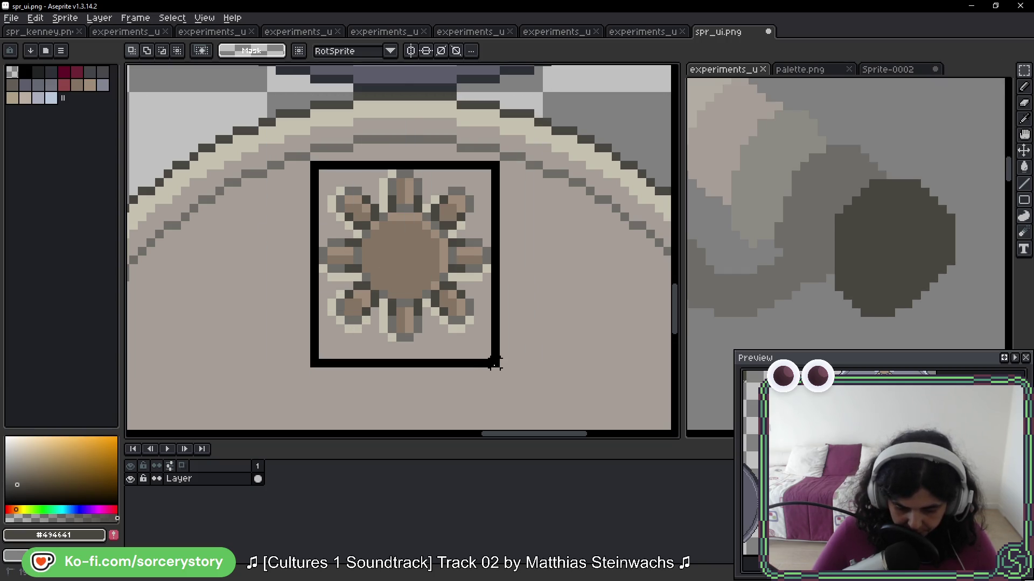
pyautogui.hotkey('ctrl', 'z')
# Sample the dial's grey #a69e96 with the eyedropper
pyautogui.press('g')
pyautogui.scroll(3, 447, 323)
pyautogui.press('i')
pyautogui.keyDown('alt'); pyautogui.click(451, 344); pyautogui.keyUp('alt')
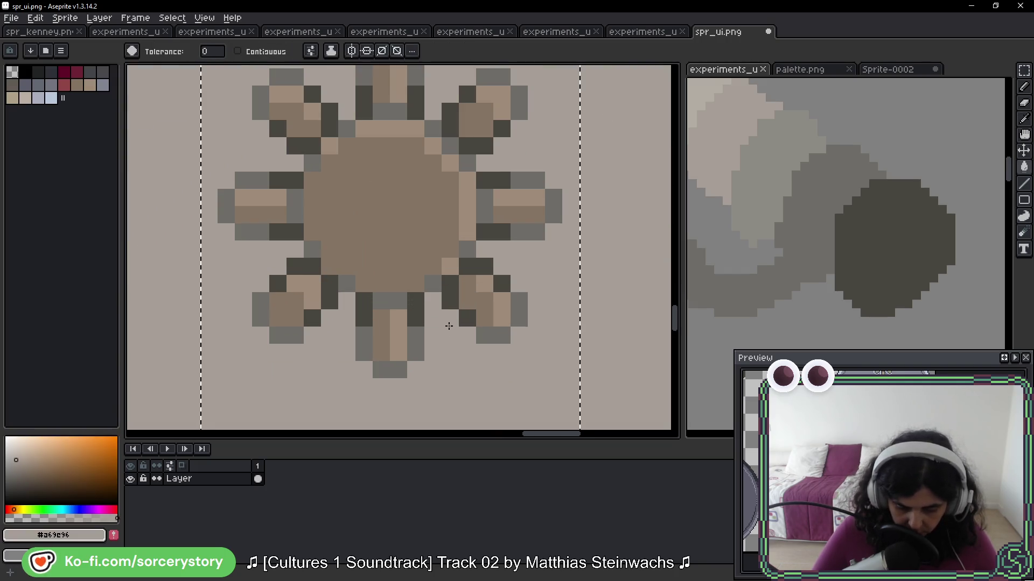
pyautogui.scroll(-3, 452, 334)
pyautogui.scroll(3, 616, 337)
# Sample #494641 from the hourglass and bucket-fill the sun icon's outline dark grey
pyautogui.press('i')
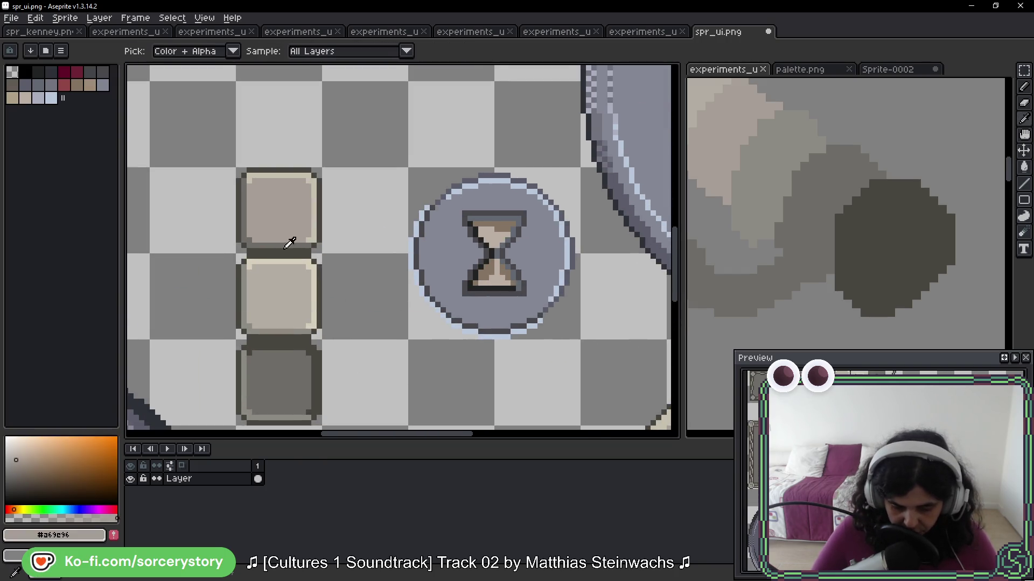
pyautogui.keyDown('alt'); pyautogui.click(322, 211); pyautogui.keyUp('alt')
pyautogui.moveTo(559, 370); pyautogui.dragTo(555, 108)
pyautogui.scroll(3, 410, 226)
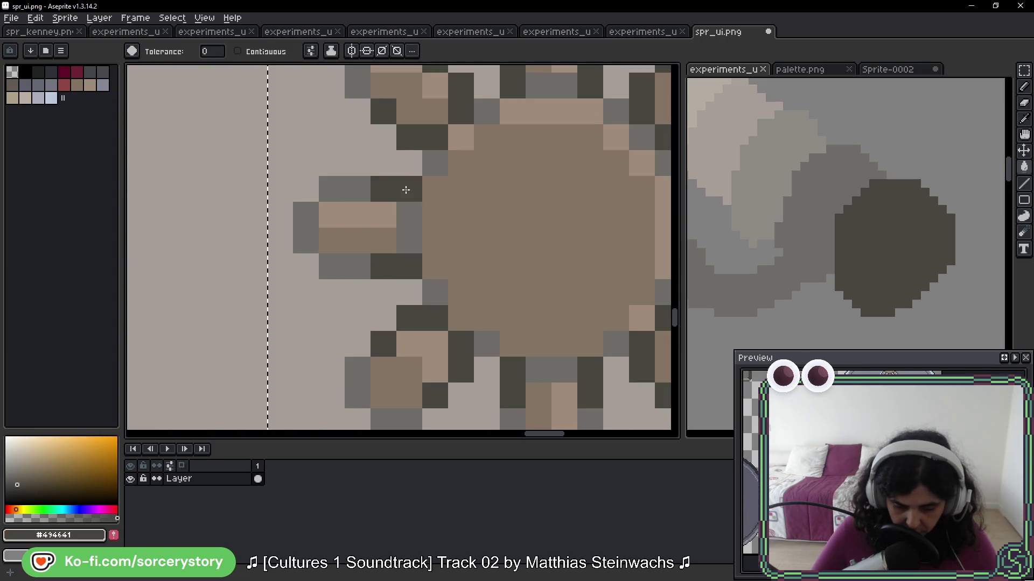
pyautogui.click(357, 185)
pyautogui.scroll(-3, 462, 225)
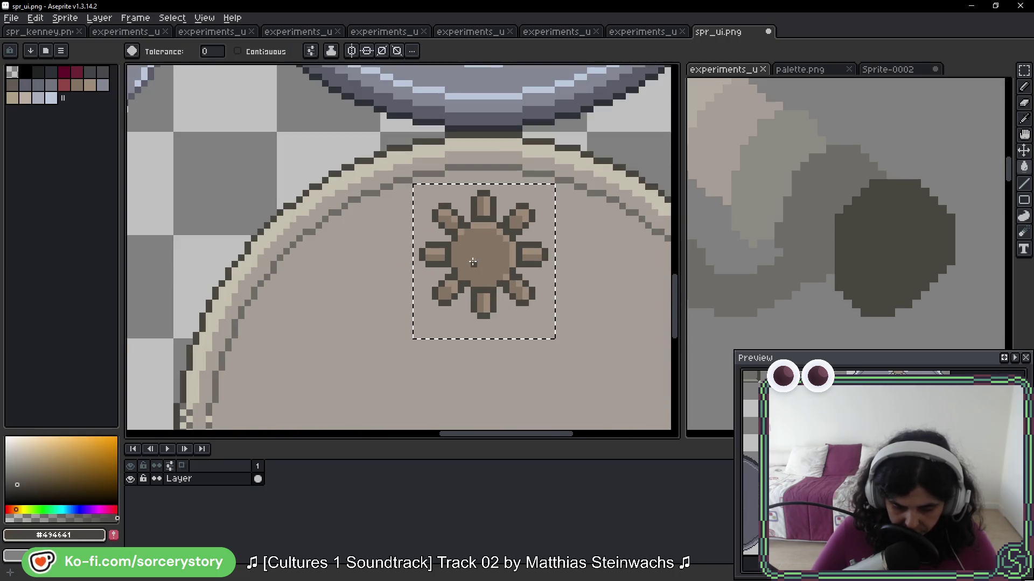
pyautogui.scroll(-1, 226, 166)
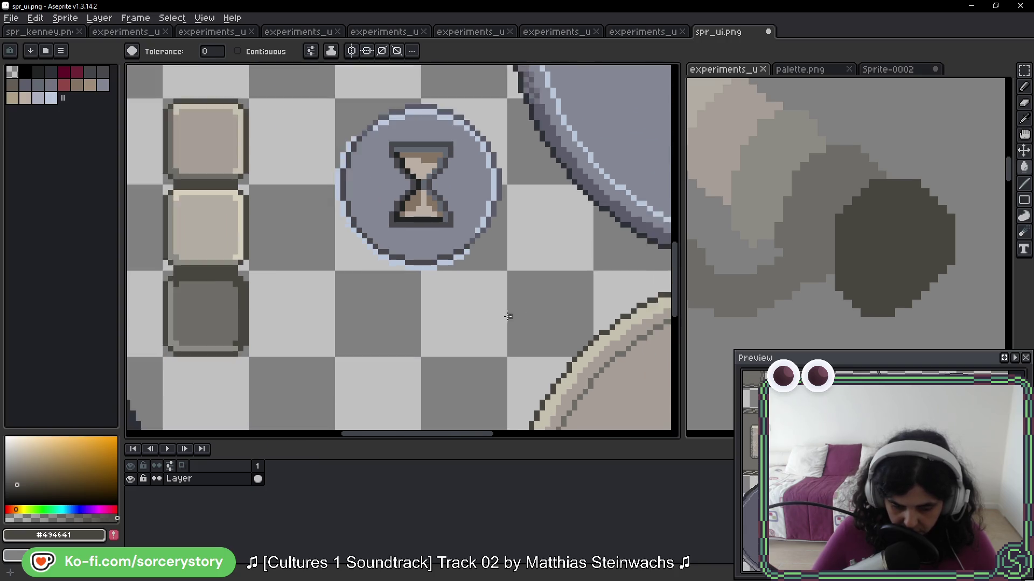
pyautogui.scroll(2, 555, 297)
pyautogui.press('alt')
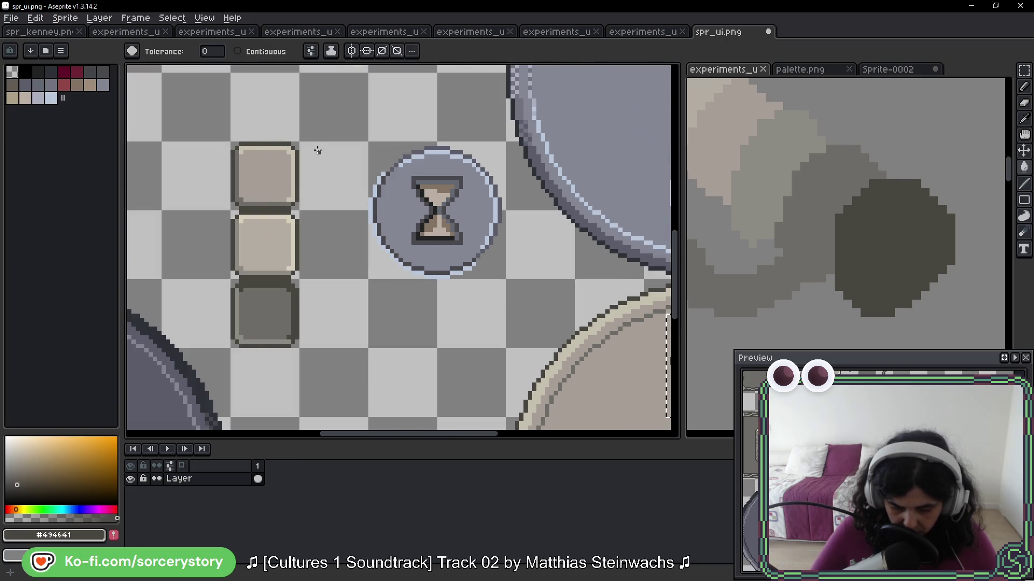
pyautogui.scroll(-3, 323, 161)
pyautogui.scroll(4, 403, 216)
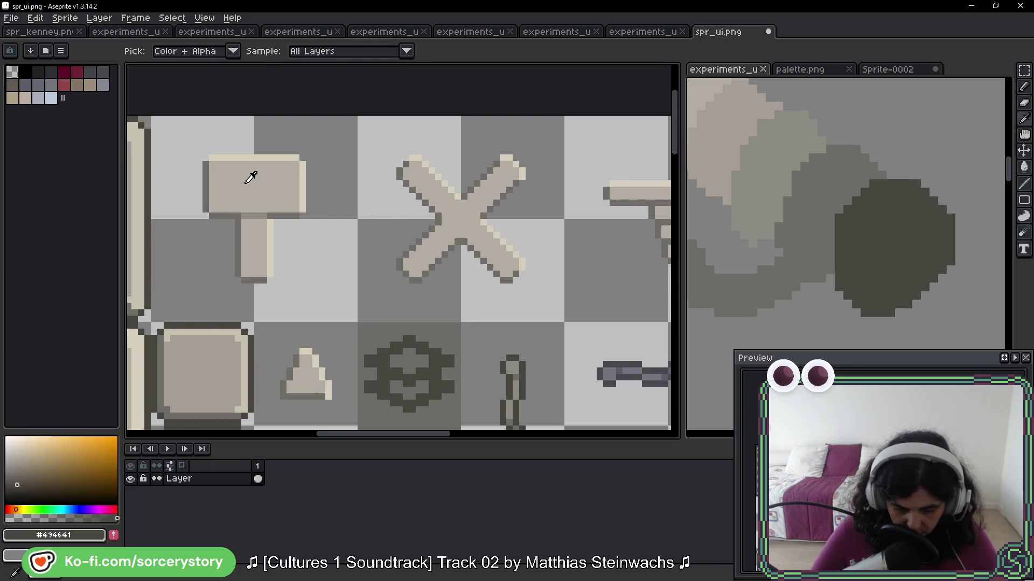
# Fill the sun's brown centre and petal shading with the hammer's light grey #b2ada3
pyautogui.keyDown('alt'); pyautogui.click(249, 172); pyautogui.keyUp('alt')
pyautogui.scroll(-2, 333, 252)
pyautogui.scroll(4, 412, 323)
pyautogui.click(414, 322)
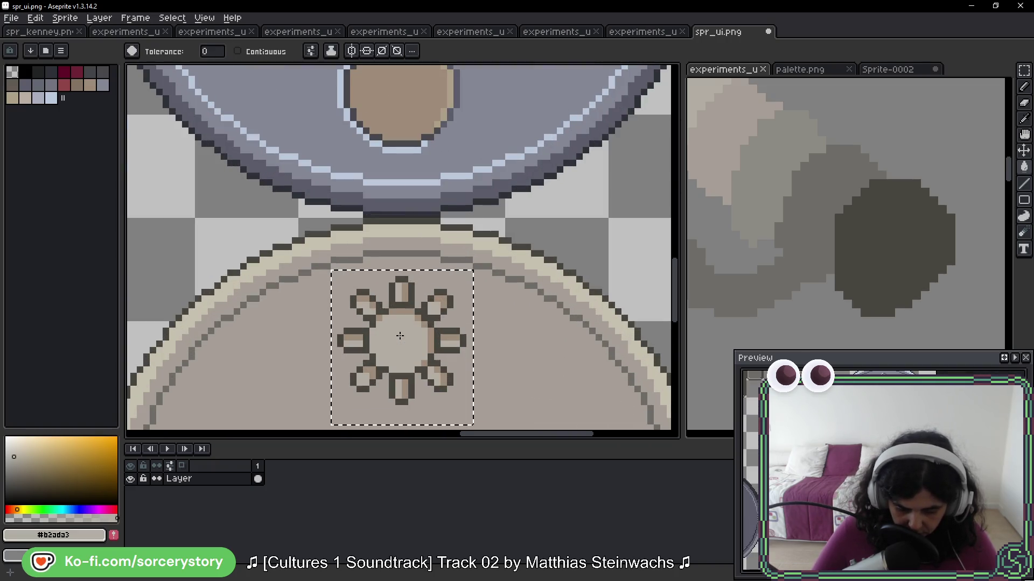
pyautogui.click(412, 316)
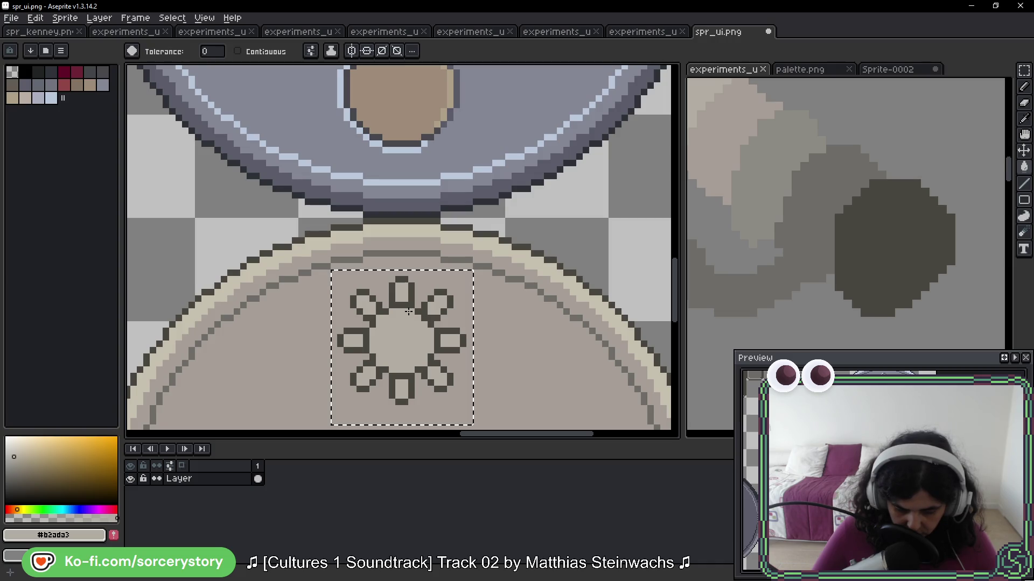
pyautogui.scroll(-3, 409, 311)
pyautogui.scroll(-1, 248, 161)
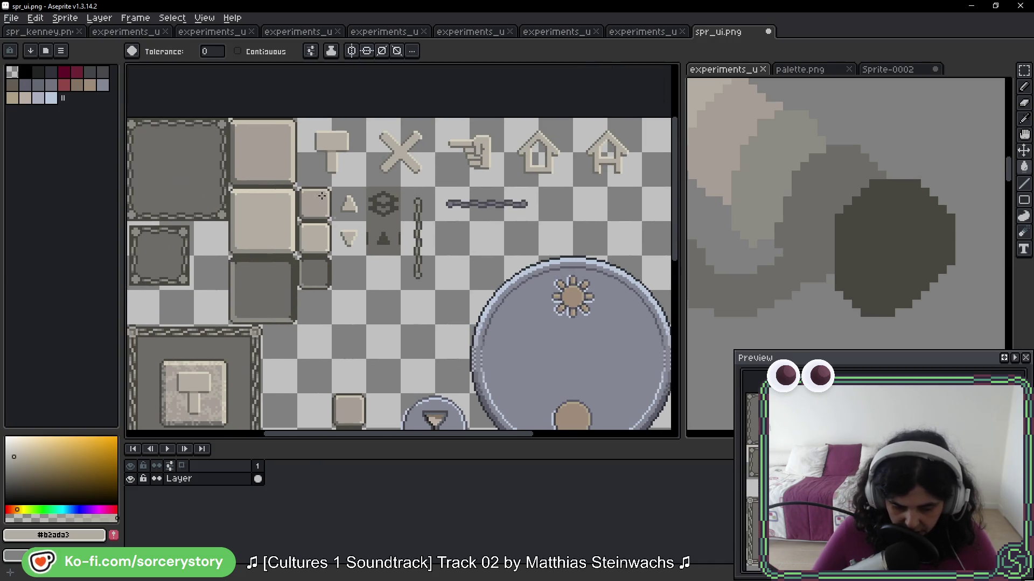
pyautogui.scroll(4, 323, 161)
# Sample the hammer's beige edge, then take the sun's dark outline #494641 as the pencil colour
pyautogui.keyDown('alt'); pyautogui.click(318, 156); pyautogui.keyUp('alt')
pyautogui.scroll(-2, 350, 223)
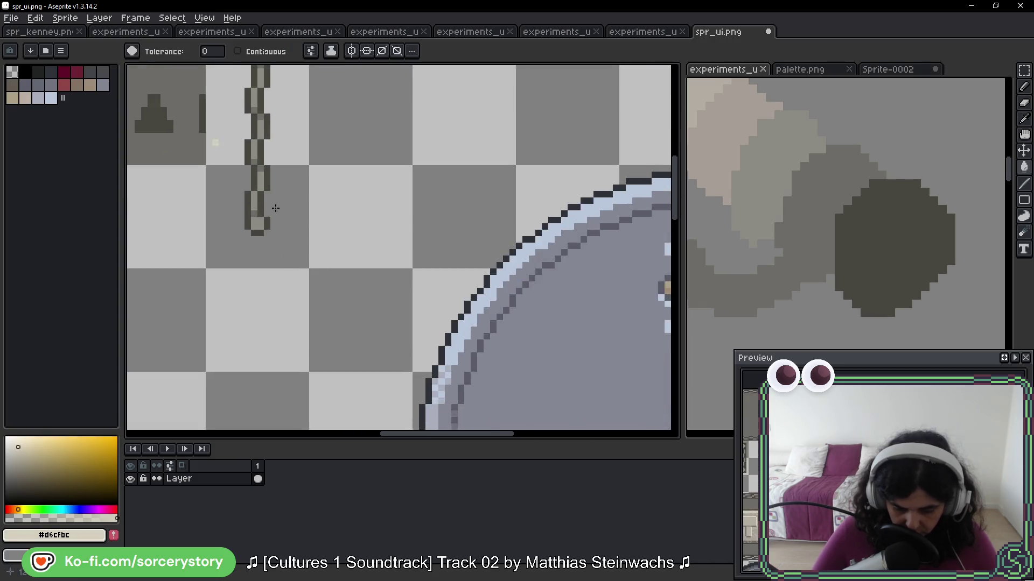
pyautogui.scroll(2, 300, 195)
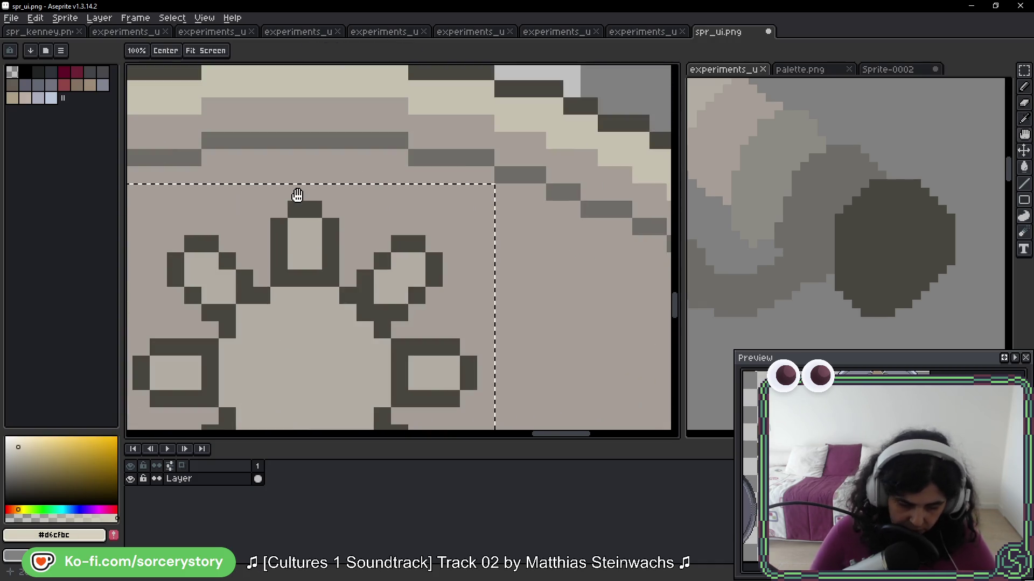
pyautogui.scroll(2, 426, 161)
pyautogui.press('b')
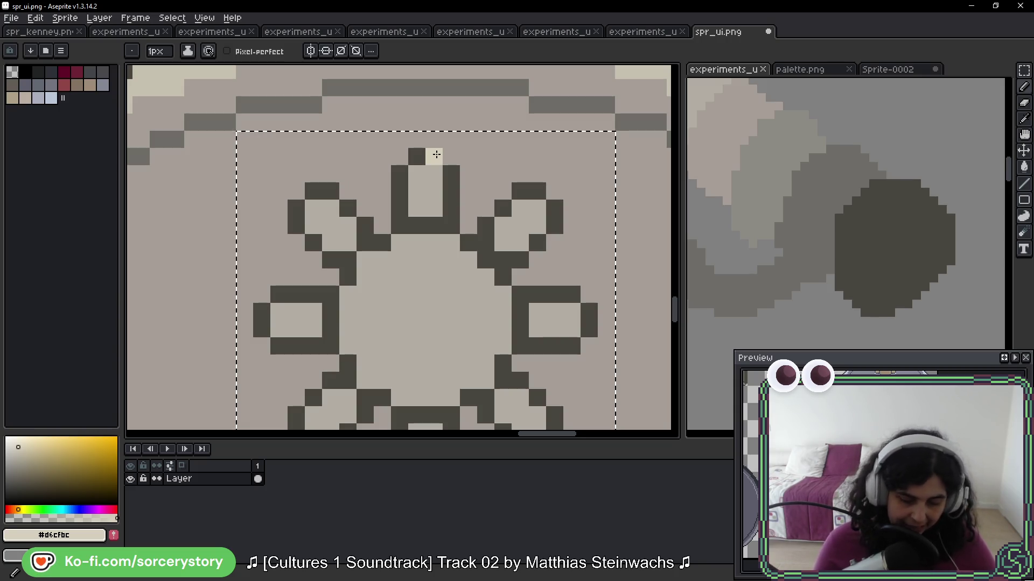
pyautogui.scroll(-3, 523, 258)
pyautogui.scroll(2, 523, 257)
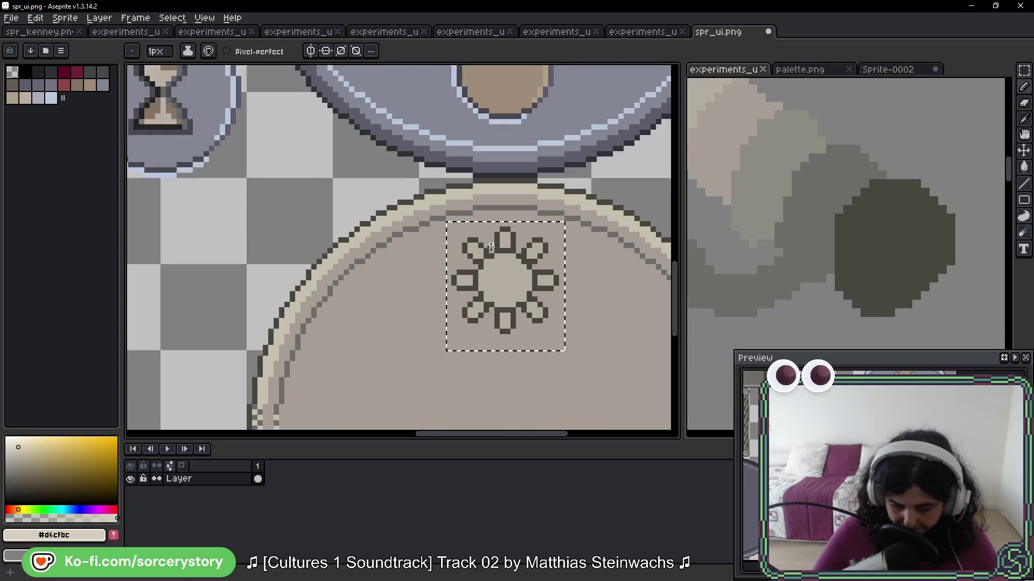
pyautogui.press('i')
pyautogui.click(528, 248)
pyautogui.press('b')
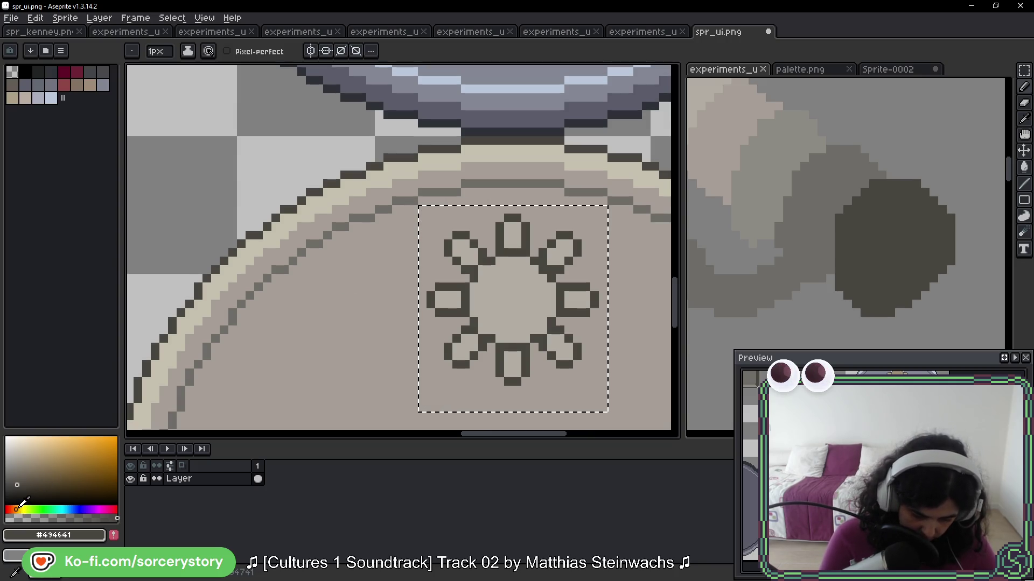
# Shift the colour's hue toward orange-red, pick a darker shade, and paint a pixel on the sun
pyautogui.moveTo(22, 509); pyautogui.dragTo(17, 508)
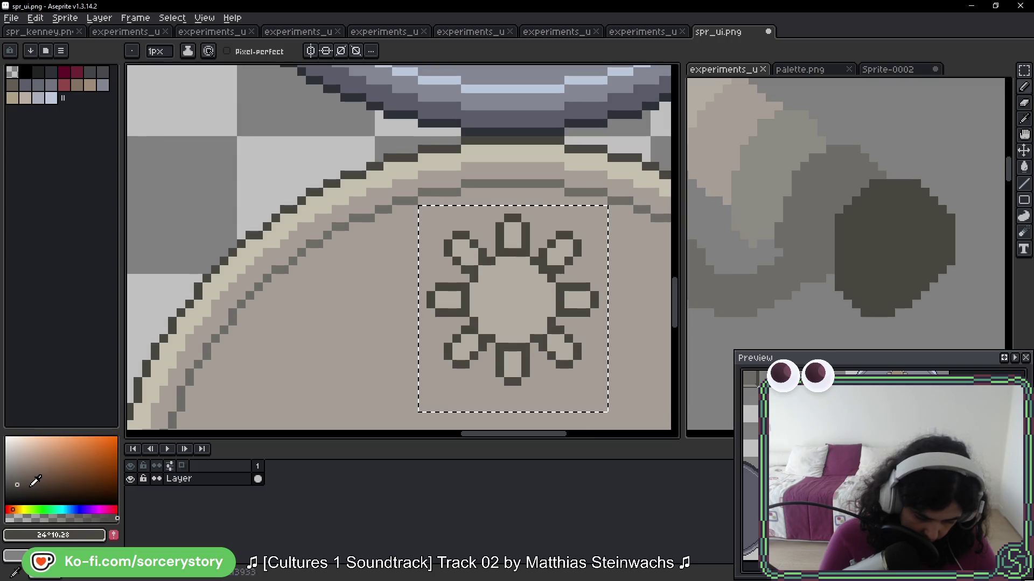
pyautogui.click(23, 494)
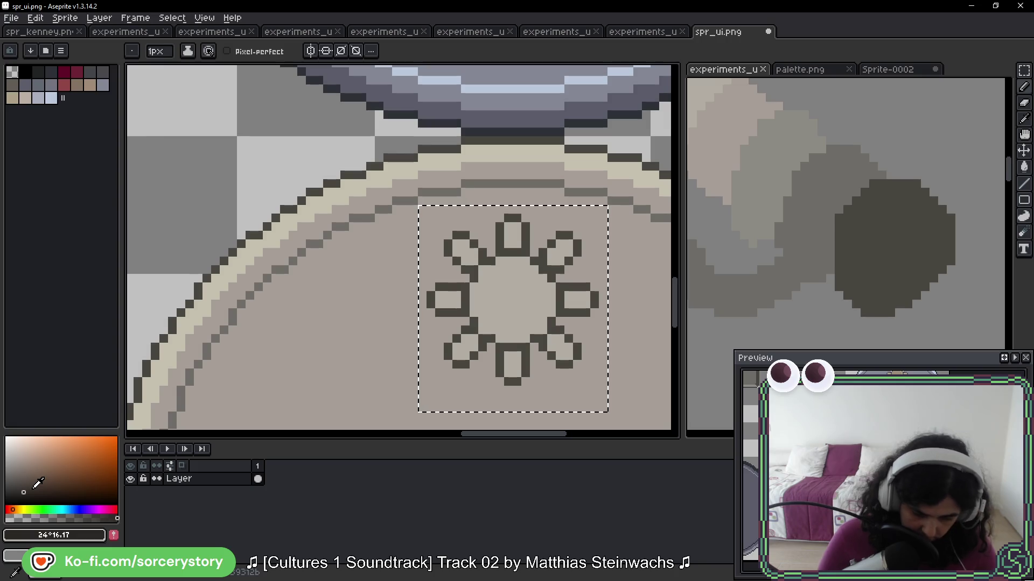
pyautogui.scroll(-1, 581, 247)
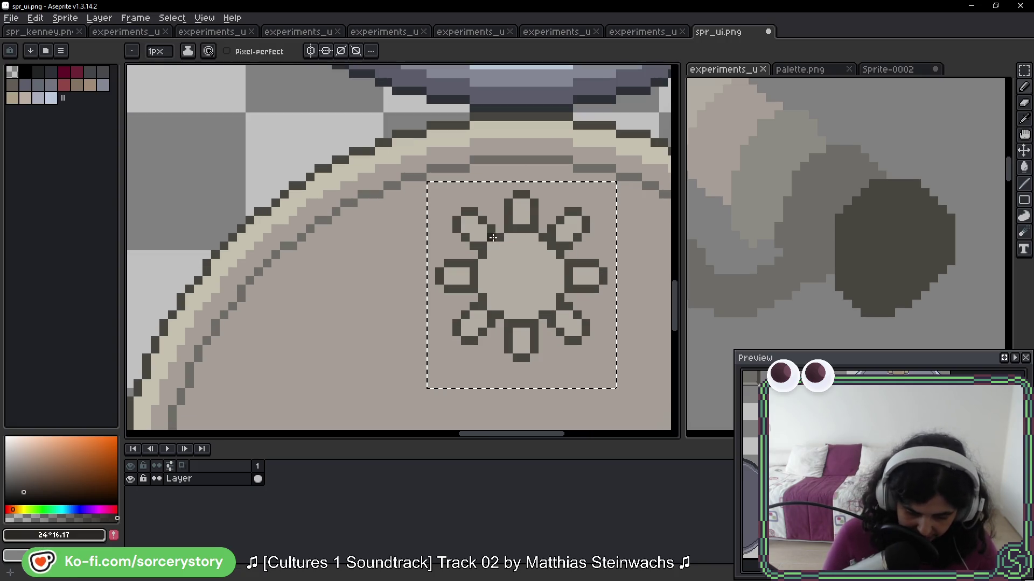
pyautogui.click(492, 237)
# Test the darker shade by painting a ring over the experiments sheet's dark blob
pyautogui.press('h')
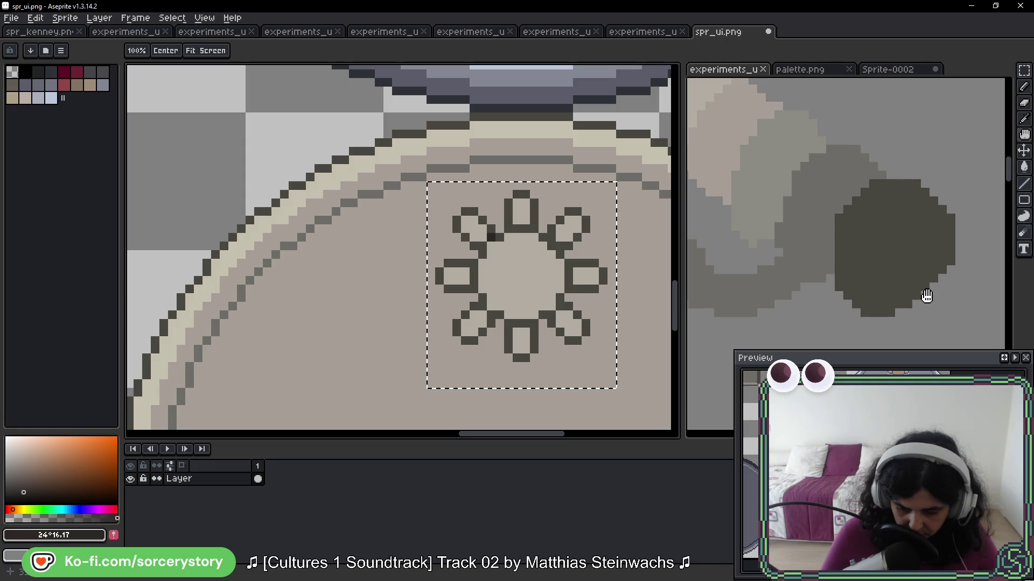
pyautogui.moveTo(936, 286)
pyautogui.mouseDown()
pyautogui.moveTo(930, 274)
pyautogui.moveTo(888, 269)
pyautogui.mouseUp()
pyautogui.press('b')
pyautogui.moveTo(885, 207)
pyautogui.mouseDown()
pyautogui.moveTo(879, 226)
pyautogui.moveTo(916, 269)
pyautogui.moveTo(851, 307)
pyautogui.moveTo(863, 234)
pyautogui.moveTo(856, 242)
pyautogui.moveTo(872, 248)
pyautogui.moveTo(864, 252)
pyautogui.mouseUp()
pyautogui.click(865, 216)
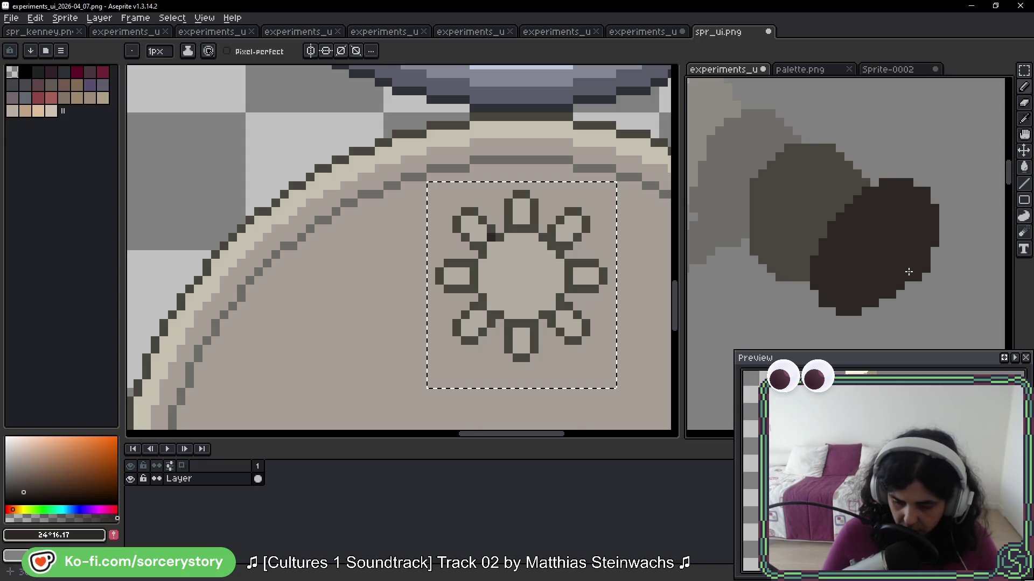
# Darken the six joints where the sun's petals meet its centre
pyautogui.moveTo(467, 216); pyautogui.dragTo(472, 159)
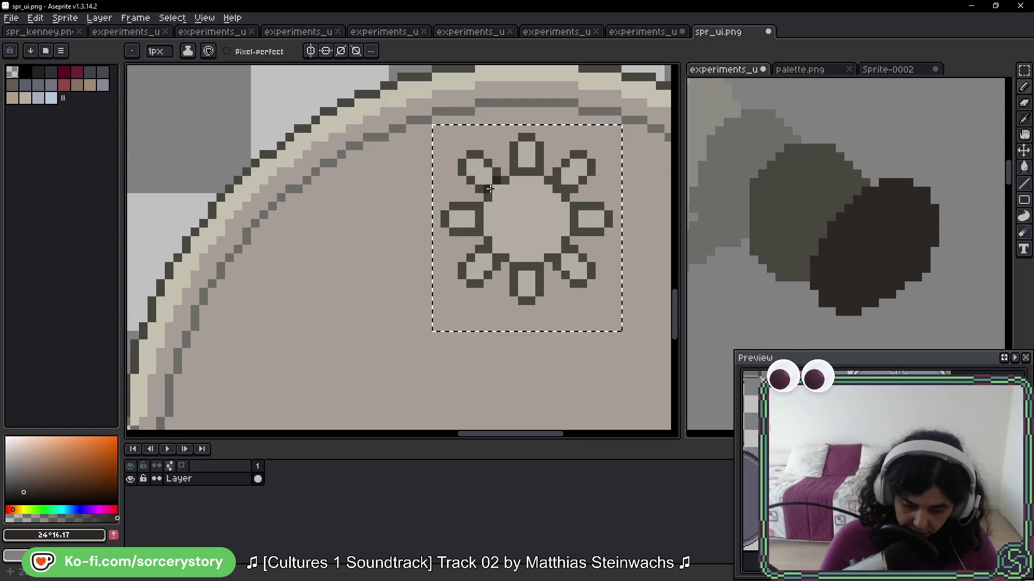
pyautogui.click(487, 195)
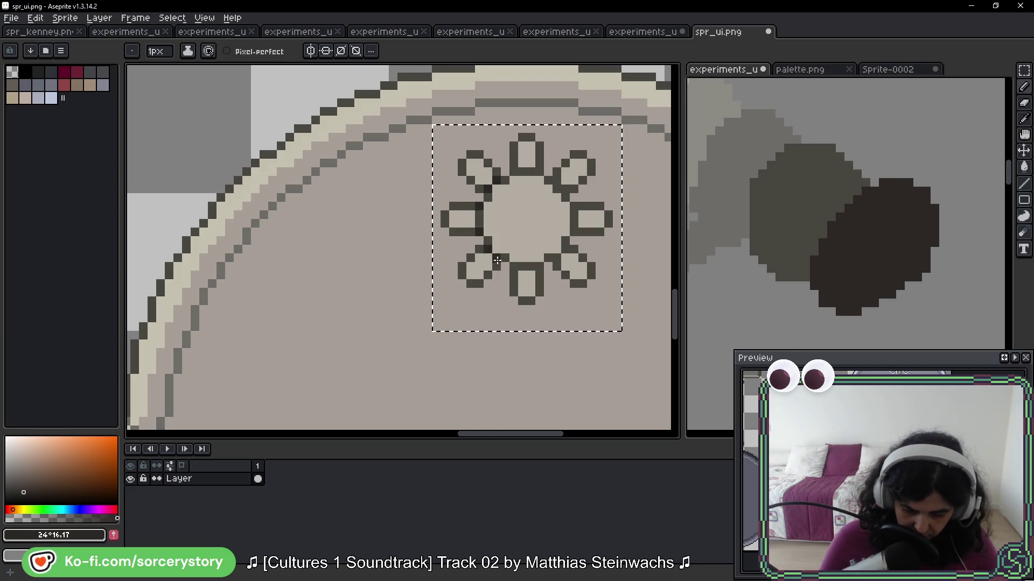
pyautogui.click(514, 267)
pyautogui.click(565, 249)
pyautogui.click(574, 206)
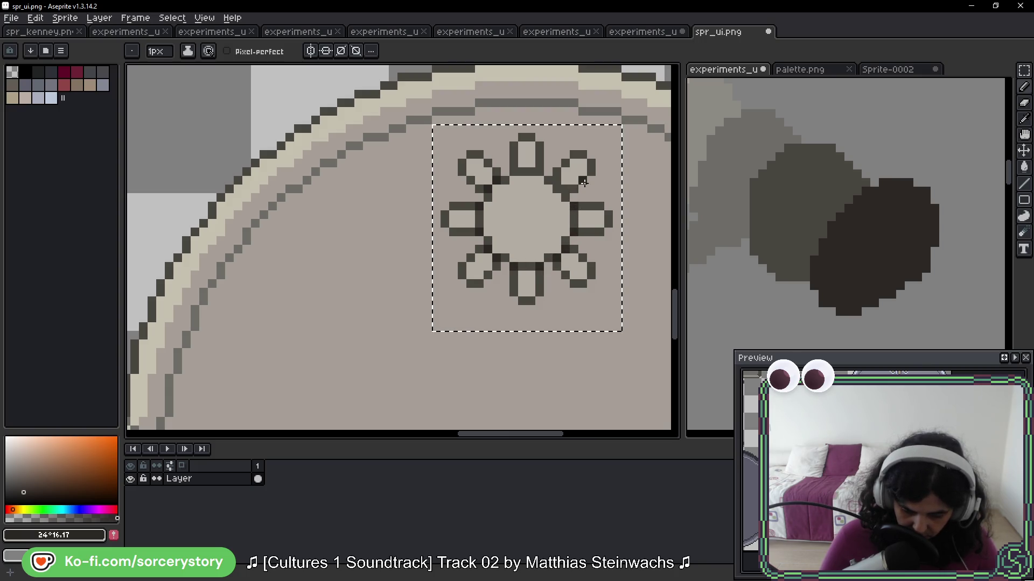
pyautogui.click(559, 179)
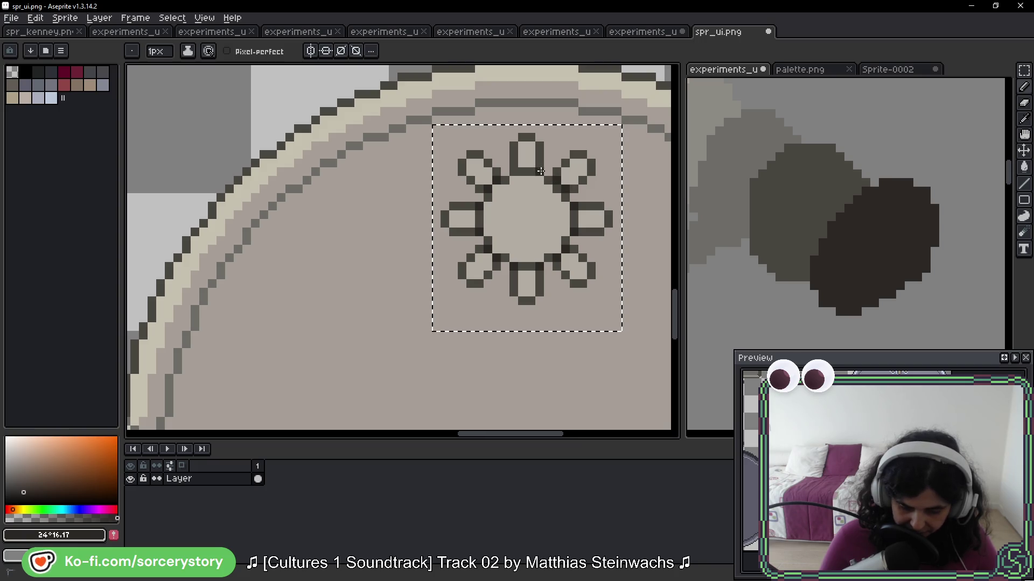
pyautogui.click(515, 171)
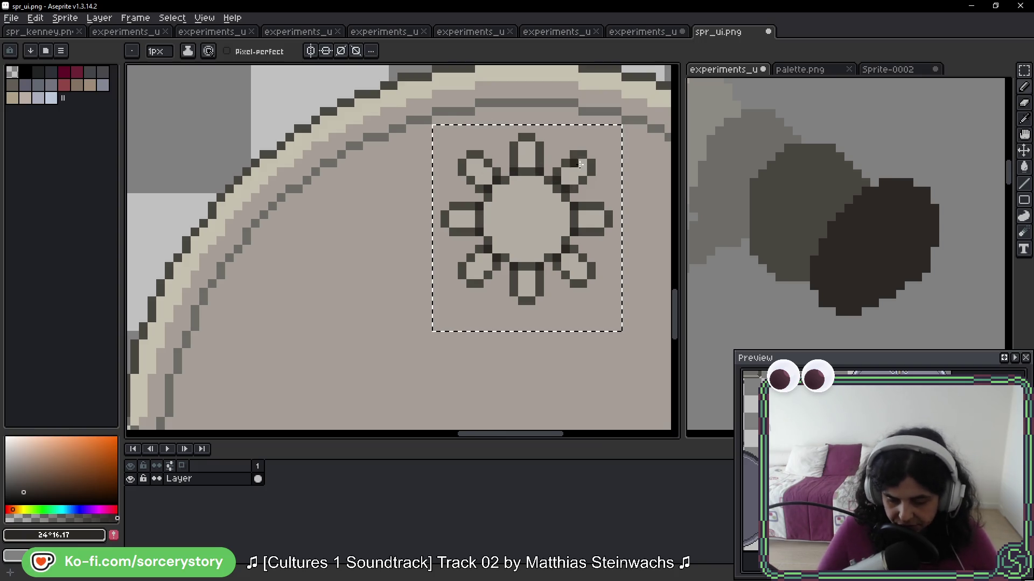
pyautogui.scroll(-3, 522, 206)
pyautogui.moveTo(485, 175); pyautogui.dragTo(476, 175)
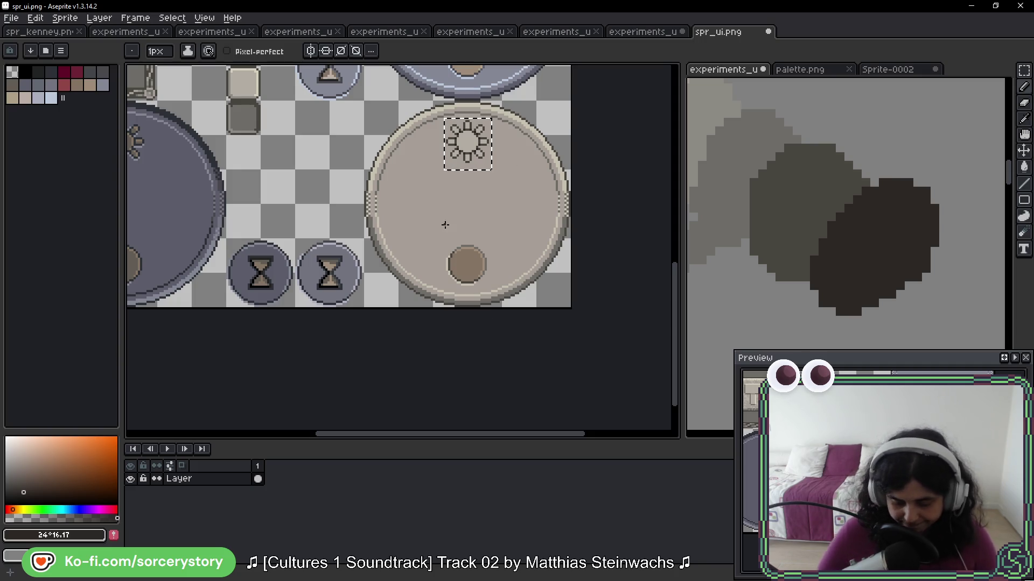
# Zoom out and pan from the sun icon across the sheet to the hammer icon
pyautogui.scroll(3, 474, 143)
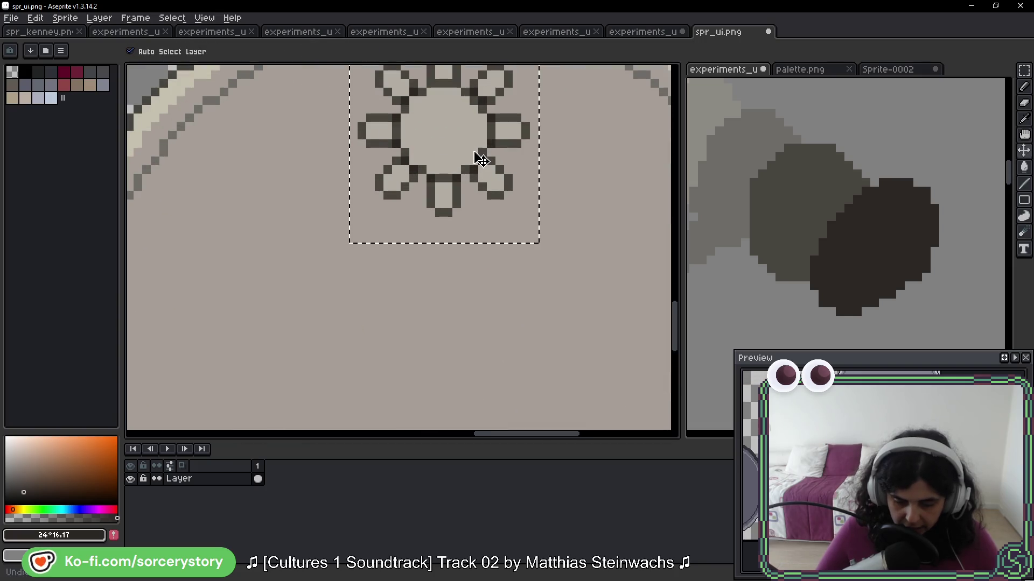
pyautogui.moveTo(486, 143); pyautogui.dragTo(482, 248)
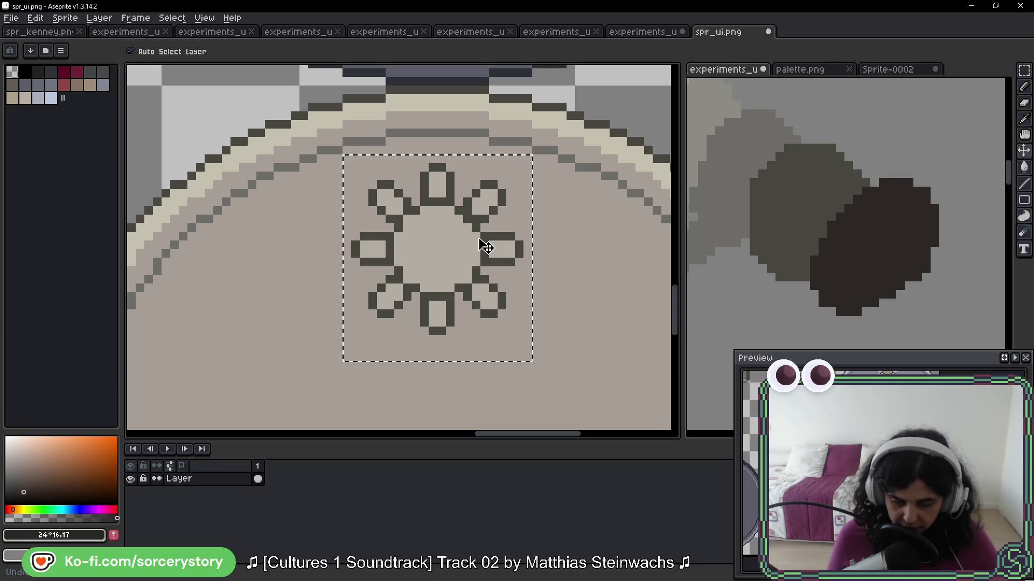
pyautogui.press('b')
pyautogui.scroll(-2, 423, 209)
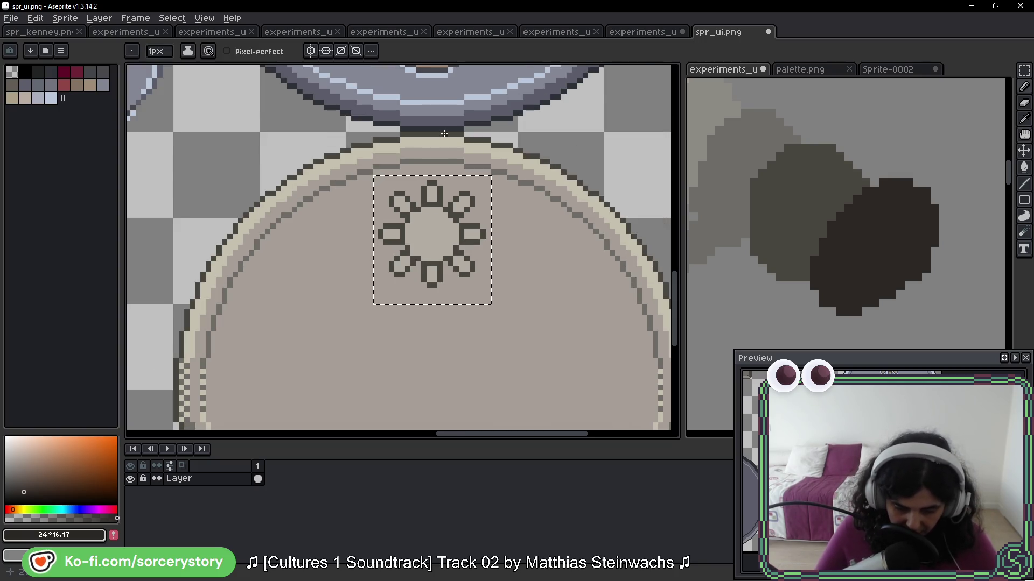
pyautogui.scroll(-2, 444, 140)
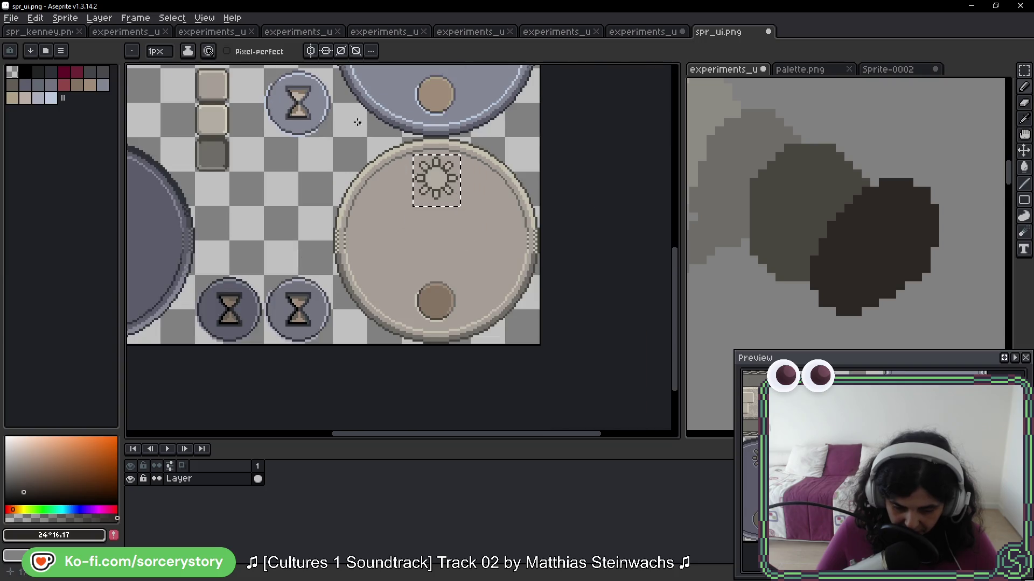
pyautogui.moveTo(317, 98); pyautogui.dragTo(527, 341)
pyautogui.scroll(3, 358, 216)
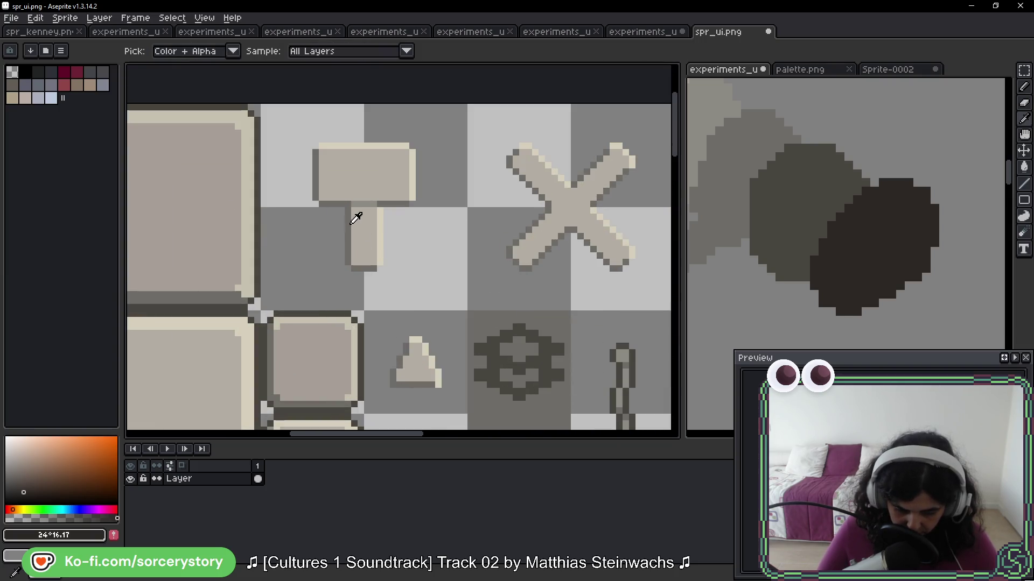
# Sample the hammer icon's grey #6d6c67 and pan back to the sun icon
pyautogui.keyDown('alt'); pyautogui.click(352, 228); pyautogui.keyUp('alt')
pyautogui.scroll(-2, 351, 228)
pyautogui.moveTo(429, 330); pyautogui.dragTo(98, 122)
pyautogui.moveTo(511, 113)
pyautogui.mouseDown()
pyautogui.moveTo(343, 297)
pyautogui.moveTo(372, 271)
pyautogui.mouseUp()
pyautogui.scroll(2, 382, 299)
pyautogui.scroll(-5, 357, 270)
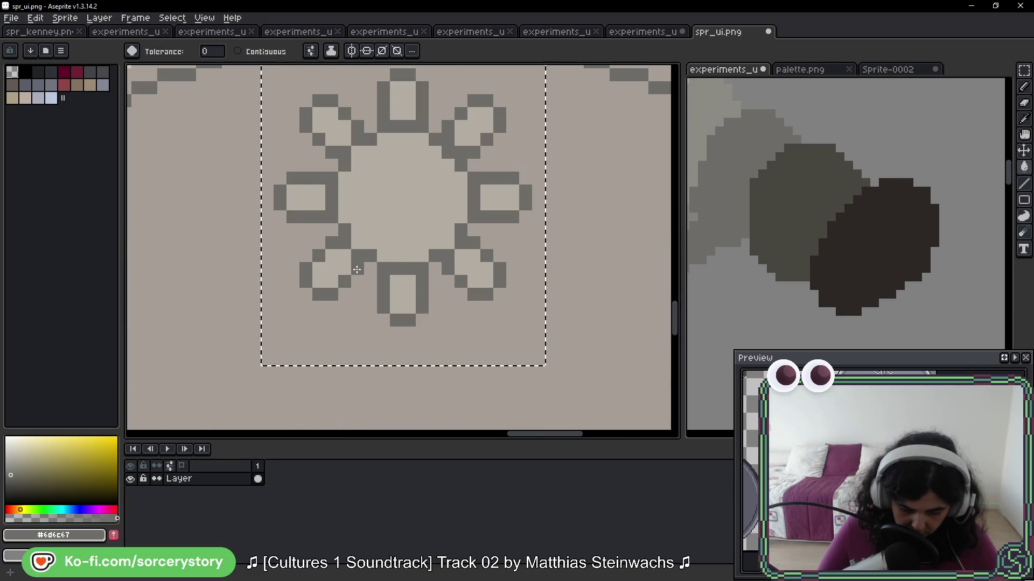
pyautogui.scroll(5, 281, 126)
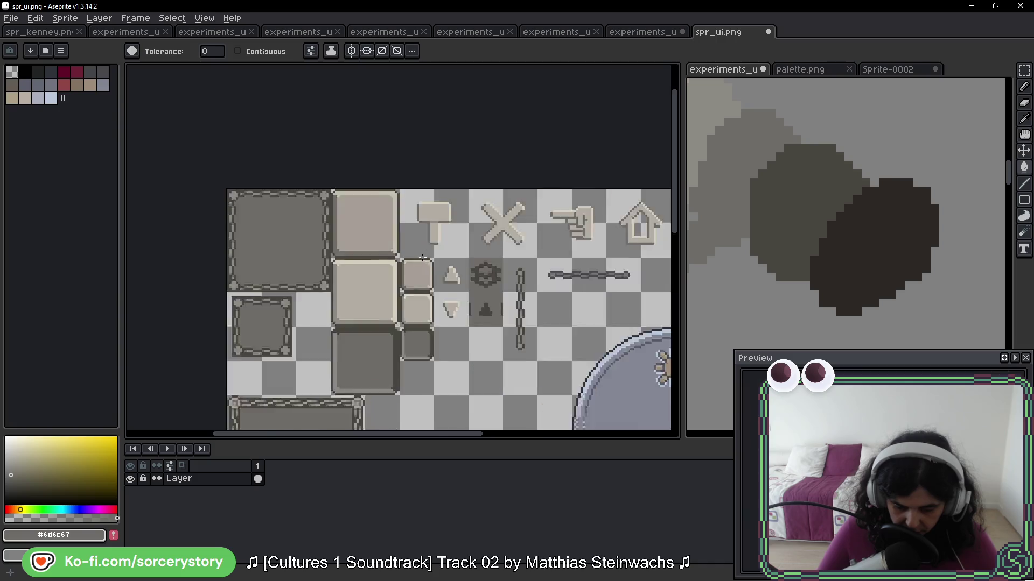
# Eyedropper the hammer's light beige edge #d6cfbc and return to the Paint Bucket
pyautogui.press('i')
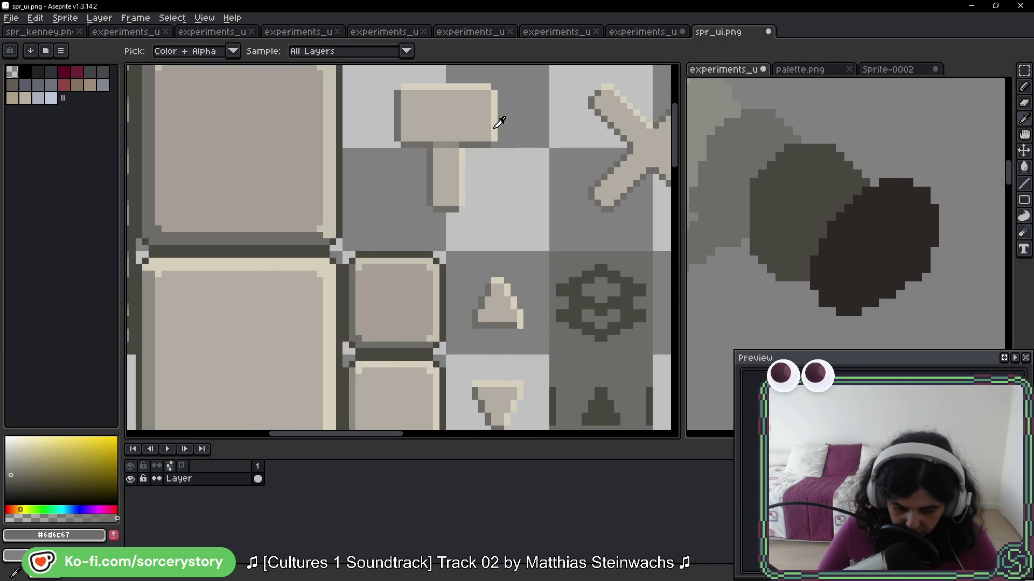
pyautogui.click(495, 121)
pyautogui.press('g')
pyautogui.scroll(-4, 377, 215)
pyautogui.scroll(4, 272, 125)
pyautogui.scroll(4, 376, 178)
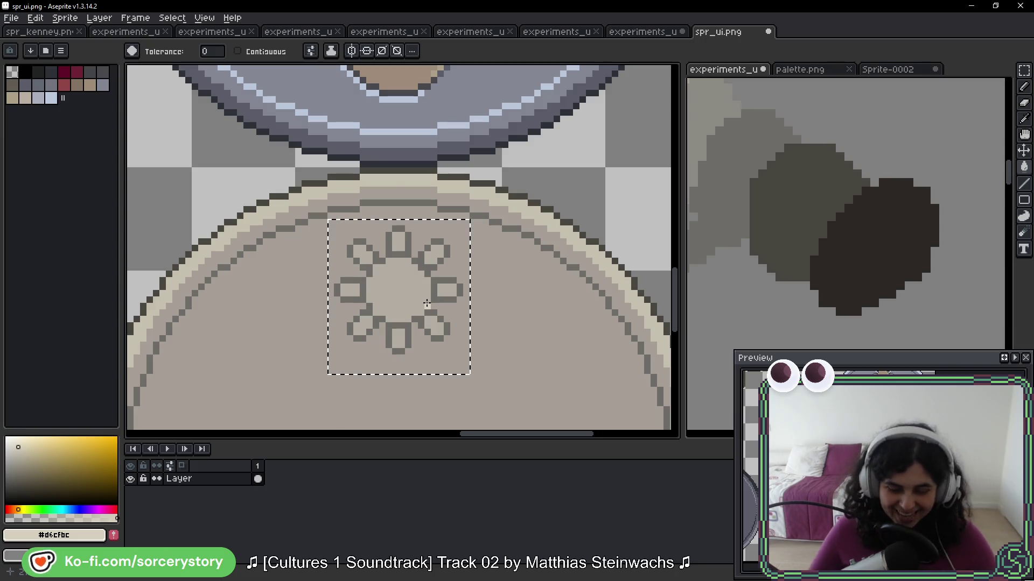
pyautogui.scroll(3, 407, 220)
# Pan so the whole sun ornament is in view, with the pencil selected
pyautogui.press('b')
pyautogui.press('h')
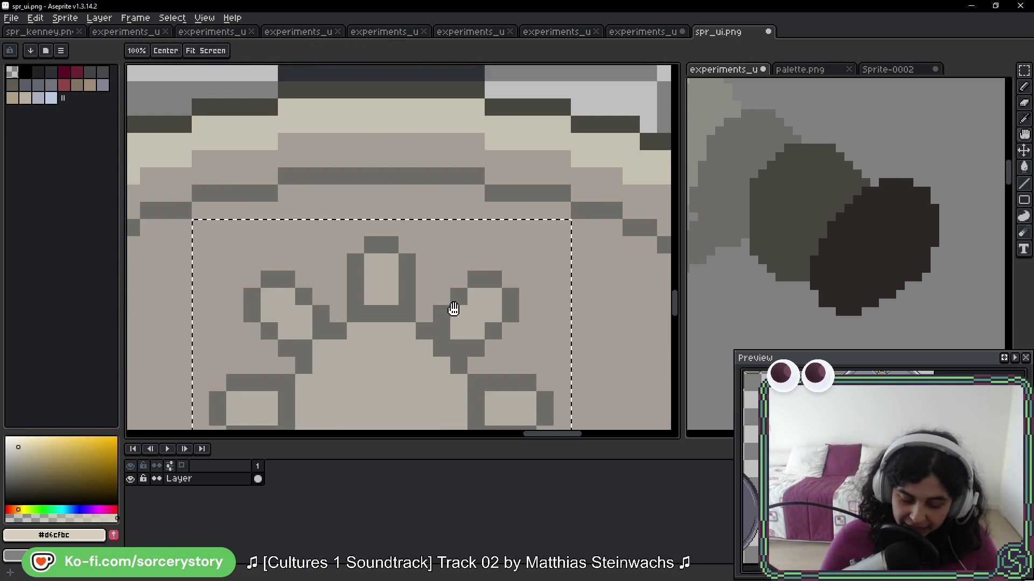
pyautogui.moveTo(455, 315); pyautogui.dragTo(526, 173)
pyautogui.moveTo(609, 211); pyautogui.dragTo(558, 154)
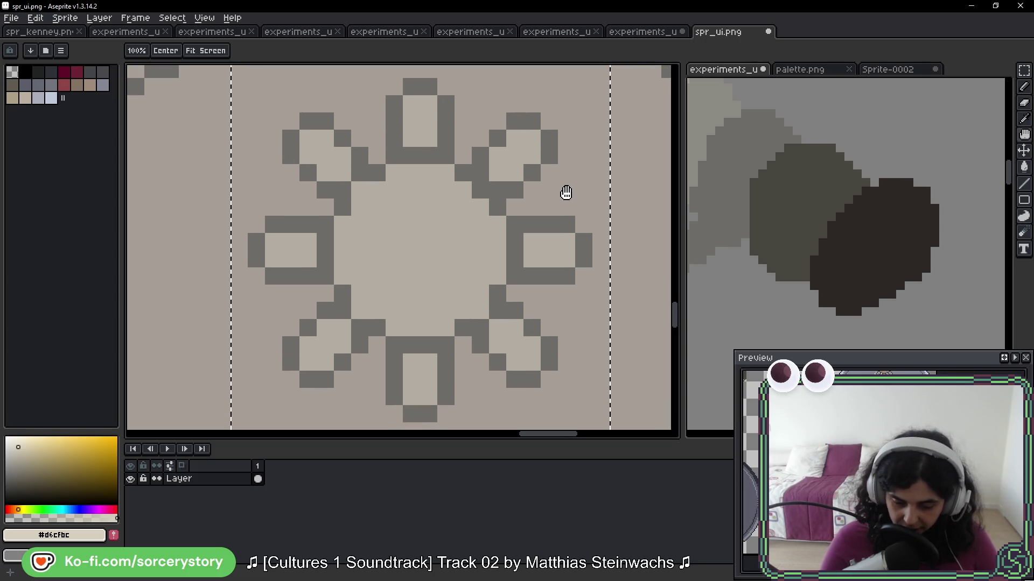
pyautogui.press('b')
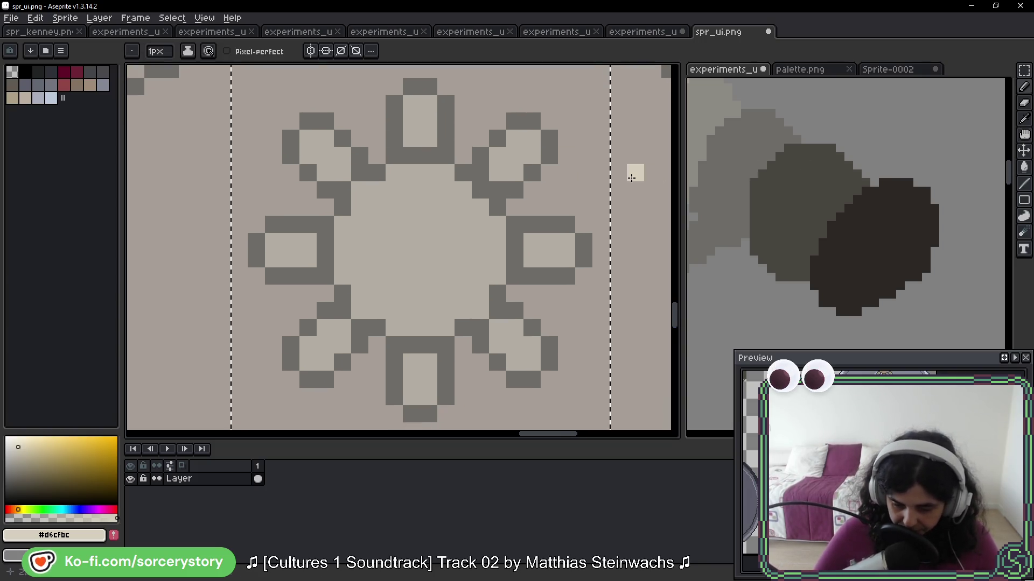
pyautogui.scroll(-1, 545, 178)
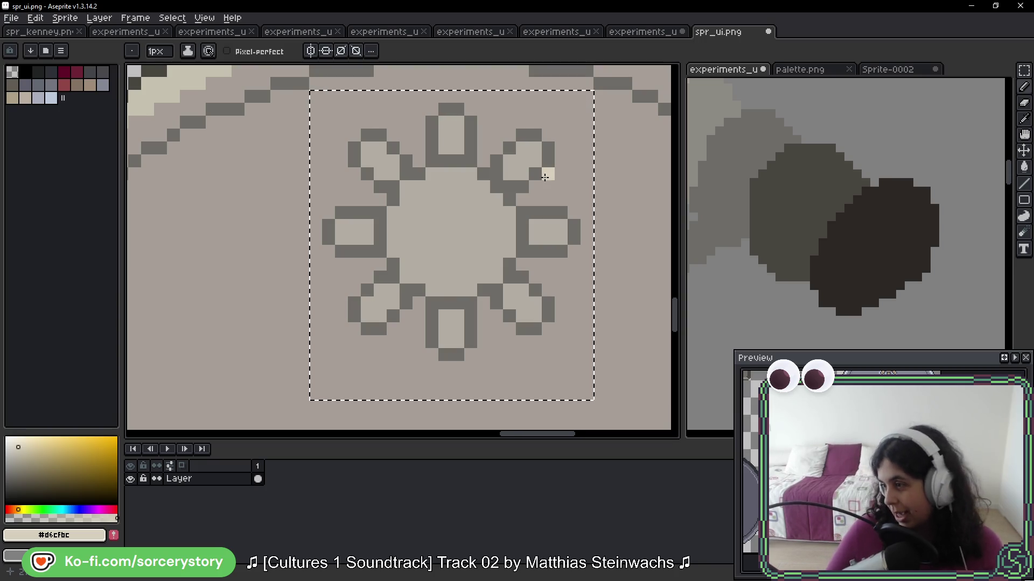
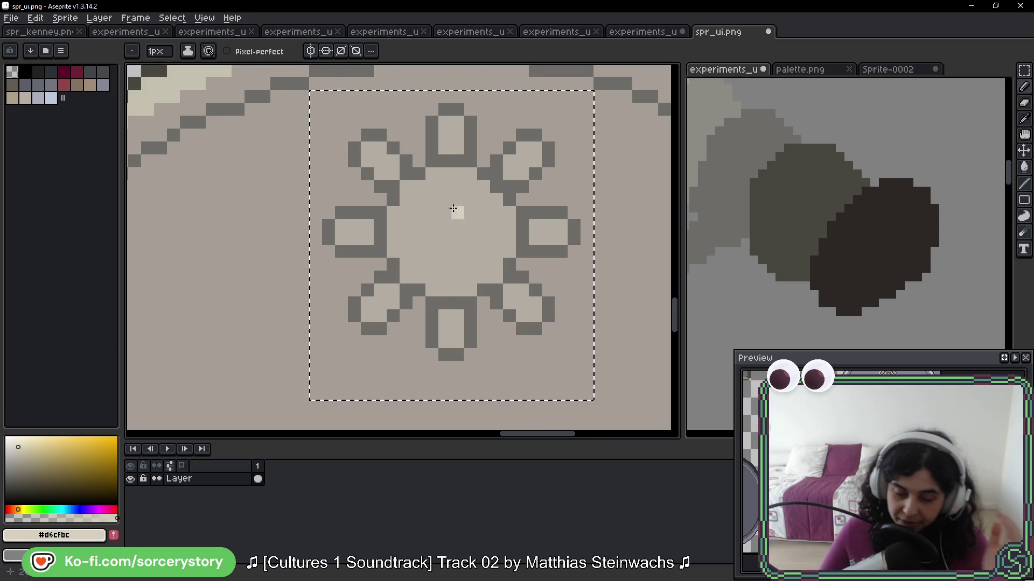
# Paint cream #d6cfbc highlight pixels along the top and right edges of the first petals
pyautogui.scroll(1, 488, 140)
pyautogui.scroll(2, 507, 115)
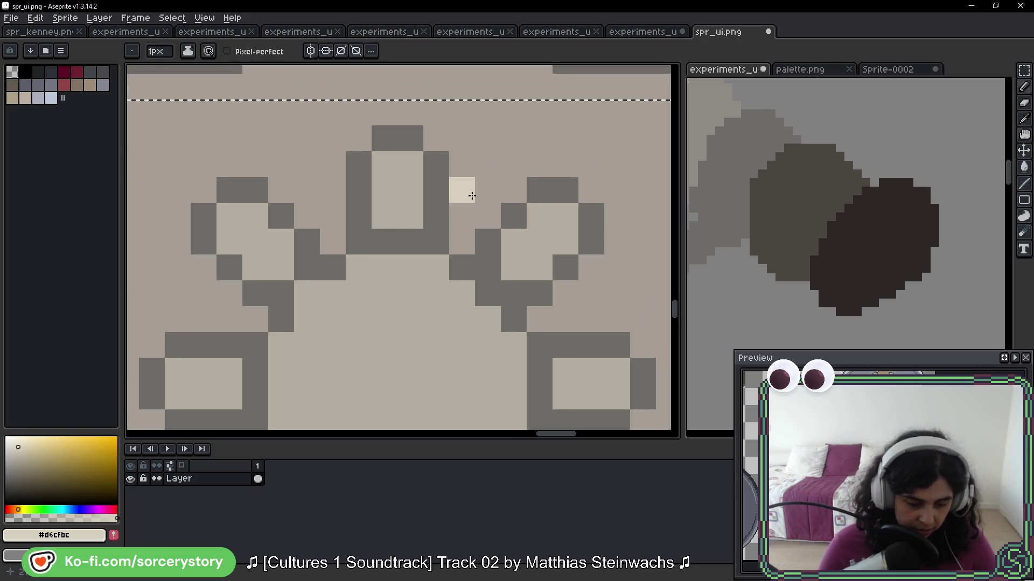
pyautogui.moveTo(409, 138); pyautogui.dragTo(384, 139)
pyautogui.moveTo(432, 164); pyautogui.dragTo(436, 215)
pyautogui.moveTo(533, 158)
pyautogui.mouseDown()
pyautogui.moveTo(494, 73)
pyautogui.moveTo(531, 107)
pyautogui.mouseUp()
pyautogui.moveTo(551, 133); pyautogui.dragTo(551, 160)
# Highlight the next petals' top rows, diagonal edges and right sides in cream
pyautogui.moveTo(629, 206); pyautogui.dragTo(577, 138)
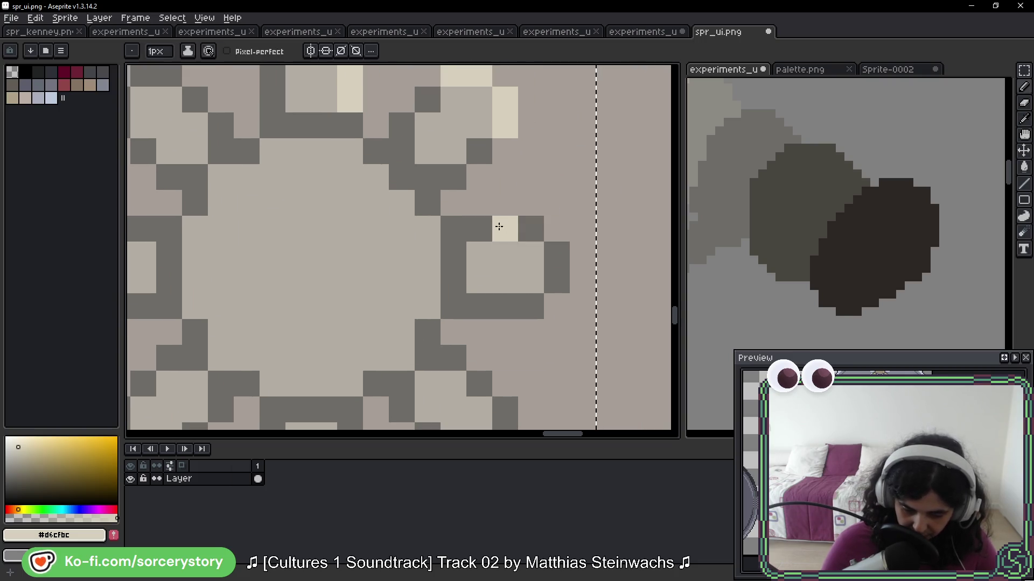
pyautogui.moveTo(474, 228)
pyautogui.mouseDown()
pyautogui.moveTo(524, 233)
pyautogui.moveTo(554, 259)
pyautogui.moveTo(546, 265)
pyautogui.moveTo(542, 145)
pyautogui.mouseUp()
pyautogui.moveTo(442, 213)
pyautogui.mouseDown()
pyautogui.moveTo(492, 265)
pyautogui.moveTo(493, 290)
pyautogui.mouseUp()
pyautogui.moveTo(449, 318); pyautogui.dragTo(576, 222)
pyautogui.moveTo(466, 193)
pyautogui.mouseDown()
pyautogui.moveTo(467, 176)
pyautogui.moveTo(466, 242)
pyautogui.mouseUp()
pyautogui.moveTo(461, 125)
pyautogui.mouseDown()
pyautogui.moveTo(535, 199)
pyautogui.moveTo(560, 248)
pyautogui.mouseUp()
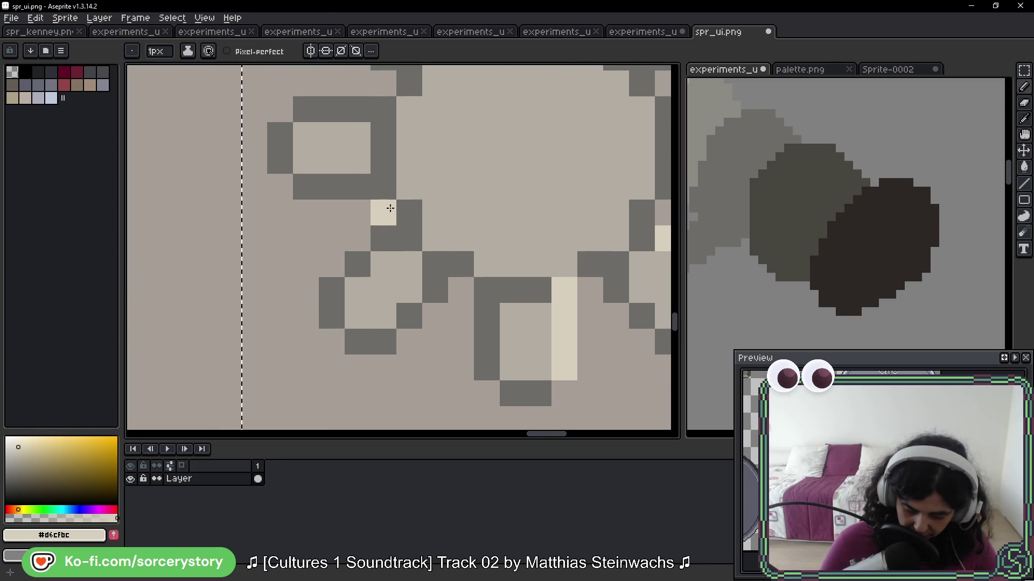
pyautogui.moveTo(476, 177)
pyautogui.mouseDown()
pyautogui.moveTo(526, 307)
pyautogui.moveTo(512, 302)
pyautogui.mouseUp()
pyautogui.moveTo(413, 230); pyautogui.dragTo(342, 233)
pyautogui.moveTo(490, 135)
pyautogui.mouseDown()
pyautogui.moveTo(473, 203)
pyautogui.moveTo(402, 146)
pyautogui.moveTo(373, 146)
pyautogui.mouseUp()
# Lighten a remaining dark pixel on the sun icon's lower-right petal
pyautogui.moveTo(590, 132); pyautogui.dragTo(480, 108)
pyautogui.scroll(-5, 549, 247)
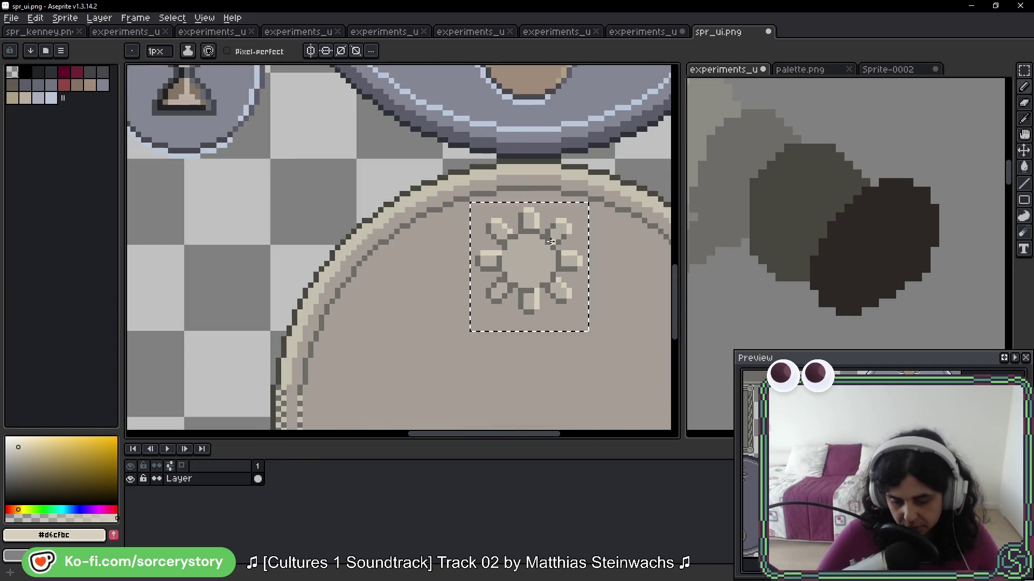
pyautogui.scroll(-1, 557, 253)
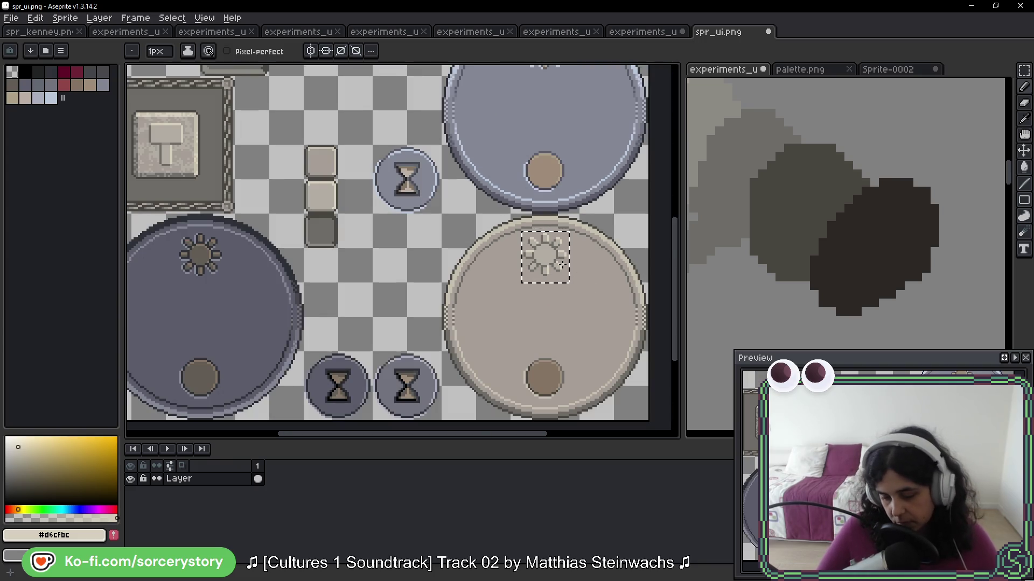
pyautogui.scroll(3, 562, 265)
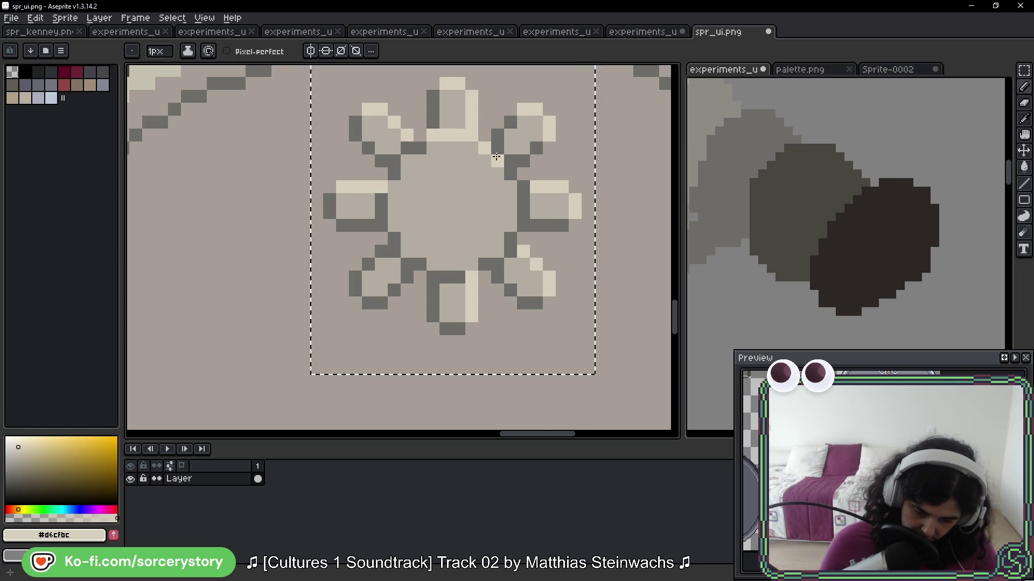
pyautogui.click(511, 251)
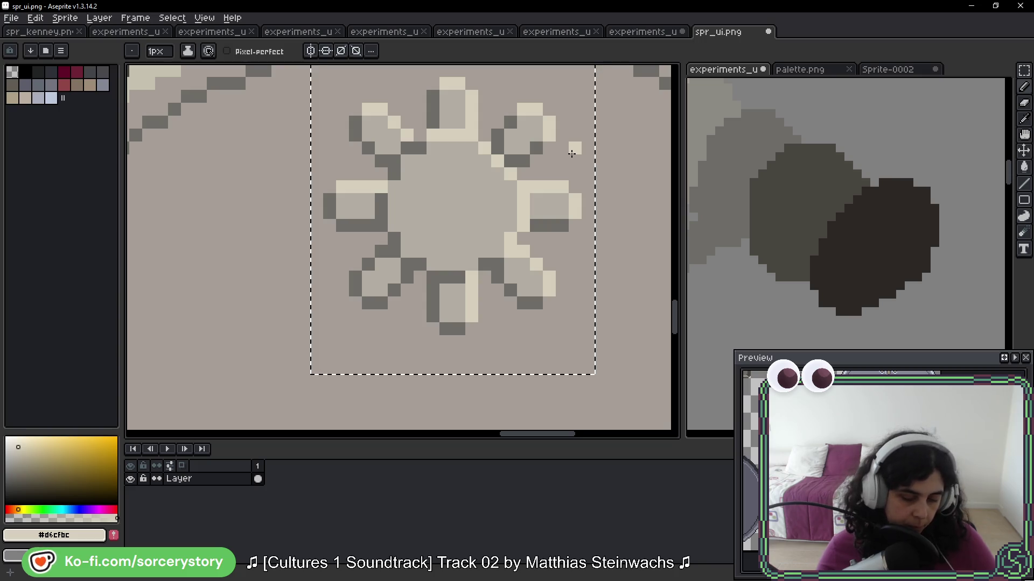
pyautogui.scroll(-2, 571, 153)
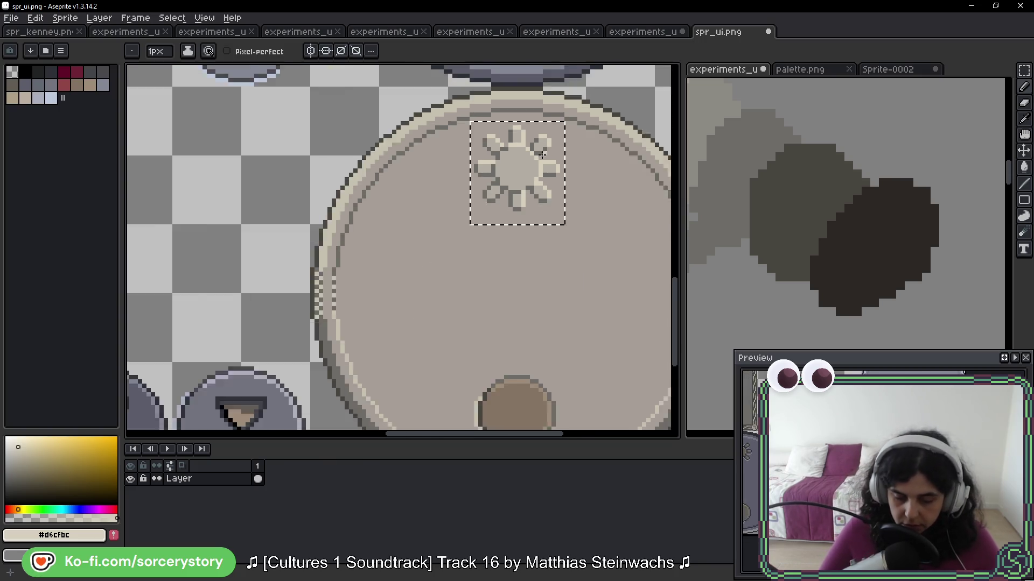
# Eyedrop the flower's base grey #b2ada3 and repaint a stray highlight pixel, undoing the wrong stroke
pyautogui.scroll(-3, 484, 215)
pyautogui.scroll(-3, 392, 278)
pyautogui.scroll(1, 525, 213)
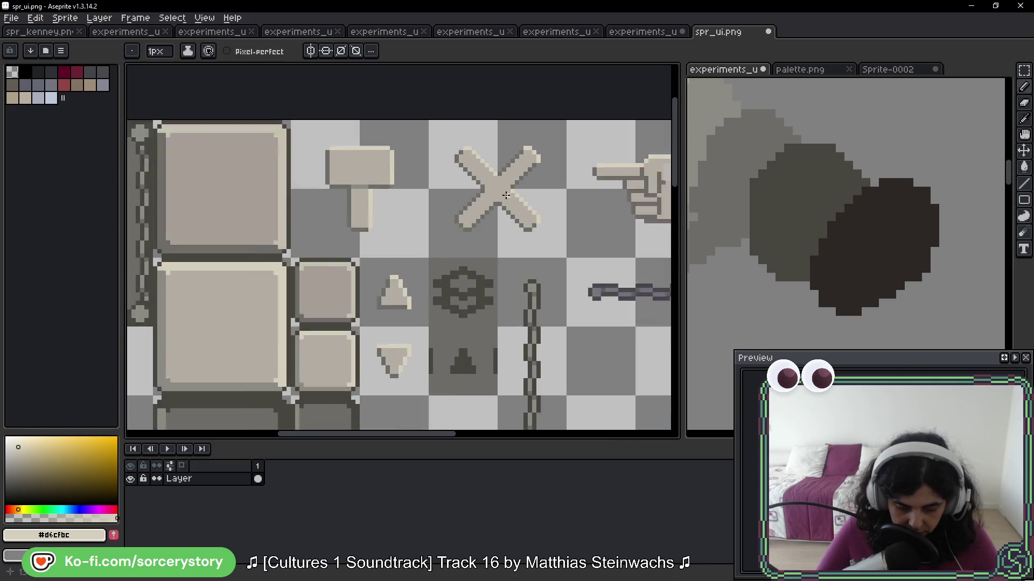
pyautogui.scroll(1, 525, 212)
pyautogui.keyDown('alt'); pyautogui.click(284, 174); pyautogui.keyUp('alt')
pyautogui.scroll(-2, 432, 263)
pyautogui.scroll(-8, 433, 263)
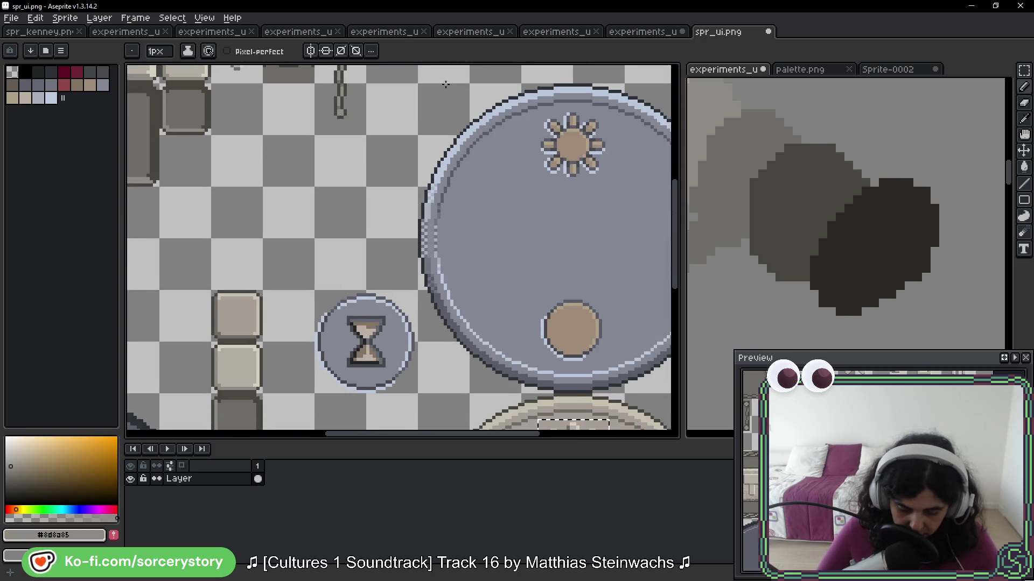
pyautogui.scroll(3, 526, 286)
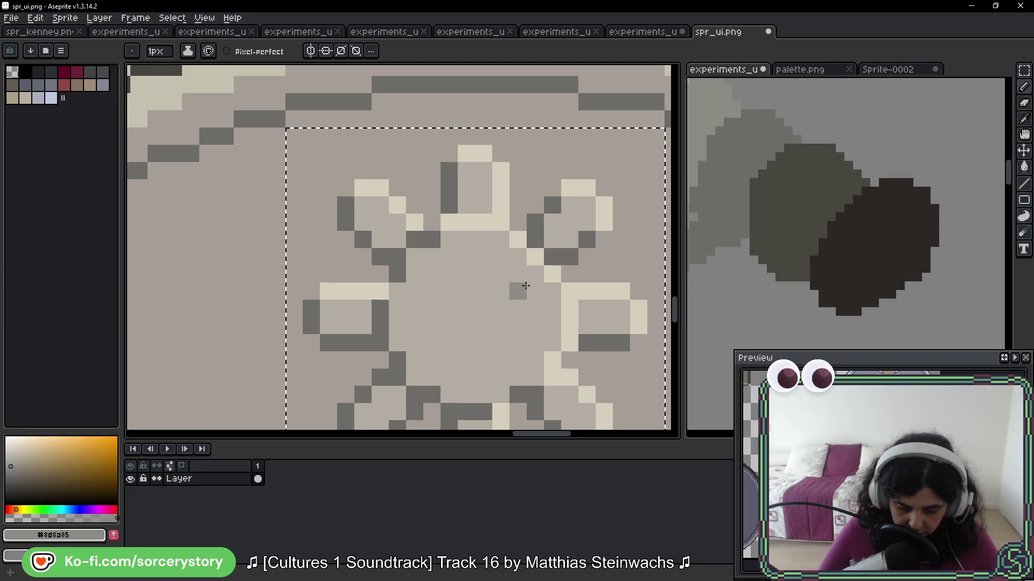
pyautogui.press('alt')
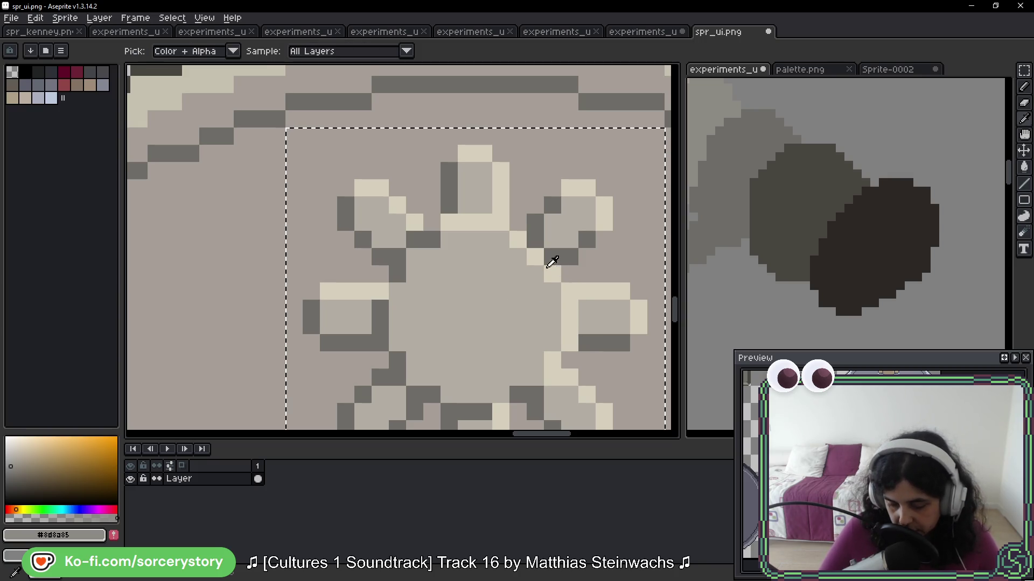
pyautogui.click(543, 254)
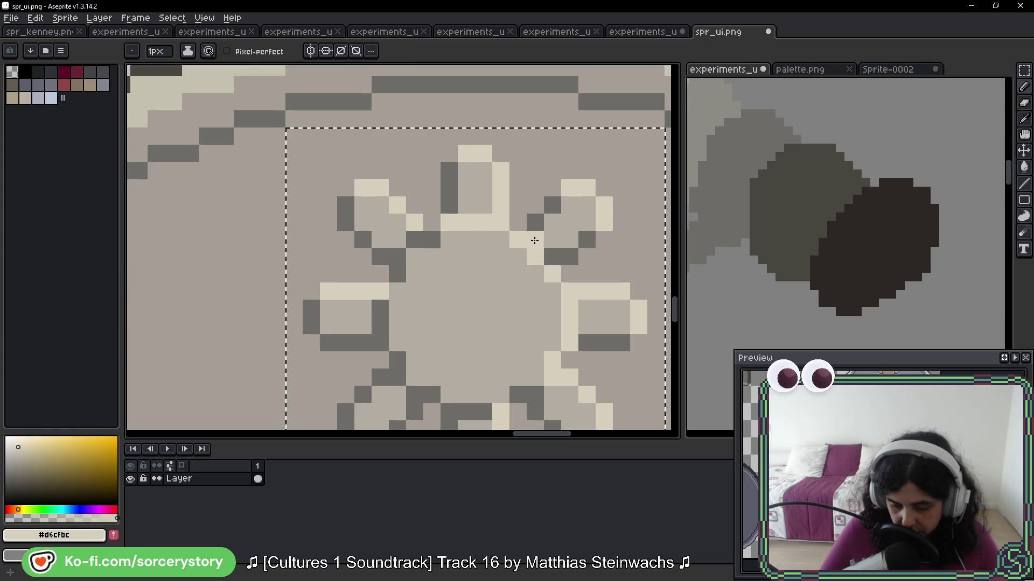
pyautogui.click(536, 256)
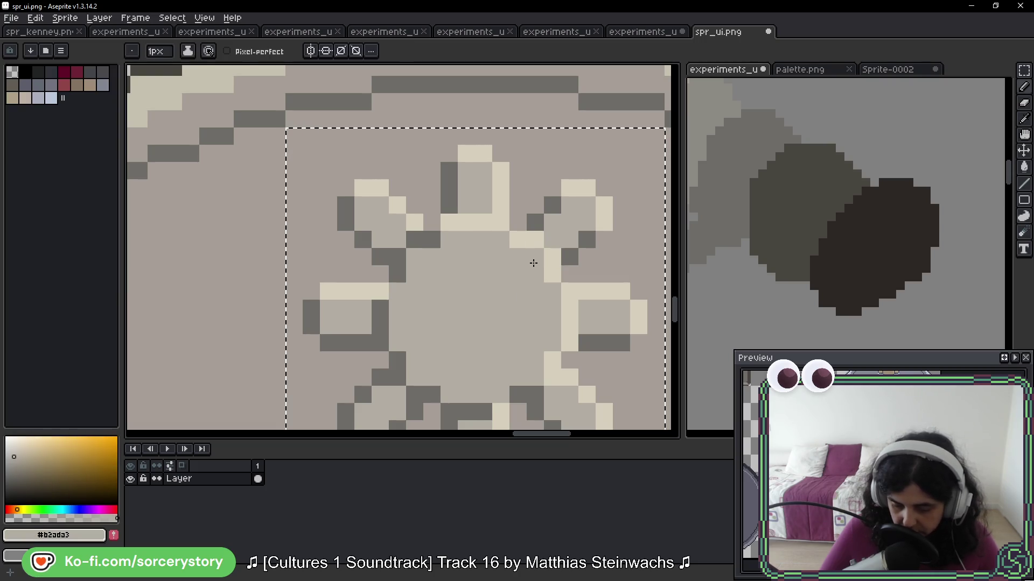
pyautogui.hotkey('ctrl', 'z')
# Cover a stray cream pixel with grey and add a cream #d6cfbc pixel to the petal edge
pyautogui.scroll(-2, 515, 263)
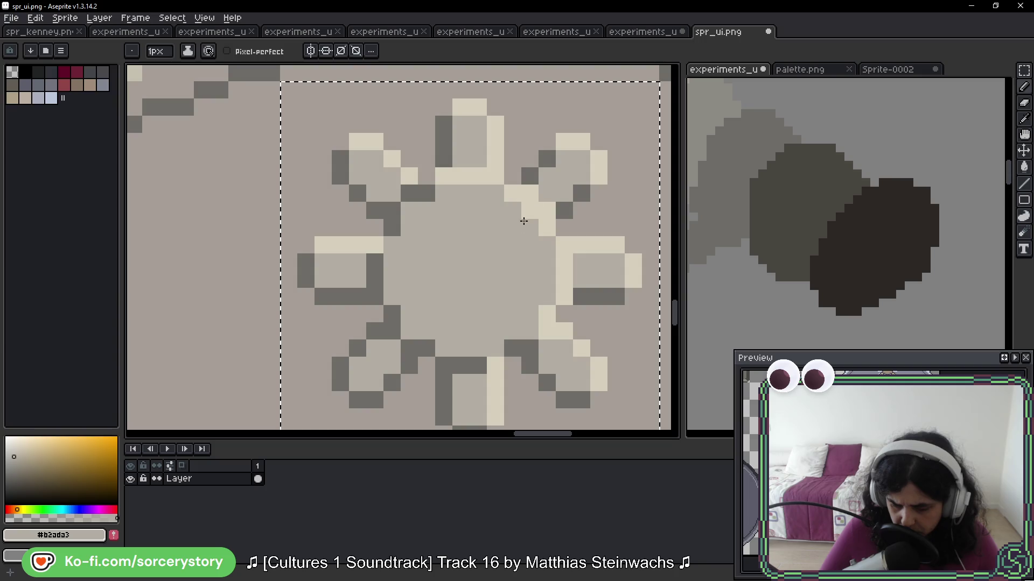
pyautogui.click(530, 211)
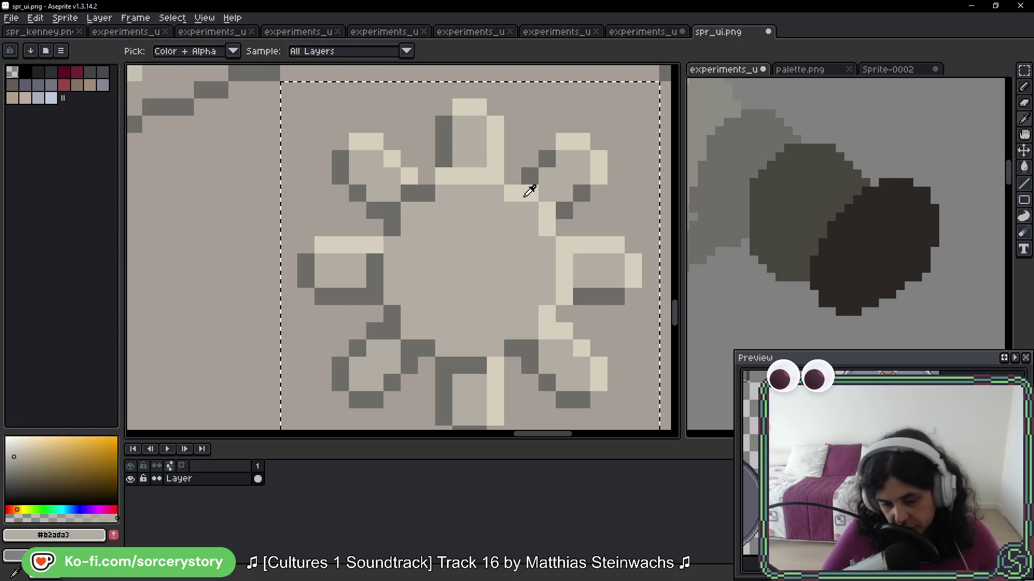
pyautogui.keyDown('alt'); pyautogui.click(526, 185); pyautogui.keyUp('alt')
pyautogui.click(536, 235)
# Add a cream highlight pixel to the grey dial's flower icon
pyautogui.moveTo(576, 342); pyautogui.dragTo(536, 266)
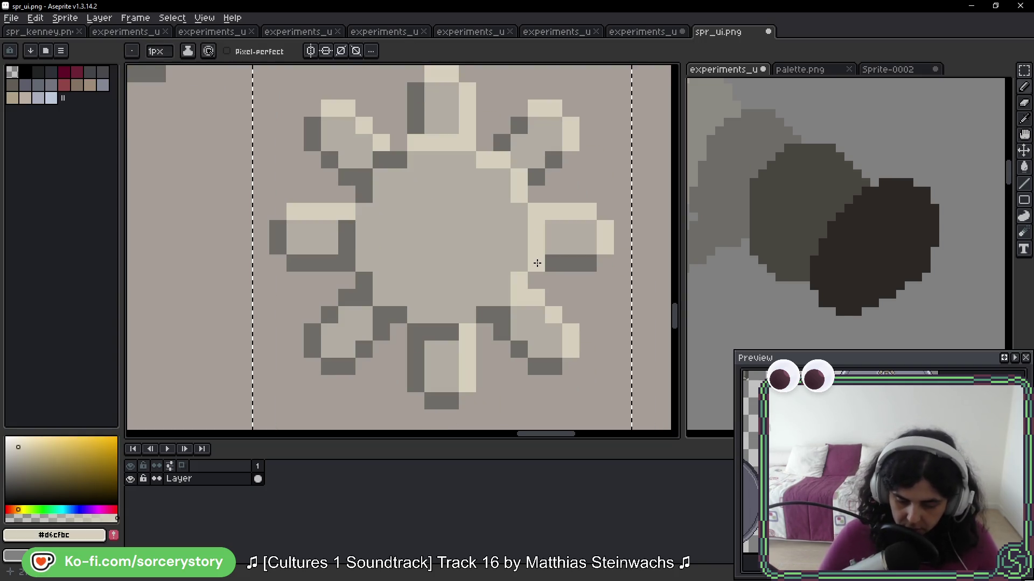
pyautogui.scroll(-3, 538, 266)
pyautogui.scroll(-2, 539, 268)
pyautogui.moveTo(546, 68)
pyautogui.mouseDown()
pyautogui.moveTo(518, 215)
pyautogui.moveTo(508, 398)
pyautogui.mouseUp()
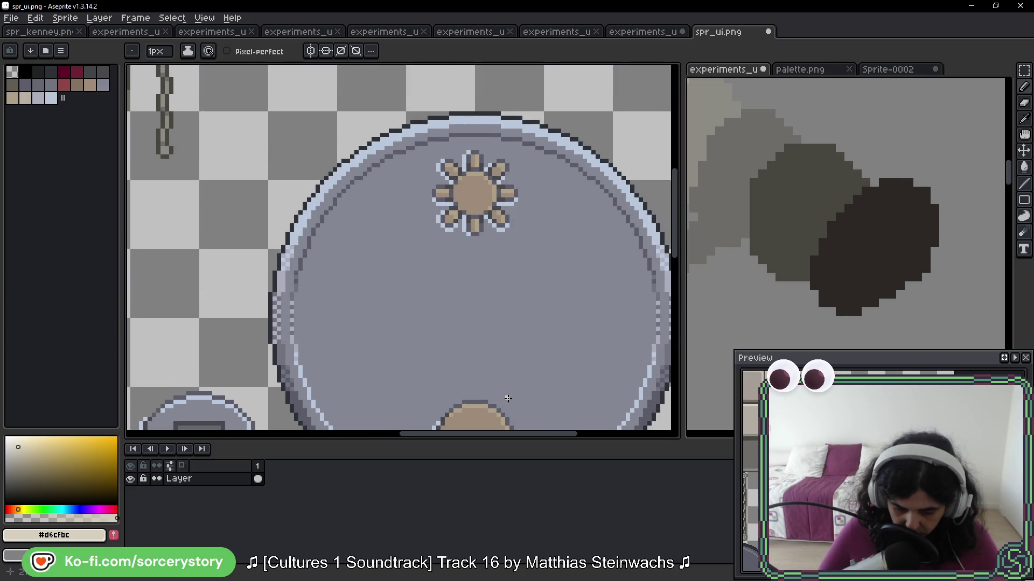
pyautogui.scroll(4, 496, 190)
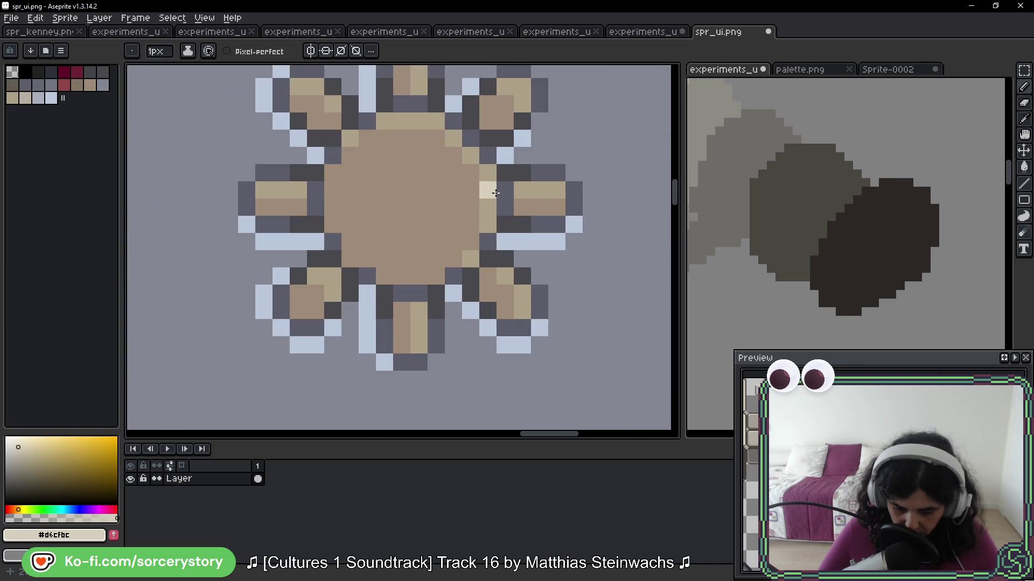
pyautogui.click(460, 144)
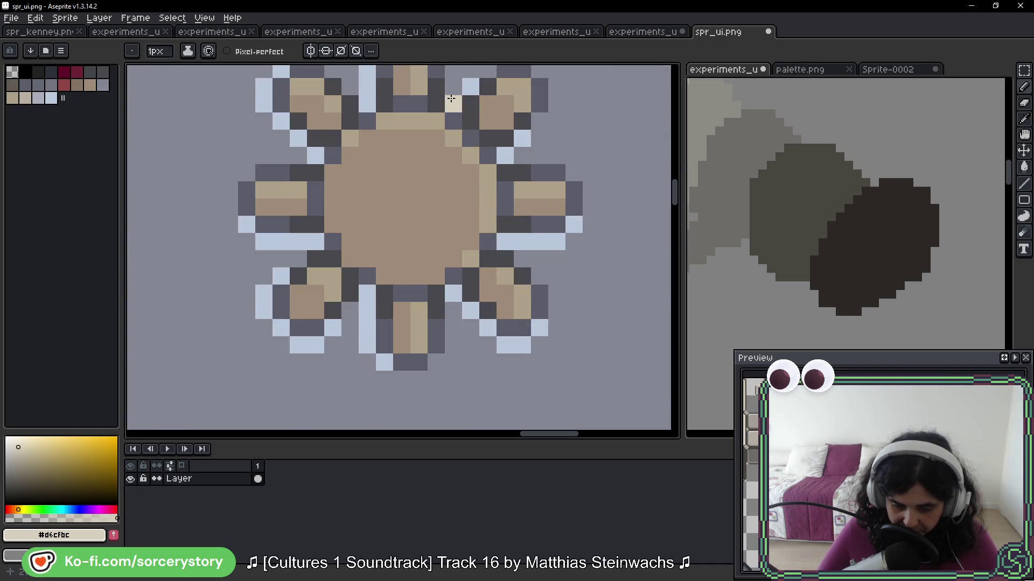
pyautogui.scroll(-3, 471, 231)
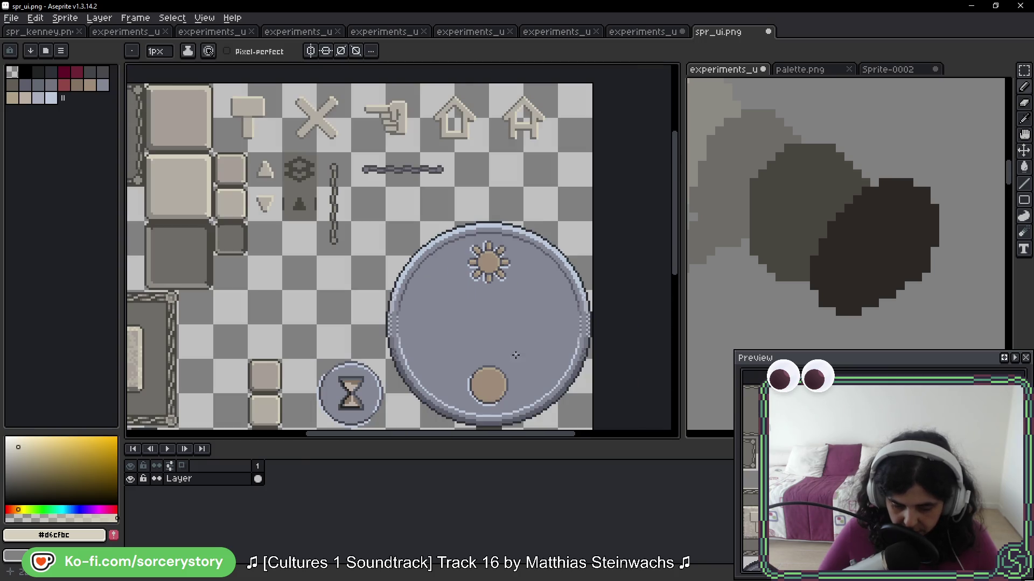
pyautogui.moveTo(485, 253); pyautogui.dragTo(485, 207)
pyautogui.scroll(2, 484, 207)
pyautogui.scroll(3, 485, 207)
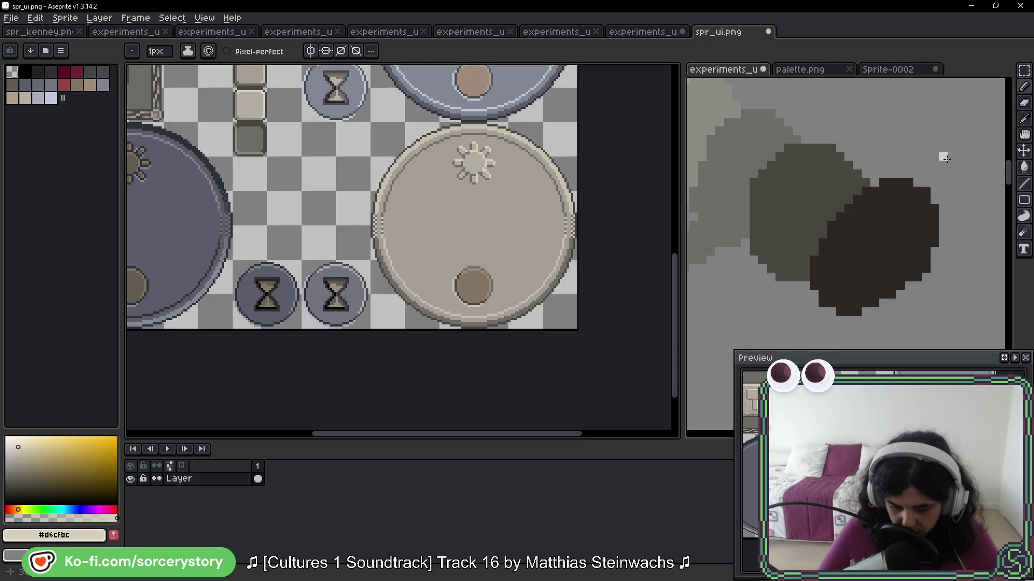
pyautogui.click(1024, 73)
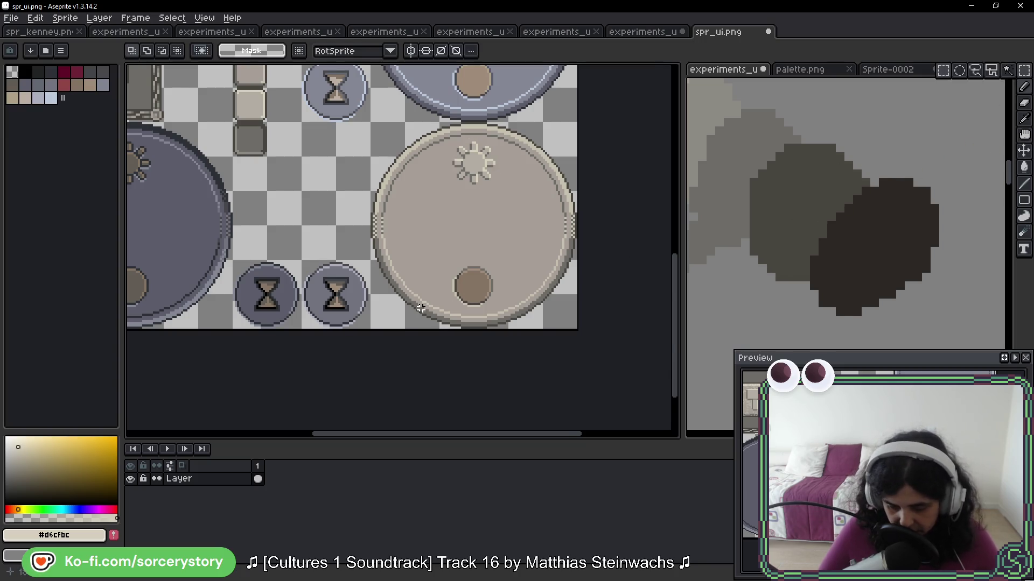
# Select the small knob at the beige dial's bottom and pick its grey with the magic wand
pyautogui.scroll(3, 612, 230)
pyautogui.moveTo(310, 145)
pyautogui.mouseDown()
pyautogui.moveTo(411, 286)
pyautogui.moveTo(446, 295)
pyautogui.mouseUp()
pyautogui.scroll(-2, 434, 282)
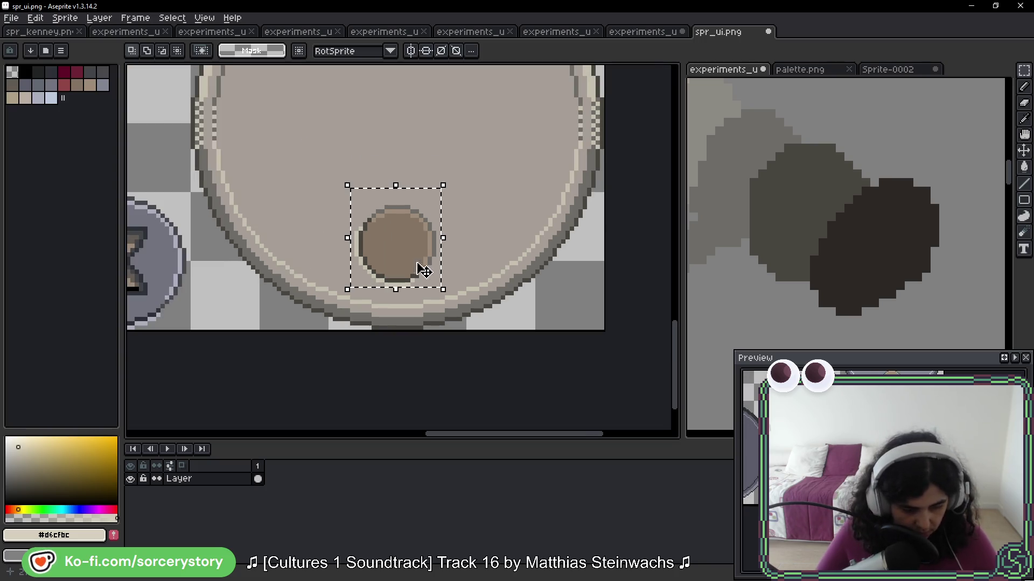
pyautogui.press('w')
pyautogui.scroll(5, 422, 238)
pyautogui.keyDown('alt'); pyautogui.click(409, 237); pyautogui.keyUp('alt')
pyautogui.scroll(-5, 409, 236)
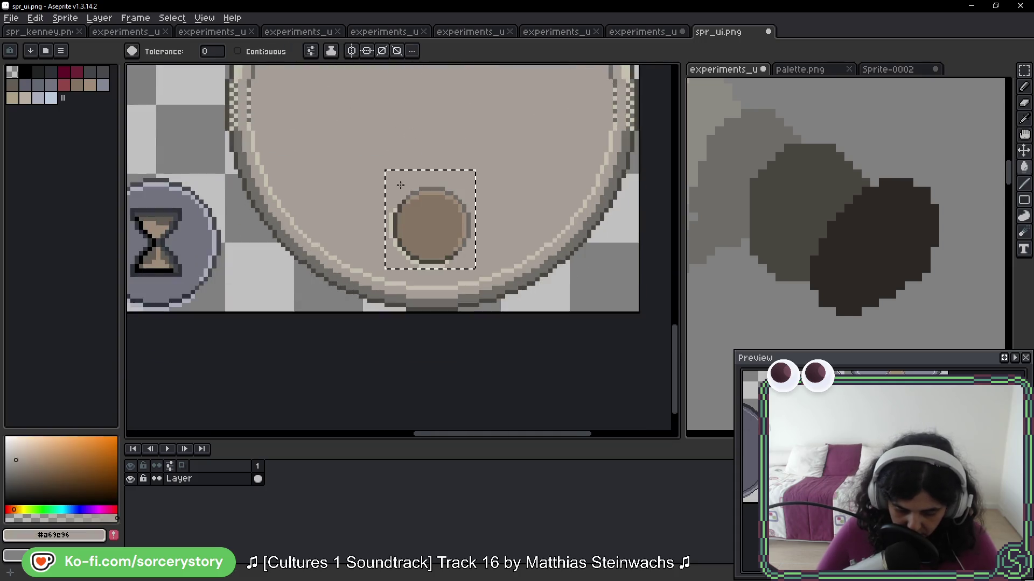
pyautogui.scroll(3, 406, 151)
pyautogui.scroll(-2, 406, 150)
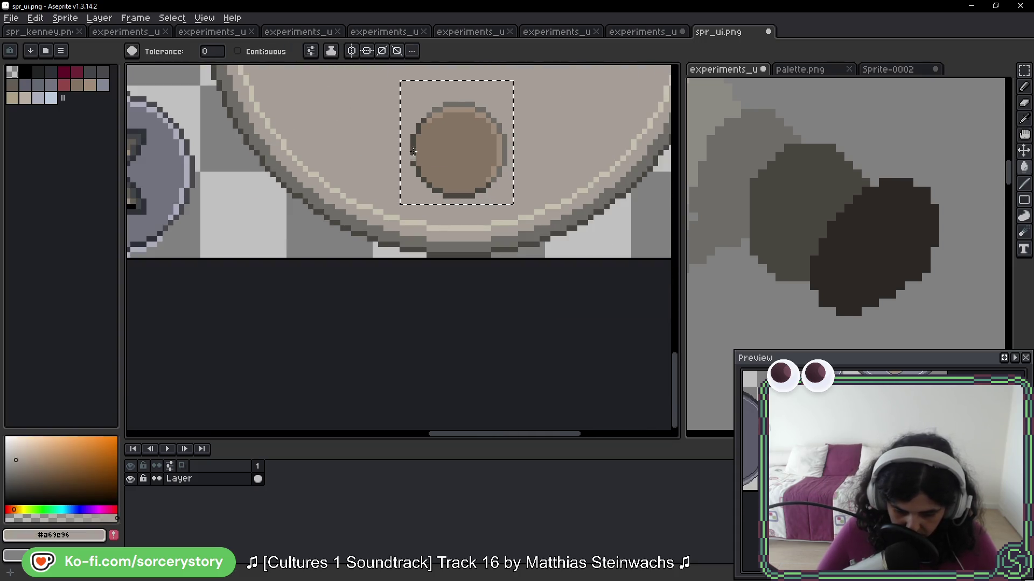
pyautogui.scroll(5, 469, 219)
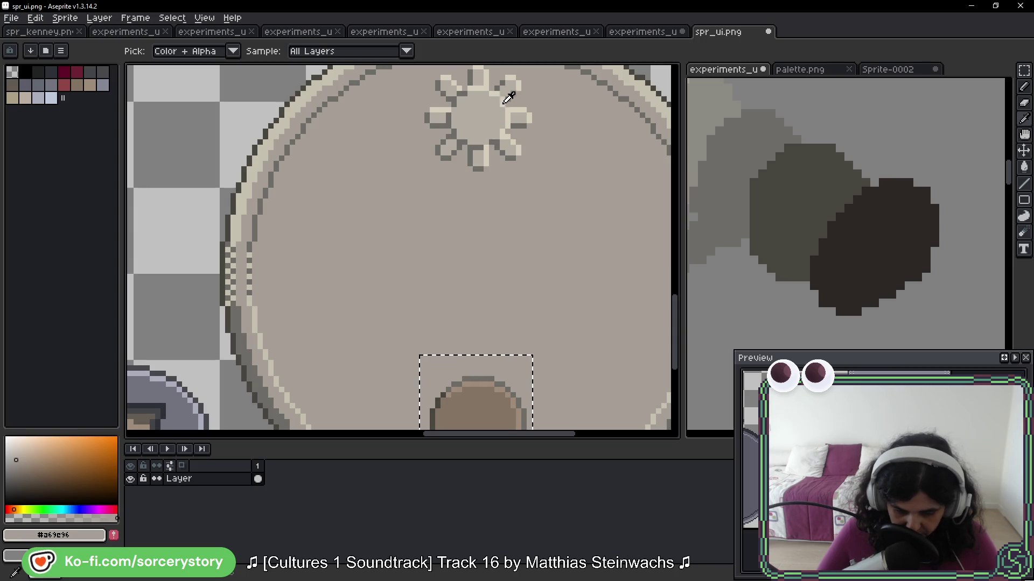
# Eyedrop the flower's light beige and fill the knob's interior with #b2ada3
pyautogui.keyDown('alt'); pyautogui.click(507, 97); pyautogui.keyUp('alt')
pyautogui.scroll(-2, 512, 242)
pyautogui.scroll(2, 511, 243)
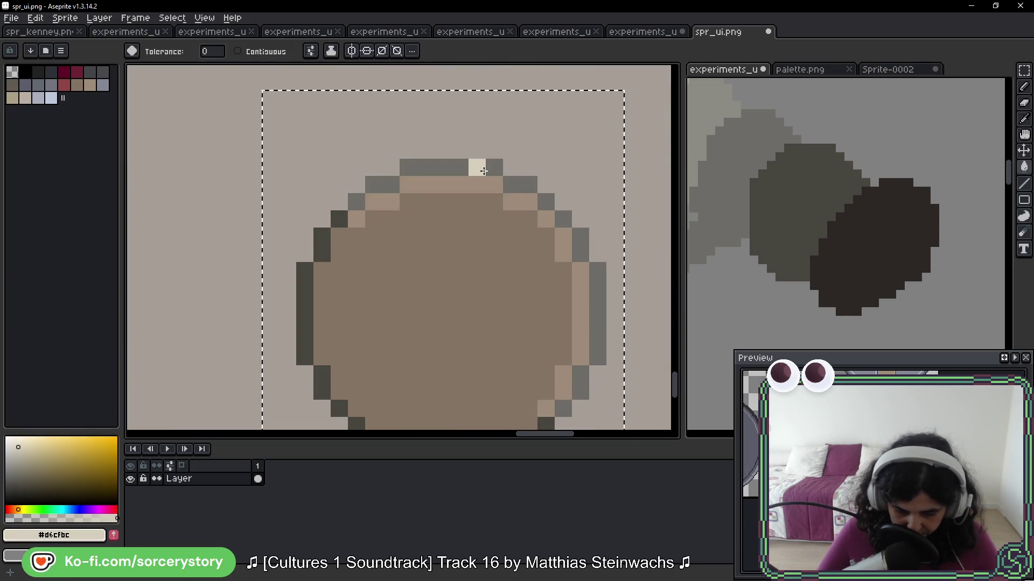
pyautogui.scroll(-2, 479, 183)
pyautogui.moveTo(482, 198); pyautogui.dragTo(461, 334)
pyautogui.scroll(-1, 460, 334)
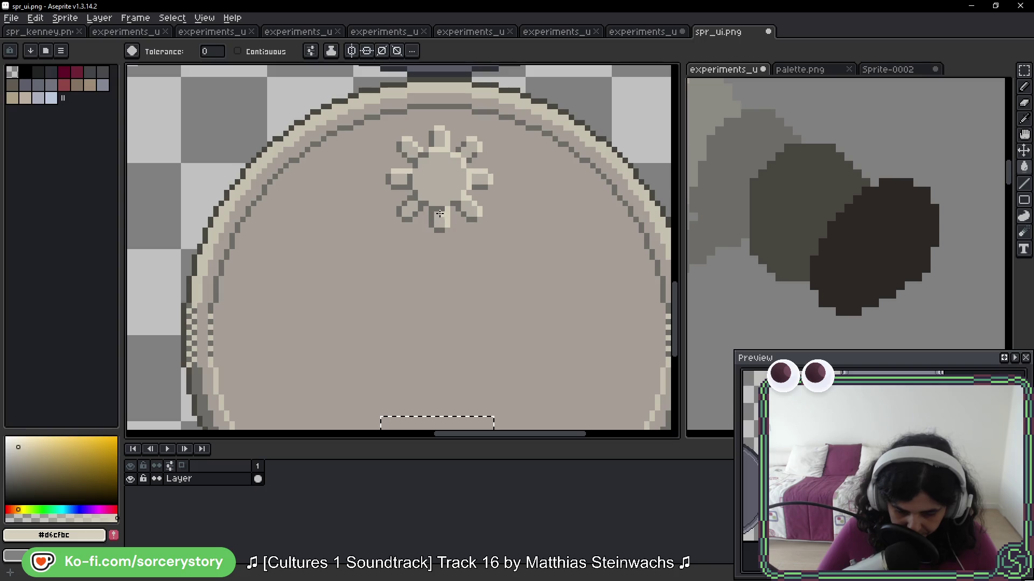
pyautogui.keyDown('alt'); pyautogui.click(420, 180); pyautogui.keyUp('alt')
pyautogui.scroll(2, 404, 289)
pyautogui.scroll(1, 404, 289)
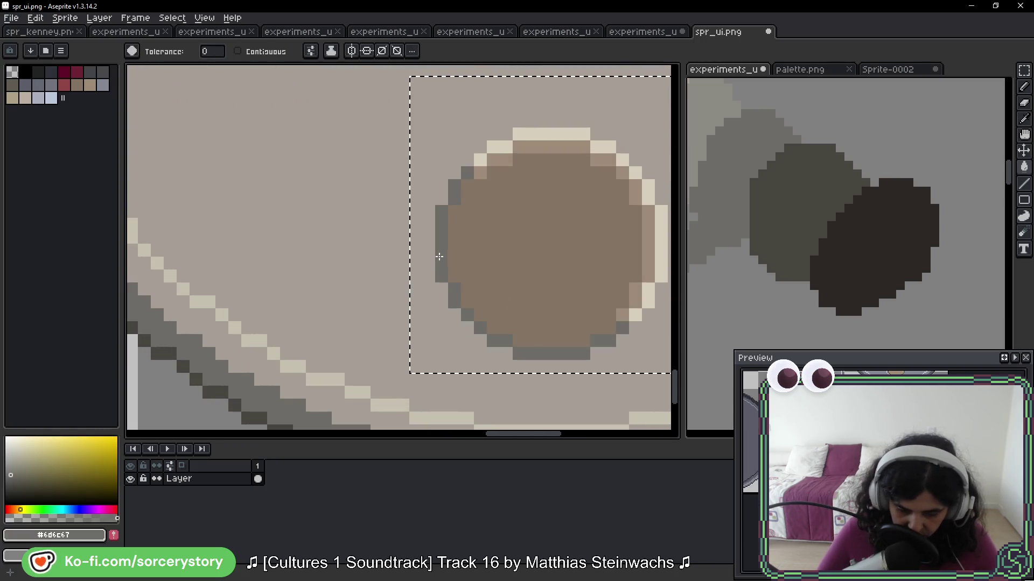
pyautogui.scroll(-2, 444, 265)
pyautogui.moveTo(489, 123)
pyautogui.mouseDown()
pyautogui.moveTo(469, 371)
pyautogui.moveTo(473, 226)
pyautogui.mouseUp()
pyautogui.keyDown('alt'); pyautogui.click(462, 166); pyautogui.keyUp('alt')
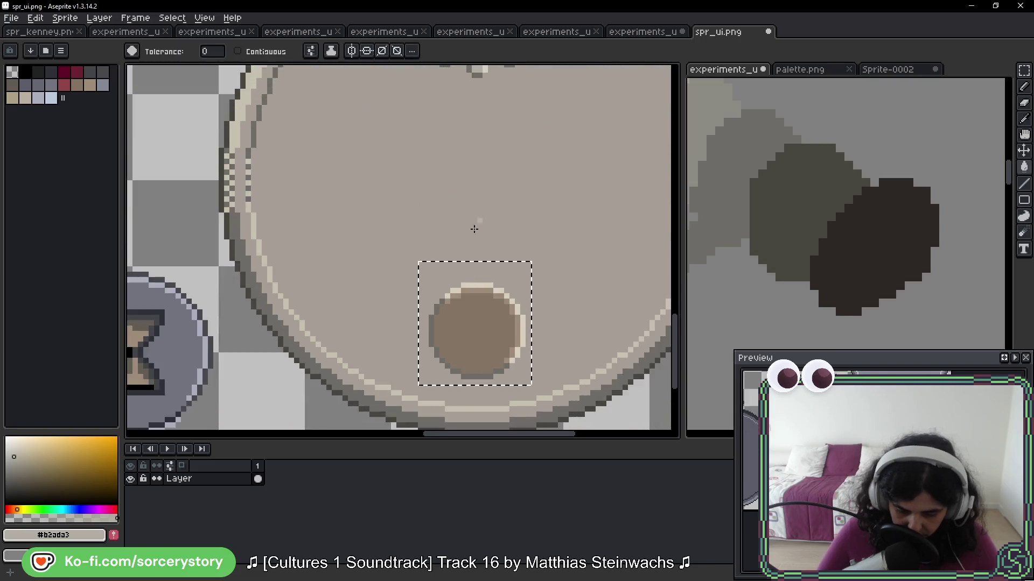
pyautogui.scroll(1, 465, 329)
pyautogui.click(473, 270)
pyautogui.scroll(-4, 519, 370)
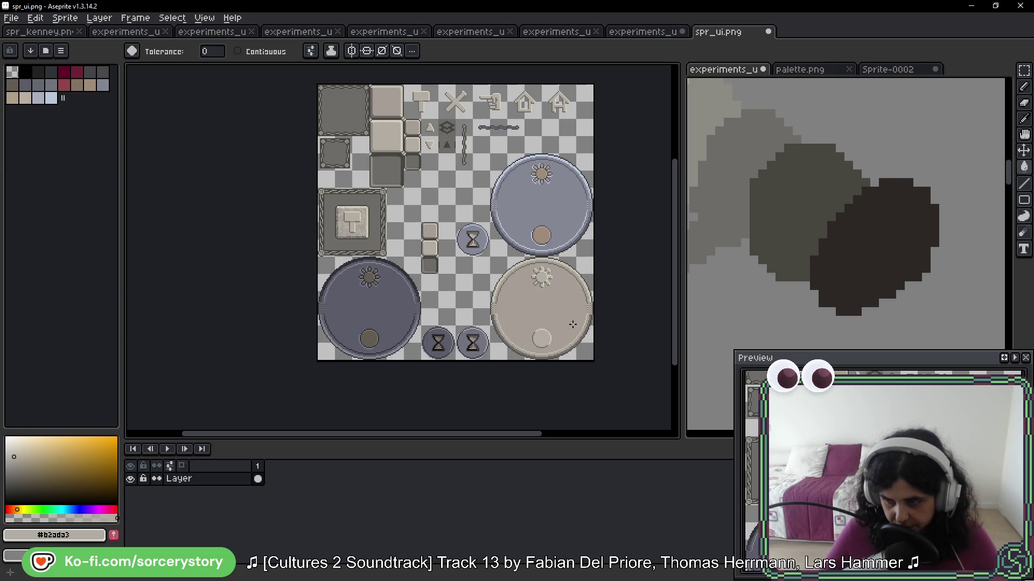
# Marquee the beige dial and copy it over the blue-grey dial in the top-right slot
pyautogui.click(1024, 70)
pyautogui.moveTo(565, 314); pyautogui.dragTo(545, 267)
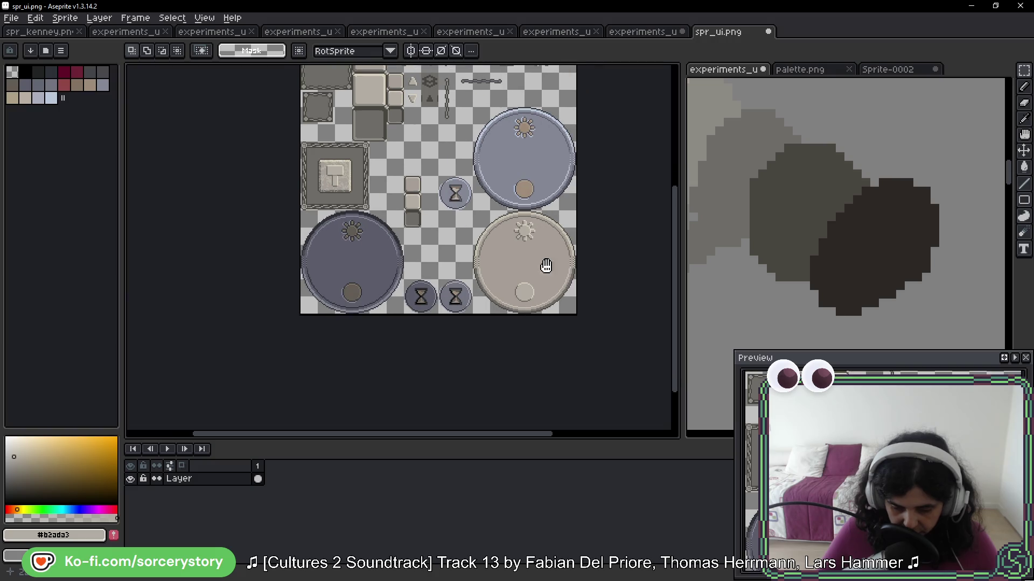
pyautogui.moveTo(560, 214); pyautogui.dragTo(471, 313)
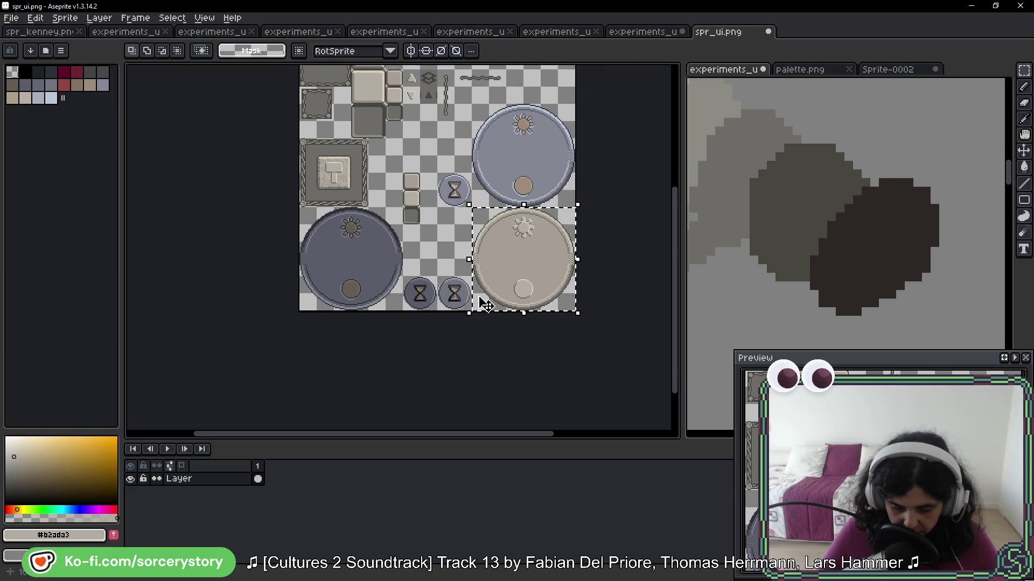
pyautogui.moveTo(736, 208)
pyautogui.mouseDown()
pyautogui.moveTo(768, 240)
pyautogui.moveTo(957, 282)
pyautogui.moveTo(911, 249)
pyautogui.mouseUp()
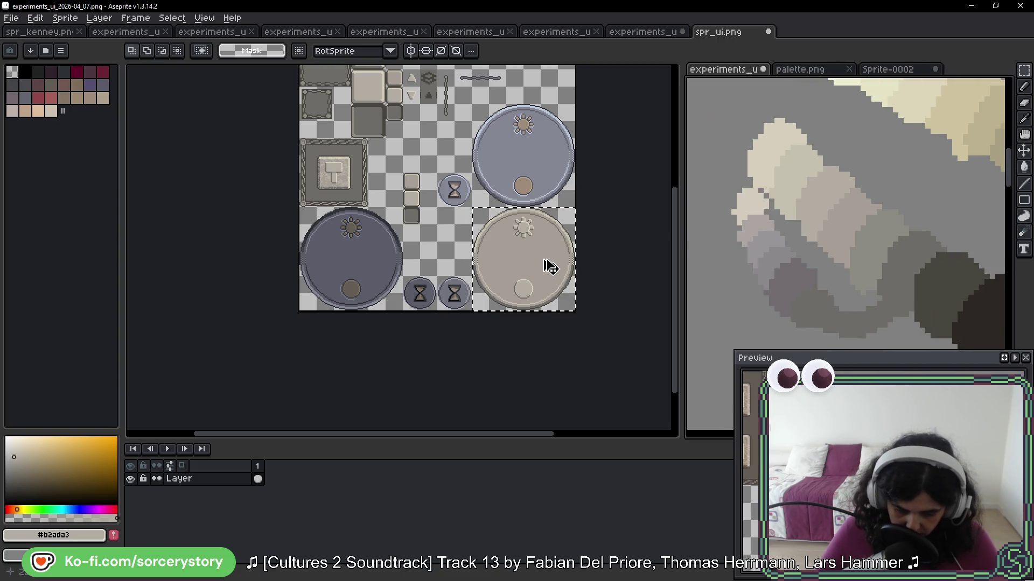
pyautogui.moveTo(538, 273); pyautogui.dragTo(541, 167)
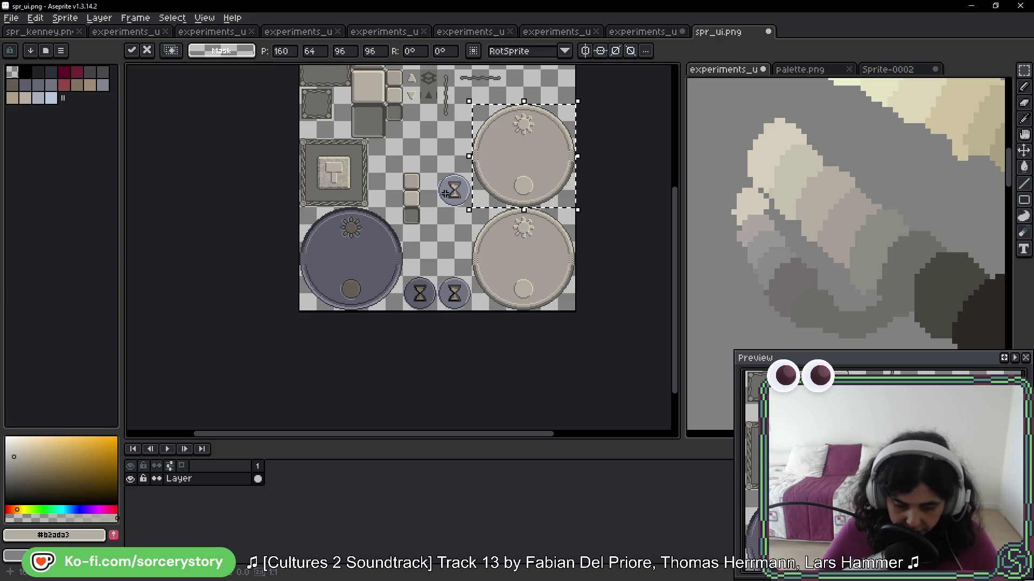
# Cancel the floating copy, zoom in and marquee-select the right hourglass button
pyautogui.press('Escape')
pyautogui.scroll(3, 439, 279)
pyautogui.moveTo(455, 287)
pyautogui.mouseDown()
pyautogui.moveTo(535, 362)
pyautogui.moveTo(512, 283)
pyautogui.moveTo(365, 337)
pyautogui.mouseUp()
# Eyedrop the dark outline colour #494641 for the paint bucket and undo a trial fill
pyautogui.press('i')
pyautogui.click(399, 227)
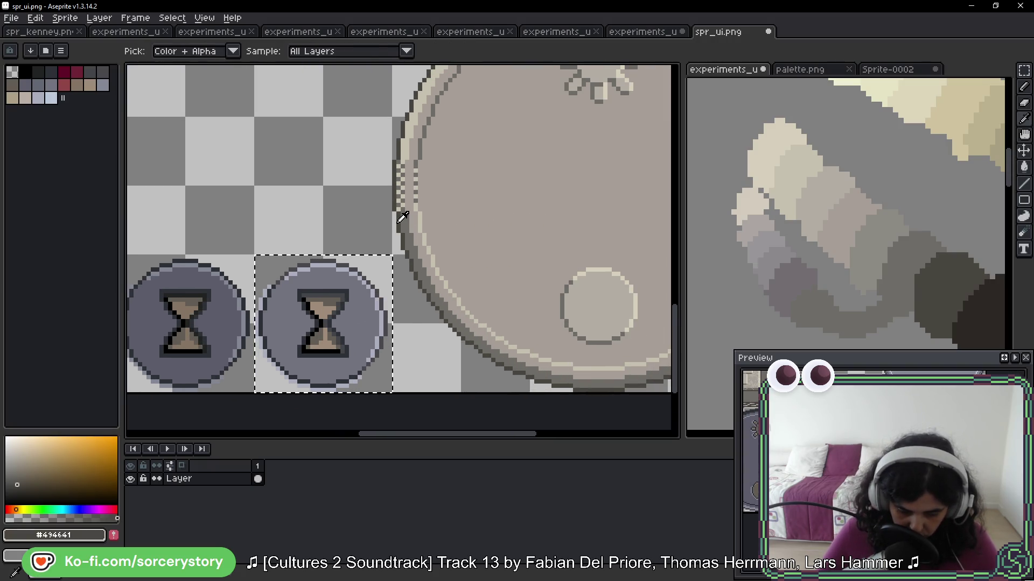
pyautogui.press('g')
pyautogui.scroll(1, 324, 259)
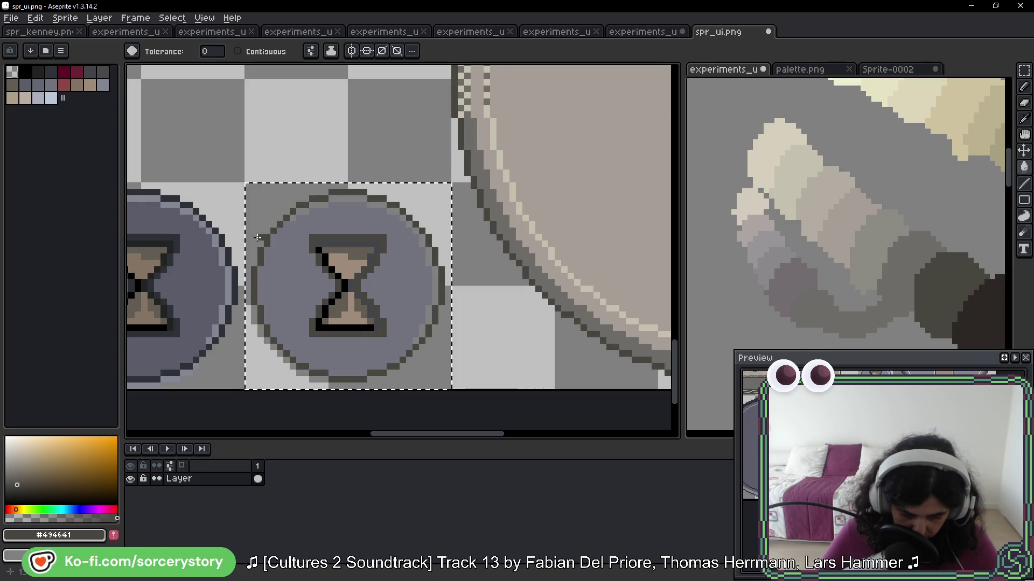
pyautogui.hotkey('ctrl', 'z')
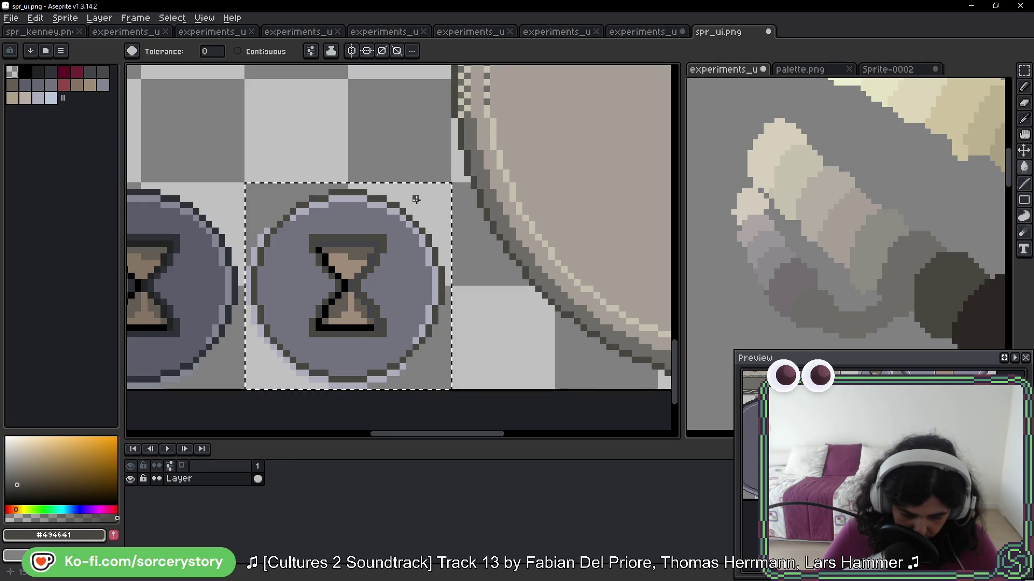
# Pick beige #a69e96 and try filling the button with Contiguous toggled, undoing the fills
pyautogui.keyDown('alt'); pyautogui.click(518, 165); pyautogui.keyUp('alt')
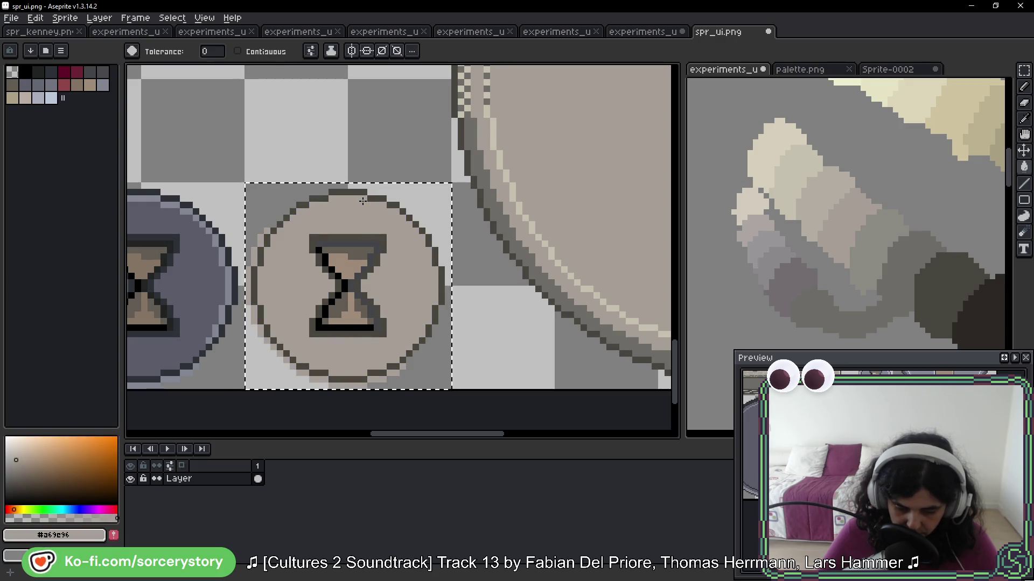
pyautogui.click(237, 52)
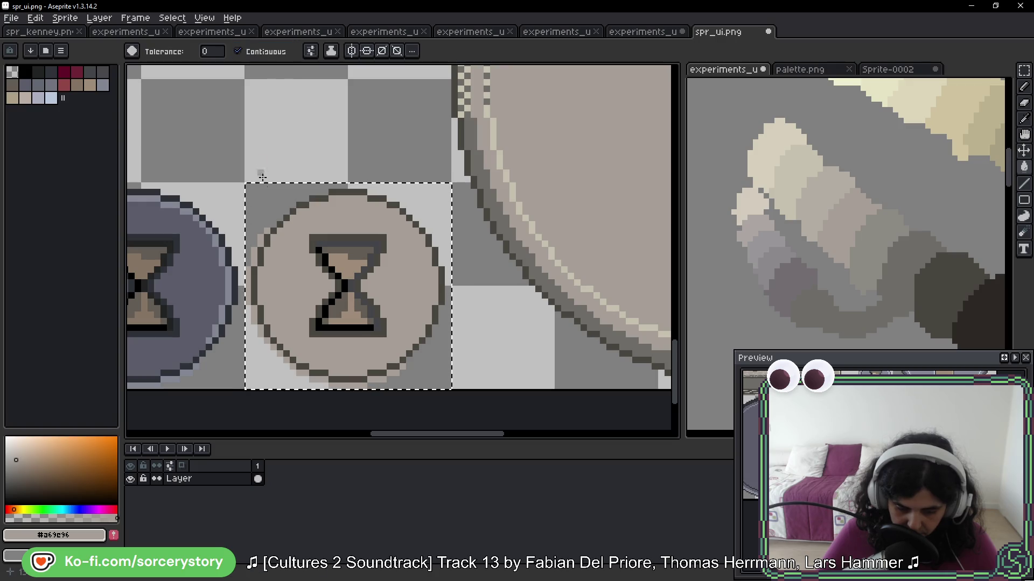
pyautogui.click(237, 51)
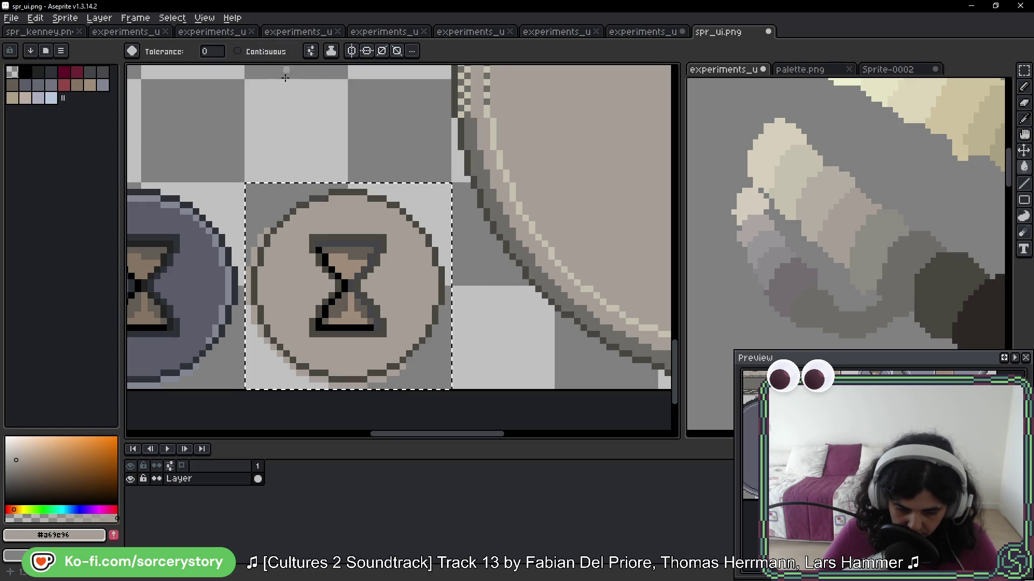
pyautogui.click(284, 52)
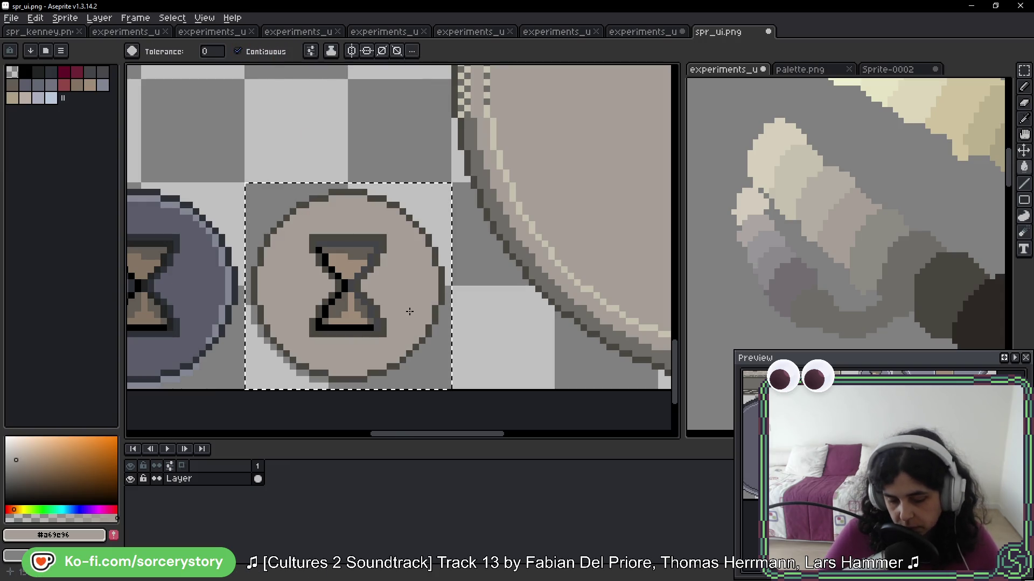
pyautogui.hotkey('ctrl', 'z')
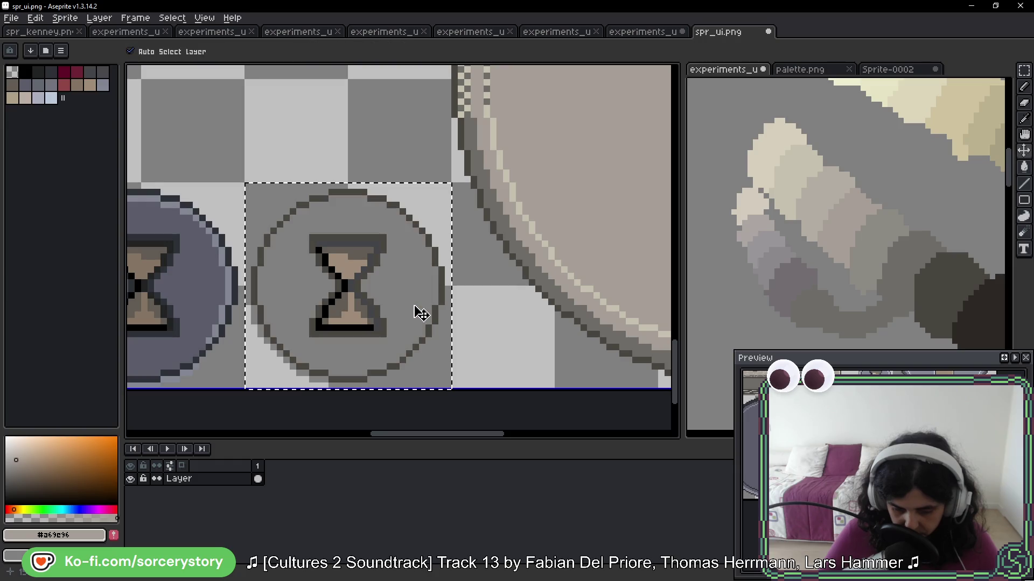
pyautogui.hotkey('ctrl', 'z')
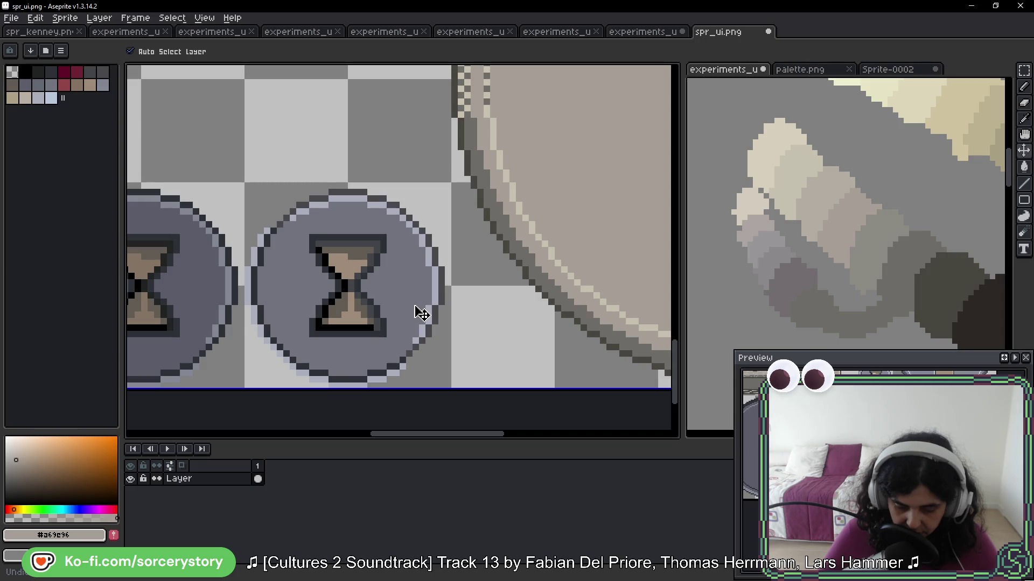
# Fill the button's circle with beige, undoing the spill outside it and re-enabling Contiguous
pyautogui.press('m')
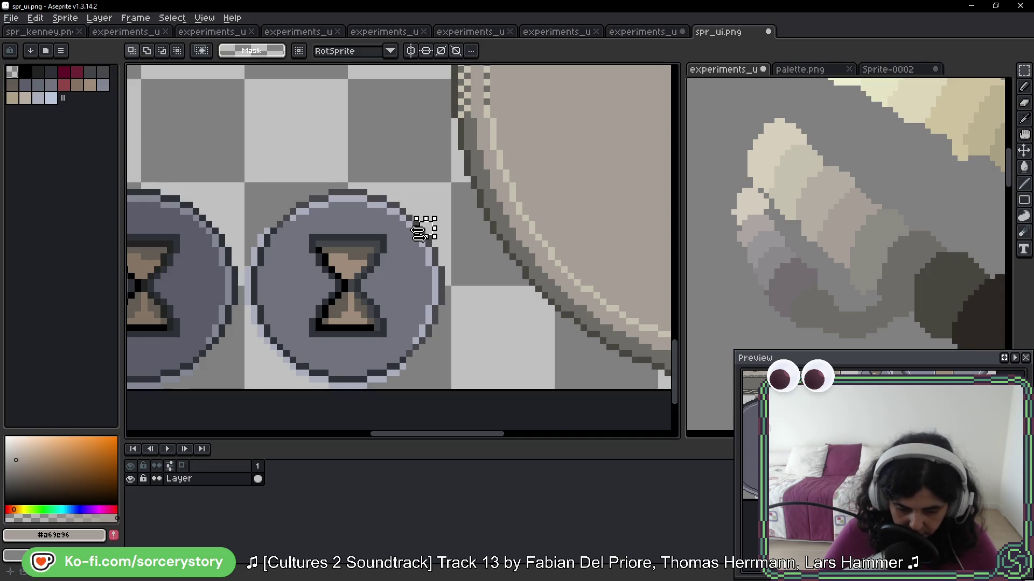
pyautogui.press('g')
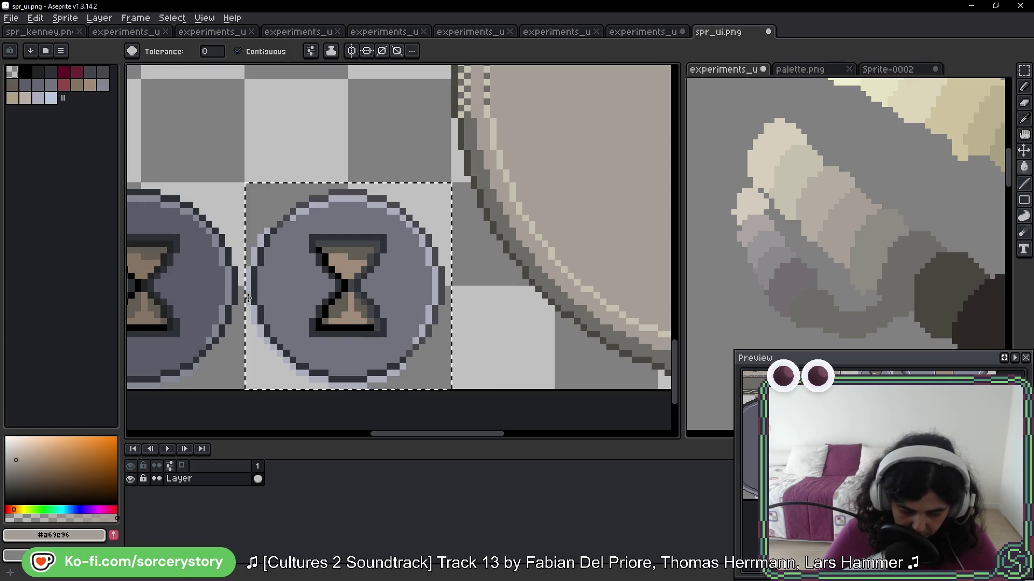
pyautogui.click(238, 51)
pyautogui.click(238, 51)
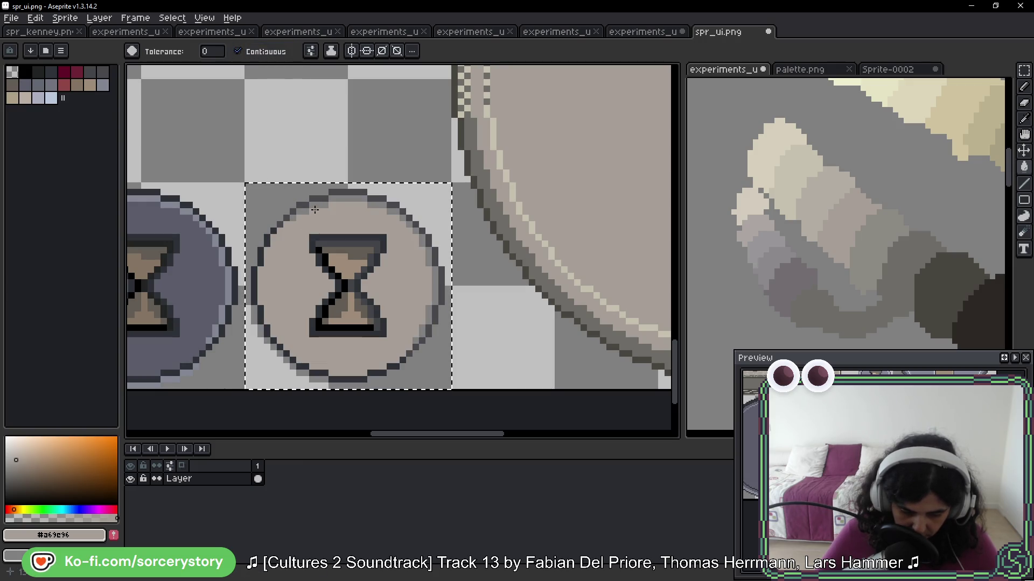
pyautogui.click(237, 51)
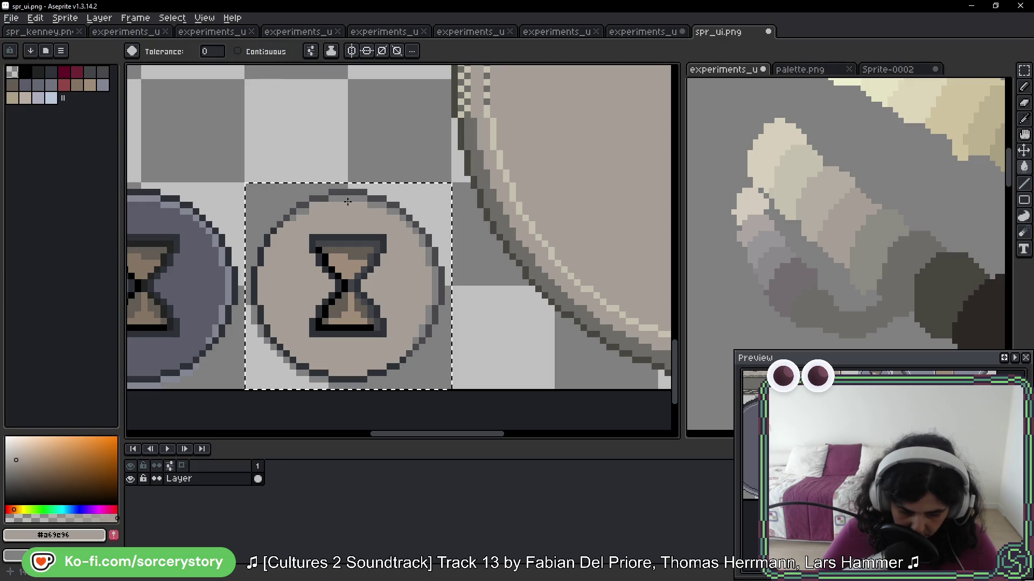
pyautogui.press('v')
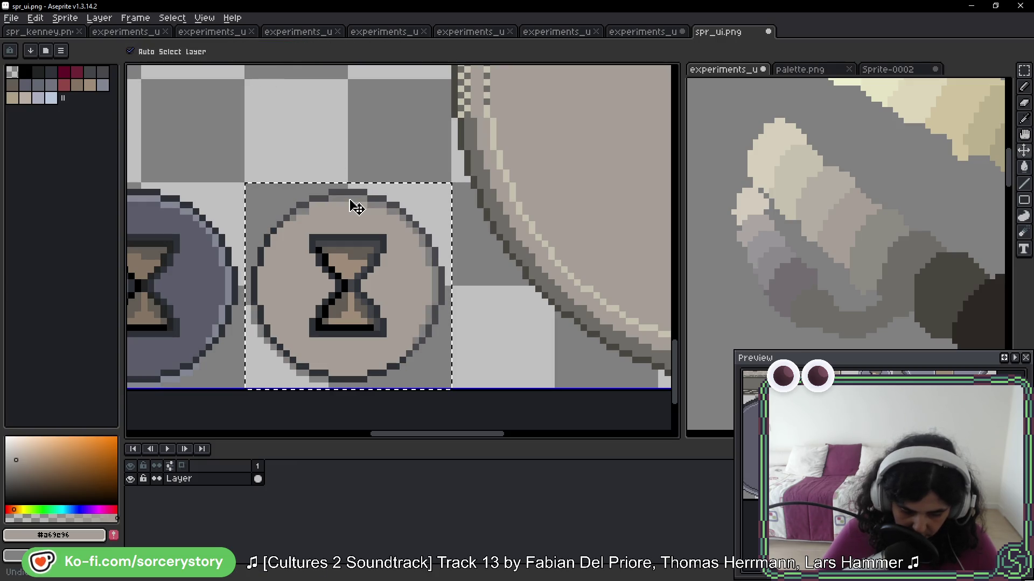
pyautogui.press('w')
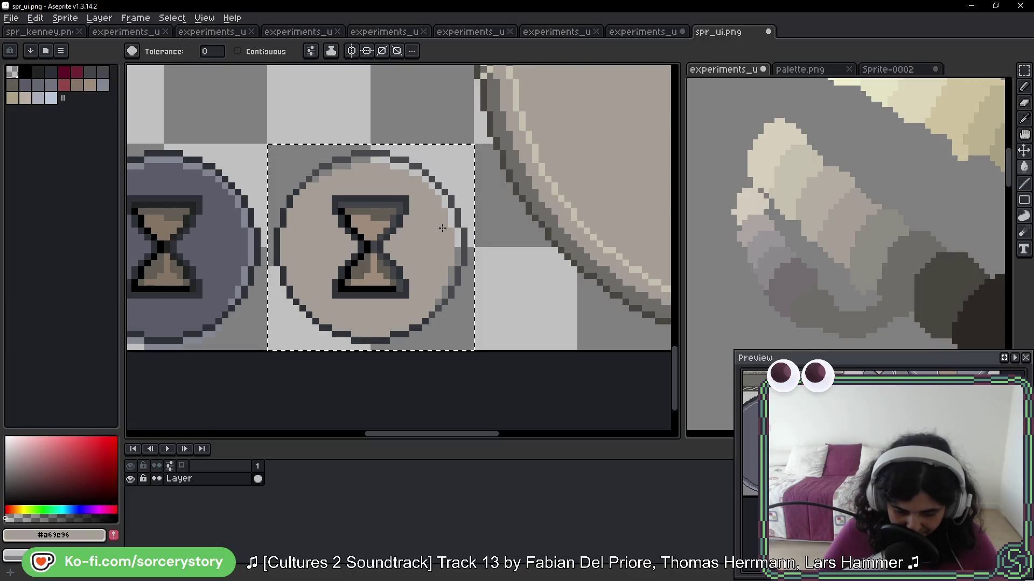
pyautogui.hotkey('ctrl', 'z')
pyautogui.click(237, 52)
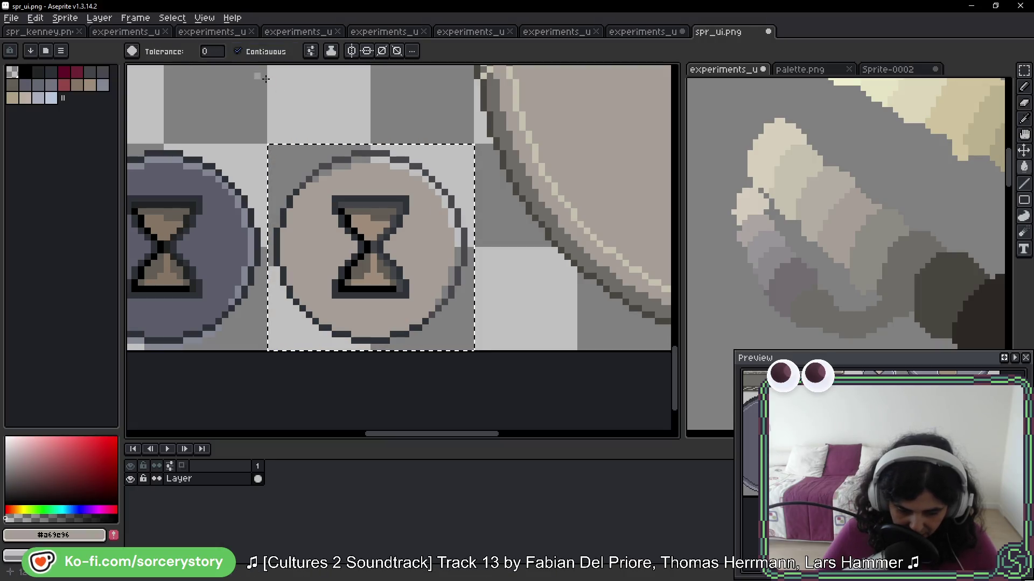
# Fill the light gaps along the button's upper-right and right rim with beige
pyautogui.scroll(1, 365, 161)
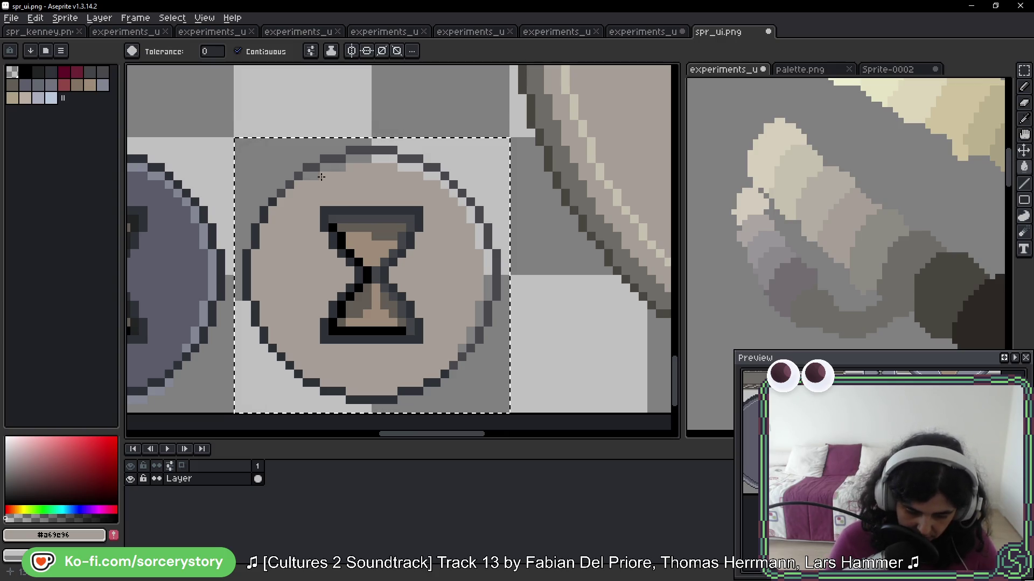
pyautogui.click(437, 169)
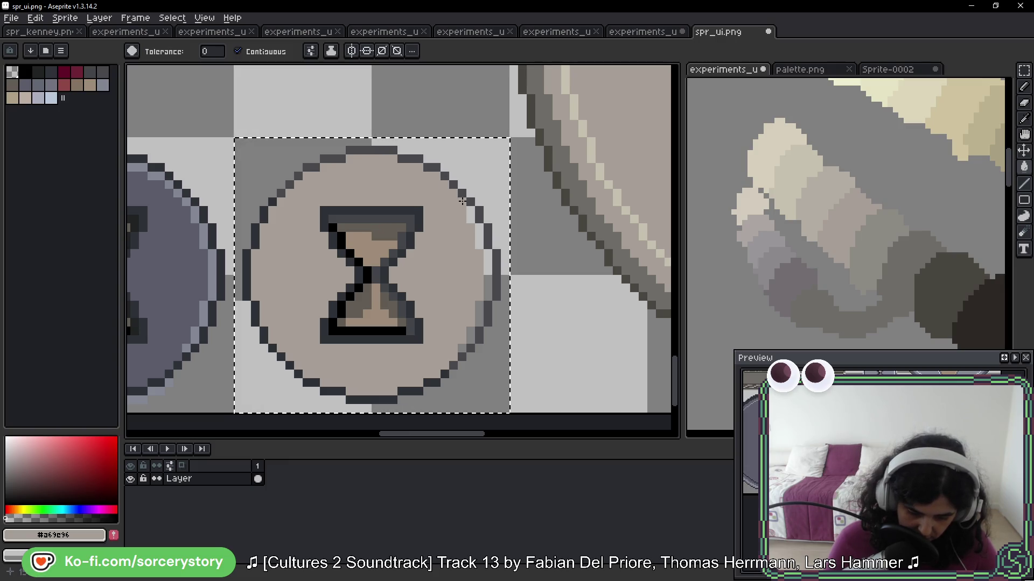
pyautogui.click(479, 232)
pyautogui.click(486, 255)
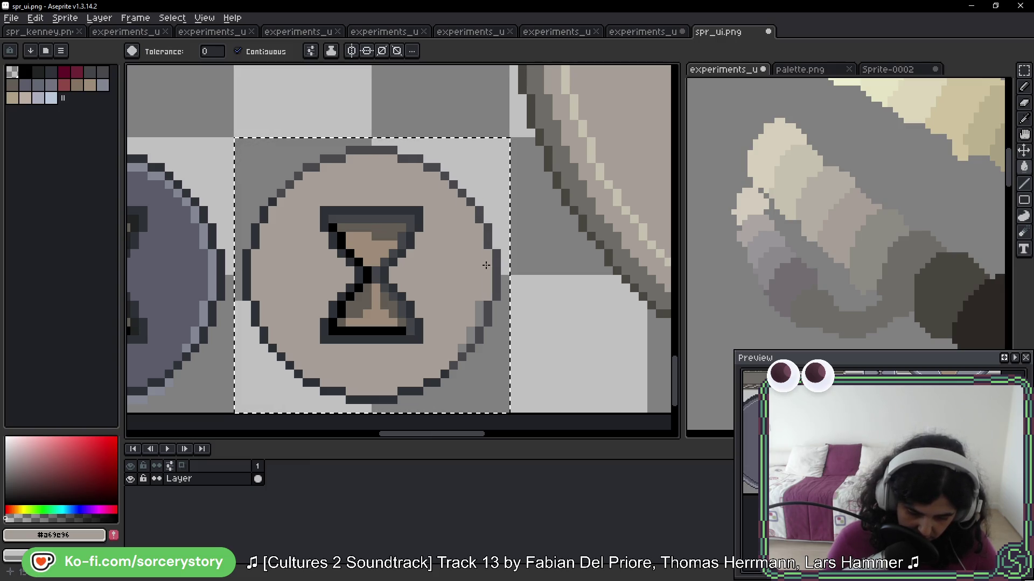
# Recolour the button's outline and hourglass bar to dark grey #6d6c67 sampled from the gear dial
pyautogui.scroll(-3, 474, 237)
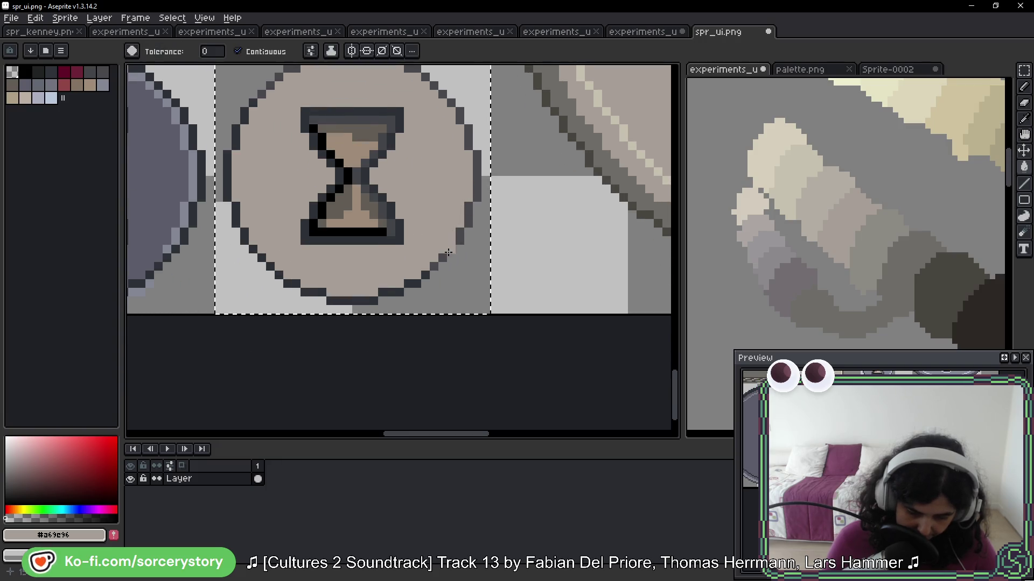
pyautogui.scroll(-2, 477, 217)
pyautogui.scroll(1, 476, 217)
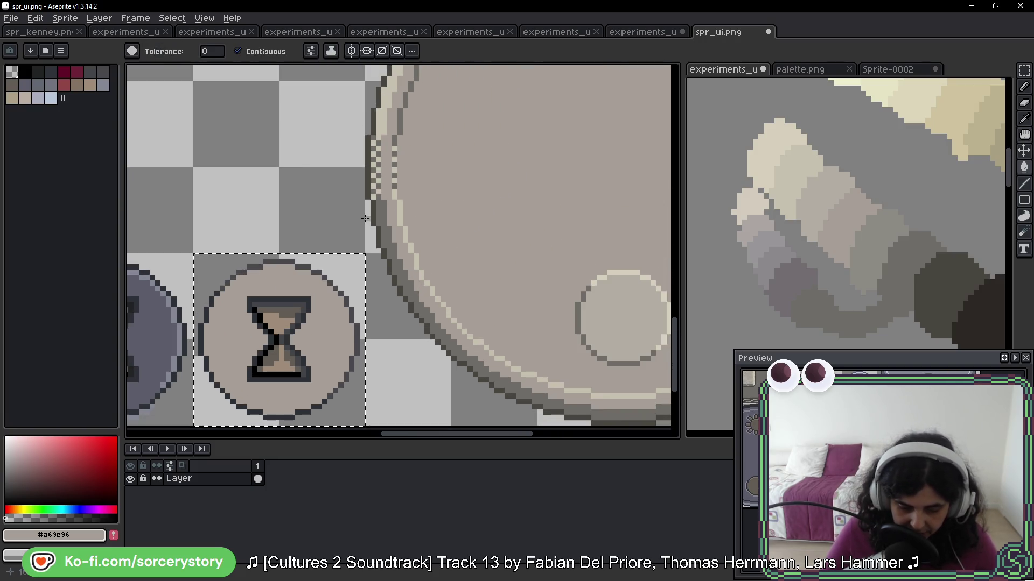
pyautogui.moveTo(380, 145); pyautogui.dragTo(302, 260)
pyautogui.scroll(-1, 303, 260)
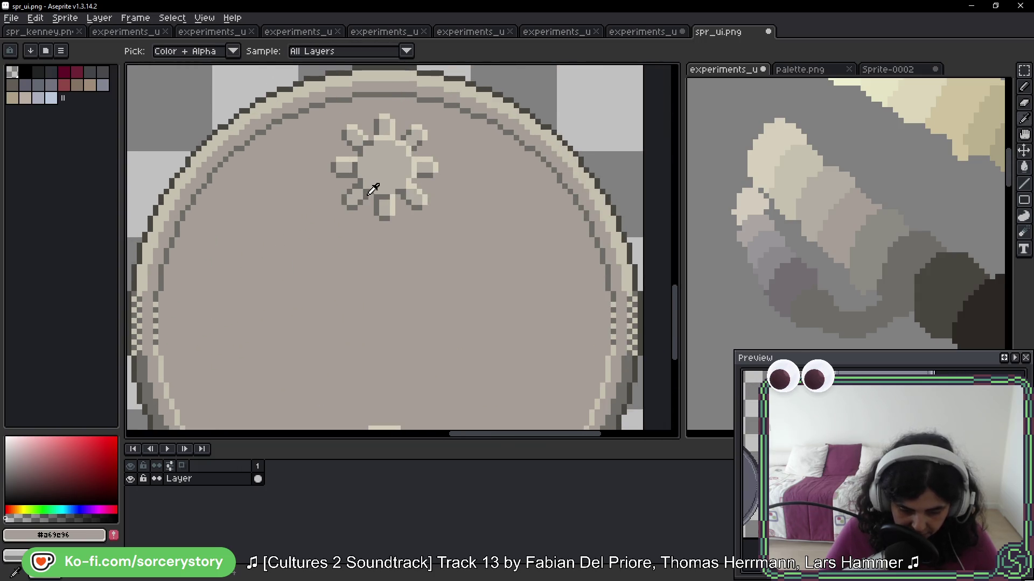
pyautogui.keyDown('alt'); pyautogui.click(370, 193); pyautogui.keyUp('alt')
pyautogui.moveTo(253, 305); pyautogui.dragTo(318, 218)
pyautogui.click(283, 219)
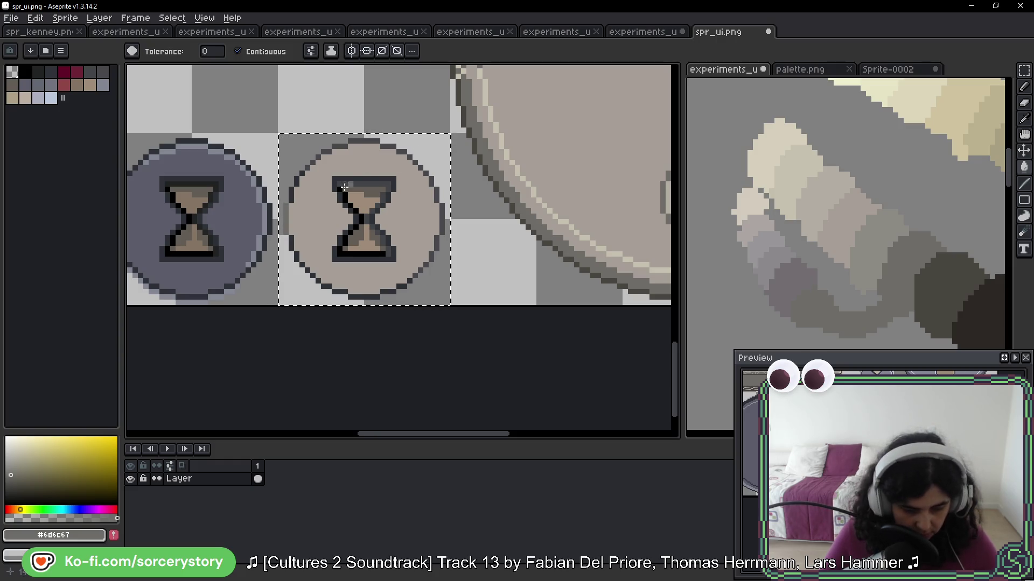
pyautogui.click(251, 56)
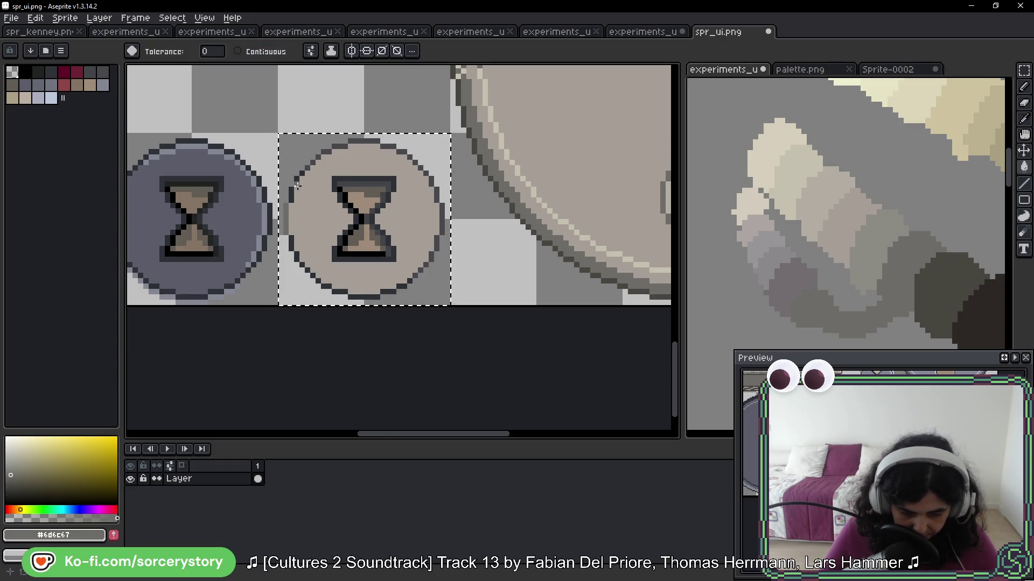
pyautogui.click(364, 181)
# Eyedrop cream #d6cfbc from the flower and the button's beige, centring the hourglass button
pyautogui.moveTo(426, 132)
pyautogui.mouseDown()
pyautogui.moveTo(257, 278)
pyautogui.moveTo(162, 412)
pyautogui.mouseUp()
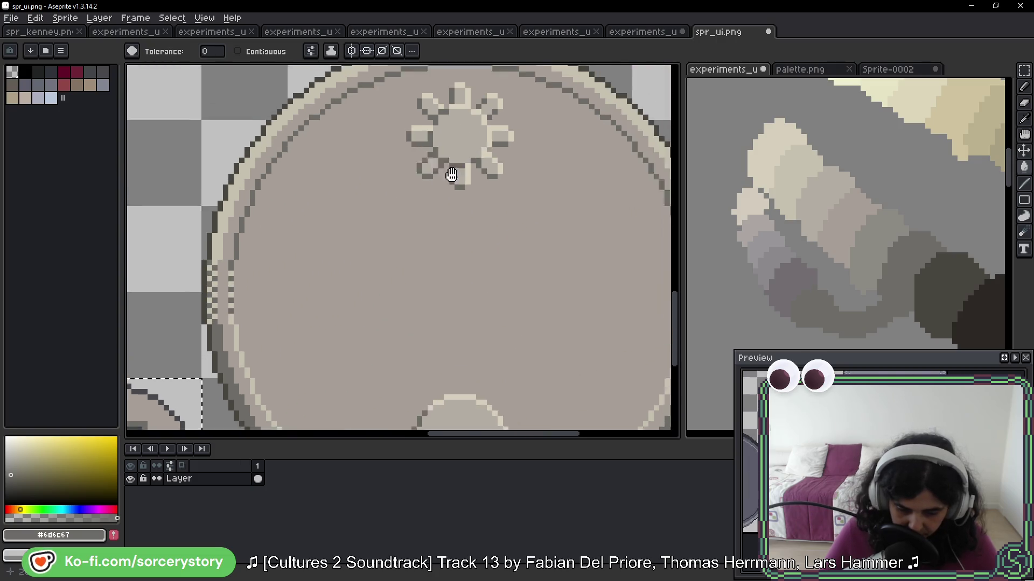
pyautogui.press('alt')
pyautogui.click(468, 137)
pyautogui.moveTo(401, 260); pyautogui.dragTo(489, 184)
pyautogui.scroll(2, 334, 300)
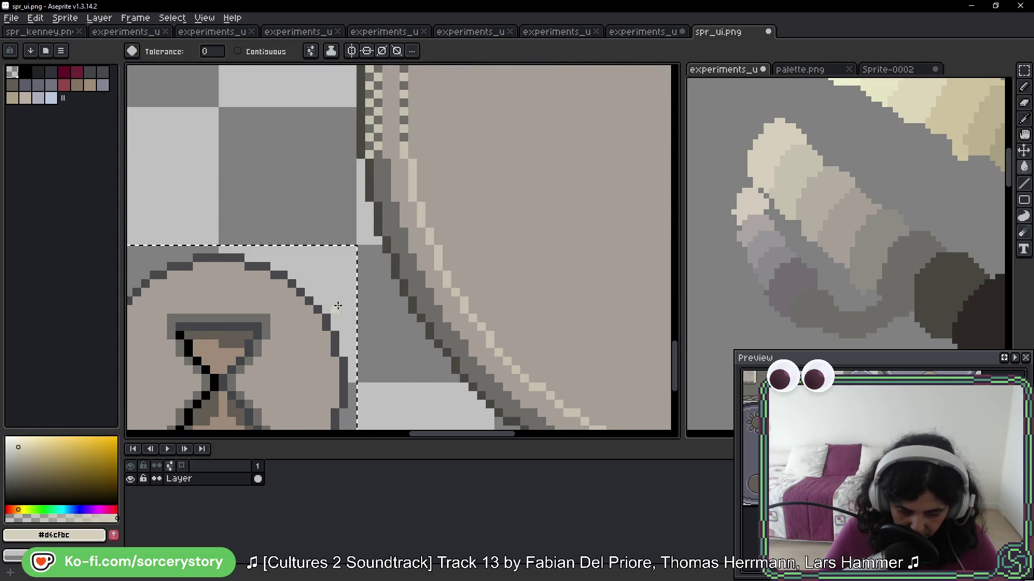
pyautogui.scroll(-2, 295, 282)
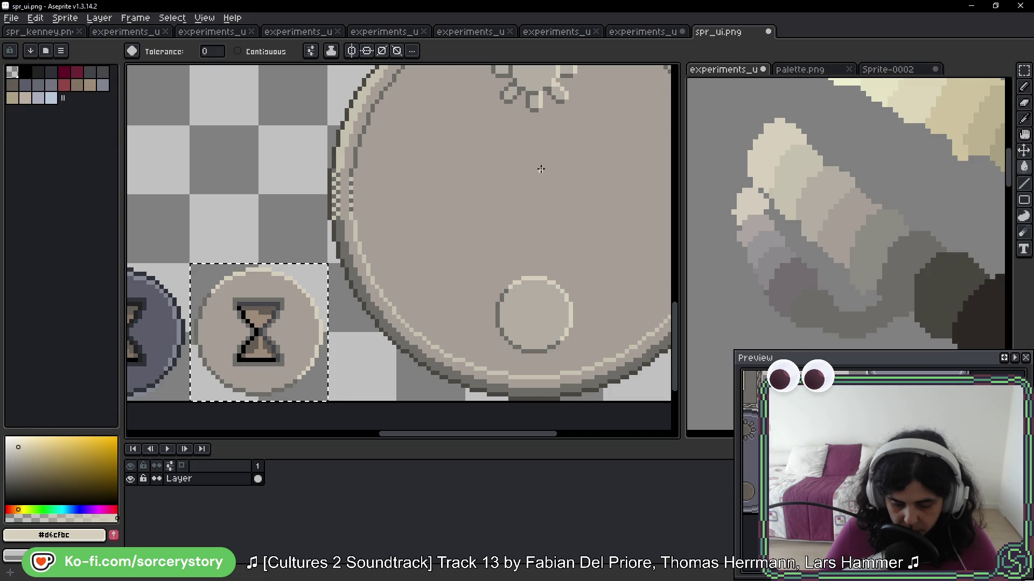
pyautogui.scroll(-2, 540, 169)
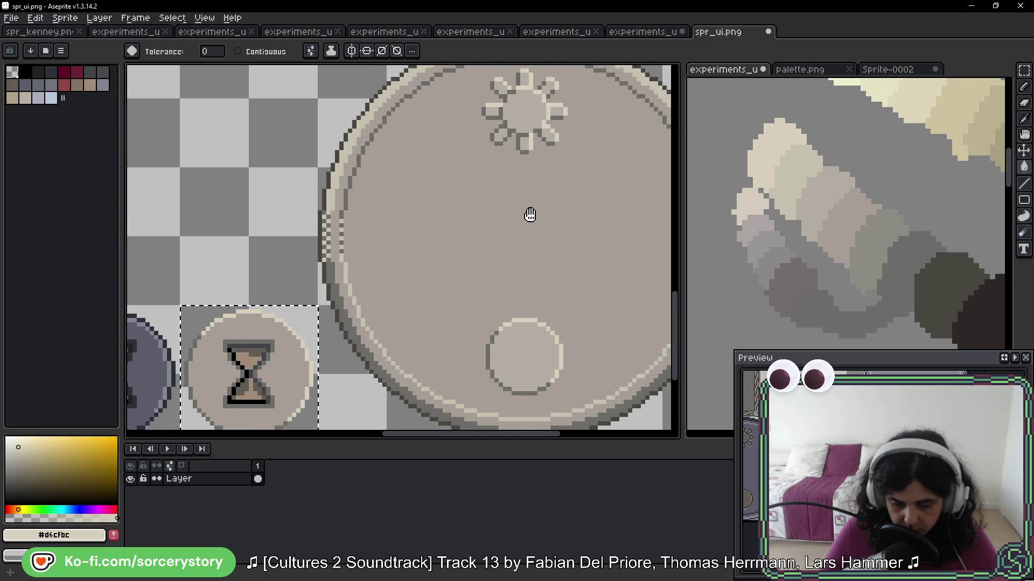
pyautogui.keyDown('alt'); pyautogui.click(528, 196); pyautogui.keyUp('alt')
pyautogui.scroll(2, 406, 212)
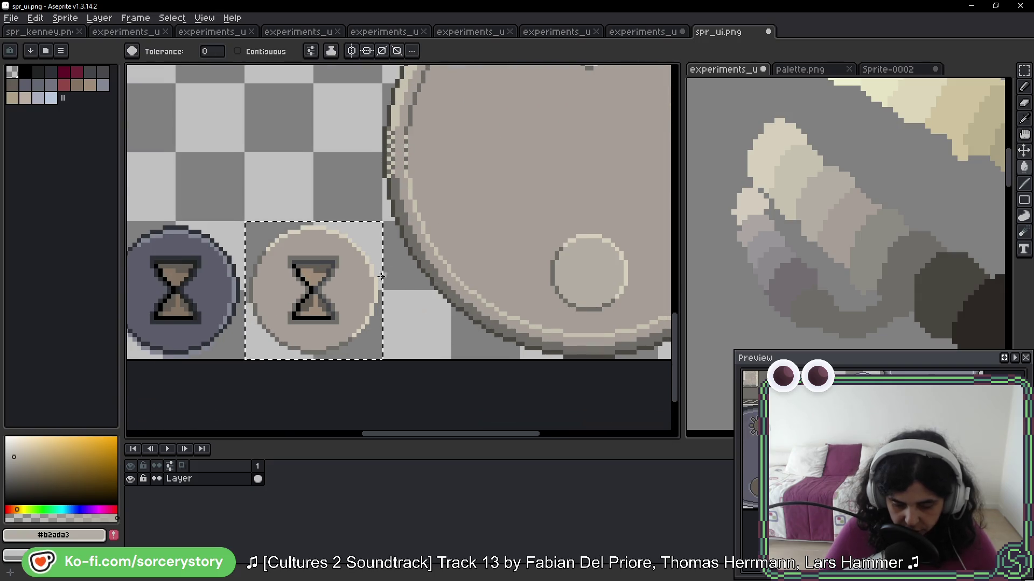
pyautogui.scroll(1, 335, 280)
pyautogui.scroll(1, 335, 281)
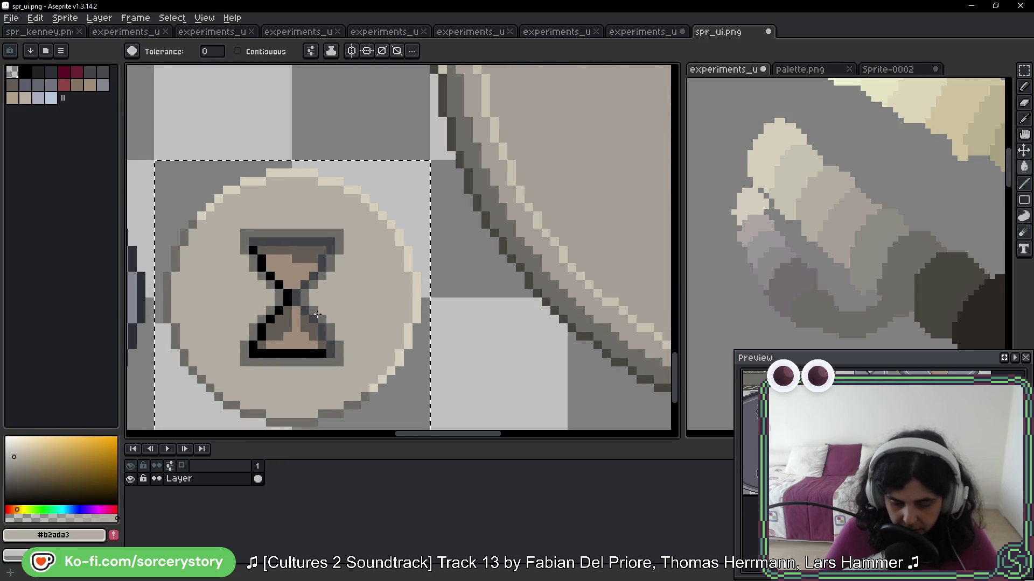
pyautogui.moveTo(335, 281); pyautogui.dragTo(375, 218)
pyautogui.moveTo(394, 296); pyautogui.dragTo(458, 281)
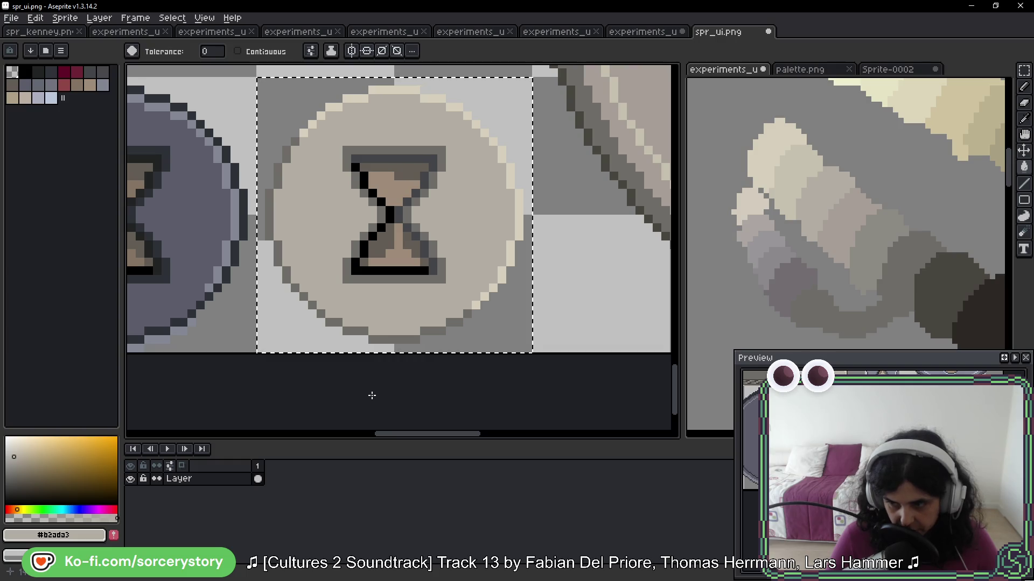
pyautogui.press('space')
# Contiguous-fill the hourglass's outer outline with the circle outline's dark grey #494641
pyautogui.moveTo(457, 311)
pyautogui.mouseDown()
pyautogui.moveTo(487, 307)
pyautogui.moveTo(478, 344)
pyautogui.mouseUp()
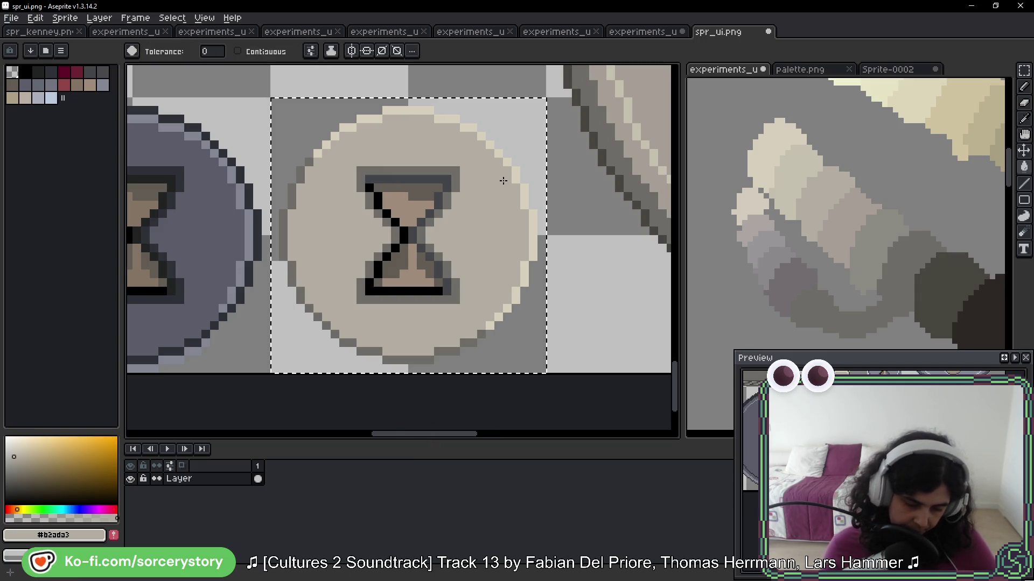
pyautogui.moveTo(496, 192); pyautogui.dragTo(492, 219)
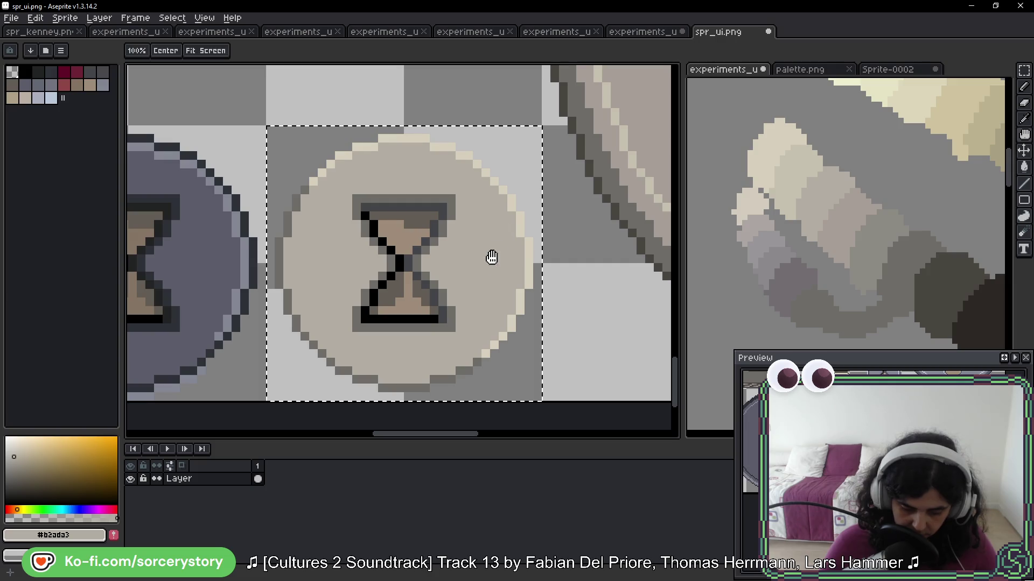
pyautogui.keyDown('alt'); pyautogui.click(494, 181); pyautogui.keyUp('alt')
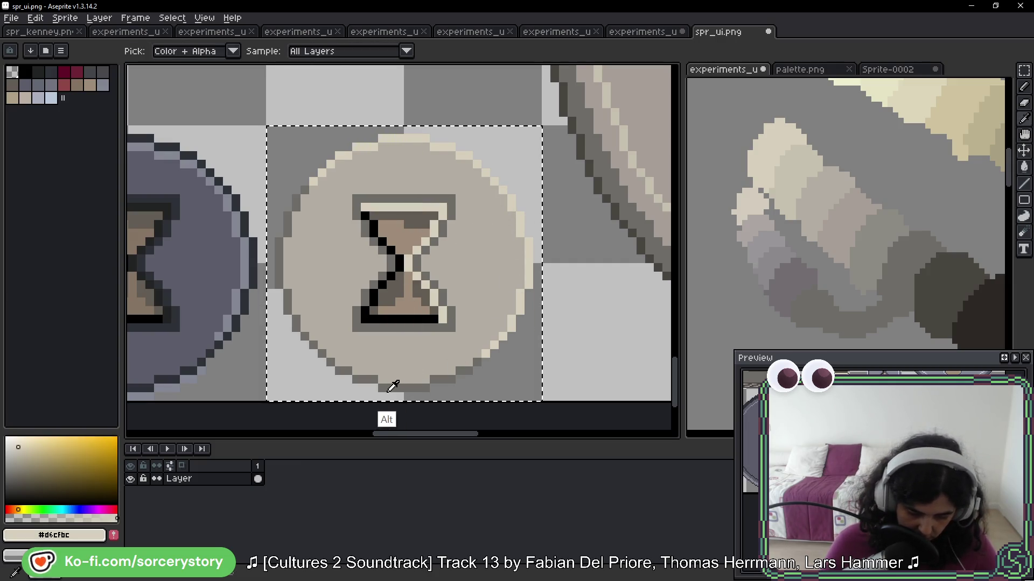
pyautogui.keyDown('alt'); pyautogui.click(392, 383); pyautogui.keyUp('alt')
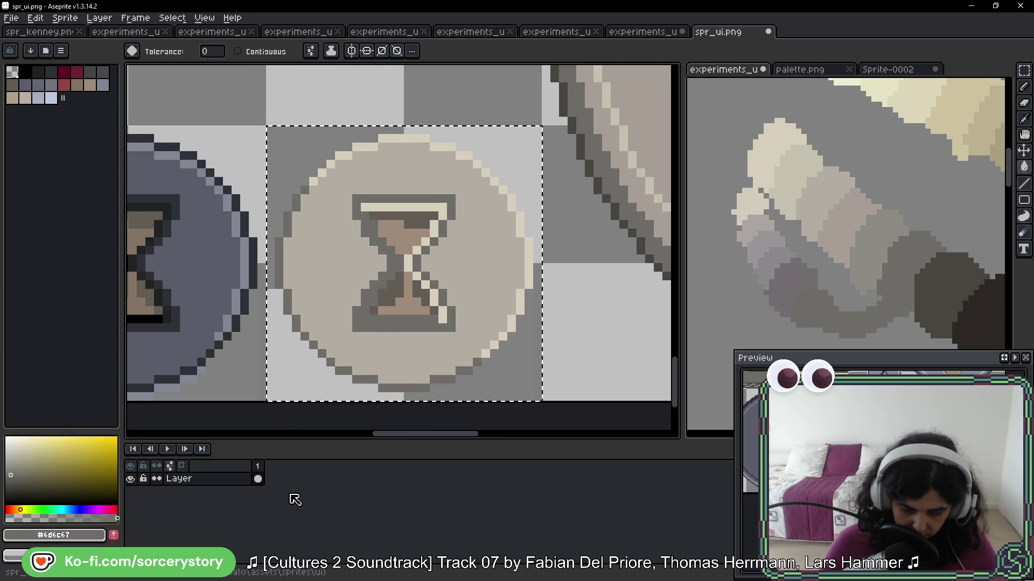
pyautogui.hotkey('ctrl', 'z')
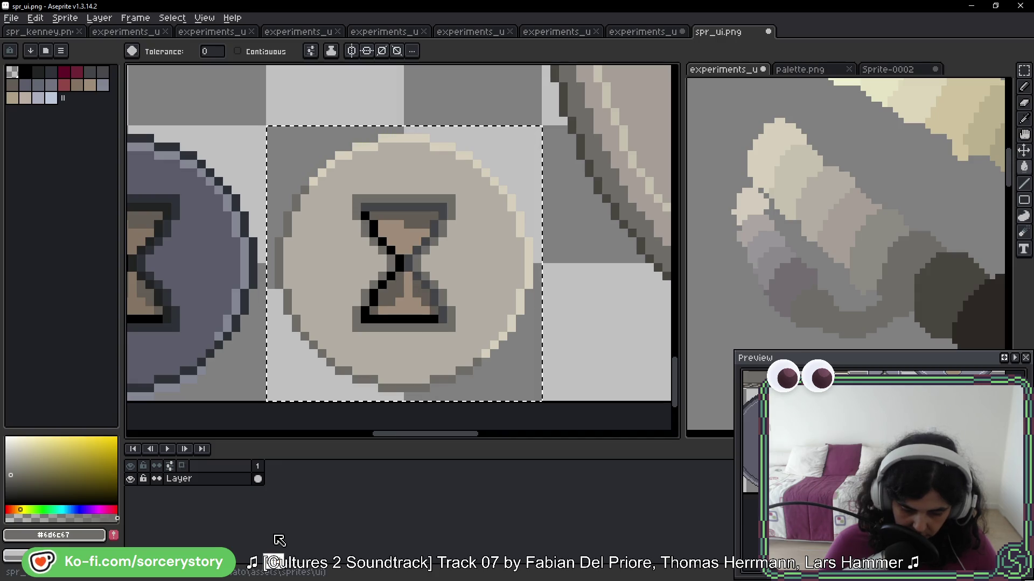
pyautogui.keyDown('alt'); pyautogui.click(580, 148); pyautogui.keyUp('alt')
pyautogui.click(455, 221)
pyautogui.click(238, 51)
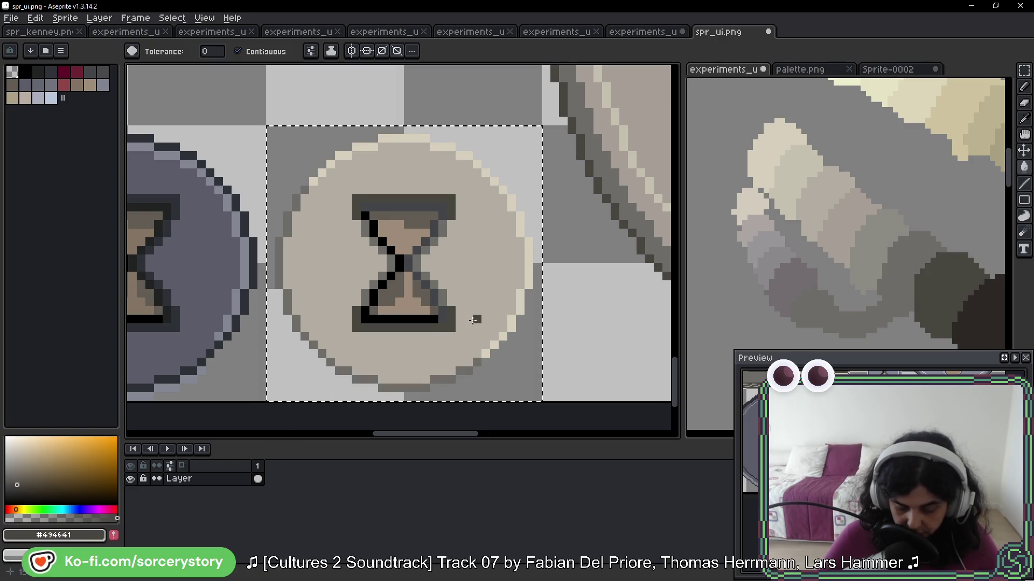
pyautogui.scroll(-1, 474, 330)
pyautogui.scroll(-1, 545, 234)
pyautogui.moveTo(498, 243); pyautogui.dragTo(430, 272)
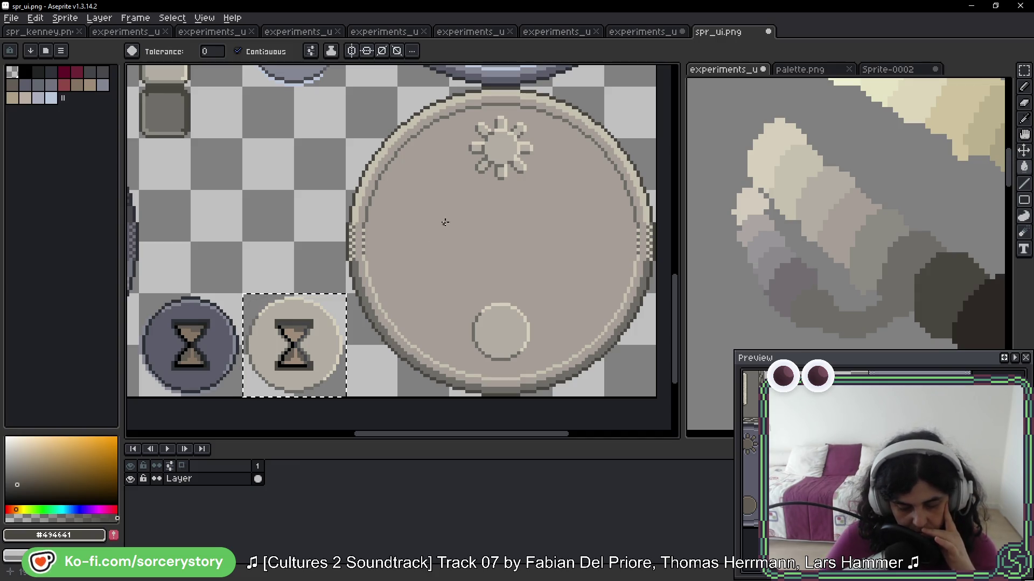
# Sample the dial's tan face colour #a69e96 and paint over the inner ring's dark and cream pixels all around
pyautogui.scroll(-1, 460, 225)
pyautogui.moveTo(376, 104)
pyautogui.mouseDown()
pyautogui.moveTo(381, 300)
pyautogui.moveTo(329, 104)
pyautogui.mouseUp()
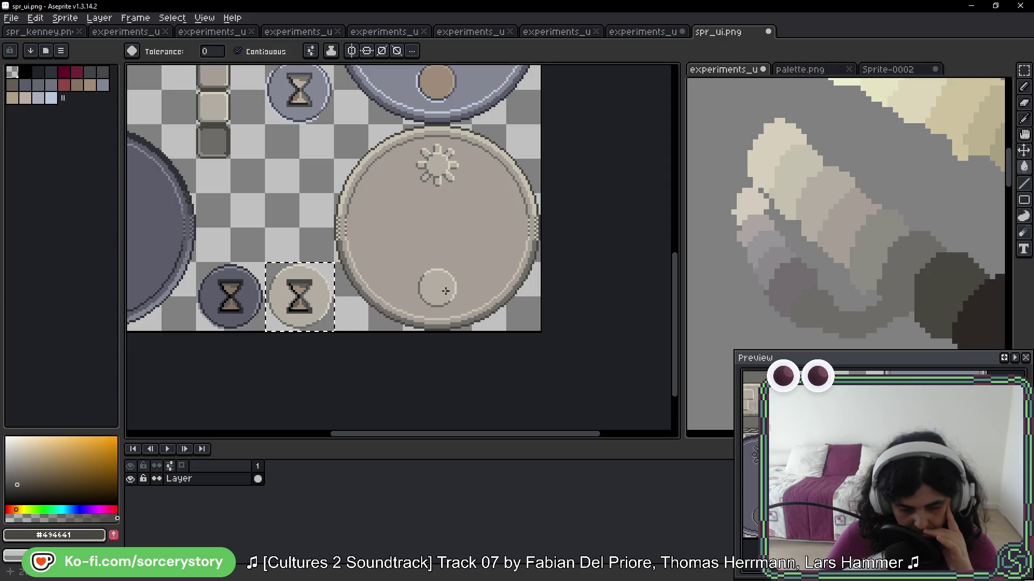
pyautogui.scroll(3, 485, 207)
pyautogui.press('alt')
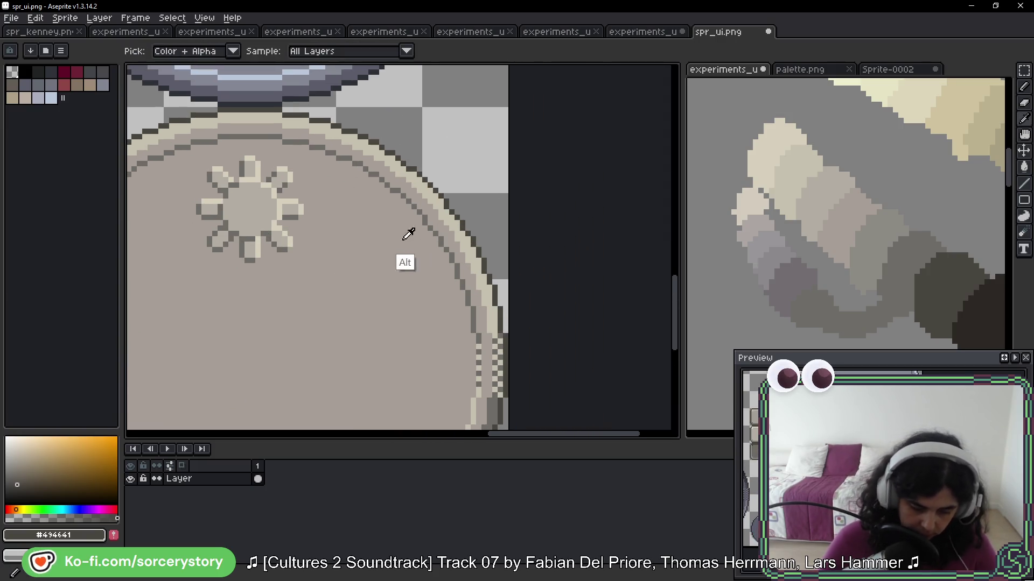
pyautogui.keyDown('alt'); pyautogui.click(404, 239); pyautogui.keyUp('alt')
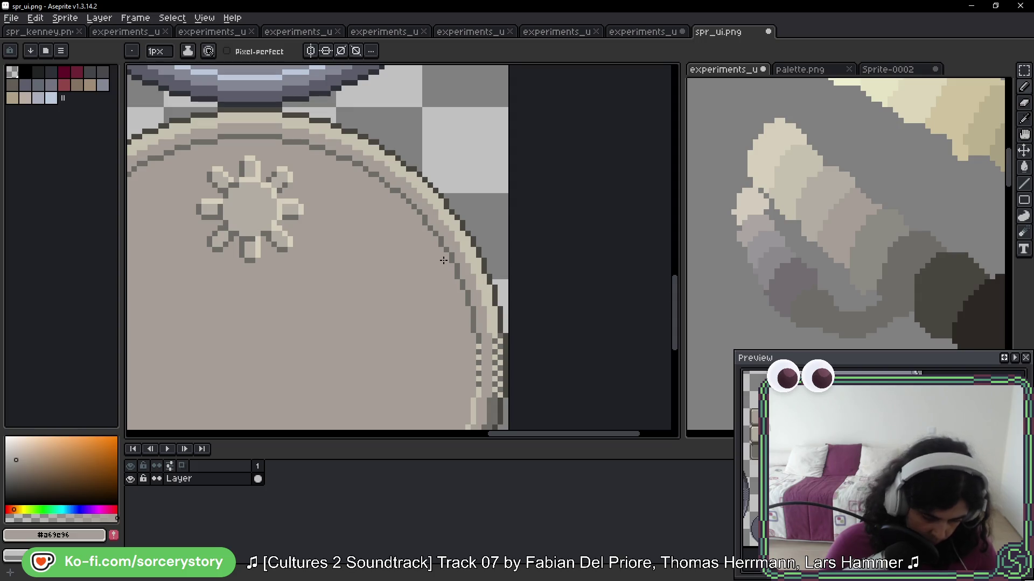
pyautogui.moveTo(442, 252)
pyautogui.mouseDown()
pyautogui.moveTo(476, 371)
pyautogui.moveTo(486, 195)
pyautogui.mouseUp()
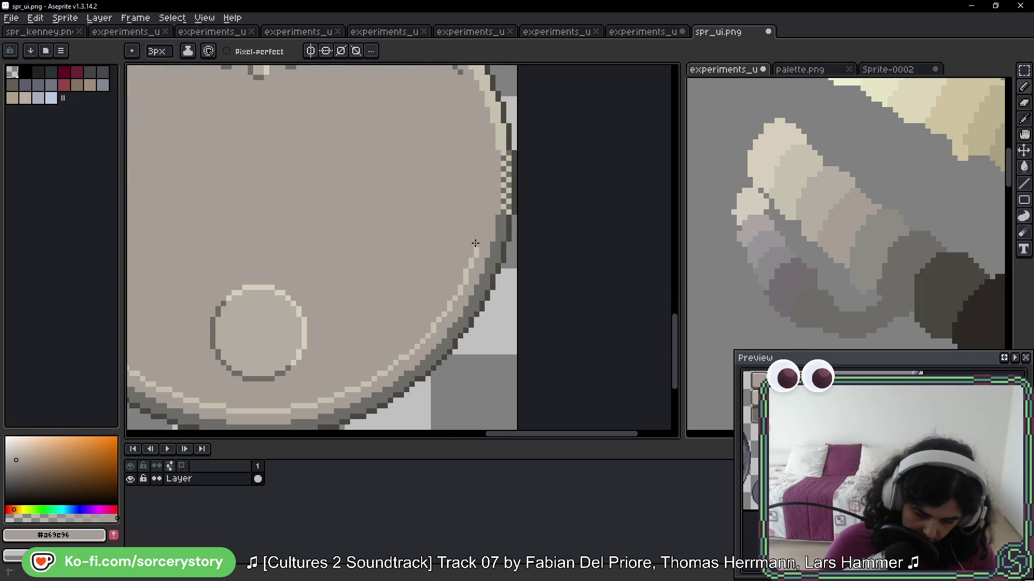
pyautogui.moveTo(383, 373)
pyautogui.mouseDown()
pyautogui.moveTo(502, 233)
pyautogui.moveTo(434, 264)
pyautogui.moveTo(389, 268)
pyautogui.moveTo(519, 226)
pyautogui.moveTo(523, 250)
pyautogui.mouseUp()
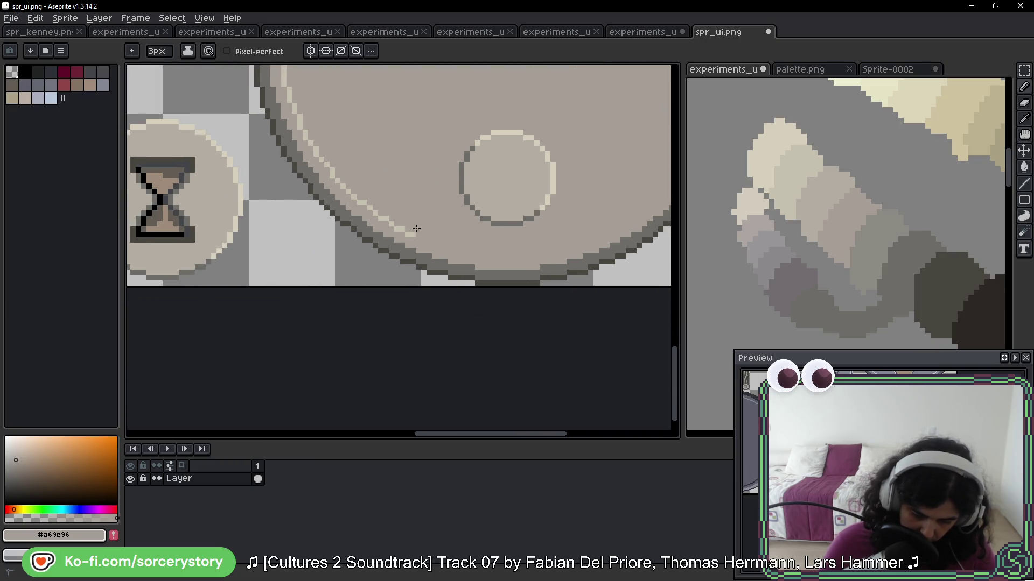
pyautogui.moveTo(315, 145)
pyautogui.mouseDown()
pyautogui.moveTo(307, 110)
pyautogui.moveTo(347, 243)
pyautogui.moveTo(324, 221)
pyautogui.moveTo(323, 167)
pyautogui.moveTo(316, 244)
pyautogui.mouseUp()
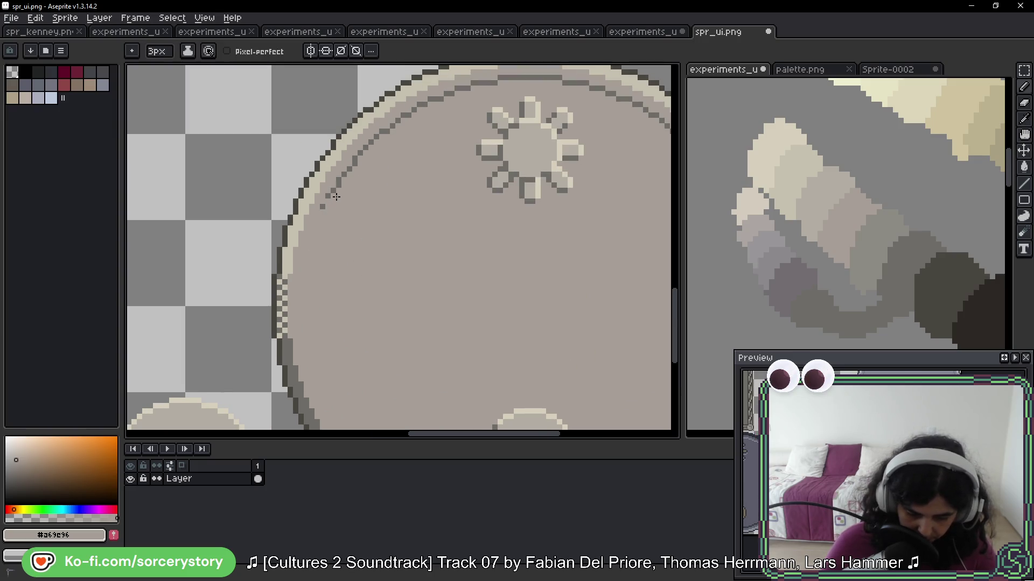
pyautogui.moveTo(370, 141)
pyautogui.mouseDown()
pyautogui.moveTo(425, 108)
pyautogui.moveTo(524, 79)
pyautogui.moveTo(353, 140)
pyautogui.moveTo(315, 176)
pyautogui.mouseUp()
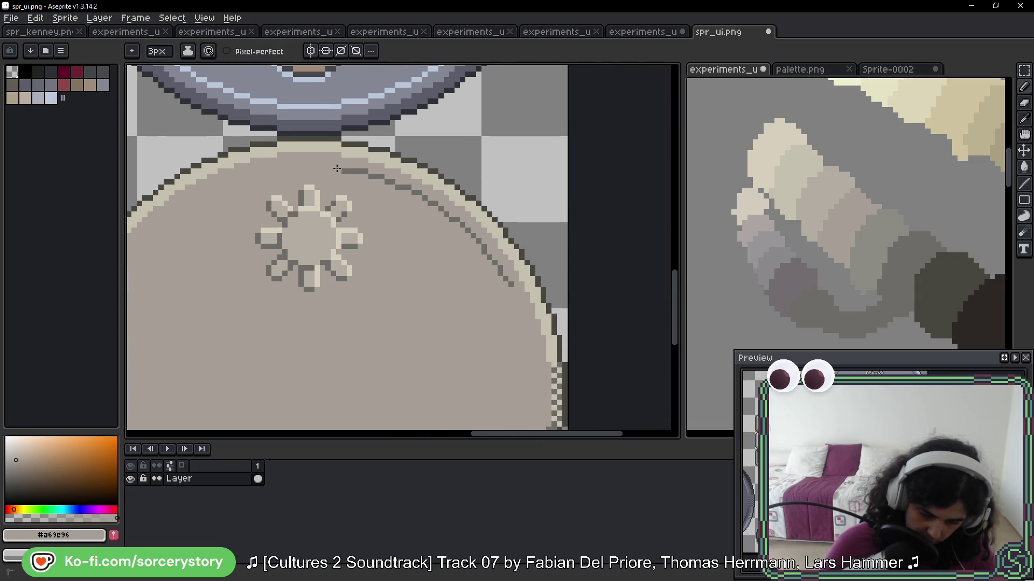
pyautogui.moveTo(446, 214); pyautogui.dragTo(511, 287)
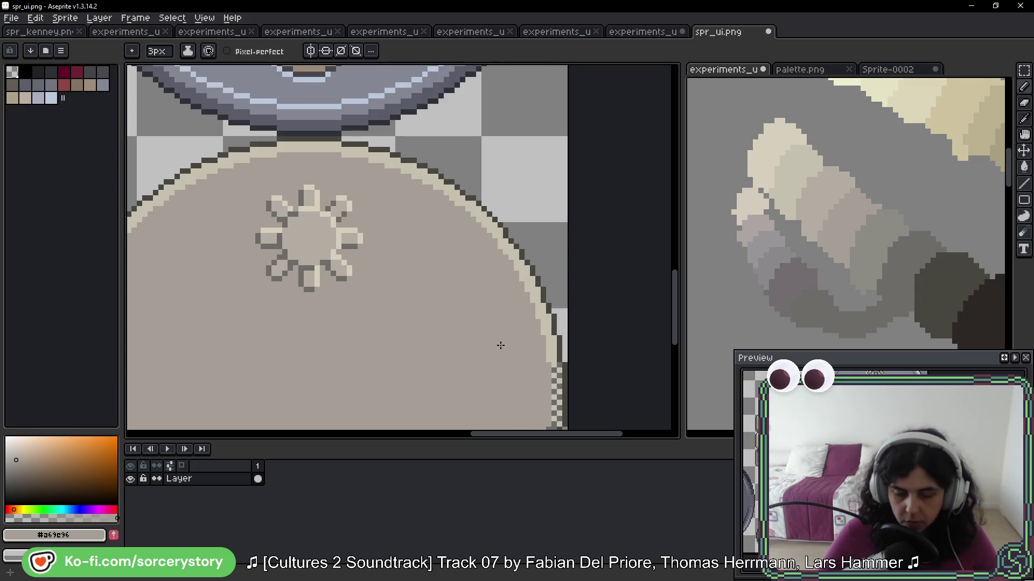
pyautogui.scroll(-4, 501, 345)
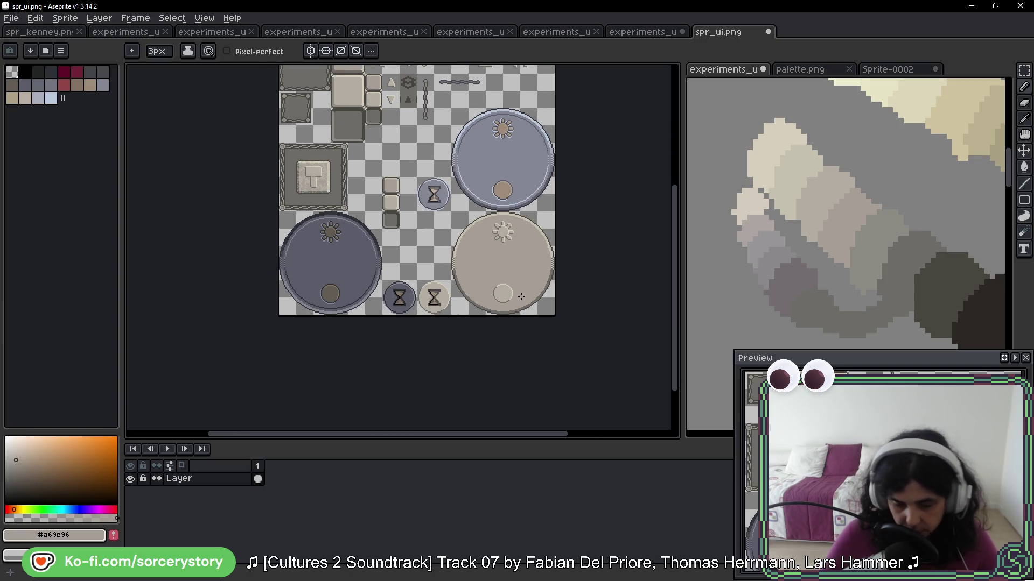
# Marquee-select the sun icon on the beige dial
pyautogui.scroll(4, 511, 263)
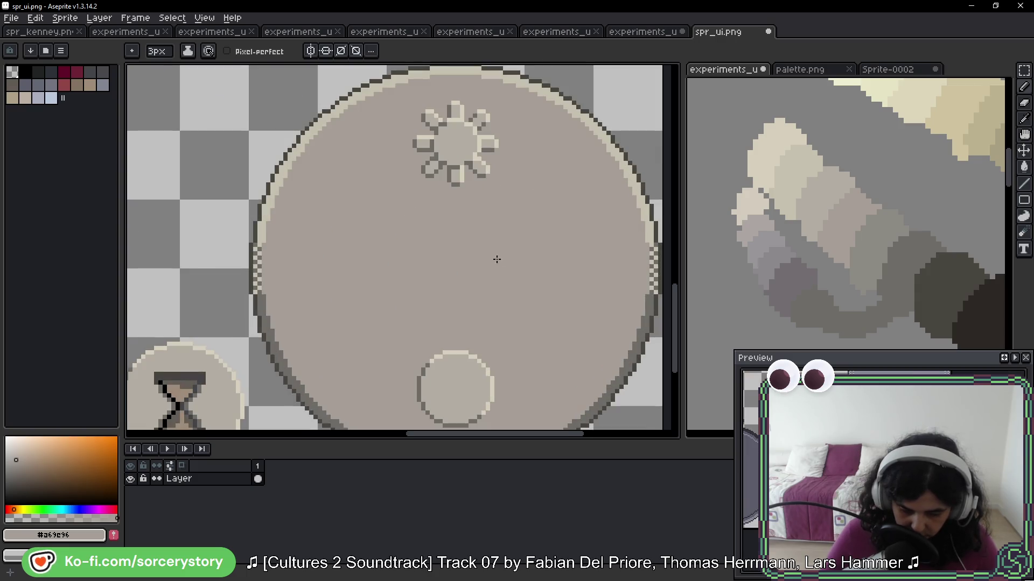
pyautogui.click(1024, 70)
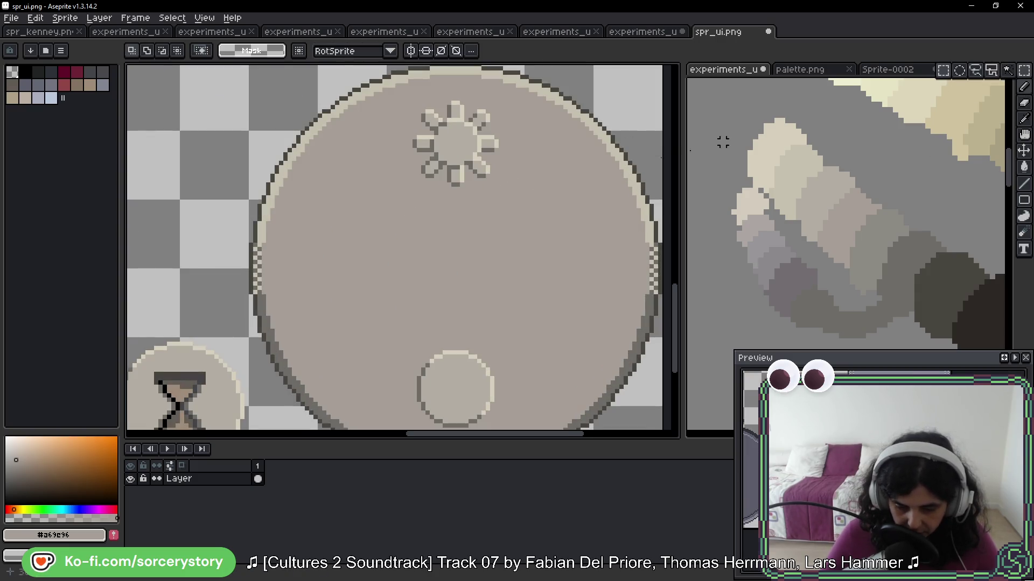
pyautogui.scroll(-4, 430, 208)
pyautogui.moveTo(436, 209); pyautogui.dragTo(461, 342)
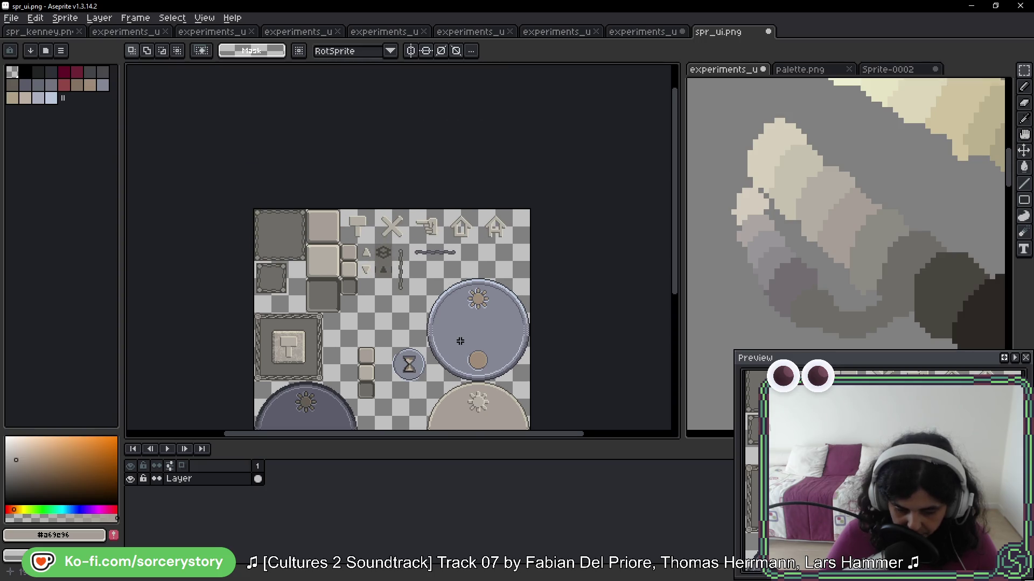
pyautogui.moveTo(450, 383)
pyautogui.mouseDown()
pyautogui.moveTo(434, 239)
pyautogui.moveTo(450, 301)
pyautogui.mouseUp()
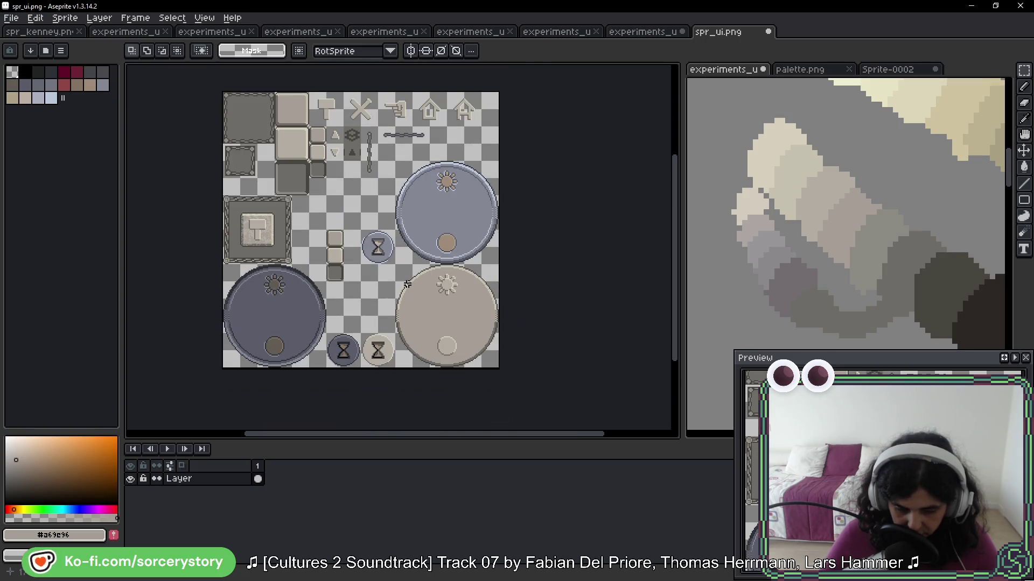
pyautogui.scroll(6, 450, 300)
pyautogui.moveTo(336, 115); pyautogui.dragTo(510, 291)
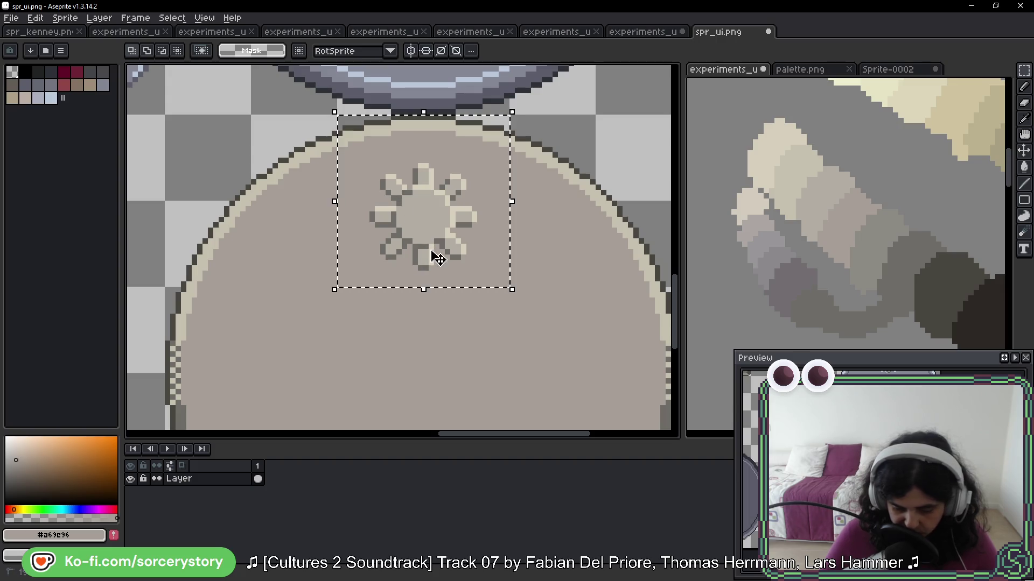
pyautogui.moveTo(366, 160)
pyautogui.mouseDown()
pyautogui.moveTo(420, 241)
pyautogui.moveTo(488, 292)
pyautogui.mouseUp()
pyautogui.scroll(-3, 488, 291)
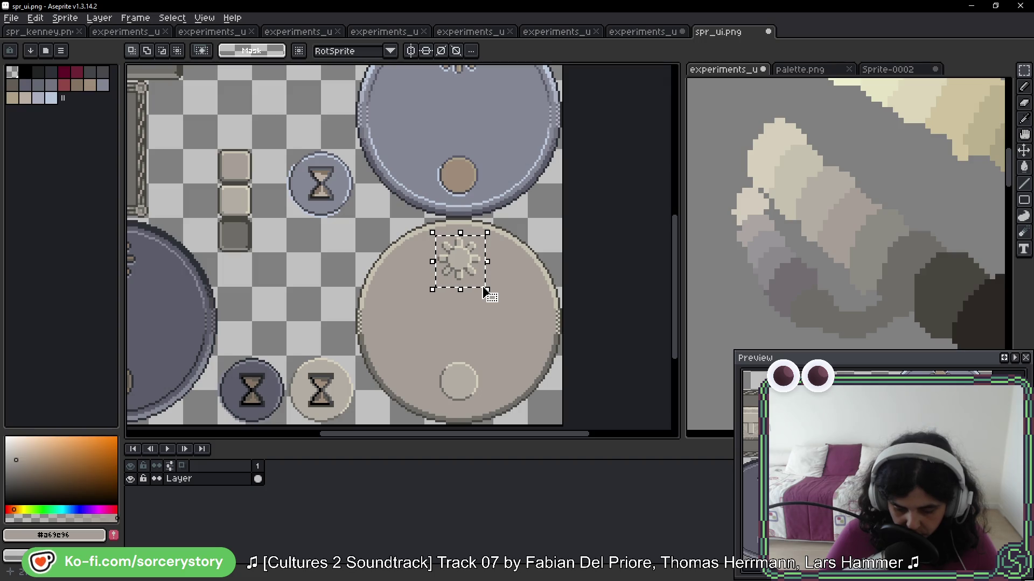
# Sample the dark outline grey and bucket-fill the sun's top petal pixel with it
pyautogui.press('g')
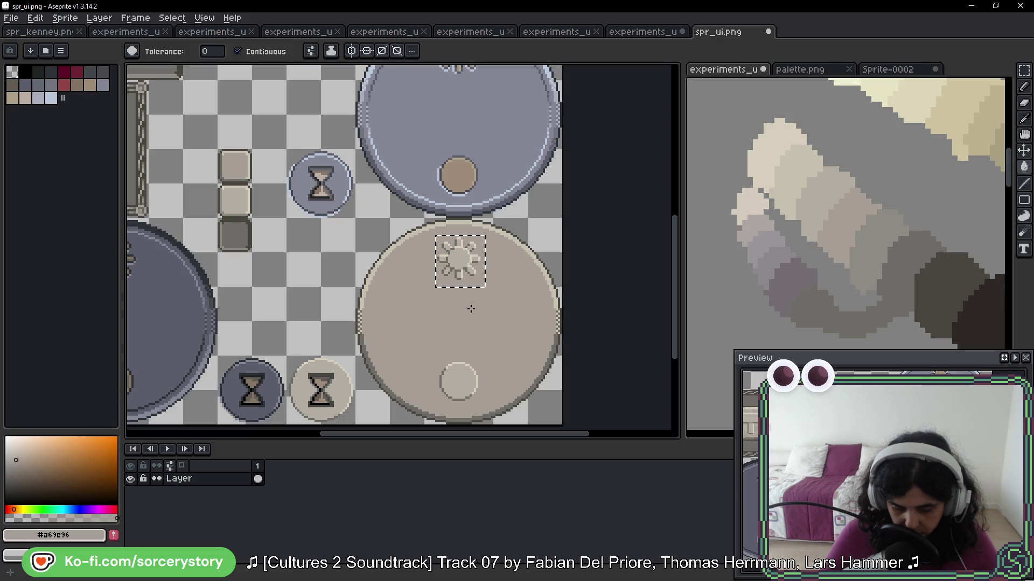
pyautogui.press('v')
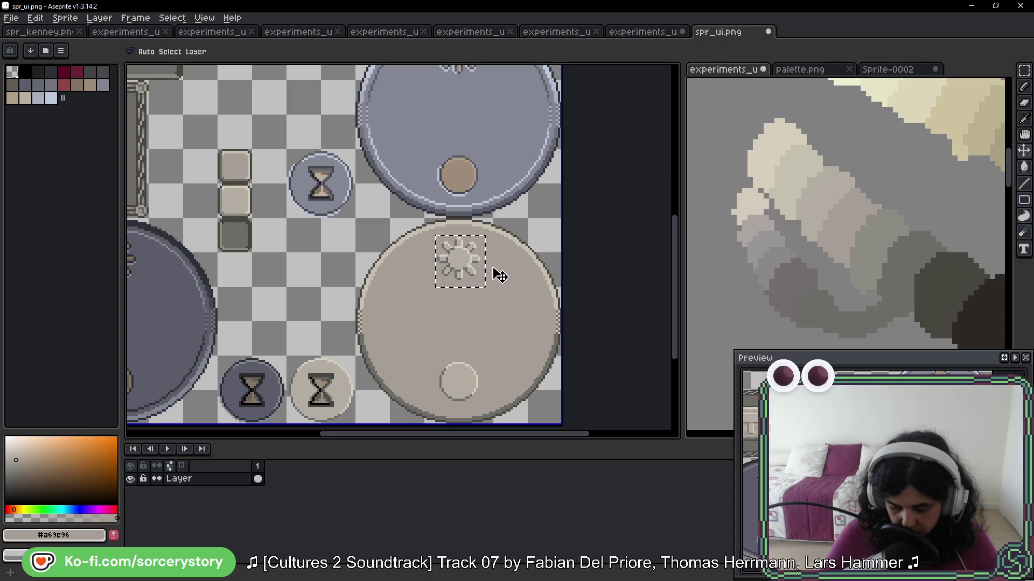
pyautogui.press('g')
pyautogui.scroll(3, 453, 245)
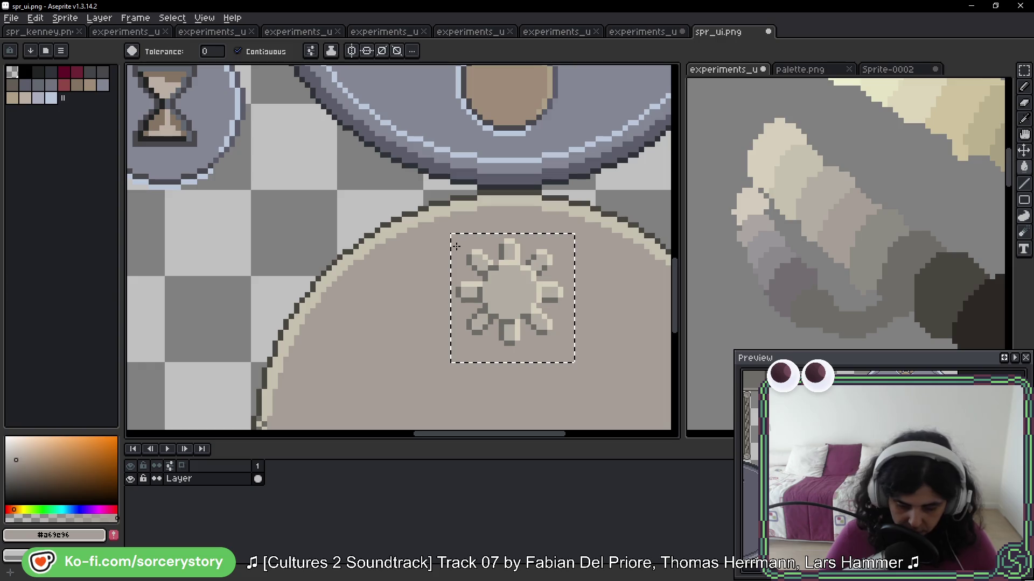
pyautogui.press('i')
pyautogui.click(495, 184)
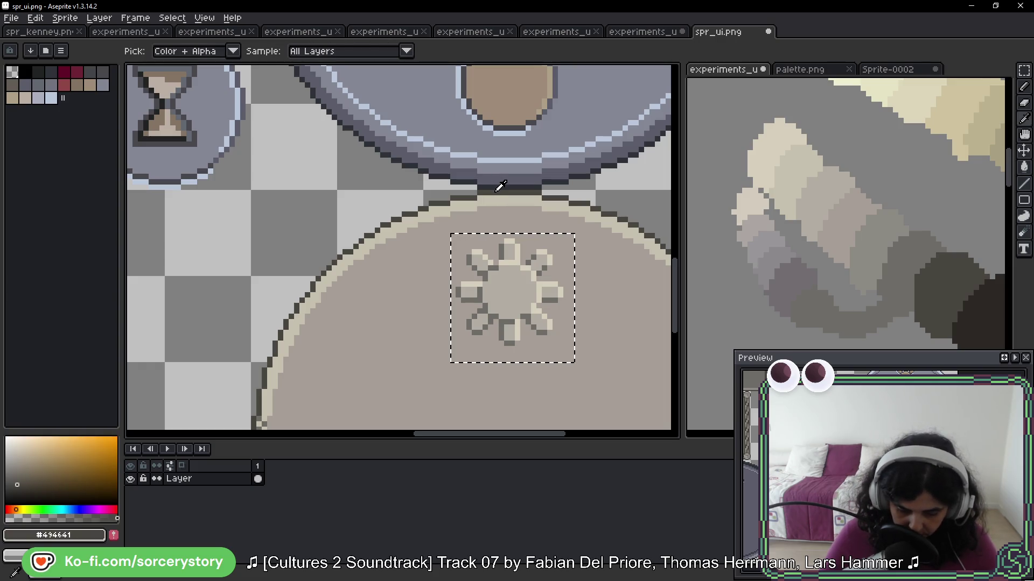
pyautogui.press('g')
pyautogui.click(507, 241)
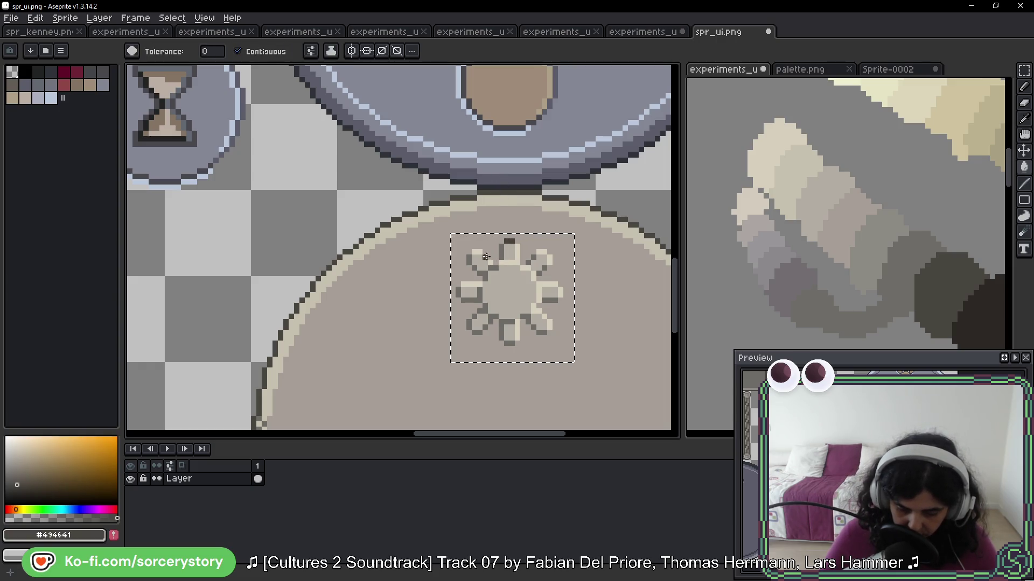
# Fill the gear's light outline pixels dark with a non-contiguous bucket, then undo those fills
pyautogui.click(265, 54)
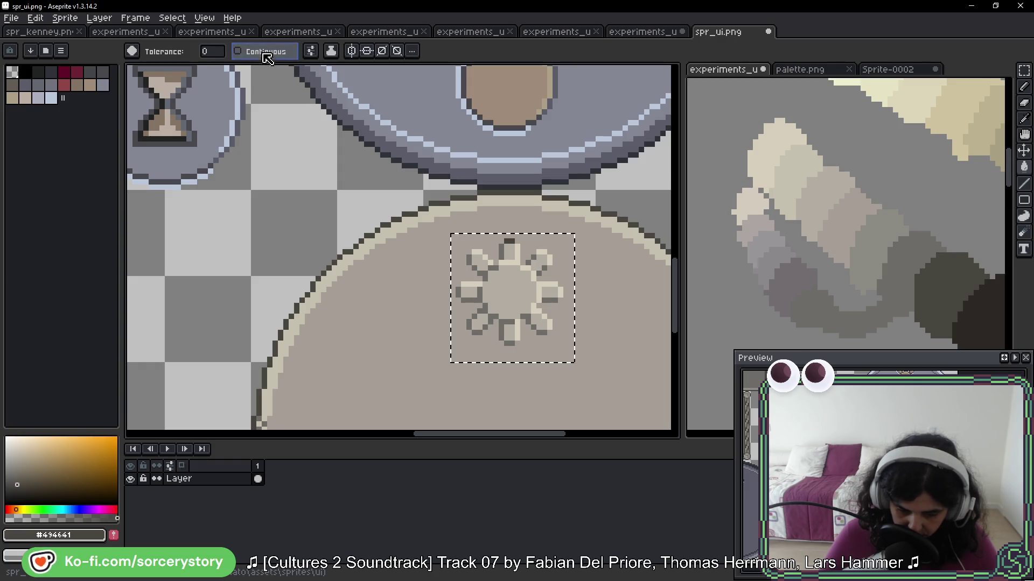
pyautogui.click(539, 253)
pyautogui.click(531, 257)
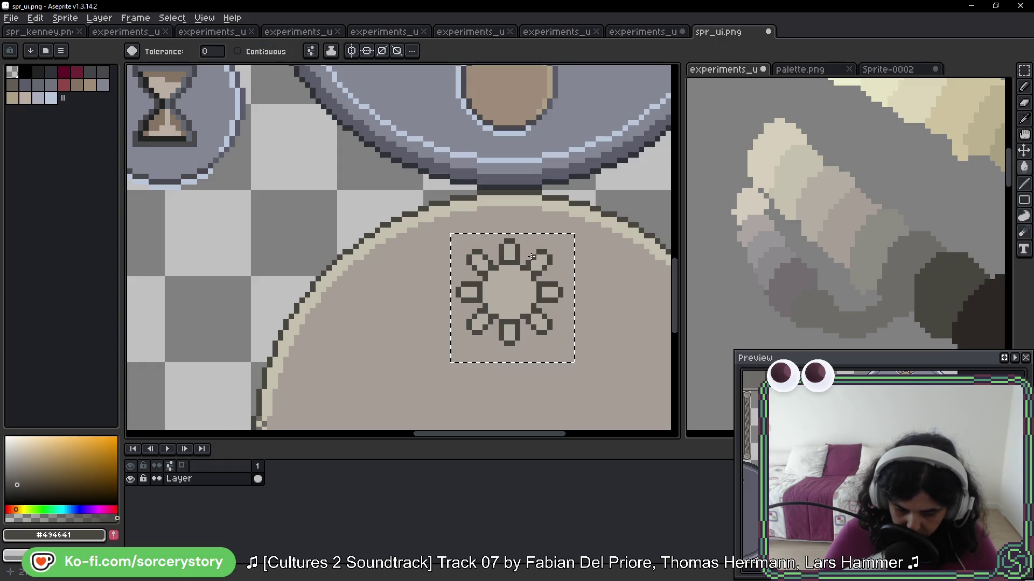
pyautogui.hotkey('ctrl', 'z')
pyautogui.hotkey('ctrl', 'z')
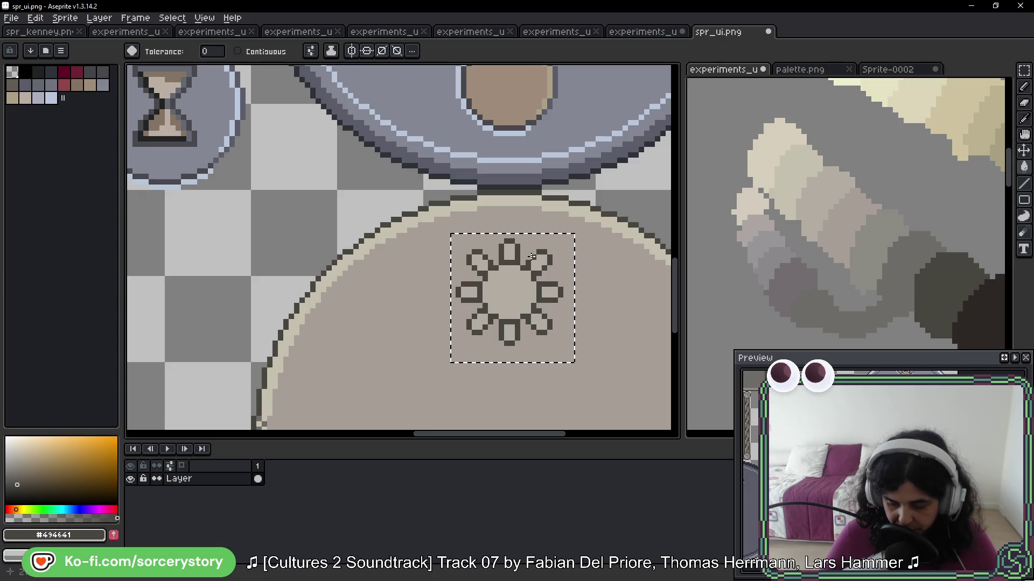
pyautogui.press('v')
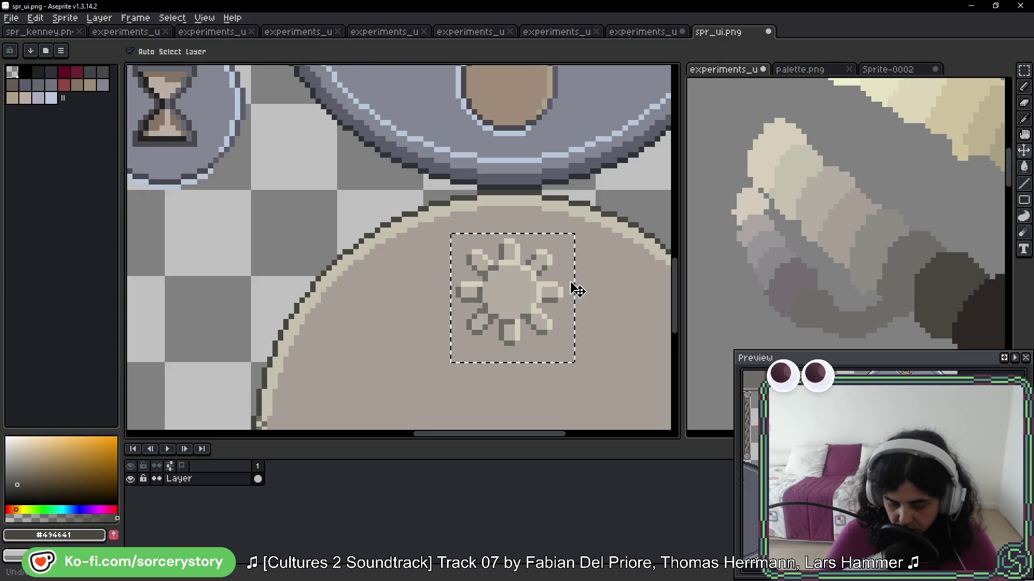
pyautogui.press('g')
pyautogui.scroll(2, 573, 288)
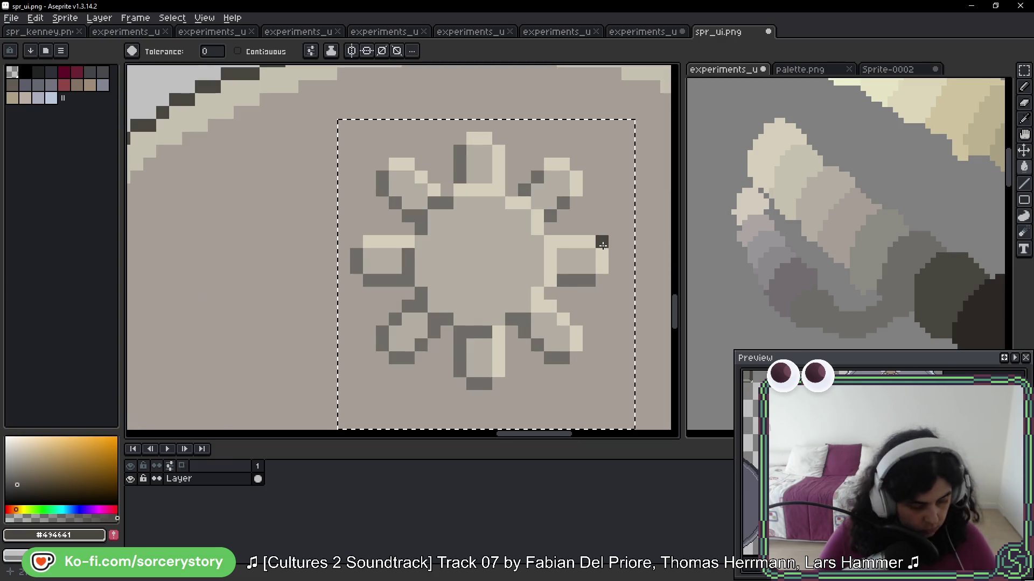
# With a 1px Pencil, draw dark outlines on the top, upper-left, right, lower-right and bottom petals
pyautogui.press('b')
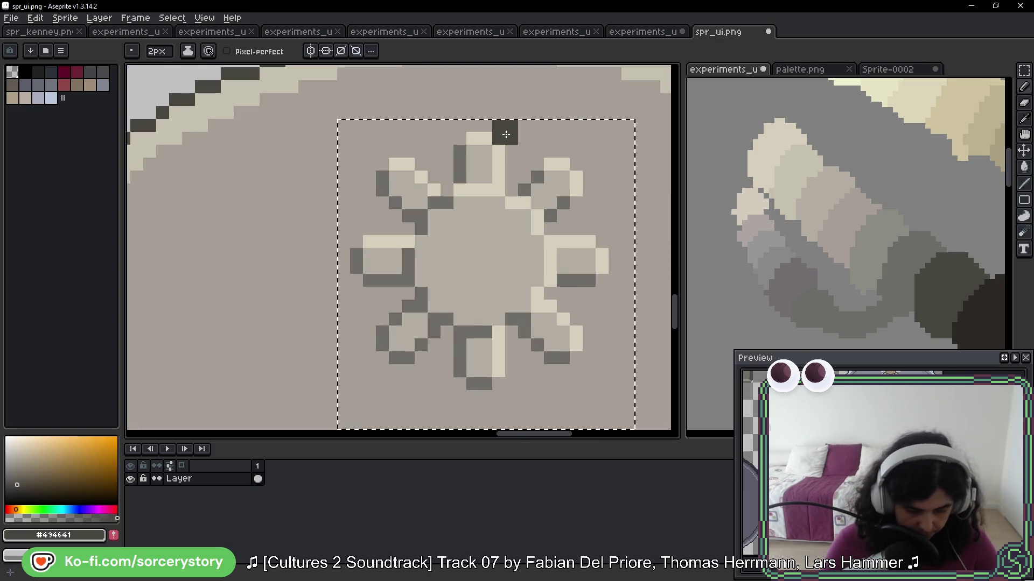
pyautogui.press('-')
pyautogui.moveTo(510, 180); pyautogui.dragTo(490, 127)
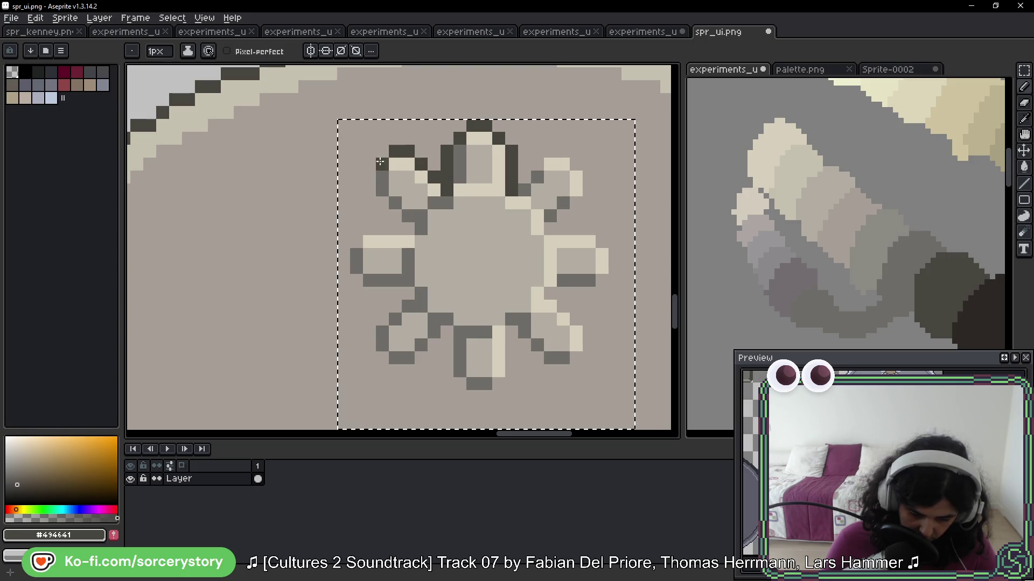
pyautogui.moveTo(395, 216); pyautogui.dragTo(408, 228)
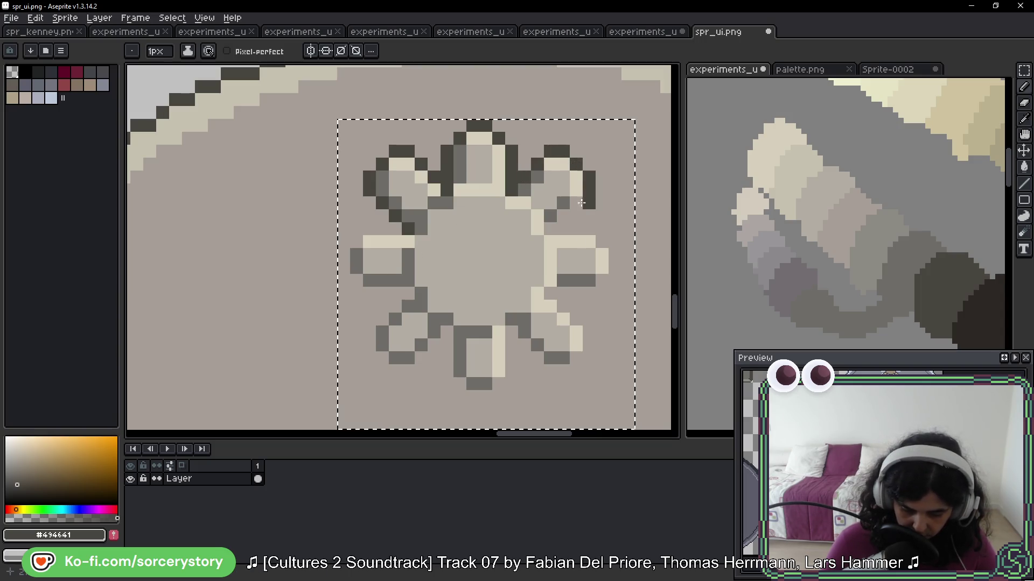
pyautogui.moveTo(575, 203); pyautogui.dragTo(552, 227)
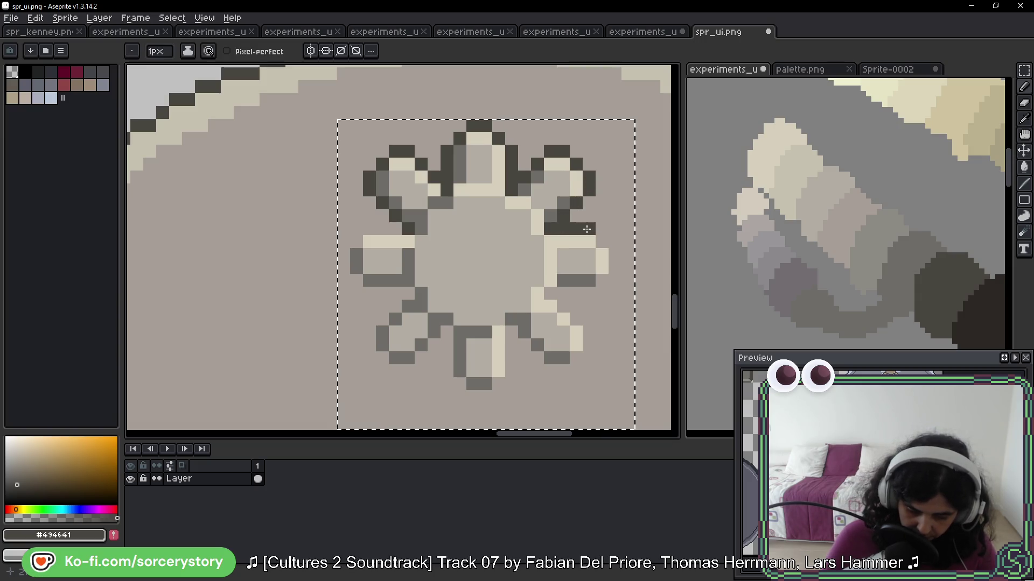
pyautogui.moveTo(574, 292); pyautogui.dragTo(561, 294)
pyautogui.moveTo(588, 328)
pyautogui.mouseDown()
pyautogui.moveTo(587, 348)
pyautogui.moveTo(562, 368)
pyautogui.mouseUp()
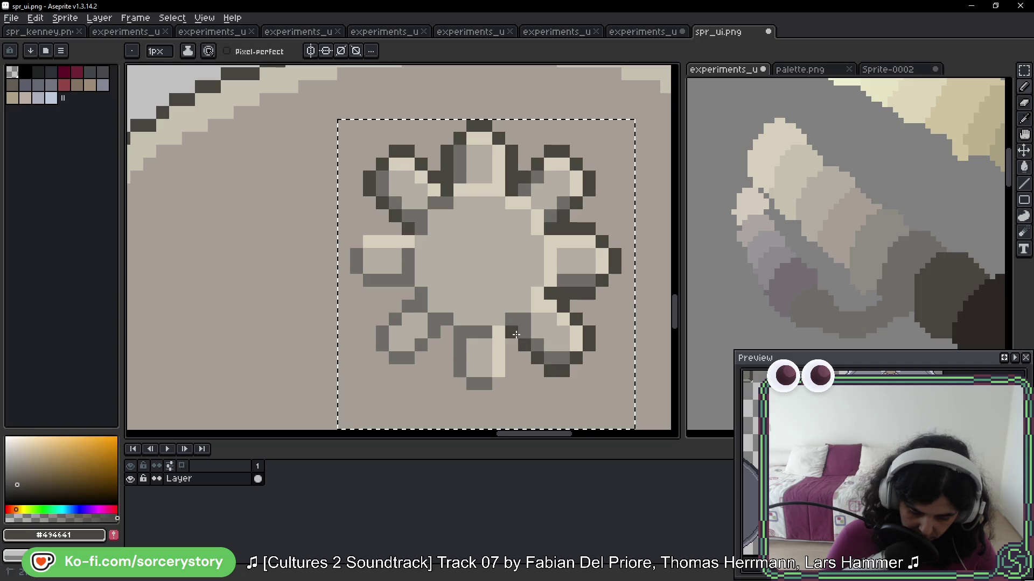
pyautogui.moveTo(516, 335); pyautogui.dragTo(510, 368)
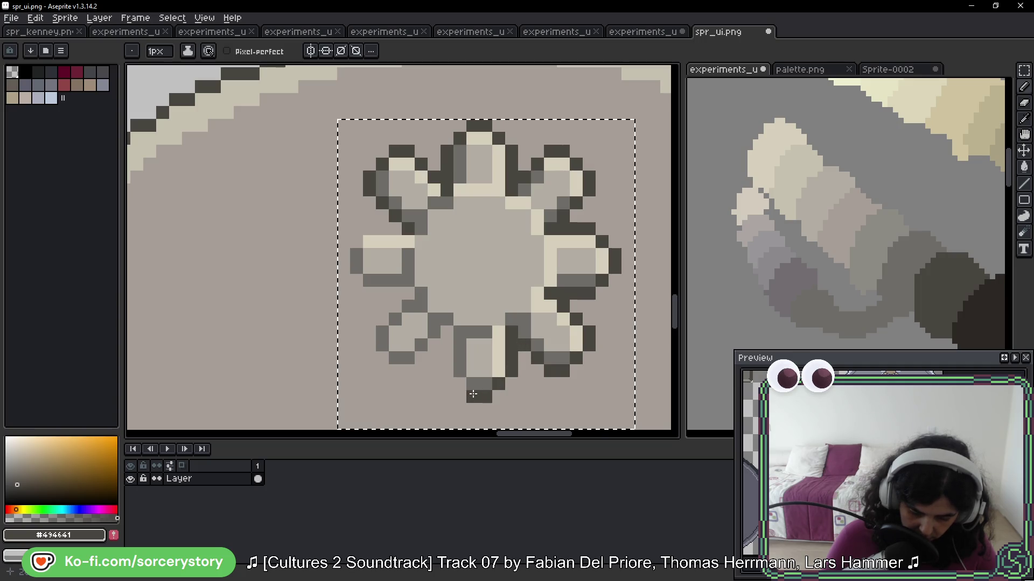
pyautogui.moveTo(447, 376); pyautogui.dragTo(447, 330)
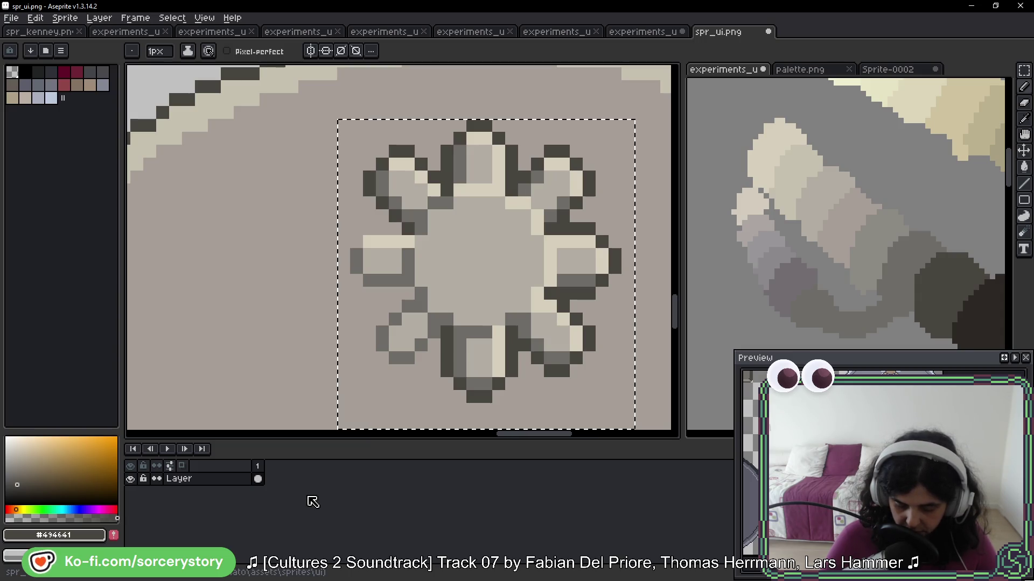
# Outline the lower-left and left petals with dark pixels, then zoom out
pyautogui.moveTo(436, 343); pyautogui.dragTo(534, 290)
pyautogui.click(507, 314)
pyautogui.click(481, 305)
pyautogui.click(467, 293)
pyautogui.click(467, 278)
pyautogui.moveTo(493, 253)
pyautogui.mouseDown()
pyautogui.moveTo(500, 243)
pyautogui.moveTo(468, 241)
pyautogui.mouseUp()
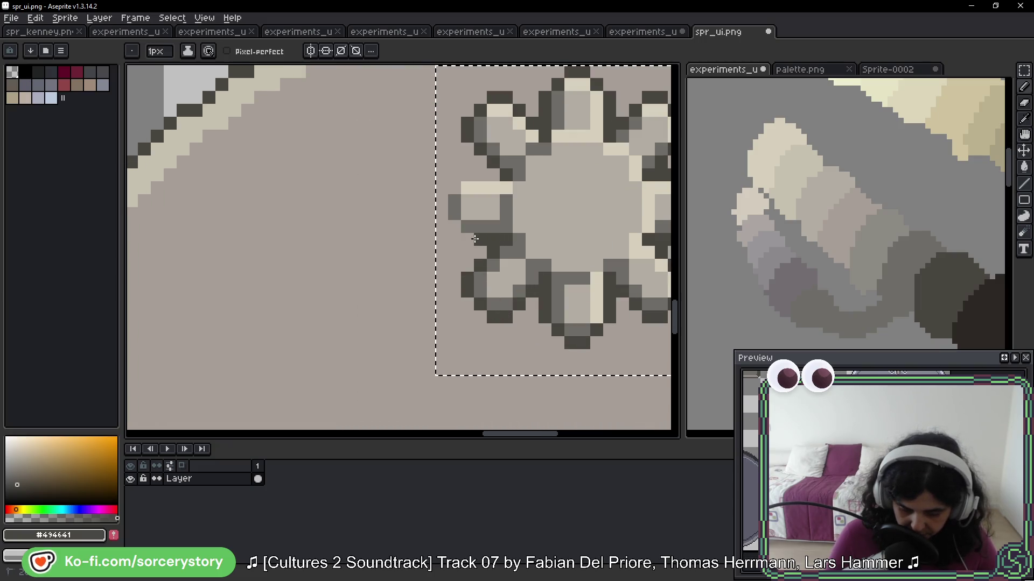
pyautogui.click(454, 227)
pyautogui.click(440, 214)
pyautogui.moveTo(441, 202); pyautogui.dragTo(490, 173)
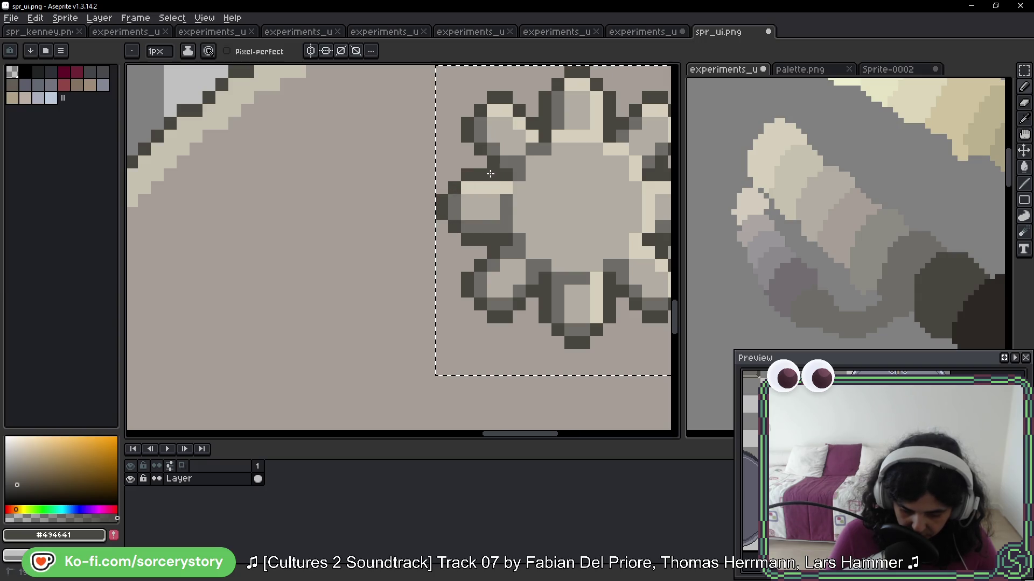
pyautogui.scroll(-5, 572, 260)
pyautogui.scroll(-2, 571, 260)
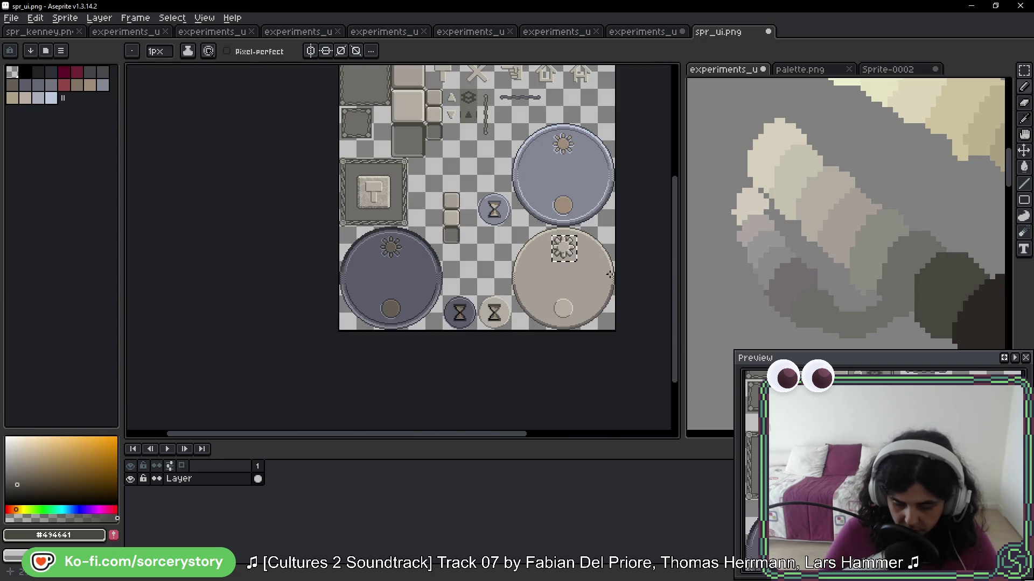
pyautogui.moveTo(623, 289); pyautogui.dragTo(588, 270)
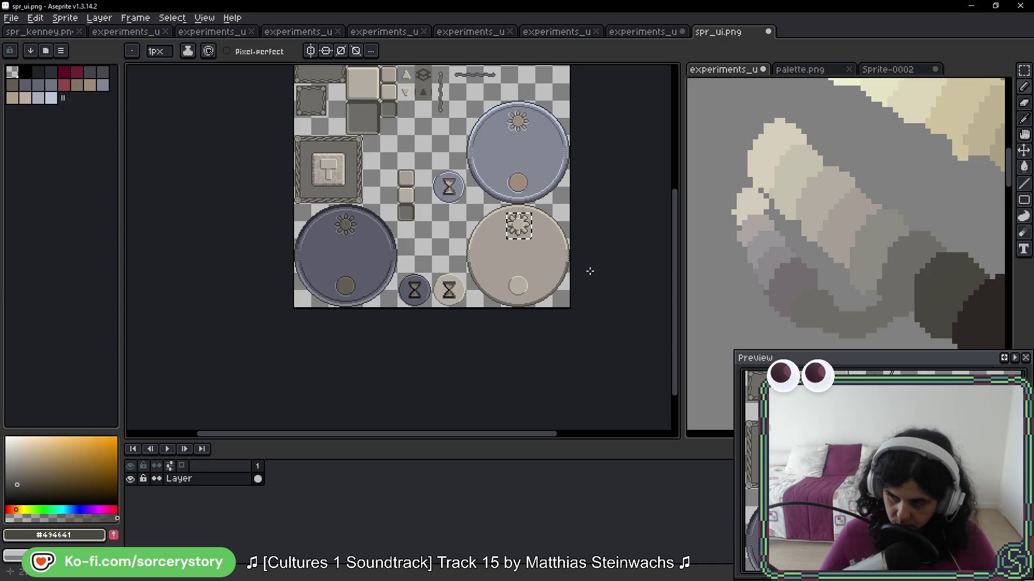
pyautogui.scroll(3, 555, 263)
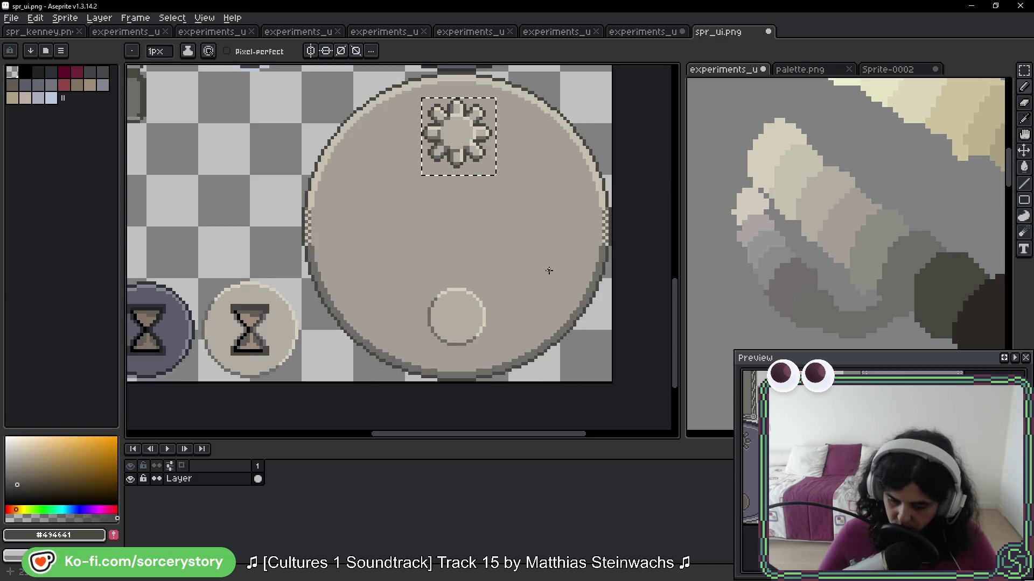
pyautogui.hscroll(1, 533, 284)
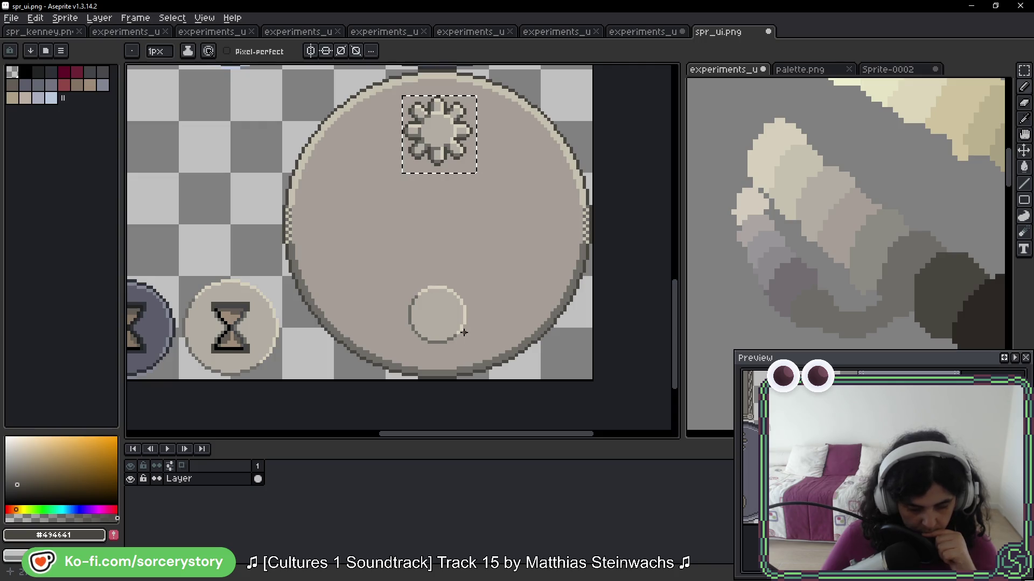
pyautogui.click(1025, 65)
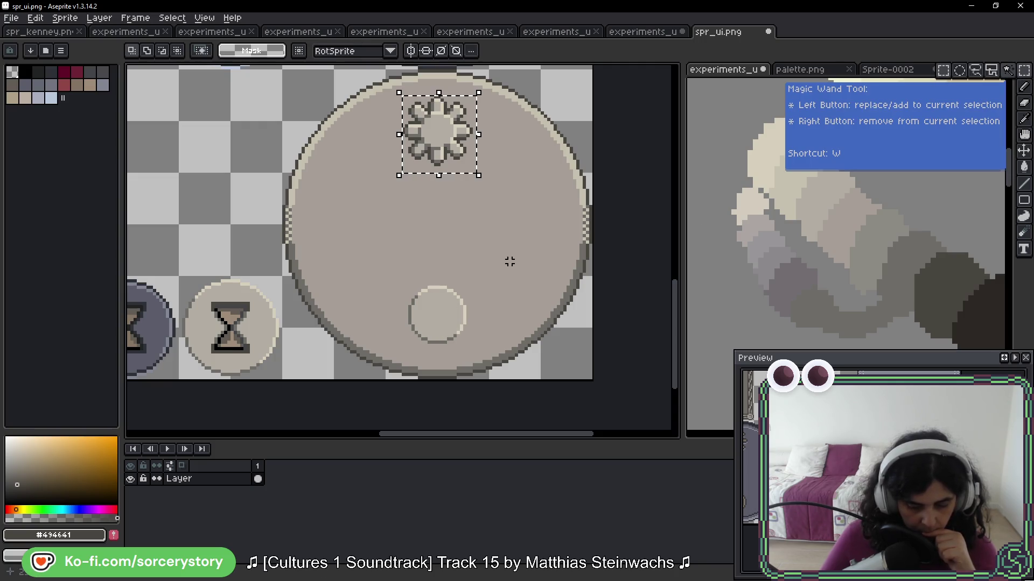
# Marquee the small knob, draw a dark ellipse outline over it, and deselect
pyautogui.scroll(2, 406, 319)
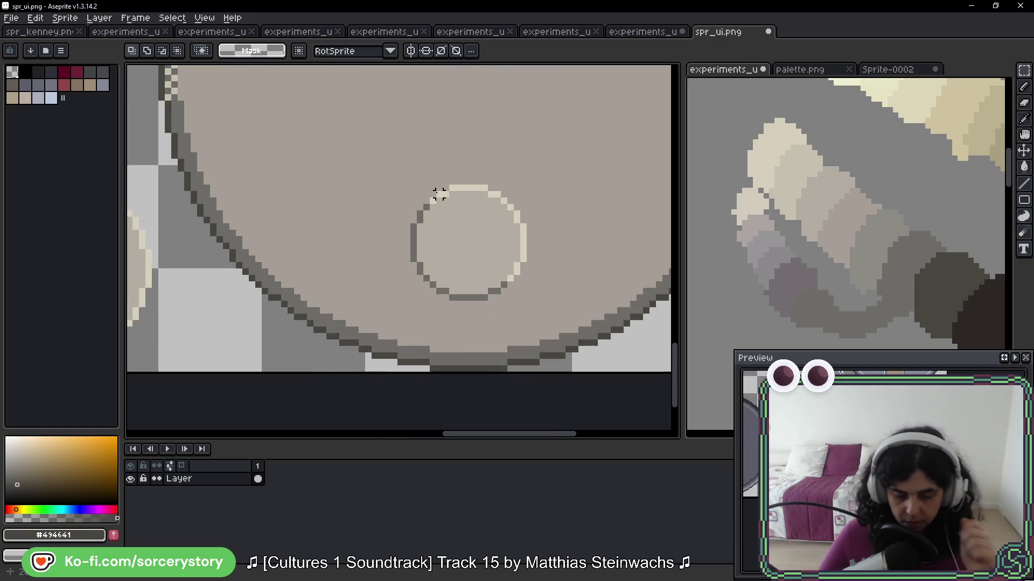
pyautogui.moveTo(386, 148); pyautogui.dragTo(553, 321)
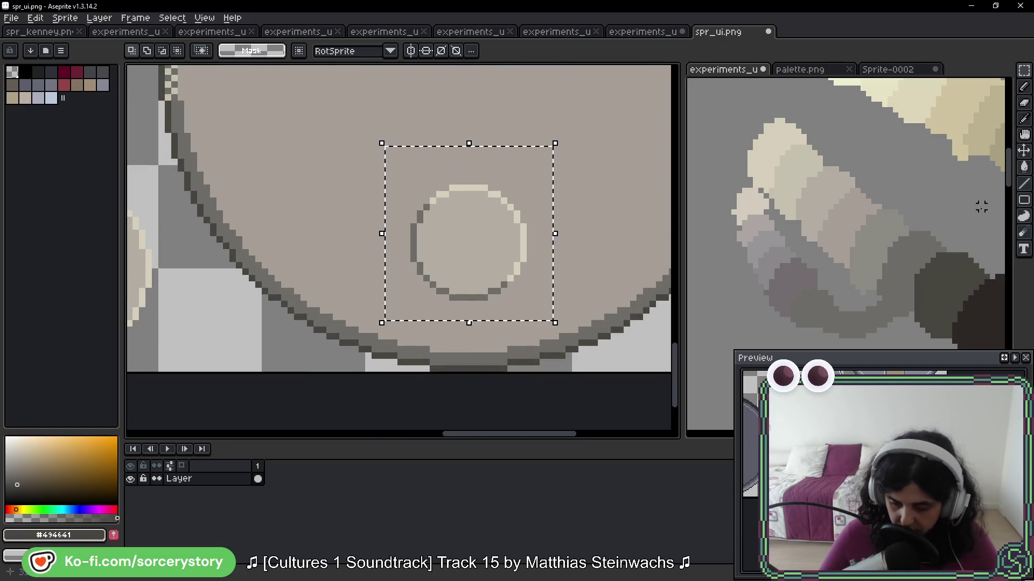
pyautogui.click(1024, 200)
pyautogui.click(994, 200)
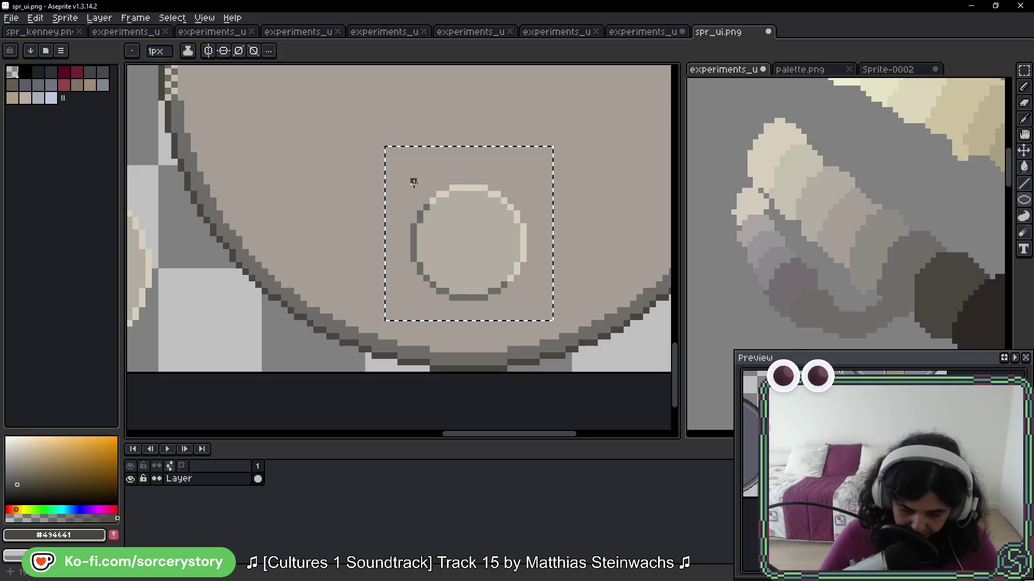
pyautogui.moveTo(405, 178); pyautogui.dragTo(533, 310)
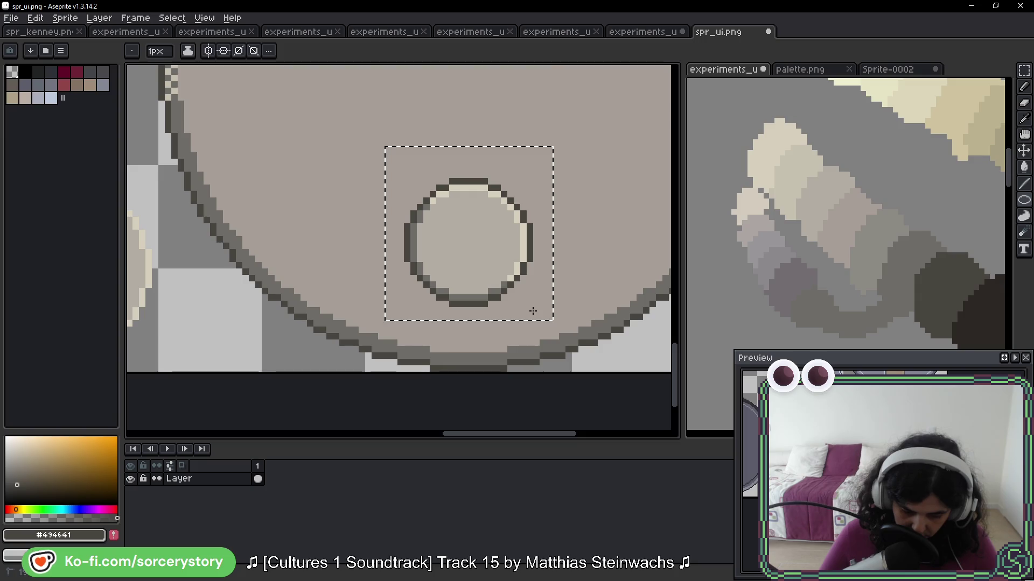
pyautogui.hotkey('ctrl', 'z')
pyautogui.hotkey('ctrl', 'y')
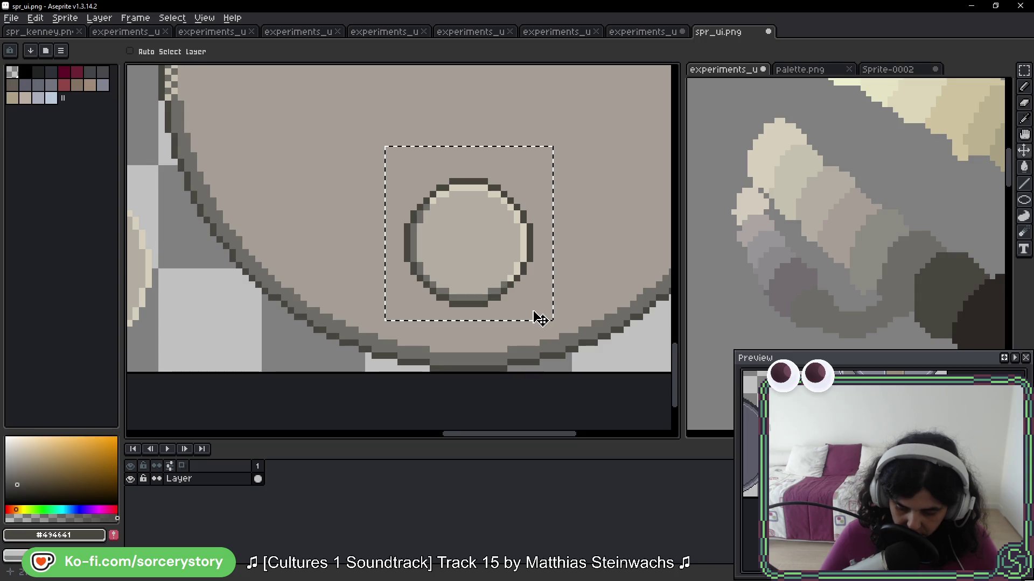
pyautogui.hotkey('ctrl', 'd')
pyautogui.scroll(-6, 537, 287)
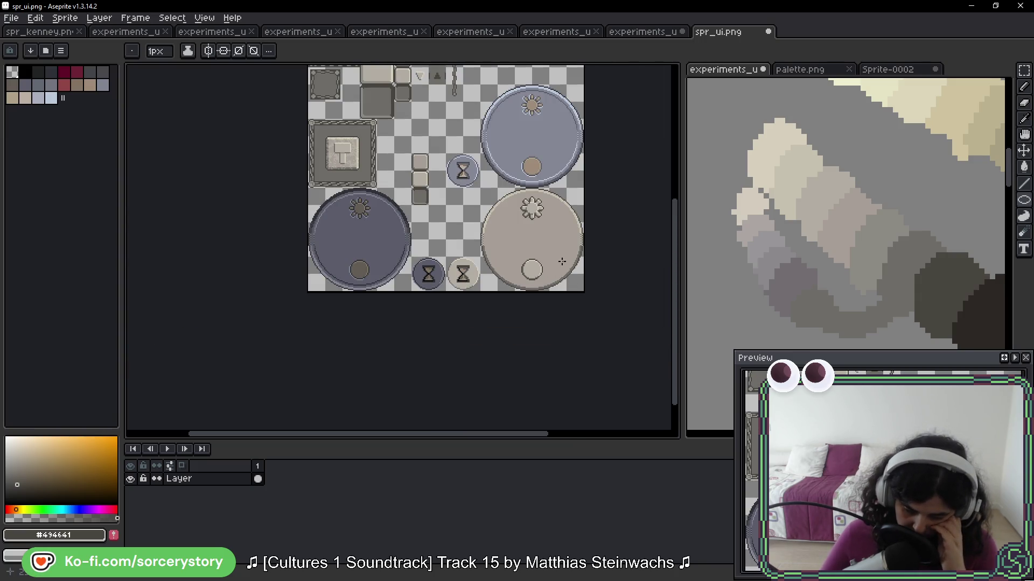
# Try stray strokes and a dark outline pixel on the light hourglass button, undoing both
pyautogui.scroll(3, 494, 262)
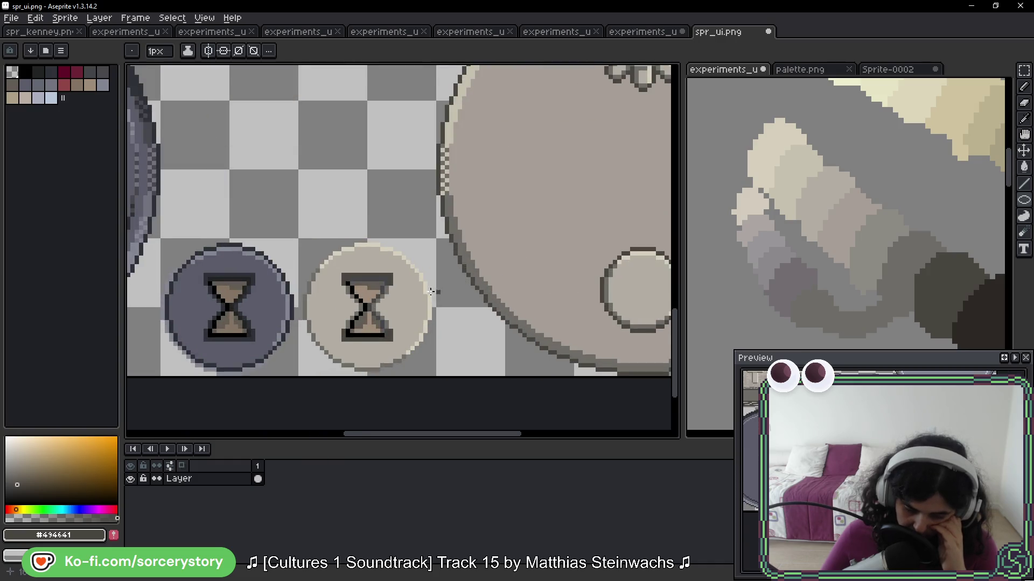
pyautogui.scroll(2, 431, 292)
pyautogui.moveTo(398, 215); pyautogui.dragTo(421, 296)
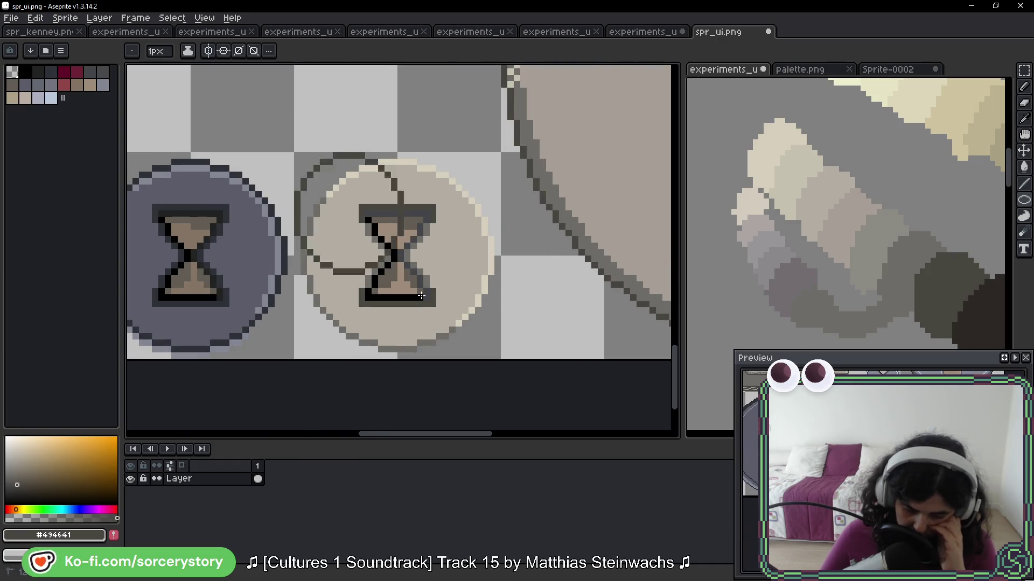
pyautogui.hotkey('ctrl', 'z')
pyautogui.hotkey('ctrl', 'z')
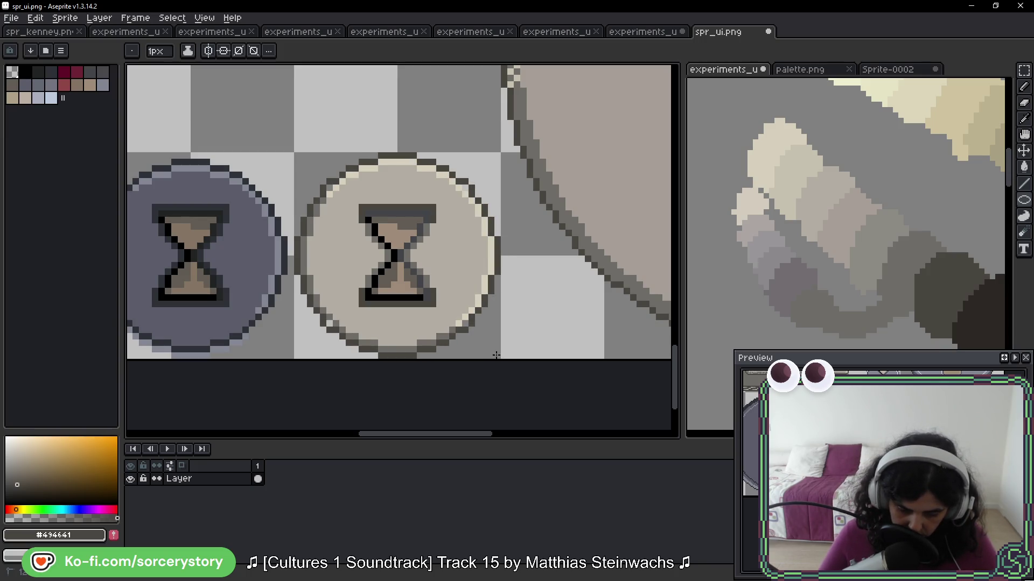
pyautogui.press('b')
pyautogui.scroll(2, 334, 178)
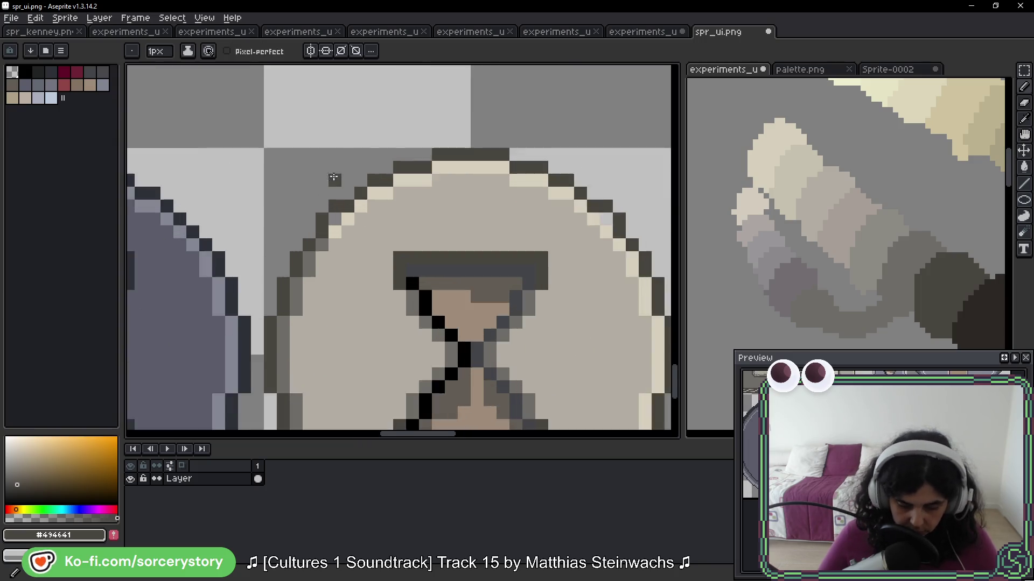
pyautogui.scroll(1, 334, 177)
pyautogui.press('alt')
pyautogui.hotkey('ctrl', 'z')
pyautogui.moveTo(317, 232); pyautogui.dragTo(326, 230)
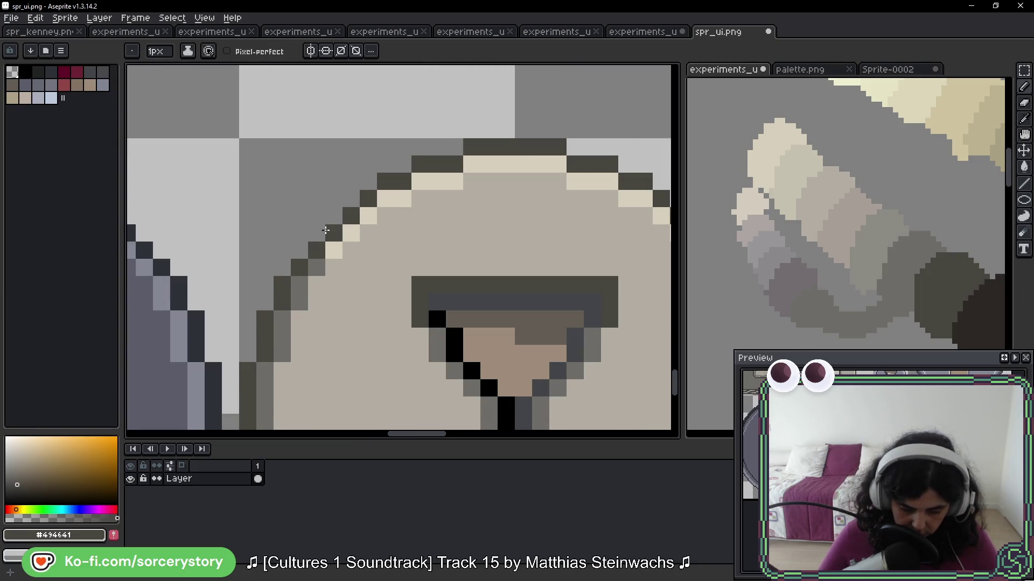
pyautogui.hotkey('ctrl', 'z')
# Add dark pixels to the button's top and lower-right outline
pyautogui.scroll(-2, 377, 215)
pyautogui.hscroll(5, 319, 199)
pyautogui.click(342, 139)
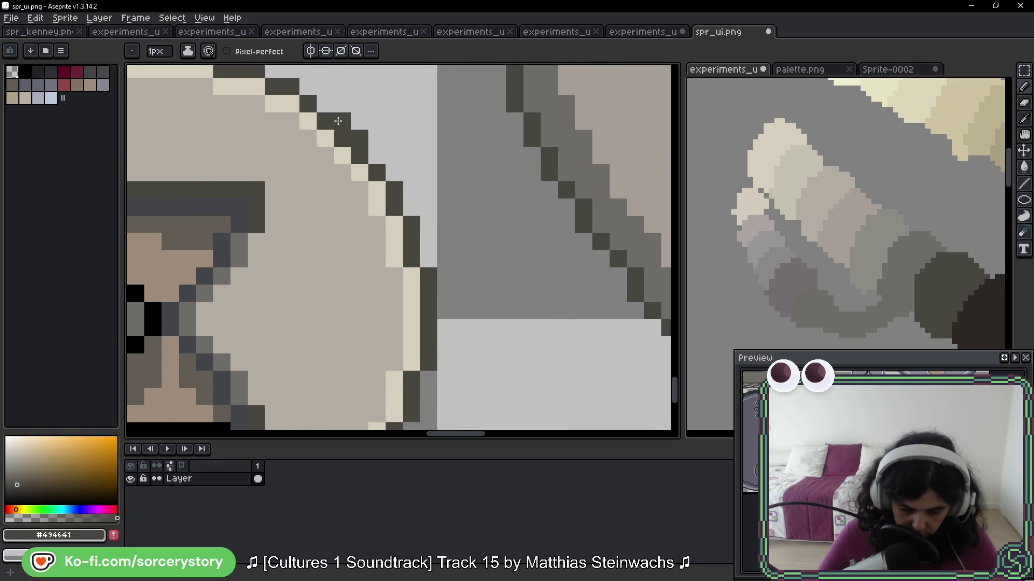
pyautogui.hscroll(-2, 484, 138)
pyautogui.scroll(-4, 484, 139)
pyautogui.click(416, 287)
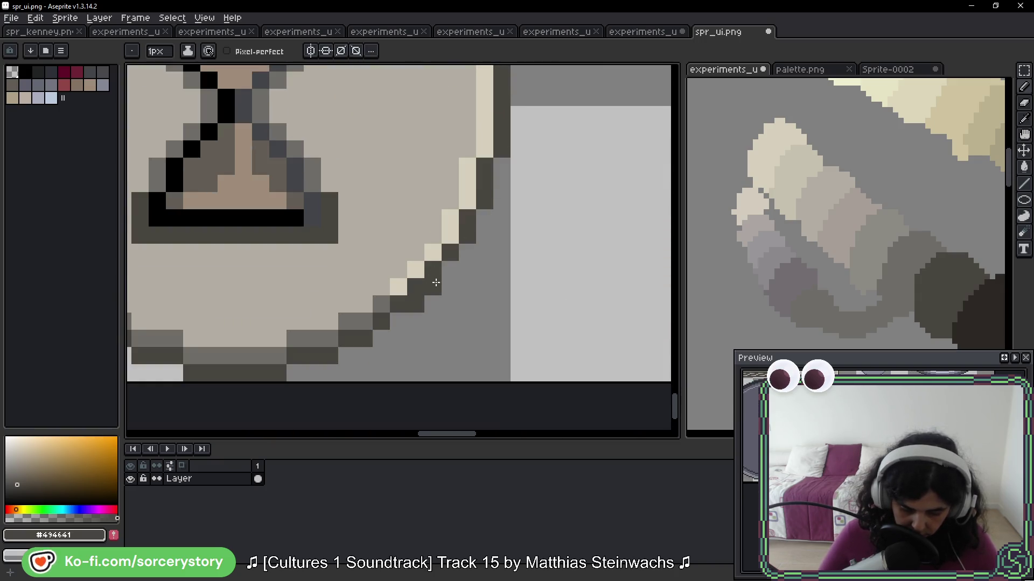
pyautogui.hscroll(-5, 557, 266)
pyautogui.scroll(-1, 556, 265)
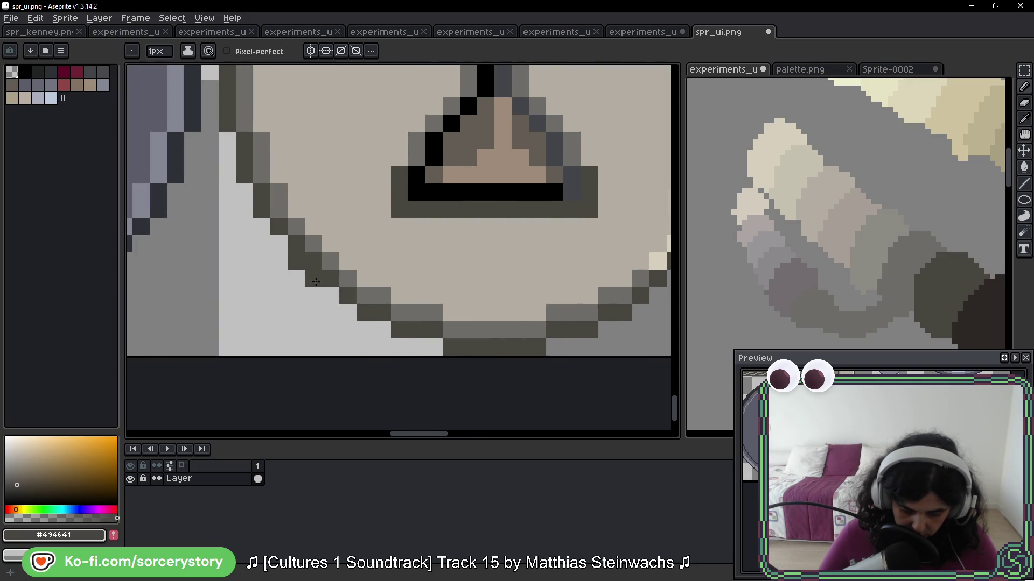
pyautogui.scroll(-5, 591, 301)
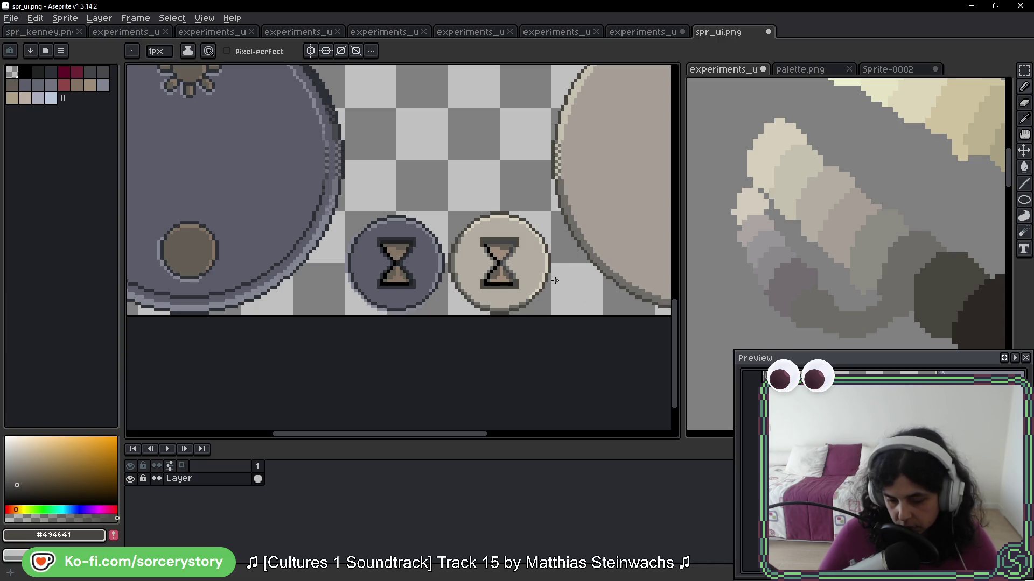
# Centre a close-up view on the light hourglass button
pyautogui.moveTo(619, 273)
pyautogui.mouseDown()
pyautogui.moveTo(327, 229)
pyautogui.moveTo(436, 248)
pyautogui.mouseUp()
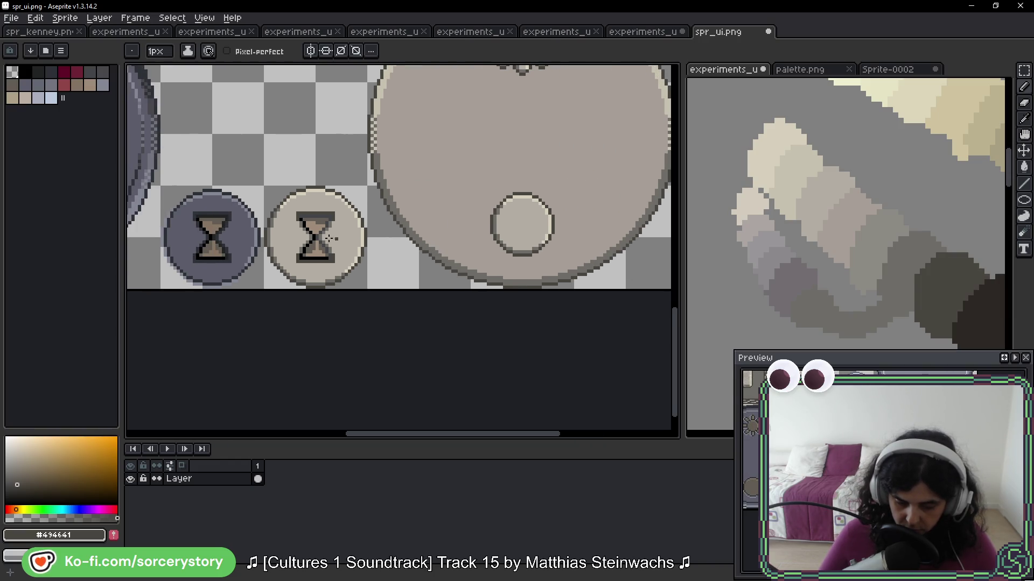
pyautogui.scroll(2, 325, 237)
pyautogui.moveTo(346, 203); pyautogui.dragTo(421, 190)
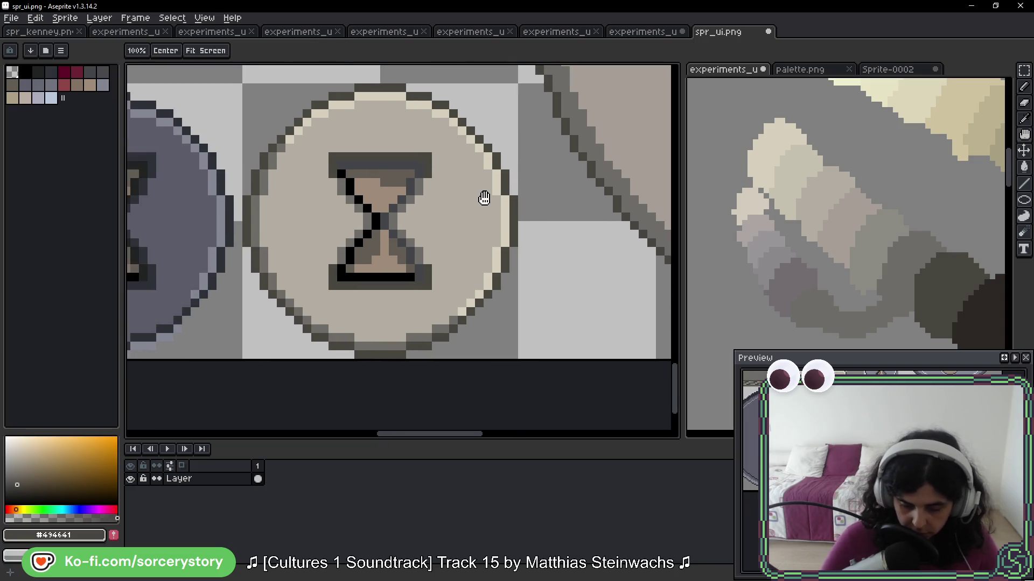
pyautogui.scroll(3, 423, 207)
pyautogui.scroll(-3, 422, 207)
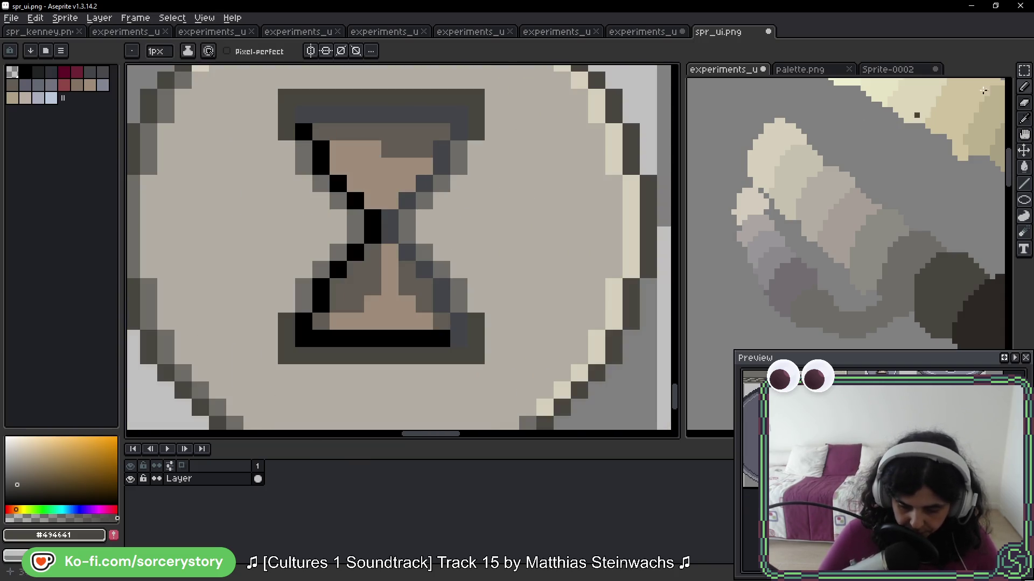
# Select the hourglass and recolour mid-grey pixels dark, blue-grey cream, and black mid grey
pyautogui.press('m')
pyautogui.moveTo(264, 75)
pyautogui.mouseDown()
pyautogui.moveTo(438, 283)
pyautogui.moveTo(490, 365)
pyautogui.mouseUp()
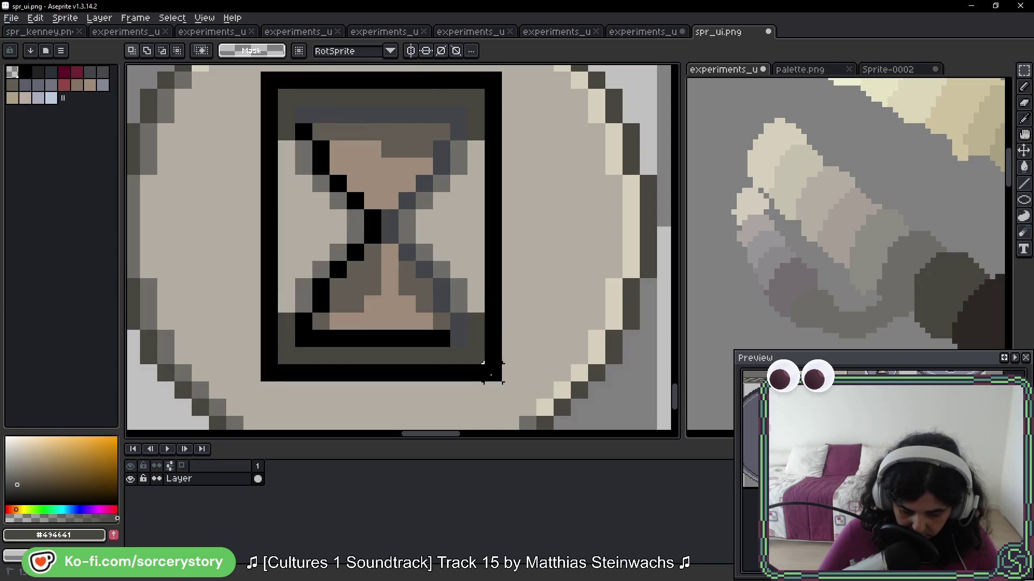
pyautogui.press('w')
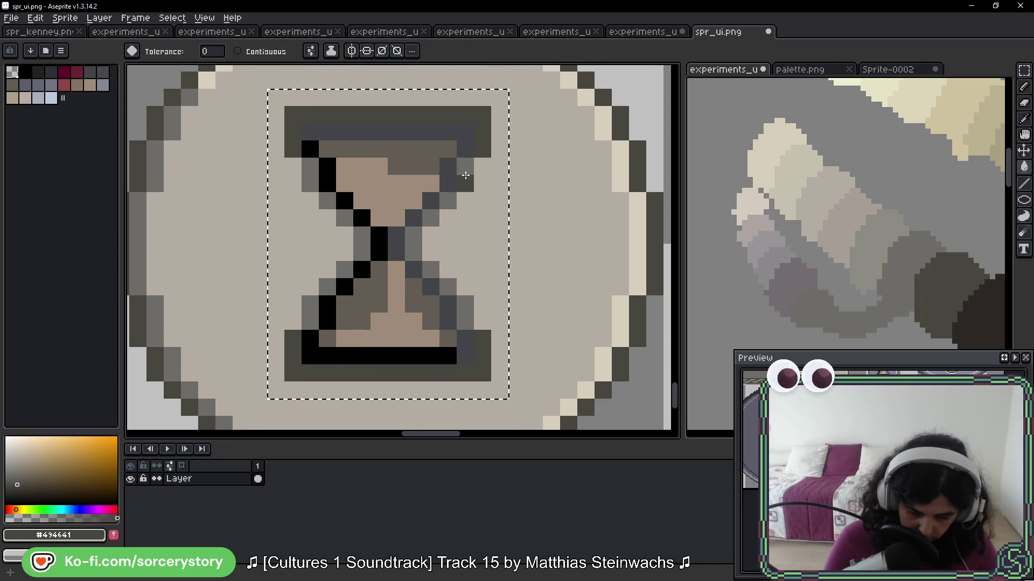
pyautogui.click(465, 186)
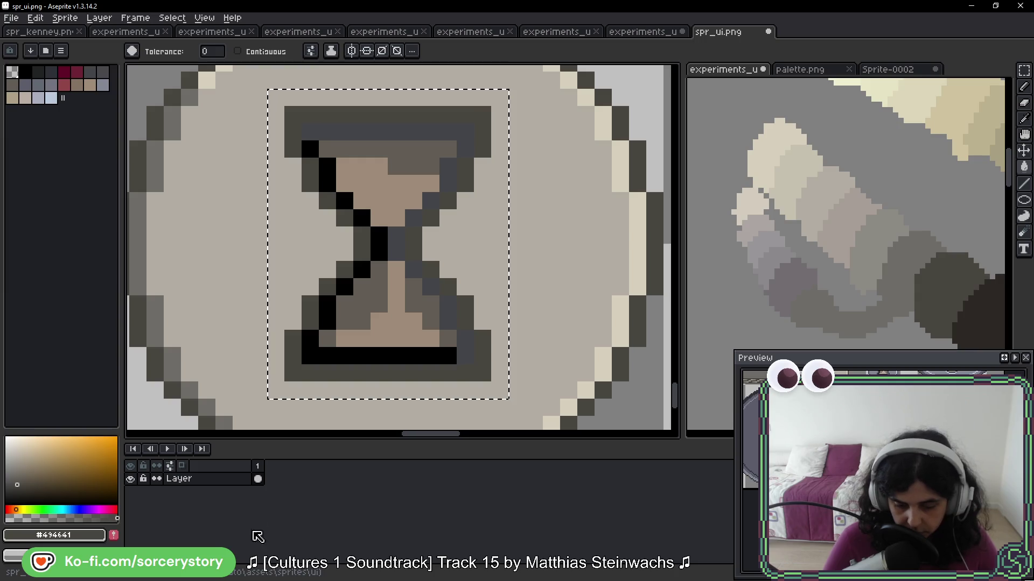
pyautogui.keyDown('alt'); pyautogui.click(618, 153); pyautogui.keyUp('alt')
pyautogui.click(461, 149)
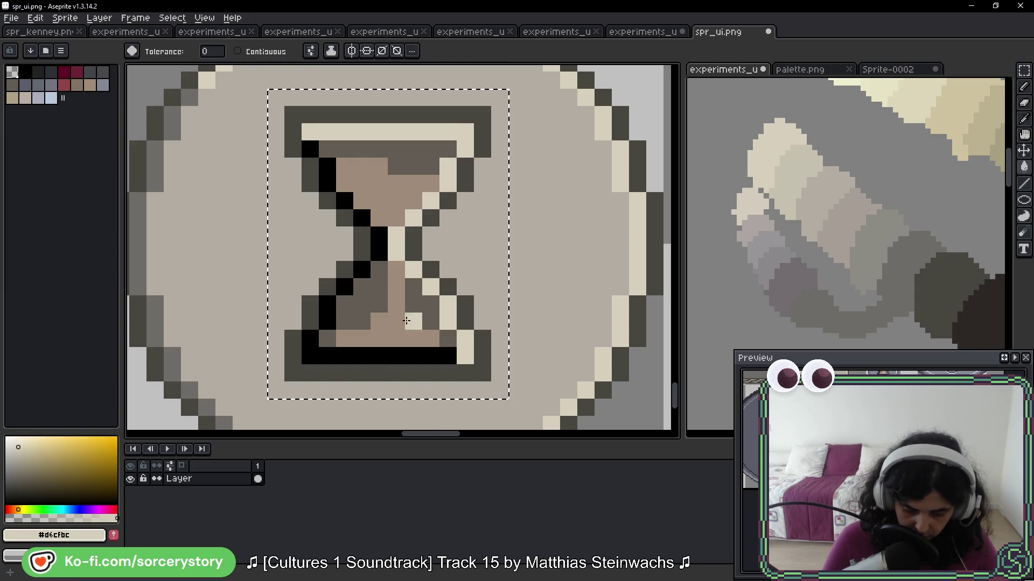
pyautogui.keyDown('alt'); pyautogui.click(324, 341); pyautogui.keyUp('alt')
pyautogui.click(319, 350)
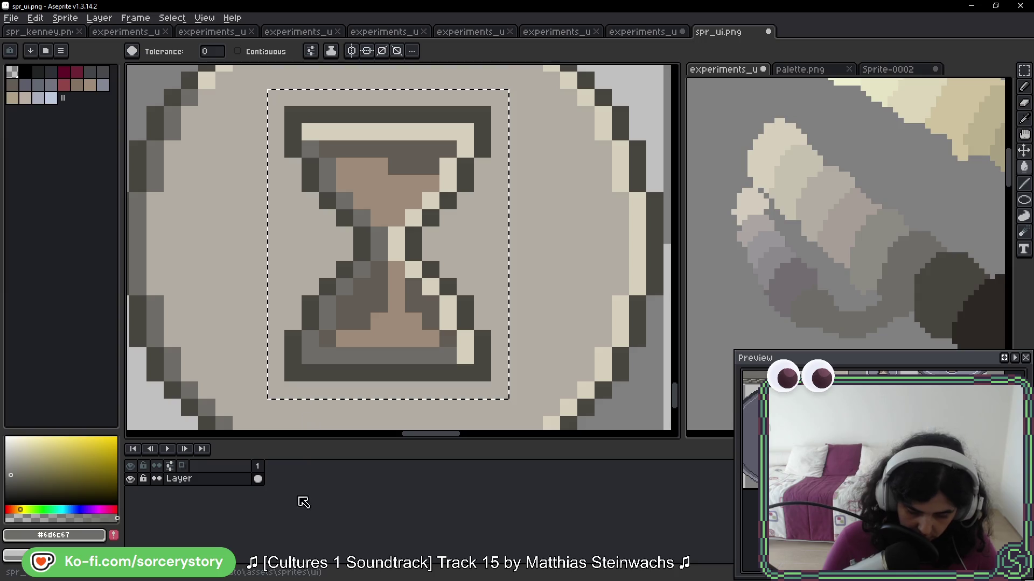
# Fill the tan and brown sand with the button's beige, then undo to restore tan
pyautogui.keyDown('alt'); pyautogui.click(540, 224); pyautogui.keyUp('alt')
pyautogui.click(402, 189)
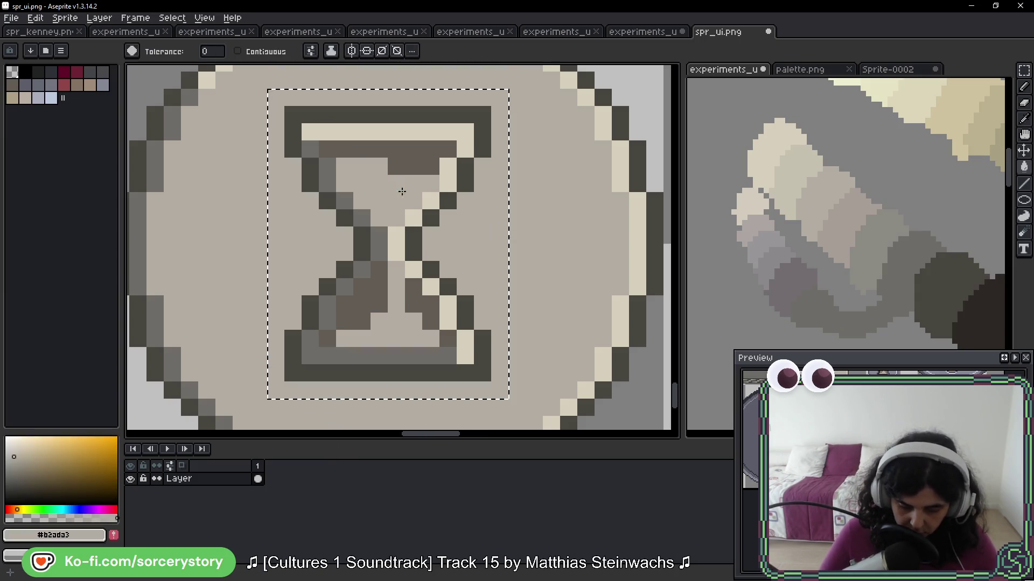
pyautogui.click(406, 167)
pyautogui.scroll(-3, 402, 303)
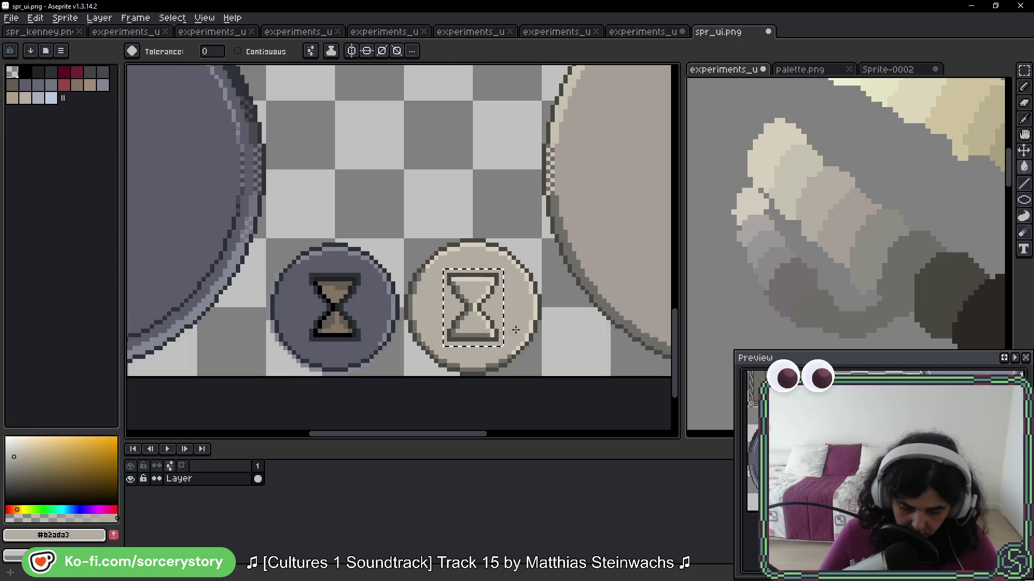
pyautogui.scroll(-1, 531, 330)
pyautogui.press('v')
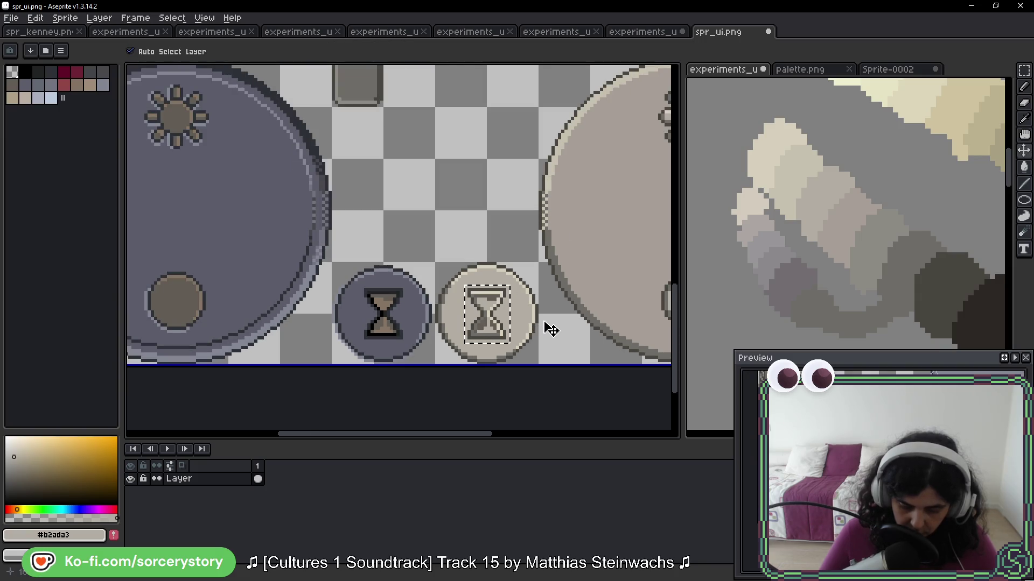
pyautogui.hotkey('ctrl', 'z')
pyautogui.press('g')
pyautogui.scroll(-1, 584, 282)
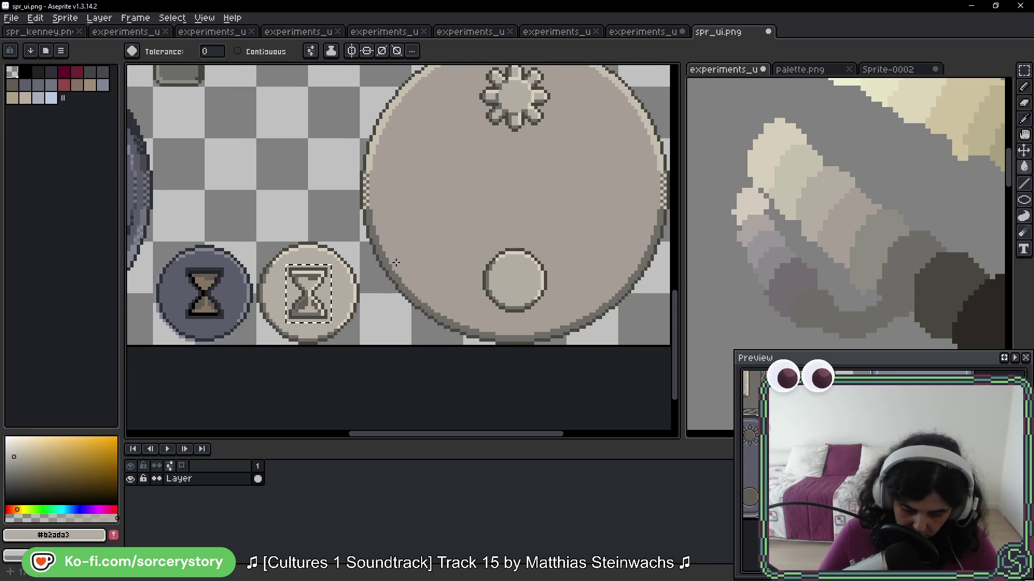
# Fill the hourglass sand with the big beige dial's colour
pyautogui.keyDown('alt'); pyautogui.click(415, 226); pyautogui.keyUp('alt')
pyautogui.scroll(2, 344, 268)
pyautogui.click(340, 268)
pyautogui.scroll(-2, 386, 314)
pyautogui.scroll(-1, 386, 315)
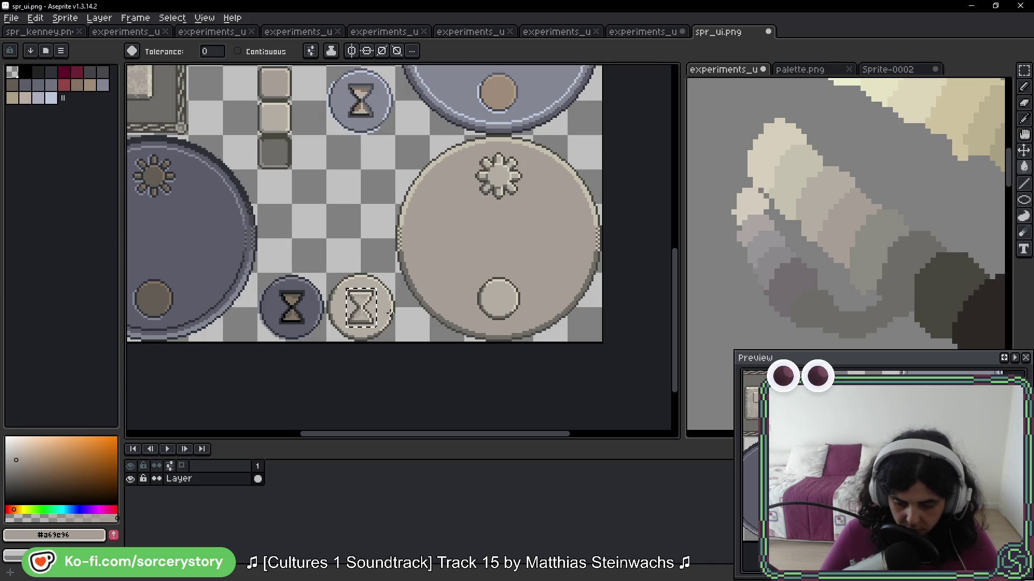
# Try darker grey and lighter fills on the sand, undoing both
pyautogui.scroll(2, 411, 280)
pyautogui.keyDown('alt'); pyautogui.click(416, 276); pyautogui.keyUp('alt')
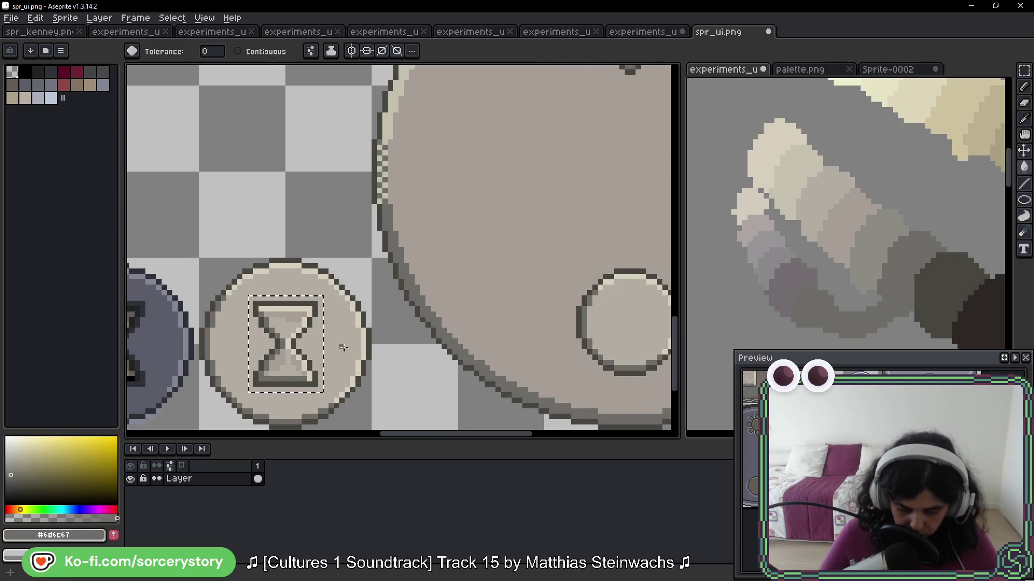
pyautogui.scroll(4, 320, 295)
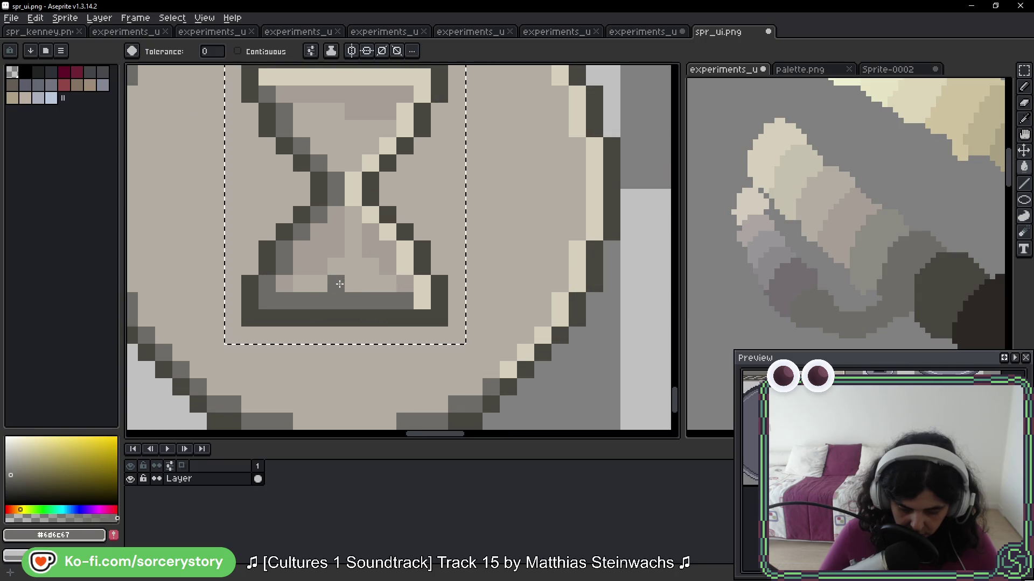
pyautogui.click(332, 236)
pyautogui.scroll(-5, 345, 237)
pyautogui.scroll(-1, 435, 245)
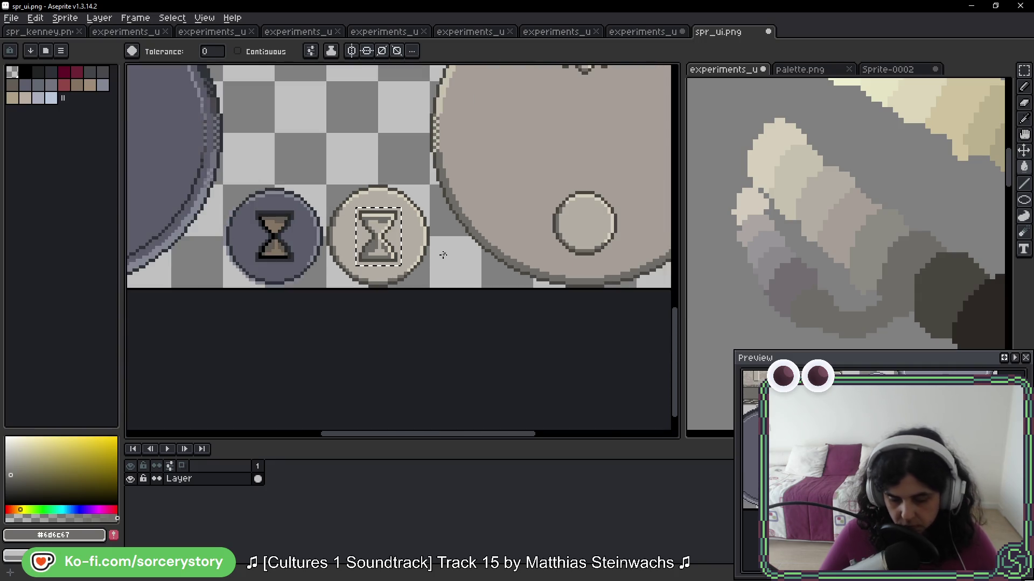
pyautogui.hotkey('ctrl', 'z')
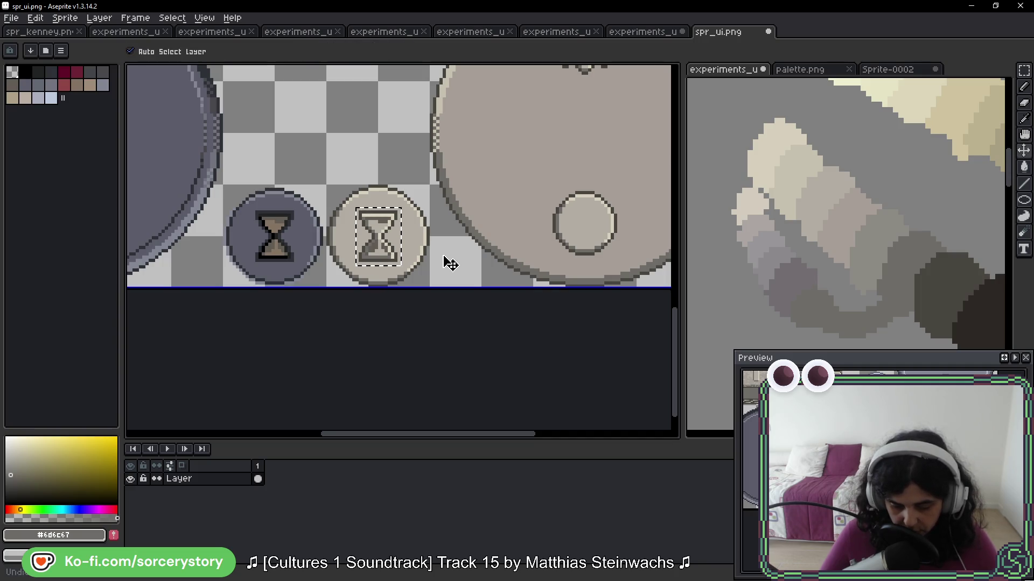
pyautogui.scroll(4, 378, 251)
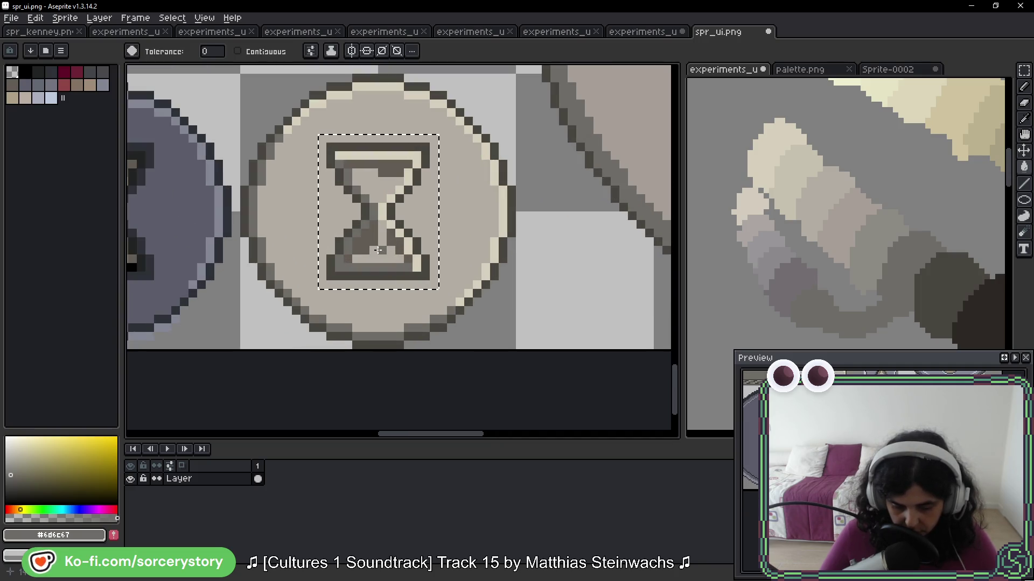
pyautogui.click(364, 239)
pyautogui.hotkey('ctrl', 'z')
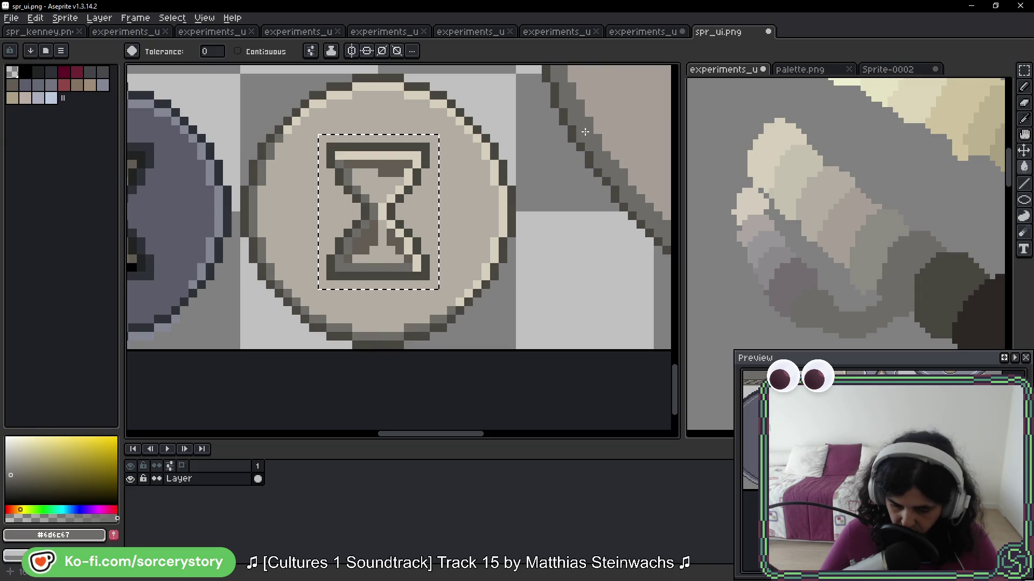
# Recentre the hourglass button and sample its beige colour
pyautogui.press('alt')
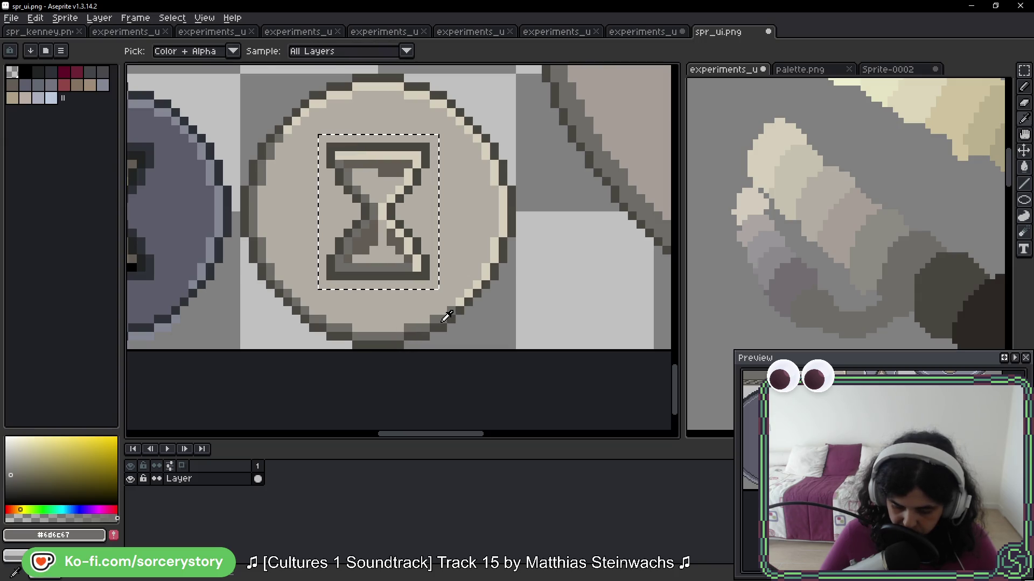
pyautogui.moveTo(357, 266); pyautogui.dragTo(434, 265)
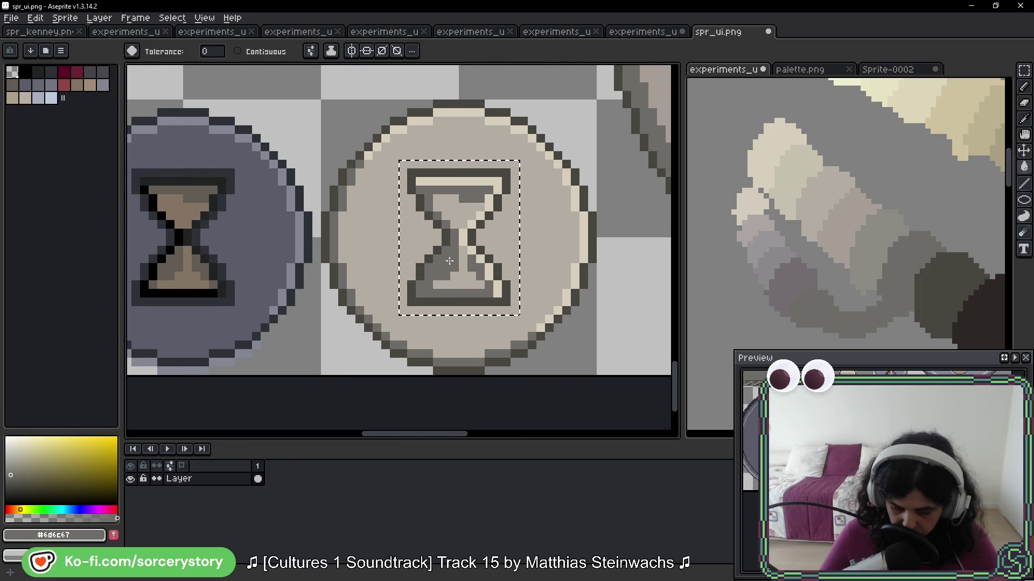
pyautogui.keyDown('alt'); pyautogui.click(538, 210); pyautogui.keyUp('alt')
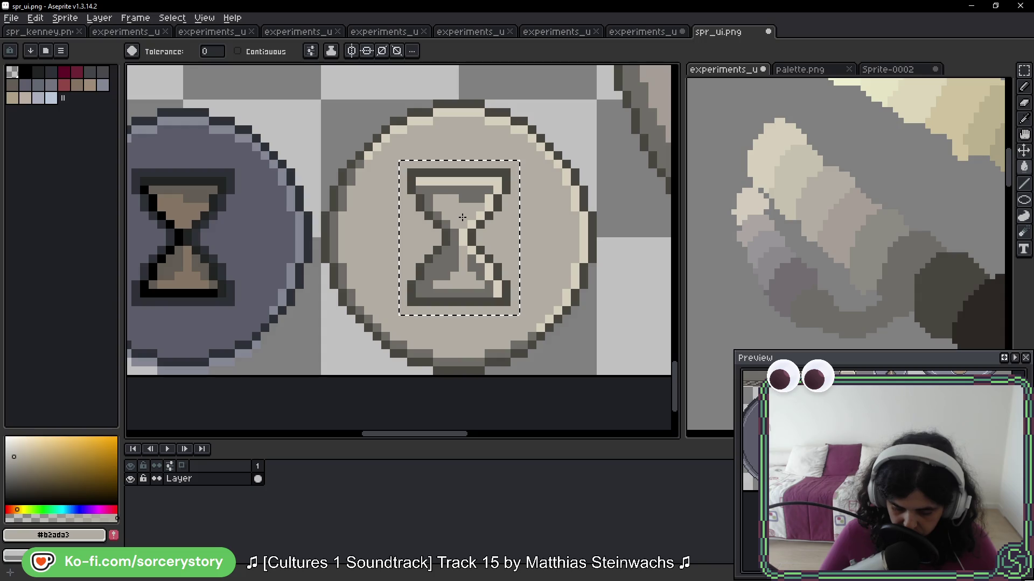
pyautogui.scroll(-4, 474, 223)
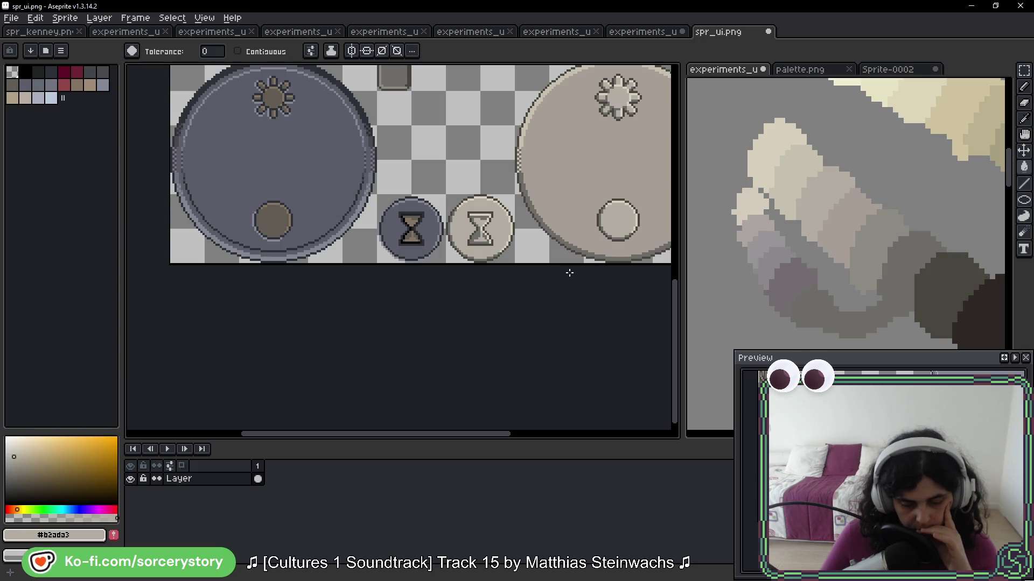
pyautogui.scroll(-5, 570, 273)
pyautogui.scroll(2, 571, 260)
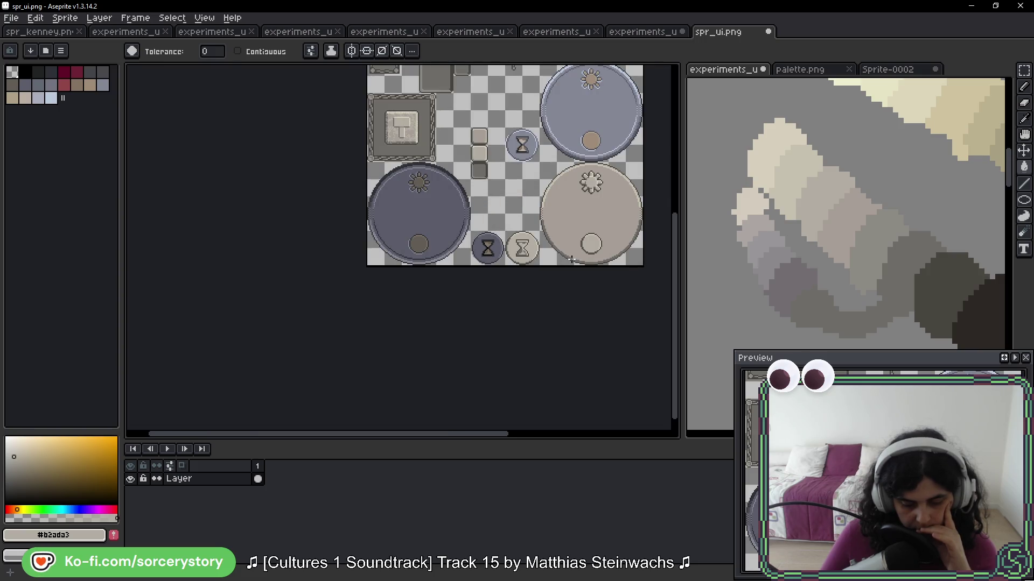
pyautogui.scroll(3, 571, 260)
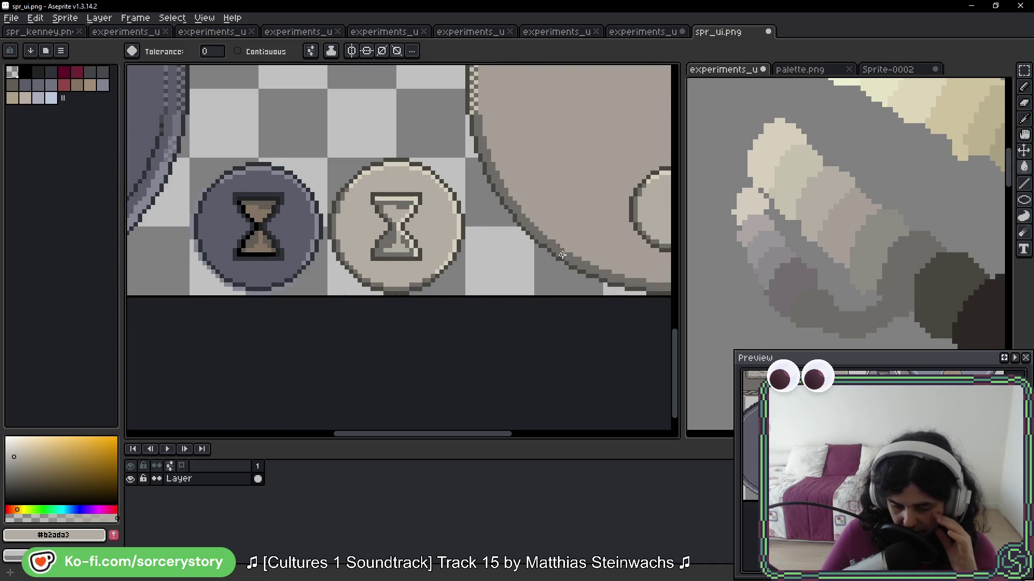
# Reselect the area around the hourglass and focus the experiments_ui reference view
pyautogui.moveTo(539, 195)
pyautogui.mouseDown()
pyautogui.moveTo(489, 220)
pyautogui.moveTo(430, 223)
pyautogui.mouseUp()
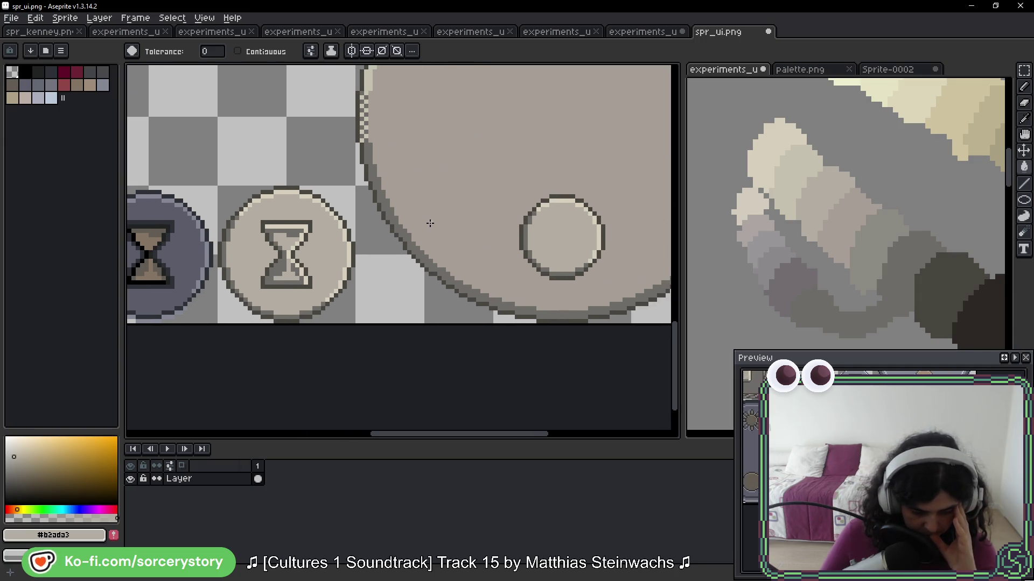
pyautogui.click(268, 249)
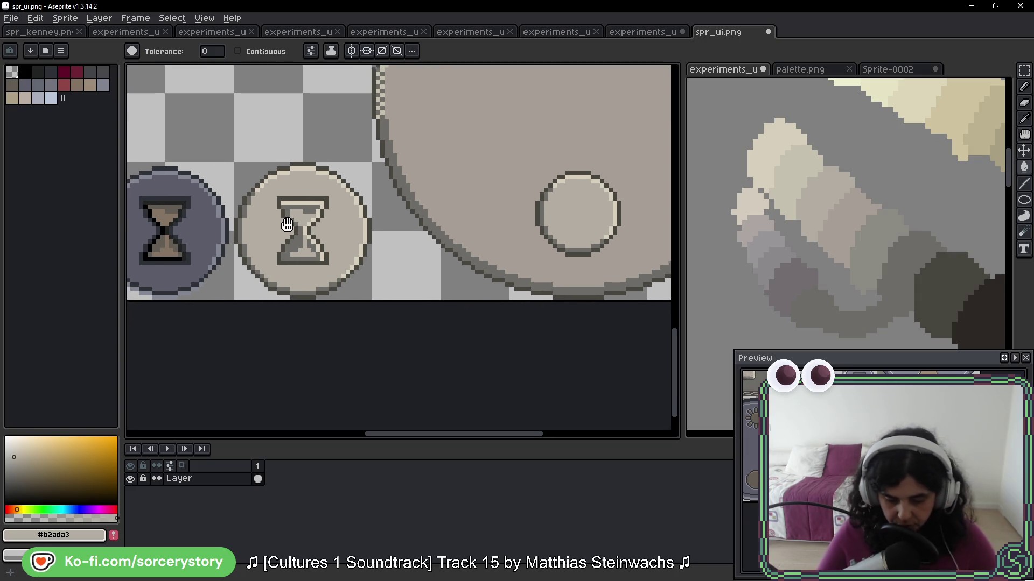
pyautogui.press('v')
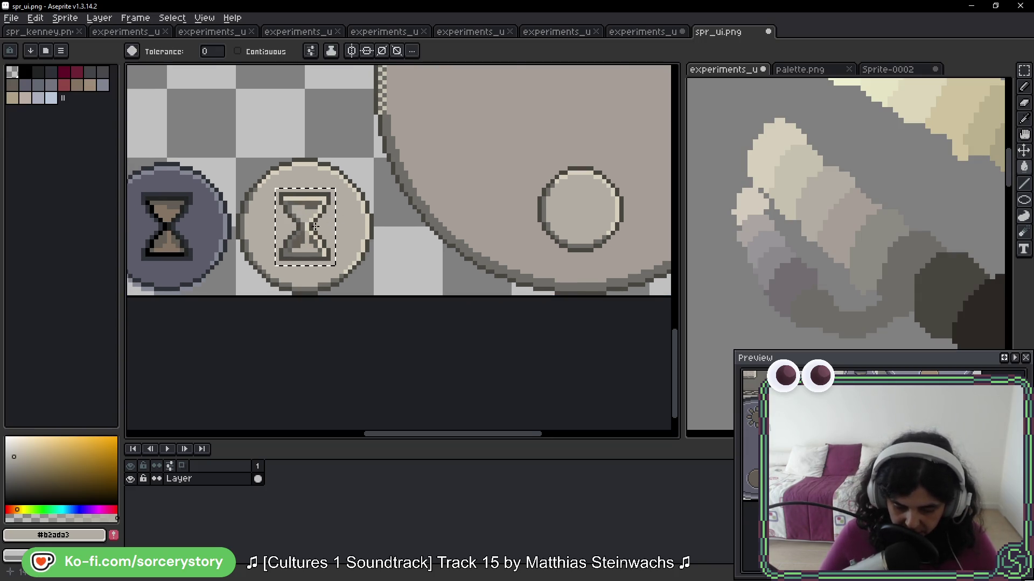
pyautogui.scroll(2, 300, 237)
pyautogui.press('i')
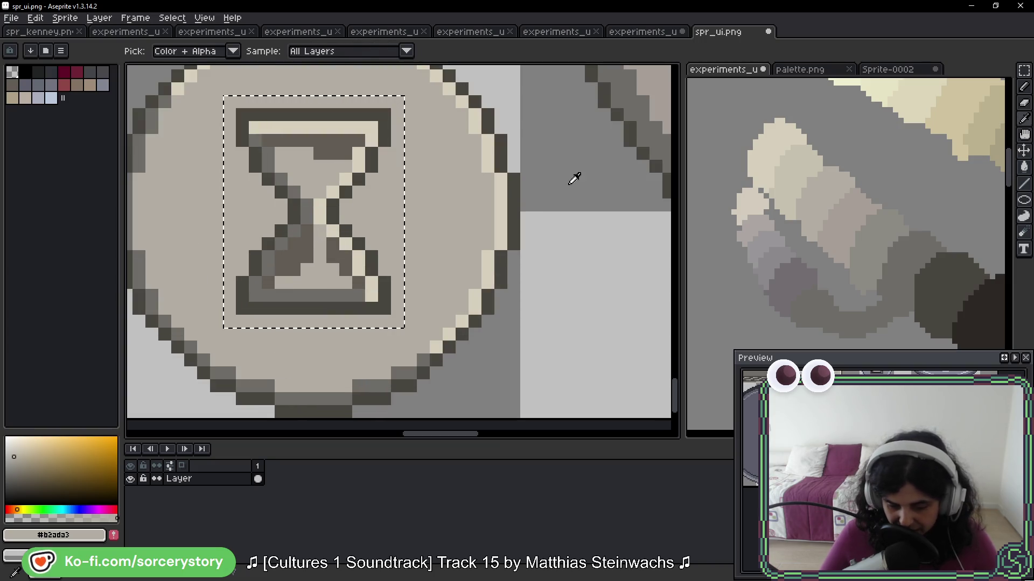
pyautogui.click(856, 224)
pyautogui.press('w')
pyautogui.scroll(3, 856, 216)
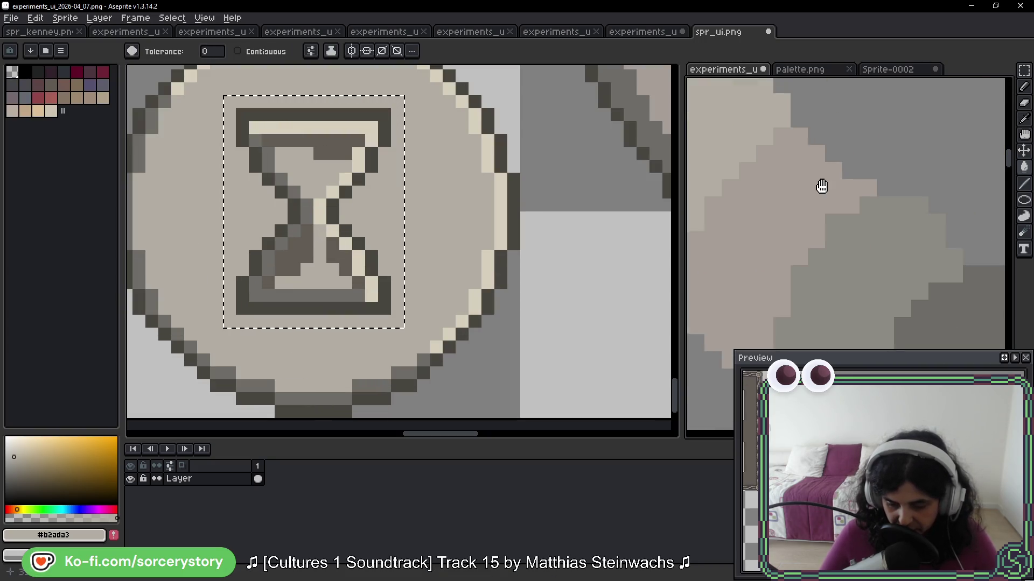
# Pick the dark grey, the hourglass beige and the mid grey from the reference image, framing the beige hourglass
pyautogui.keyDown('alt'); pyautogui.click(276, 261); pyautogui.keyUp('alt')
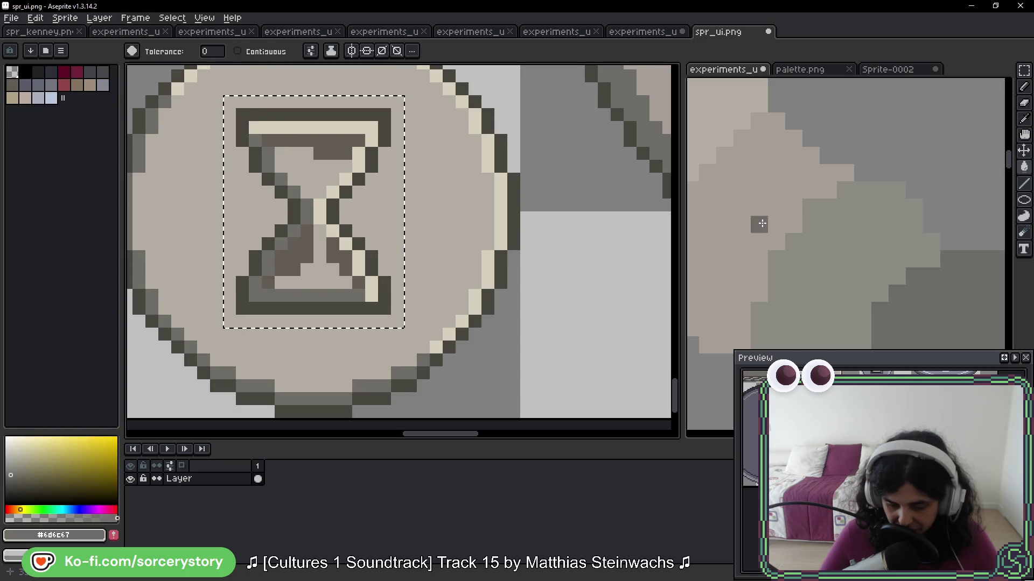
pyautogui.keyDown('alt'); pyautogui.click(331, 171); pyautogui.keyUp('alt')
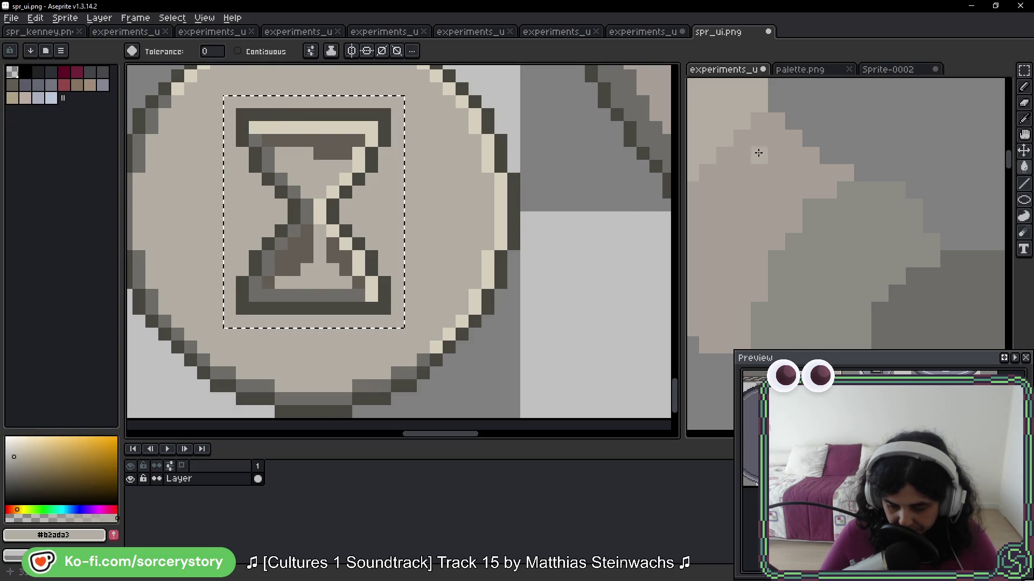
pyautogui.keyDown('alt'); pyautogui.click(849, 261); pyautogui.keyUp('alt')
pyautogui.moveTo(300, 253); pyautogui.dragTo(336, 165)
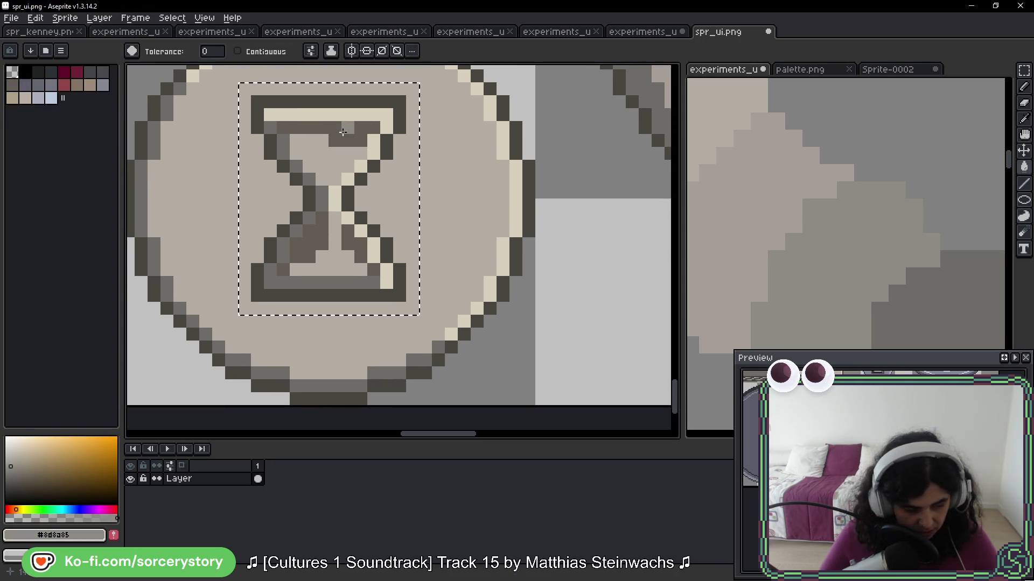
pyautogui.scroll(-3, 368, 219)
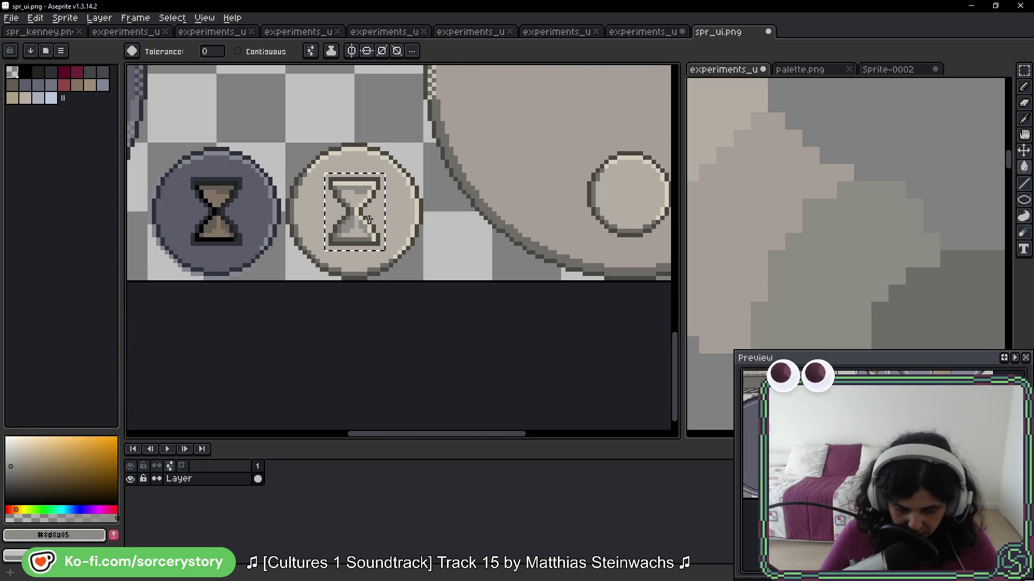
pyautogui.press('v')
pyautogui.press('g')
pyautogui.keyDown('alt'); pyautogui.click(874, 237); pyautogui.keyUp('alt')
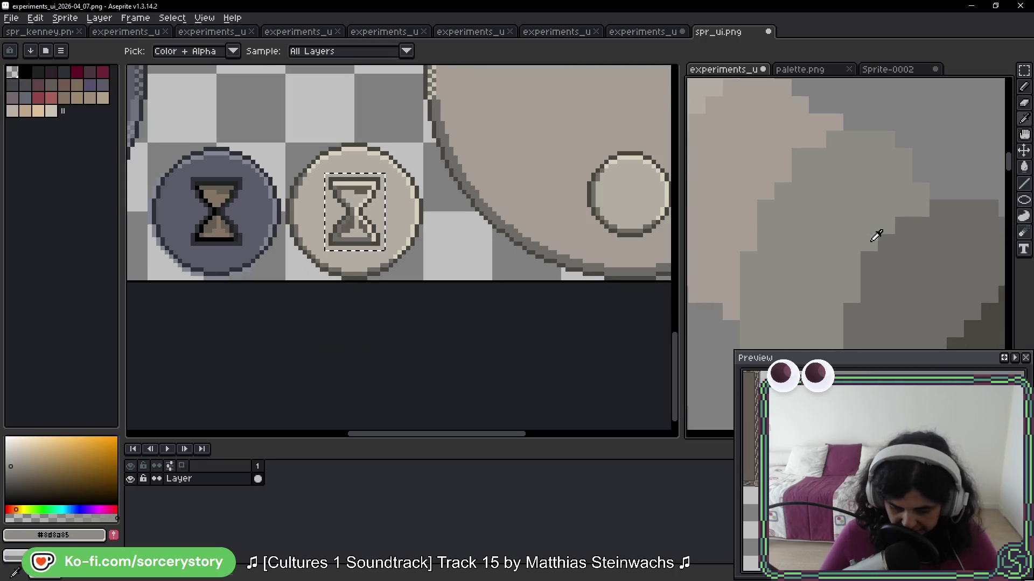
# Fill the hourglass sand with greys from the reference image, finishing with the mid grey
pyautogui.scroll(2, 338, 194)
pyautogui.scroll(-2, 346, 176)
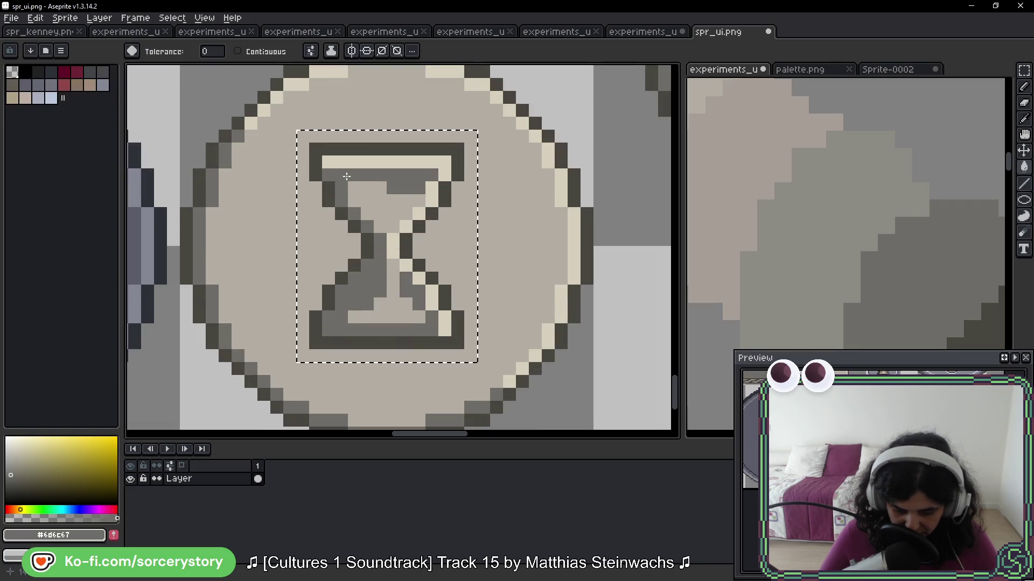
pyautogui.scroll(-2, 557, 228)
pyautogui.press('v')
pyautogui.press('i')
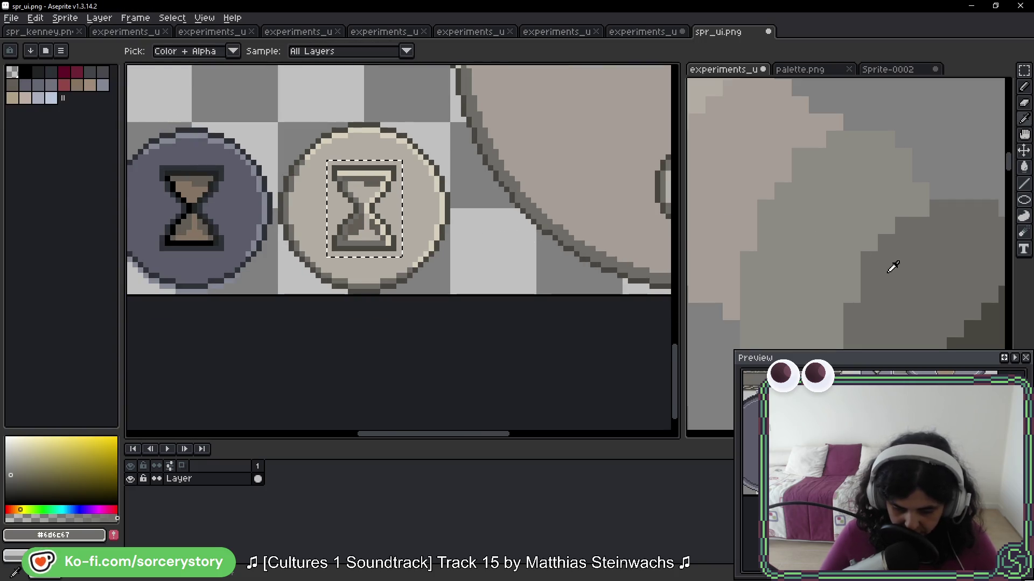
pyautogui.click(858, 216)
pyautogui.press('w')
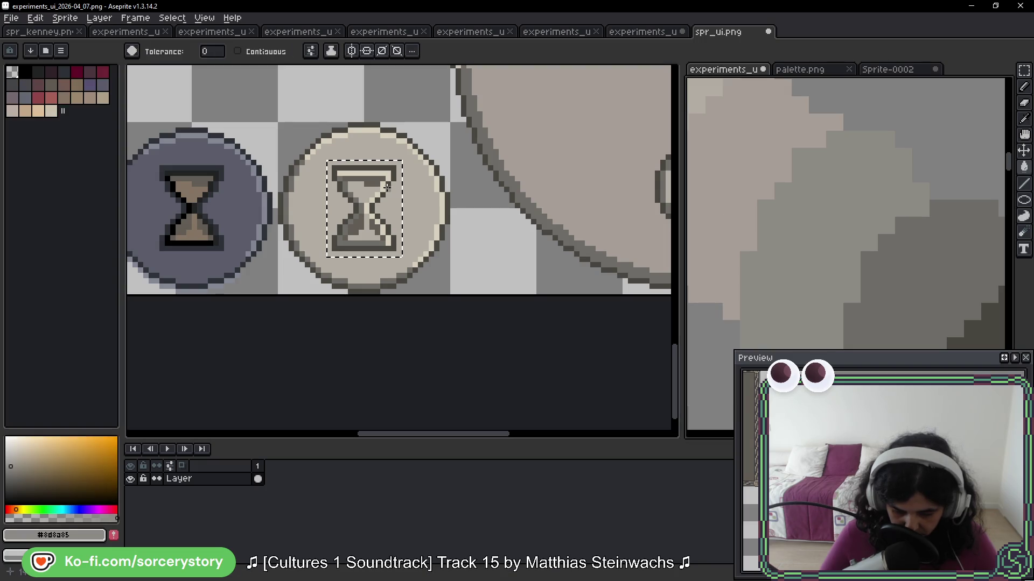
pyautogui.click(377, 182)
pyautogui.keyDown('alt'); pyautogui.click(694, 170); pyautogui.keyUp('alt')
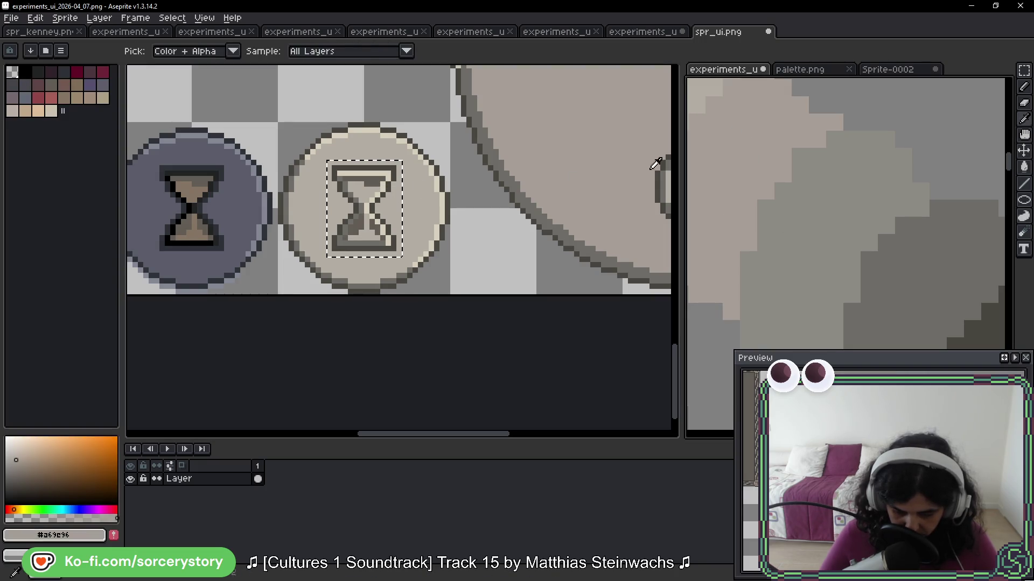
pyautogui.click(370, 178)
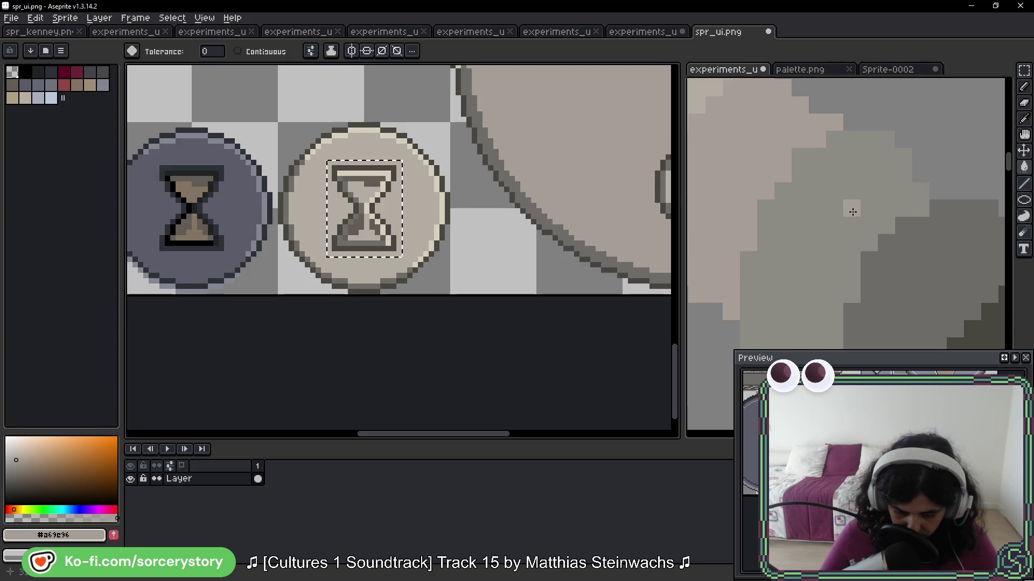
pyautogui.keyDown('alt'); pyautogui.click(914, 258); pyautogui.keyUp('alt')
pyautogui.click(433, 228)
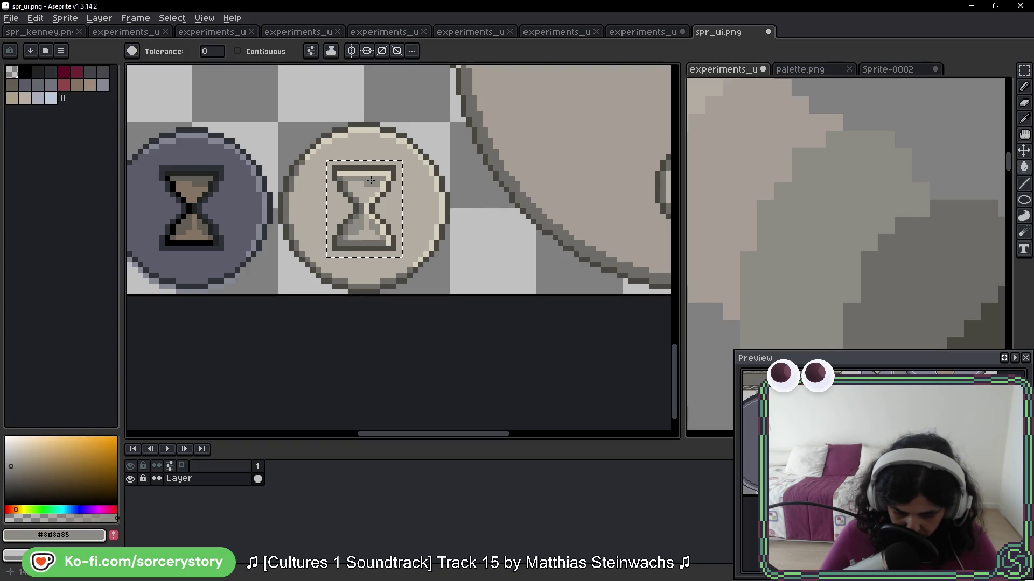
# Lighten the hourglass's upper chamber with the pale colour sampled from the hourglass itself
pyautogui.scroll(-2, 433, 228)
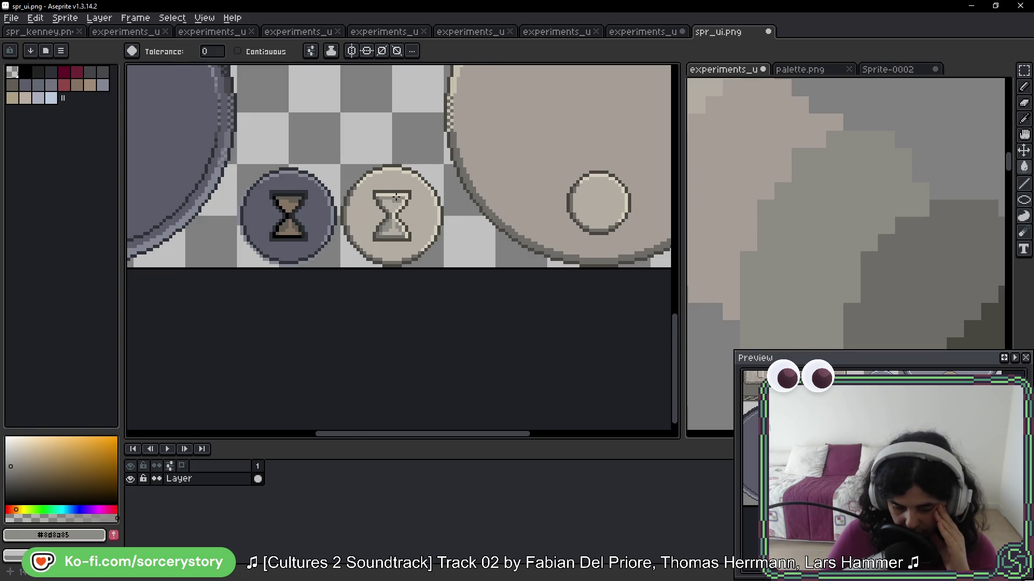
pyautogui.scroll(2, 396, 197)
pyautogui.keyDown('alt'); pyautogui.click(388, 179); pyautogui.keyUp('alt')
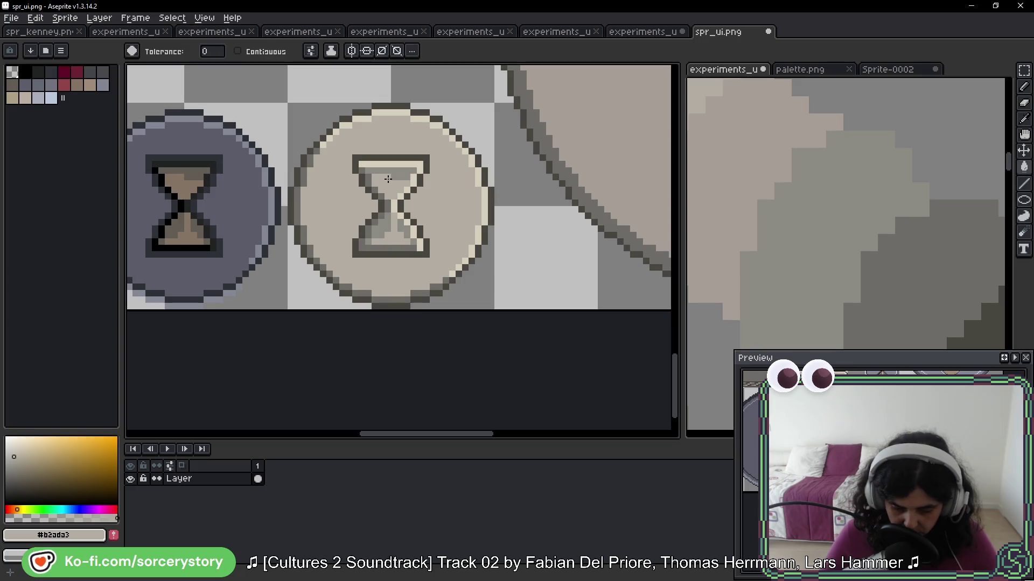
pyautogui.click(393, 170)
pyautogui.scroll(-4, 409, 173)
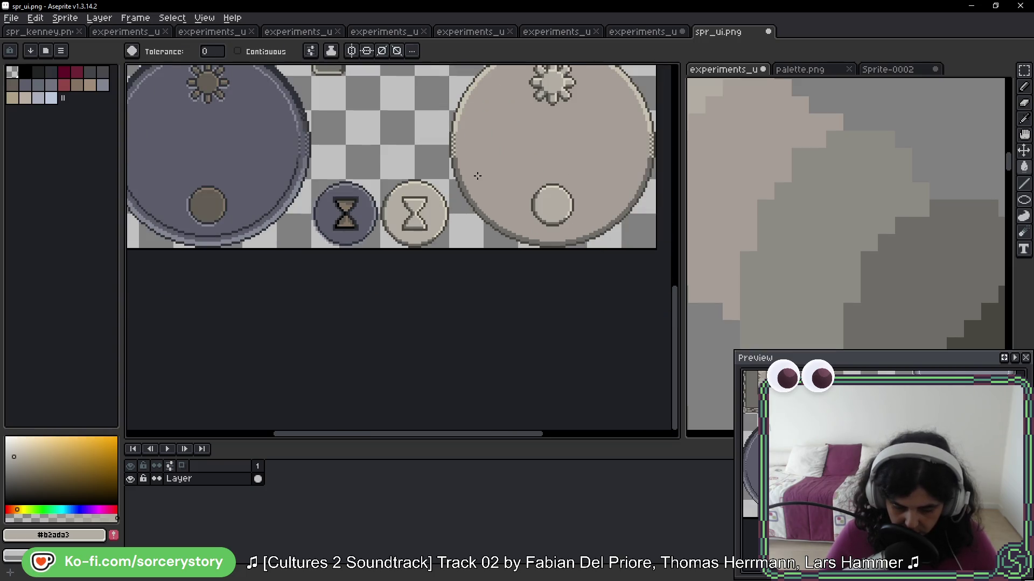
pyautogui.scroll(-2, 477, 176)
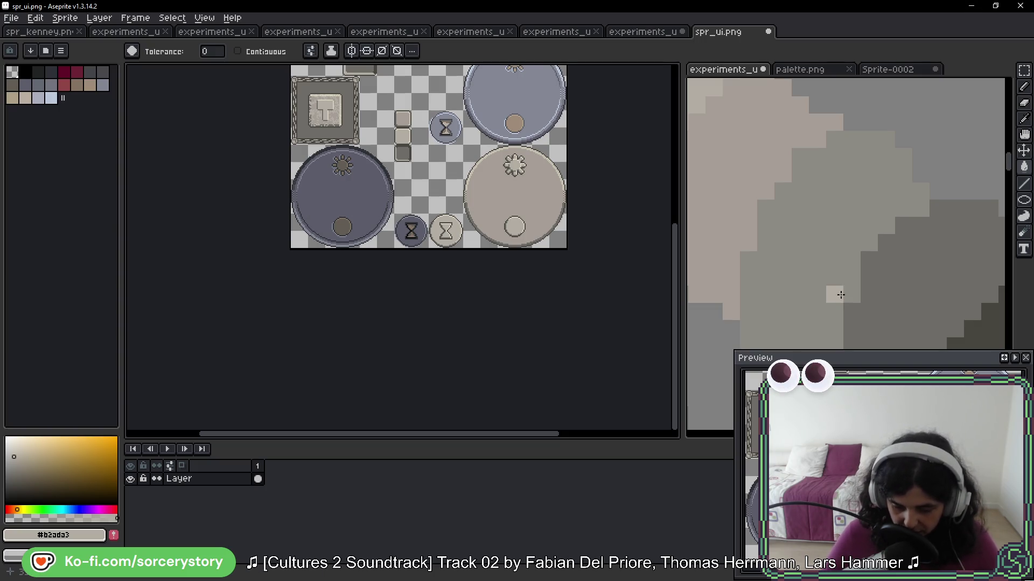
pyautogui.scroll(2, 596, 197)
pyautogui.hotkey('shift', 'q')
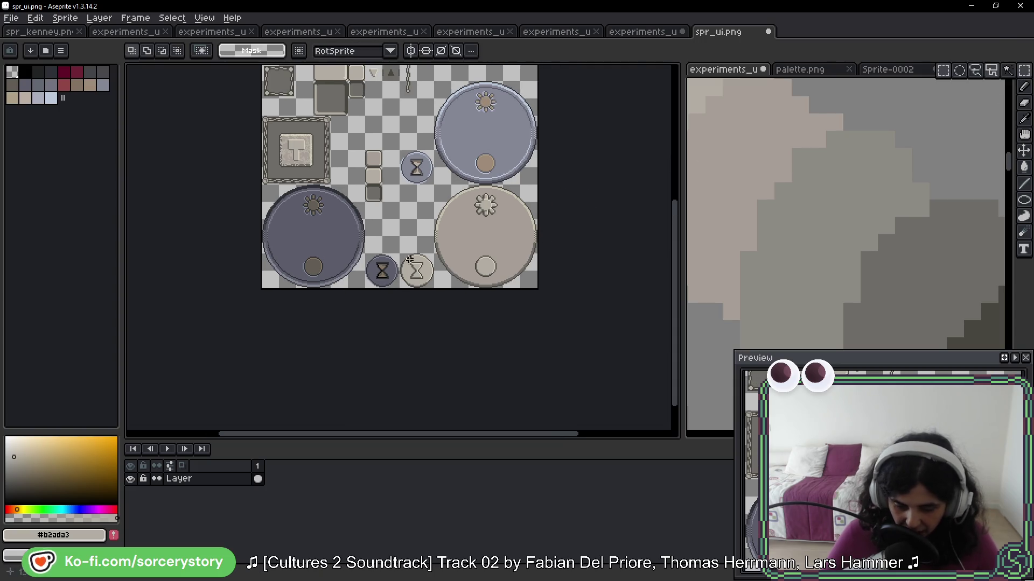
pyautogui.scroll(2, 448, 198)
pyautogui.moveTo(450, 149); pyautogui.dragTo(618, 334)
pyautogui.scroll(1, 592, 355)
pyautogui.moveTo(583, 376)
pyautogui.mouseDown()
pyautogui.moveTo(616, 72)
pyautogui.moveTo(570, 316)
pyautogui.moveTo(552, 276)
pyautogui.mouseUp()
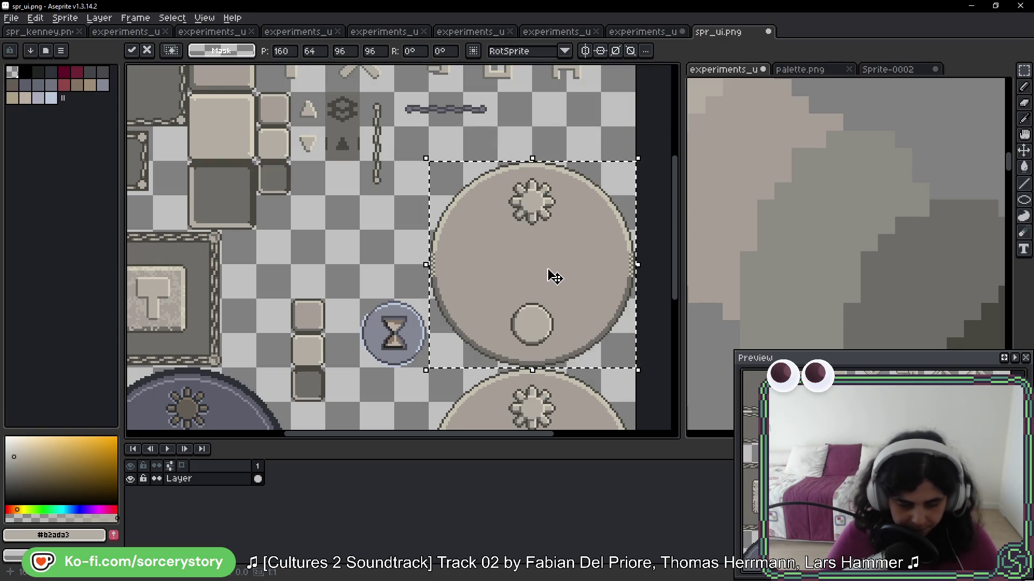
pyautogui.press('g')
pyautogui.scroll(2, 434, 307)
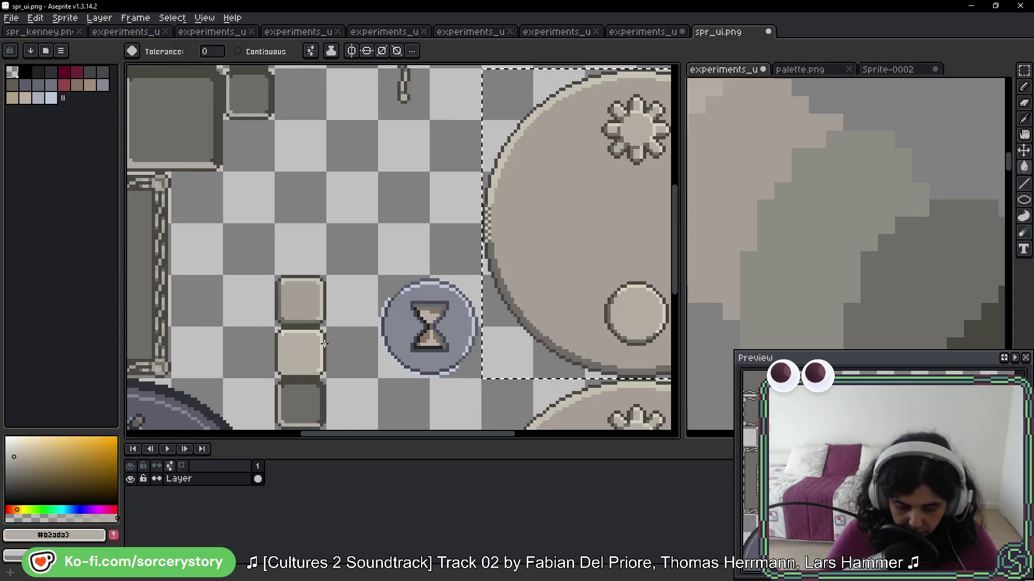
pyautogui.moveTo(434, 306); pyautogui.dragTo(242, 330)
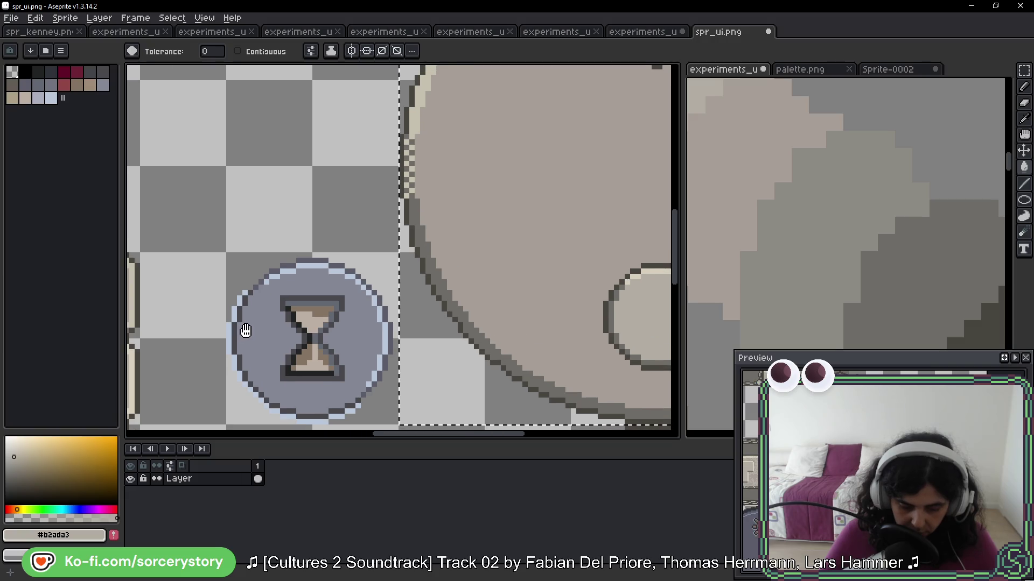
pyautogui.keyDown('alt'); pyautogui.click(132, 351); pyautogui.keyUp('alt')
pyautogui.click(418, 116)
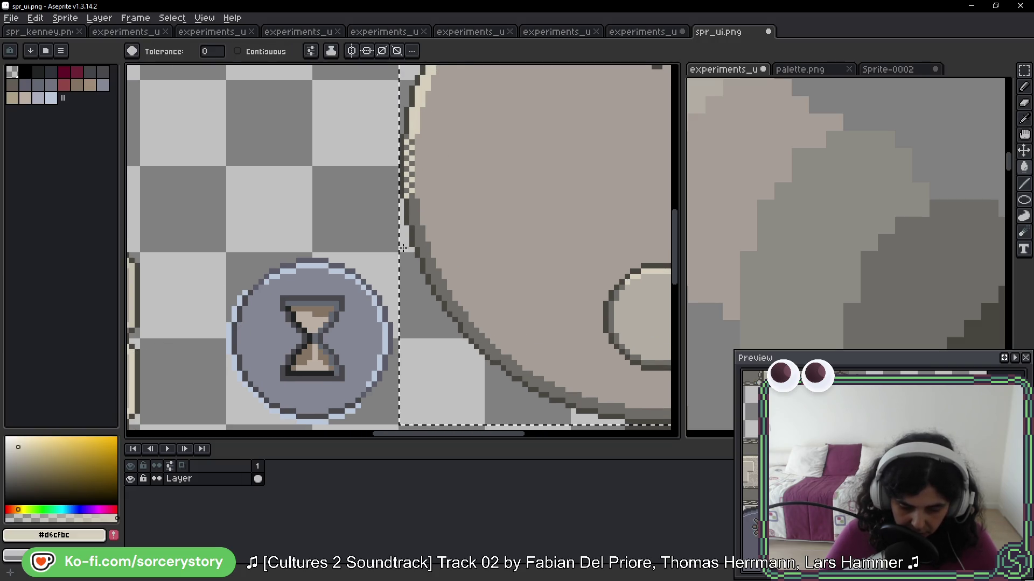
pyautogui.moveTo(257, 349); pyautogui.dragTo(352, 276)
pyautogui.keyDown('alt'); pyautogui.click(203, 296); pyautogui.keyUp('alt')
pyautogui.click(614, 157)
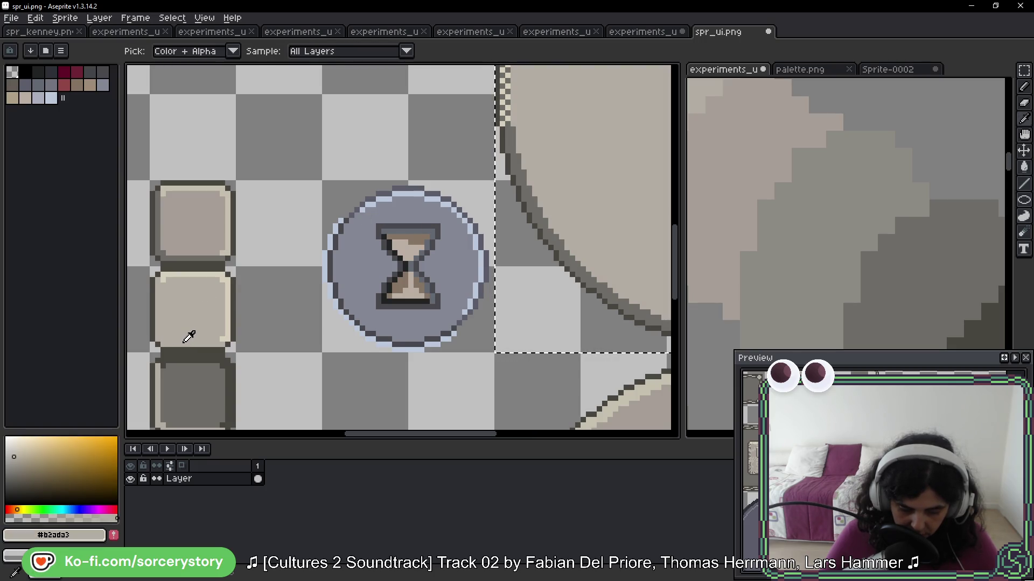
pyautogui.hotkey('ctrl', 'z')
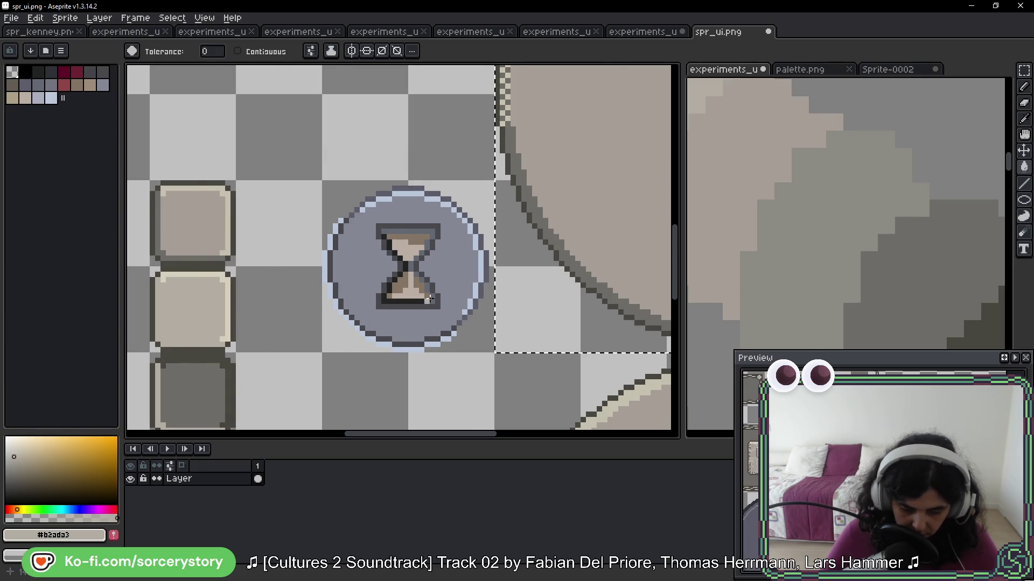
pyautogui.scroll(-3, 436, 276)
pyautogui.moveTo(311, 260)
pyautogui.mouseDown()
pyautogui.moveTo(406, 307)
pyautogui.moveTo(409, 381)
pyautogui.moveTo(402, 330)
pyautogui.mouseUp()
pyautogui.hotkey('ctrl', 'z')
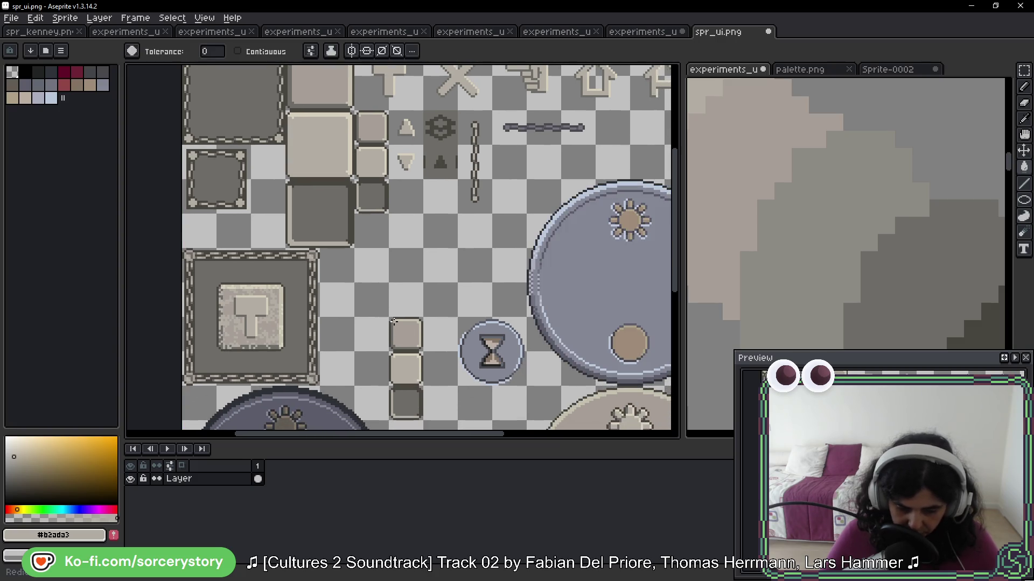
pyautogui.moveTo(491, 353); pyautogui.dragTo(360, 152)
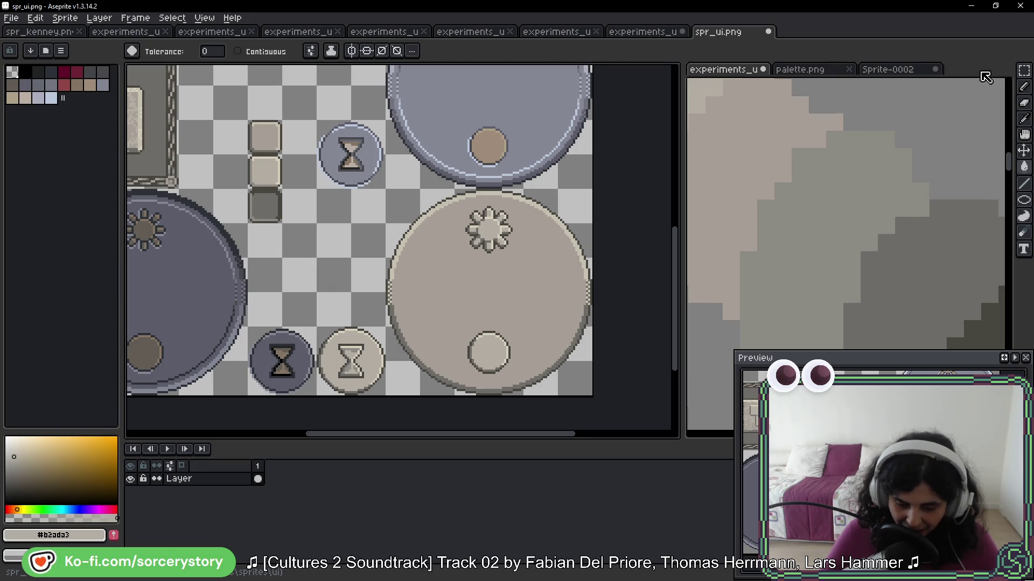
pyautogui.hotkey('shift', 'q')
pyautogui.moveTo(333, 296)
pyautogui.mouseDown()
pyautogui.moveTo(401, 329)
pyautogui.moveTo(410, 350)
pyautogui.moveTo(412, 319)
pyautogui.mouseUp()
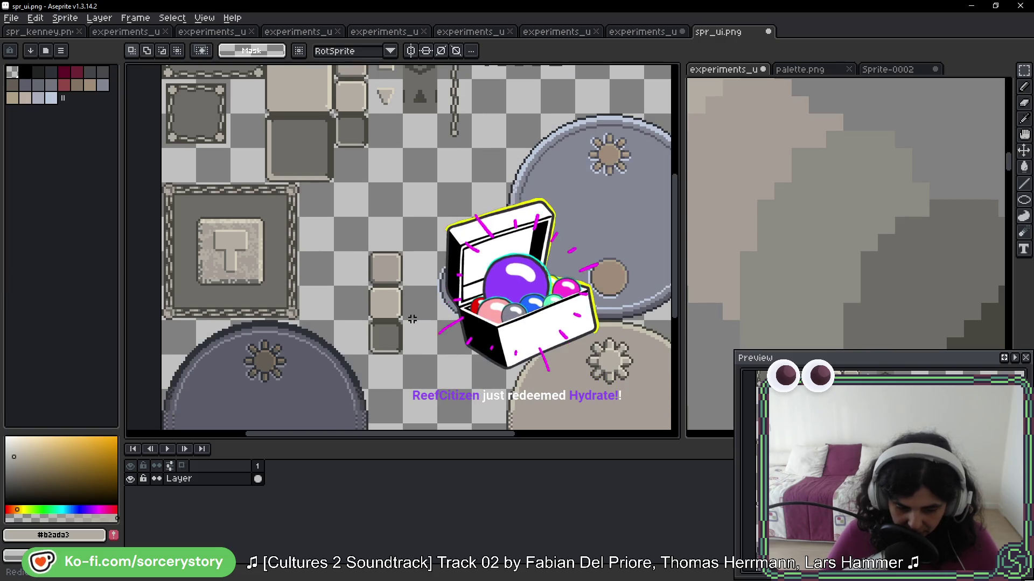
pyautogui.moveTo(434, 373); pyautogui.dragTo(361, 268)
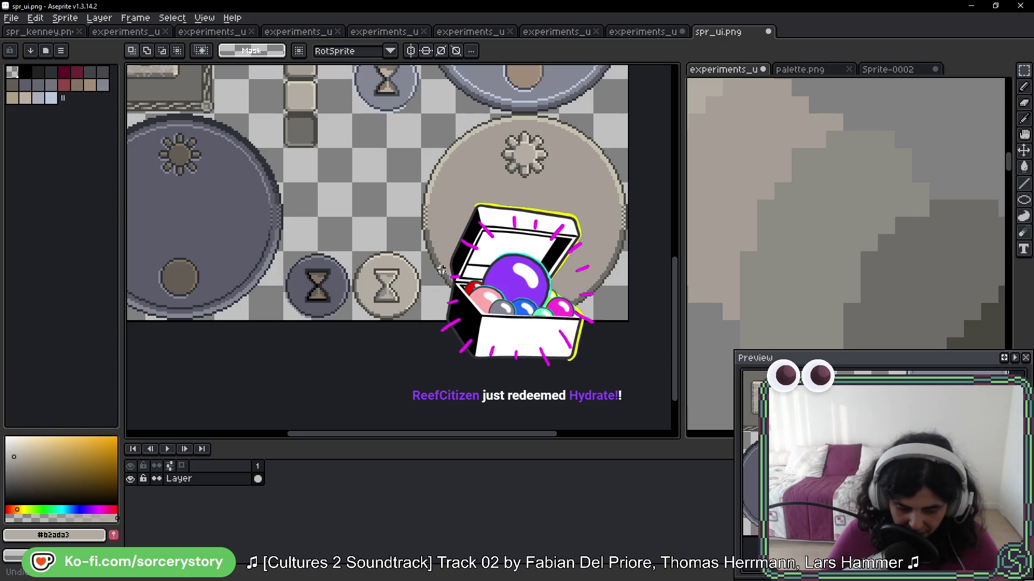
pyautogui.scroll(3, 407, 218)
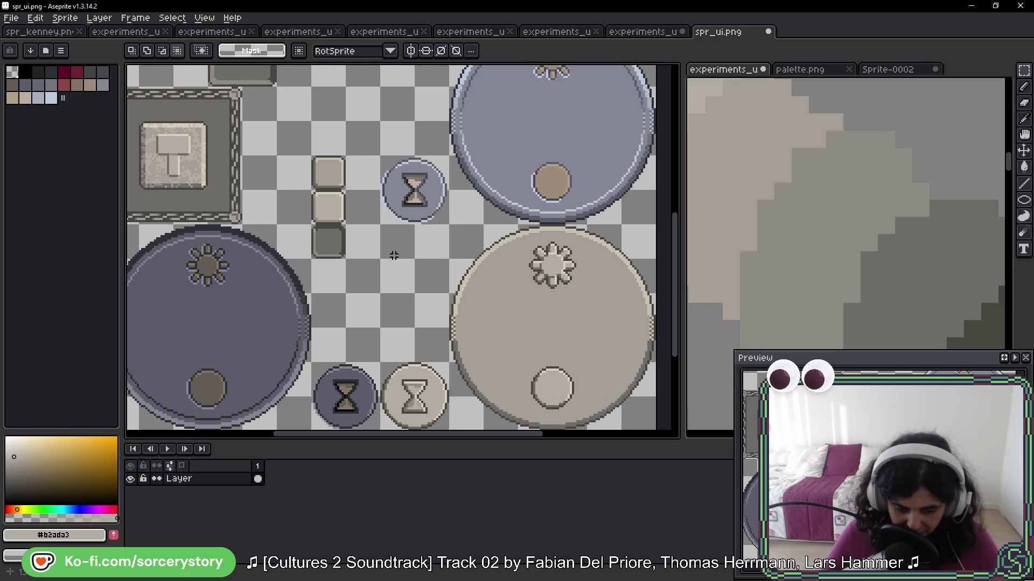
pyautogui.scroll(-4, 394, 255)
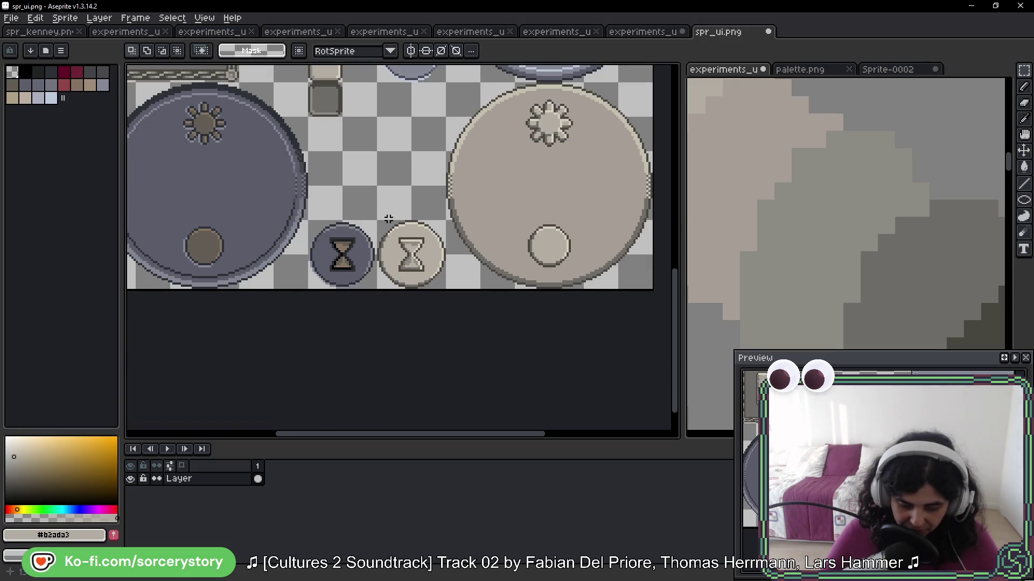
pyautogui.scroll(5, 422, 263)
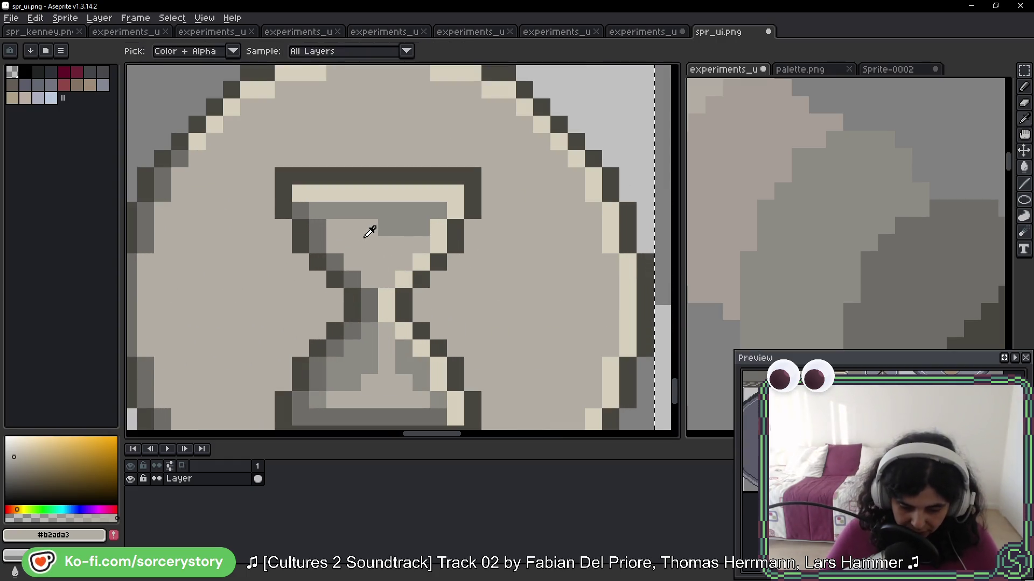
# Bring the upper buttons into view and marquee-select the large beige dial
pyautogui.press('g')
pyautogui.scroll(-3, 403, 218)
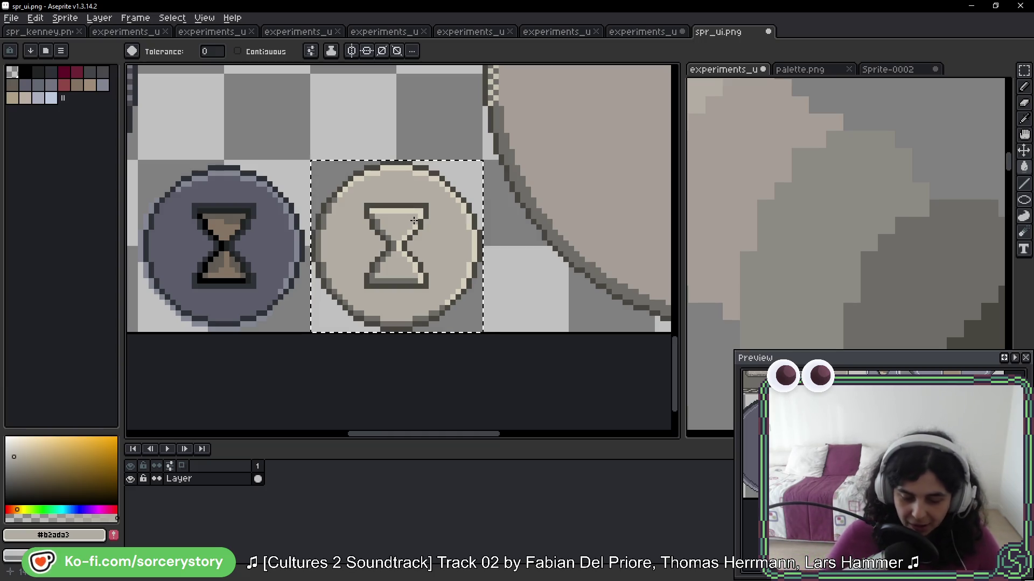
pyautogui.scroll(-2, 412, 187)
pyautogui.moveTo(439, 129); pyautogui.dragTo(382, 273)
pyautogui.moveTo(251, 164)
pyautogui.mouseDown()
pyautogui.moveTo(398, 262)
pyautogui.moveTo(427, 295)
pyautogui.mouseUp()
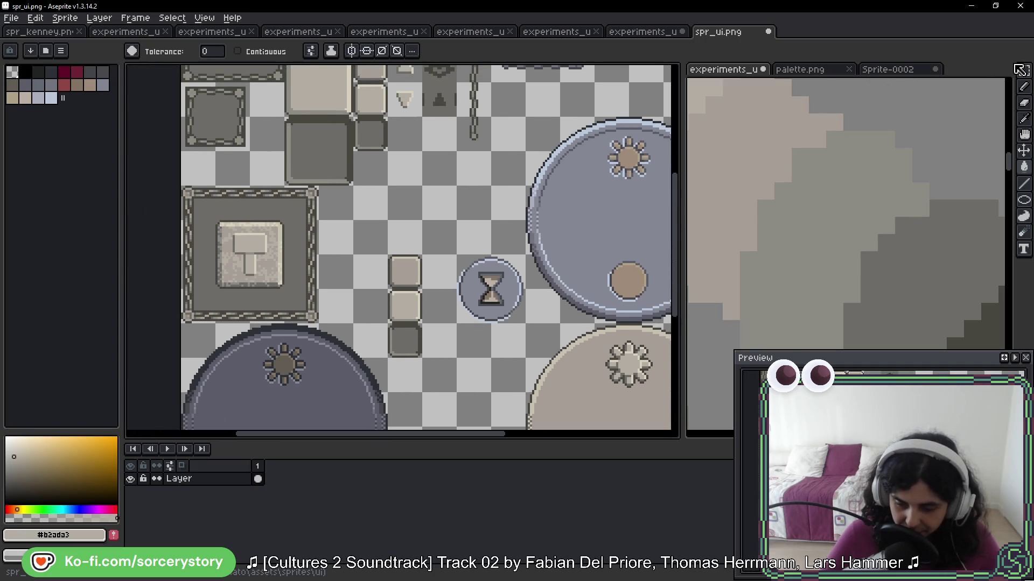
pyautogui.click(1024, 70)
pyautogui.moveTo(542, 346)
pyautogui.mouseDown()
pyautogui.moveTo(417, 198)
pyautogui.moveTo(610, 381)
pyautogui.moveTo(512, 299)
pyautogui.moveTo(508, 134)
pyautogui.moveTo(524, 353)
pyautogui.moveTo(515, 152)
pyautogui.mouseUp()
pyautogui.scroll(2, 567, 345)
pyautogui.press('g')
# Lighten the dial's large fill and outline shades with beiges sampled from the left button
pyautogui.scroll(1, 508, 123)
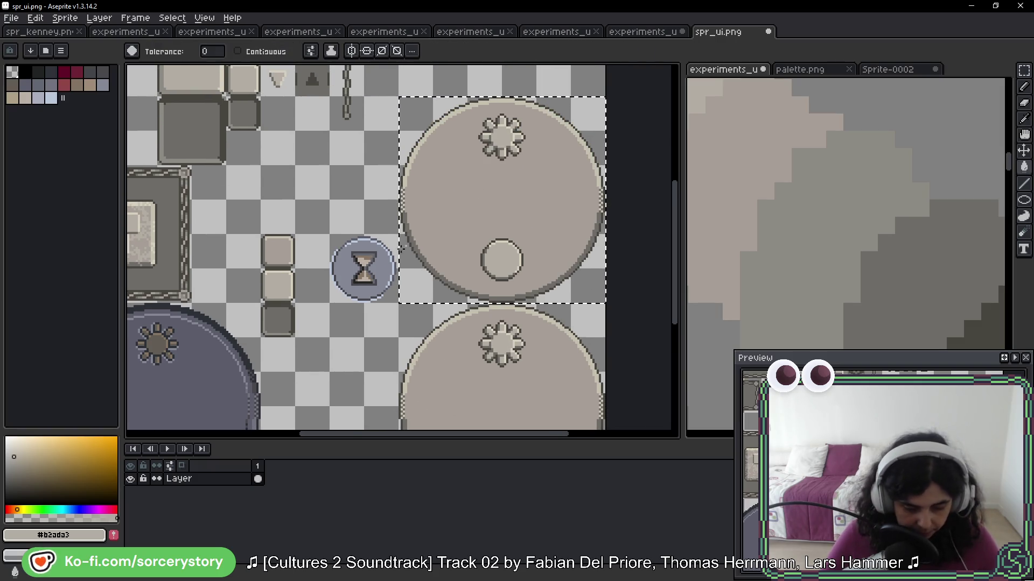
pyautogui.scroll(2, 370, 256)
pyautogui.press('i')
pyautogui.click(173, 296)
pyautogui.press('g')
pyautogui.scroll(1, 331, 205)
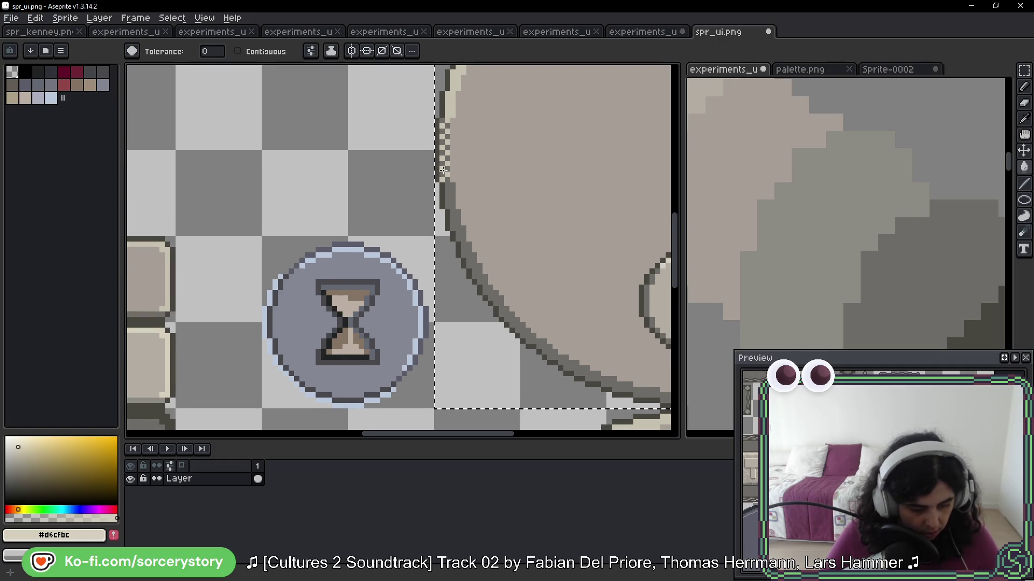
pyautogui.hscroll(-1, 251, 291)
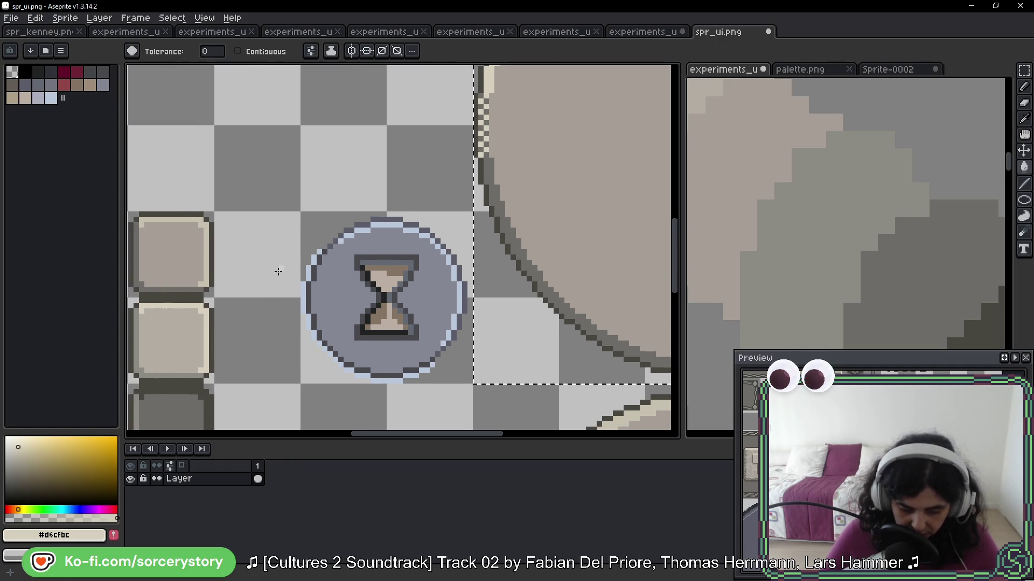
pyautogui.keyDown('alt'); pyautogui.click(168, 316); pyautogui.keyUp('alt')
pyautogui.click(561, 160)
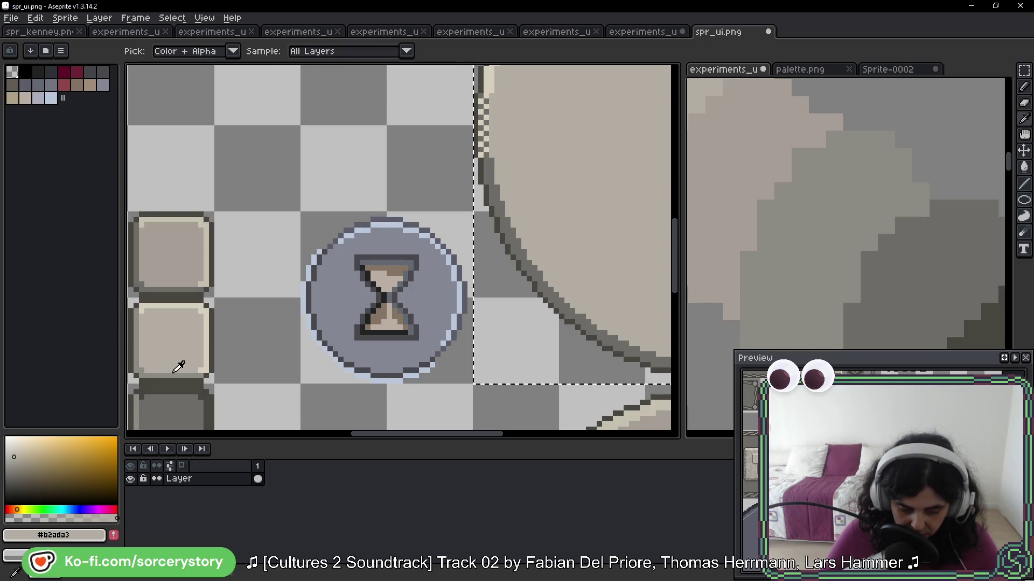
pyautogui.keyDown('alt'); pyautogui.click(191, 362); pyautogui.keyUp('alt')
pyautogui.click(509, 247)
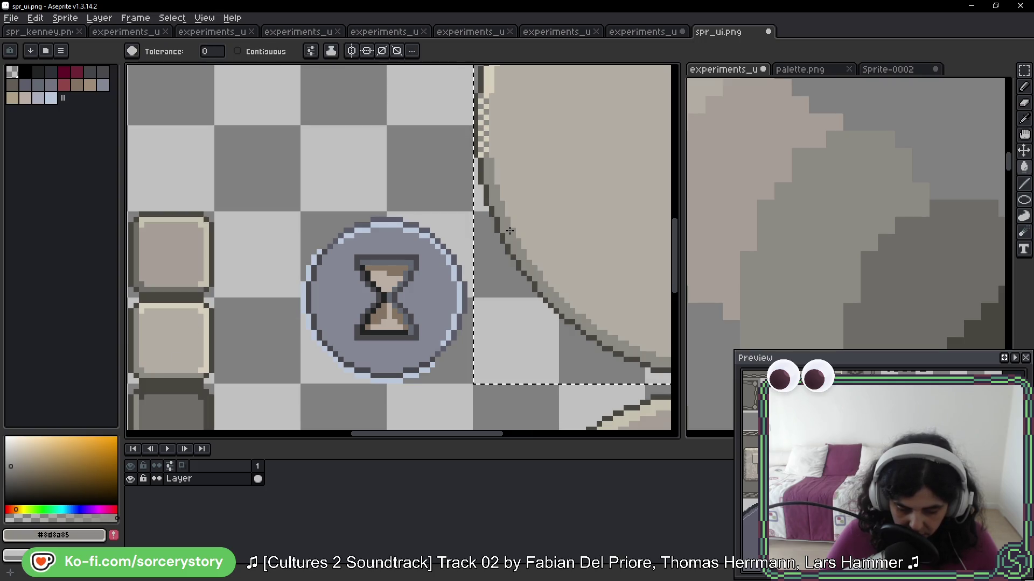
pyautogui.scroll(-5, 517, 245)
pyautogui.scroll(3, 526, 242)
# Sample the light beige #d6cfbc from the flower
pyautogui.moveTo(581, 199); pyautogui.dragTo(354, 279)
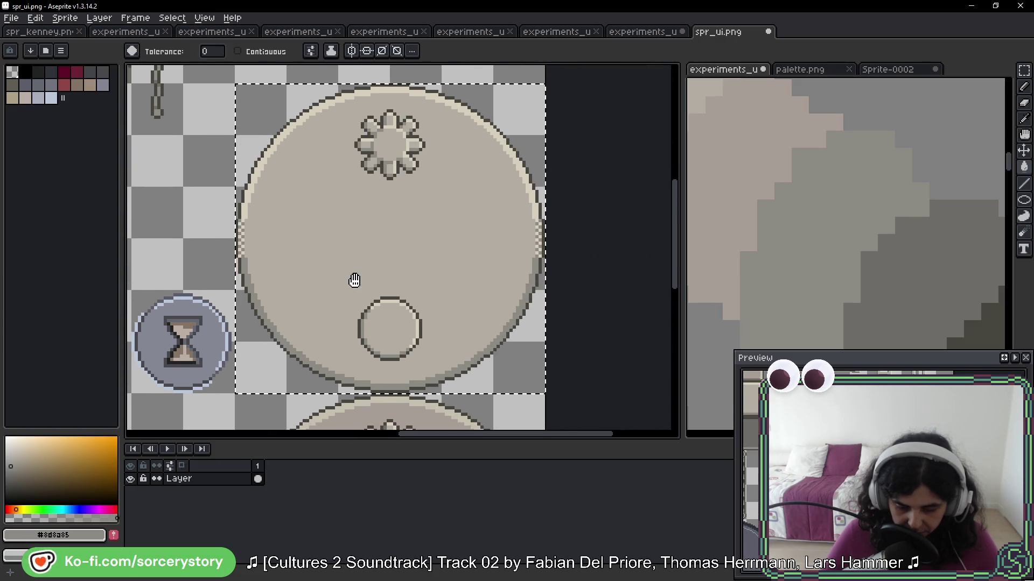
pyautogui.moveTo(486, 278); pyautogui.dragTo(510, 157)
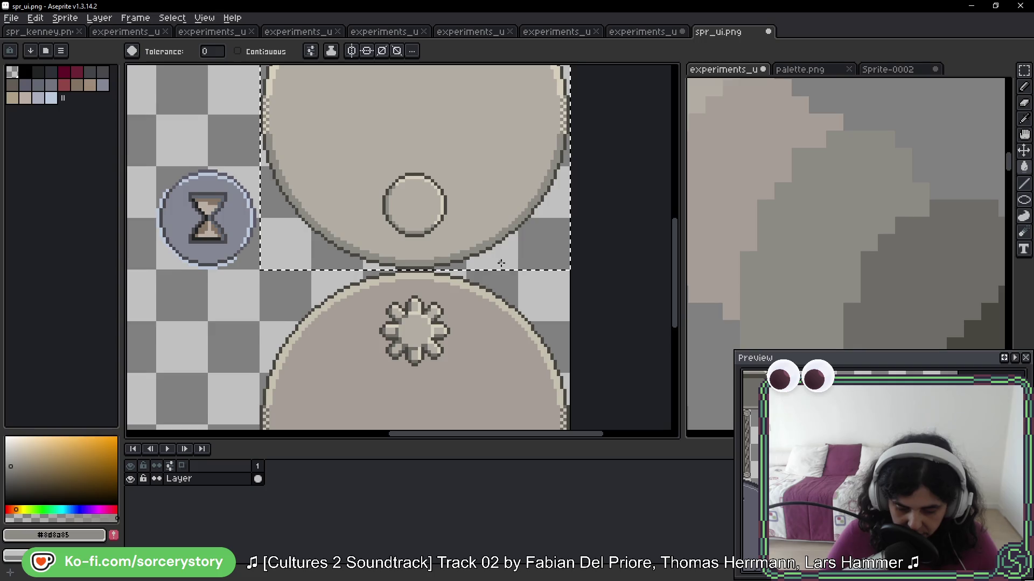
pyautogui.moveTo(500, 263); pyautogui.dragTo(522, 139)
pyautogui.scroll(5, 505, 153)
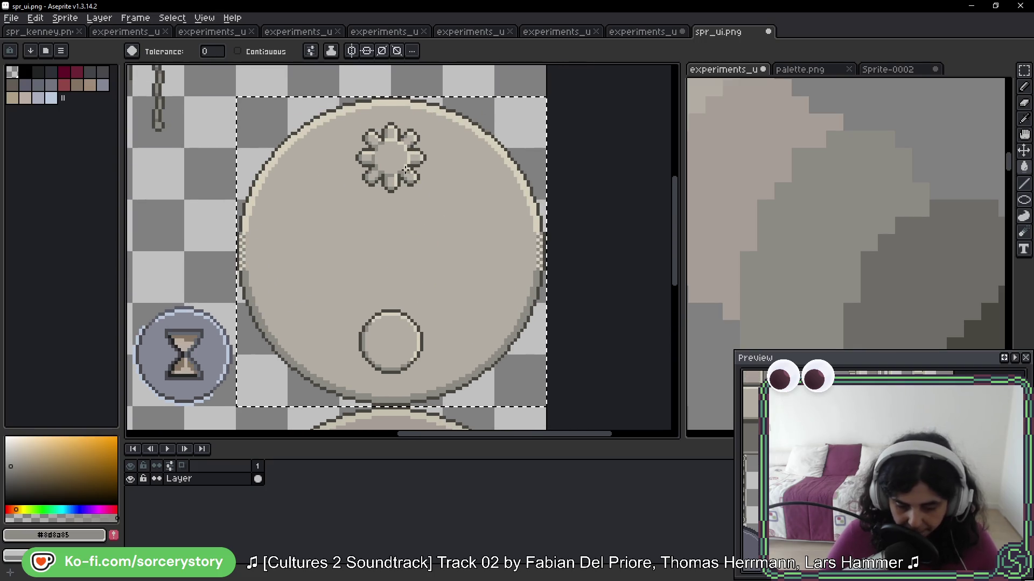
pyautogui.click(859, 272)
pyautogui.scroll(-2, 887, 215)
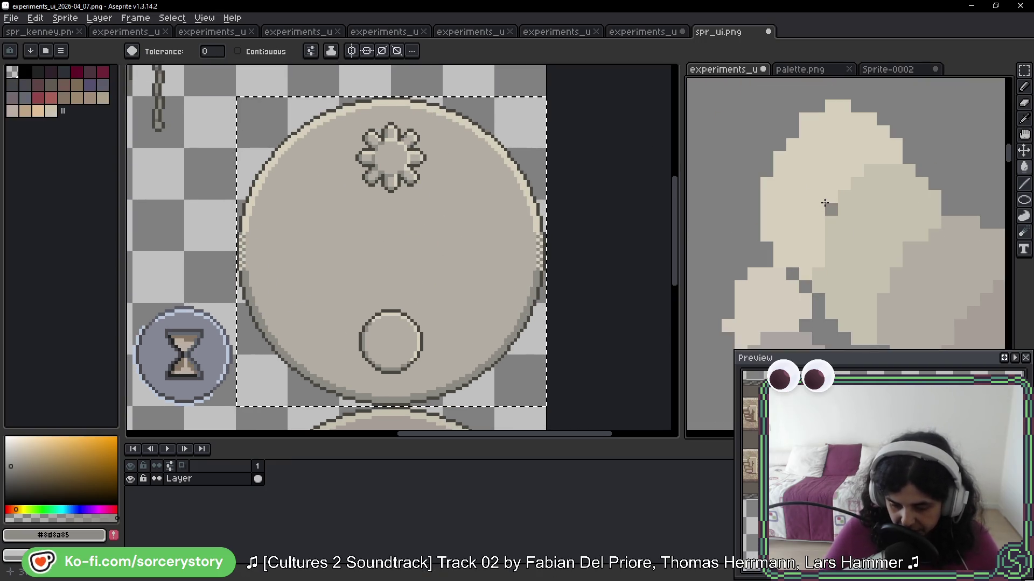
pyautogui.press('i')
pyautogui.click(406, 138)
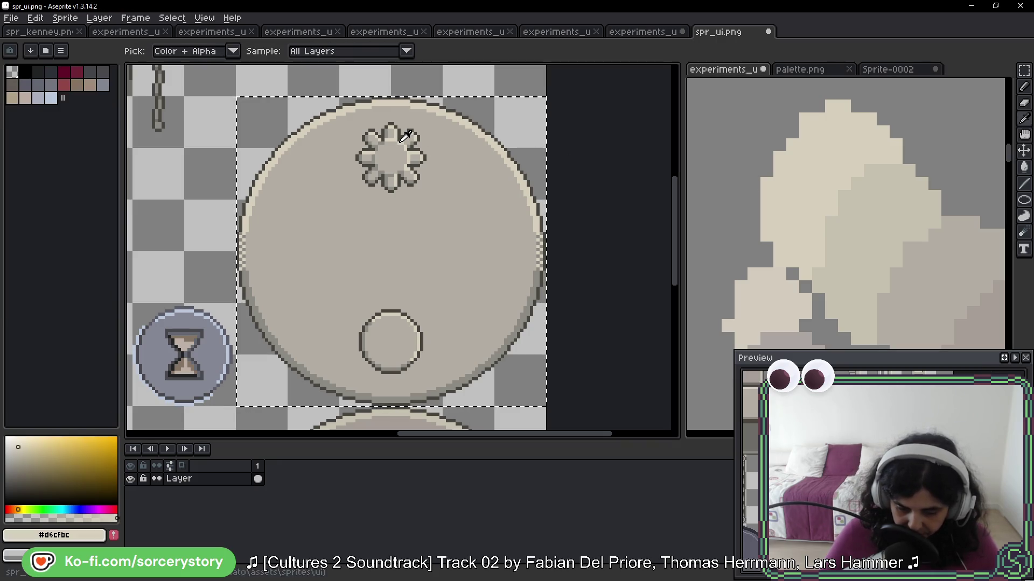
# Sample the pale cream #F3F1E1 from the reference image and clear the selection
pyautogui.scroll(-5, 781, 174)
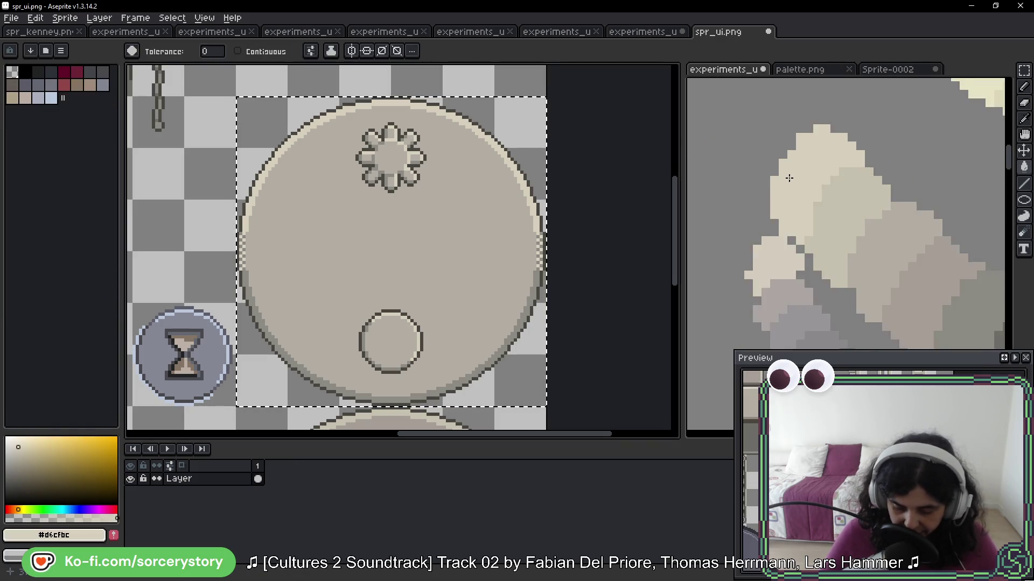
pyautogui.press('i')
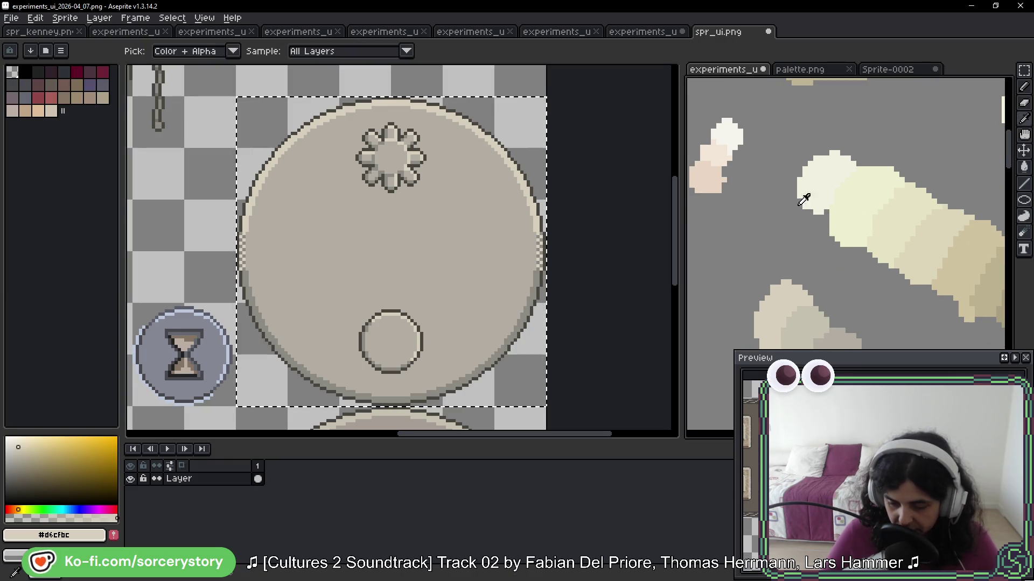
pyautogui.click(816, 180)
pyautogui.scroll(1, 418, 237)
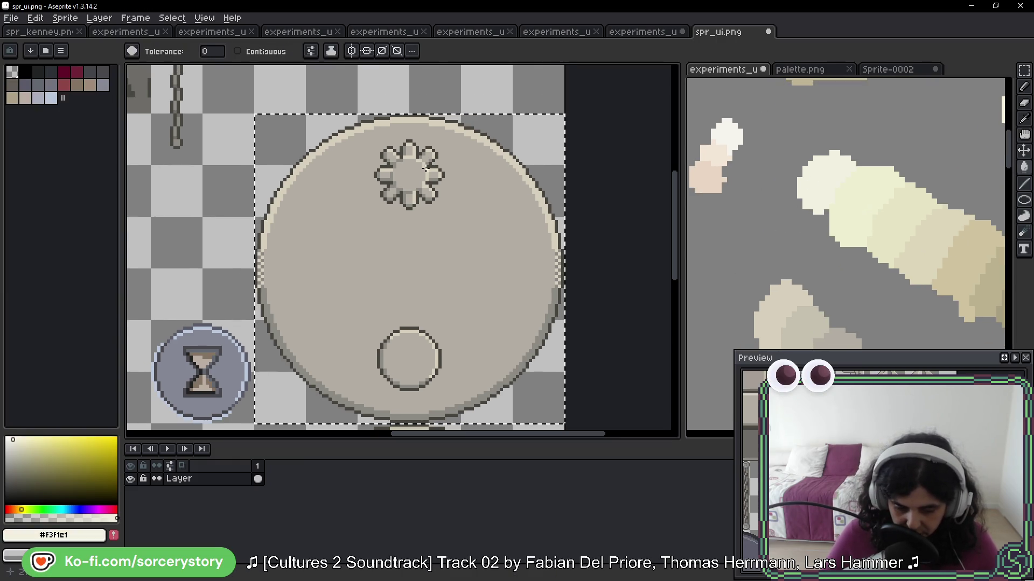
pyautogui.scroll(1, 420, 160)
pyautogui.scroll(-1, 419, 164)
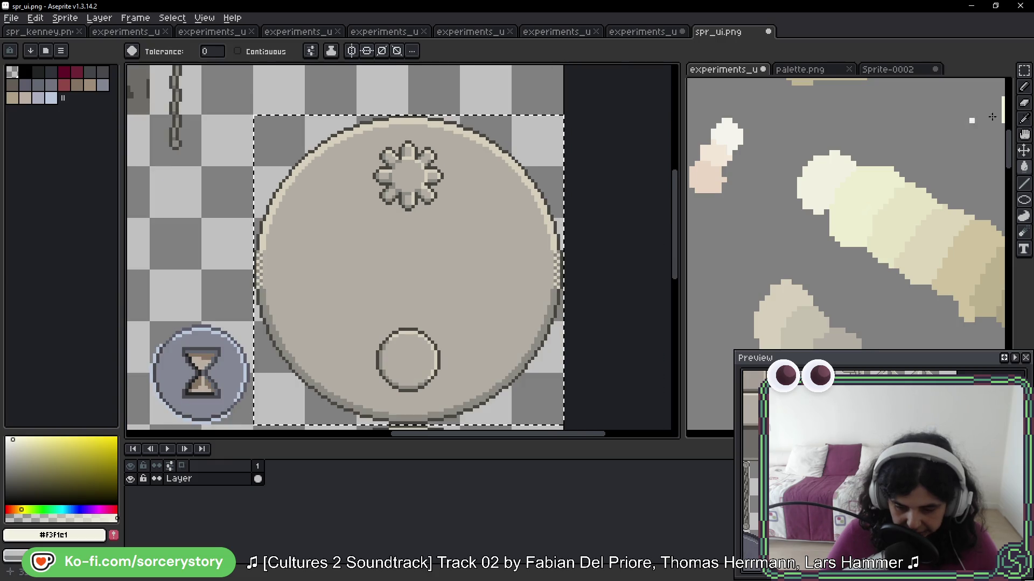
pyautogui.click(1024, 70)
pyautogui.hotkey('ctrl', 'd')
pyautogui.moveTo(448, 192); pyautogui.dragTo(466, 157)
# Select the column from flower to small circle and fill the flower highlights pale cream #F3F1E1
pyautogui.moveTo(388, 111)
pyautogui.mouseDown()
pyautogui.moveTo(473, 380)
pyautogui.moveTo(464, 358)
pyautogui.mouseUp()
pyautogui.scroll(3, 434, 166)
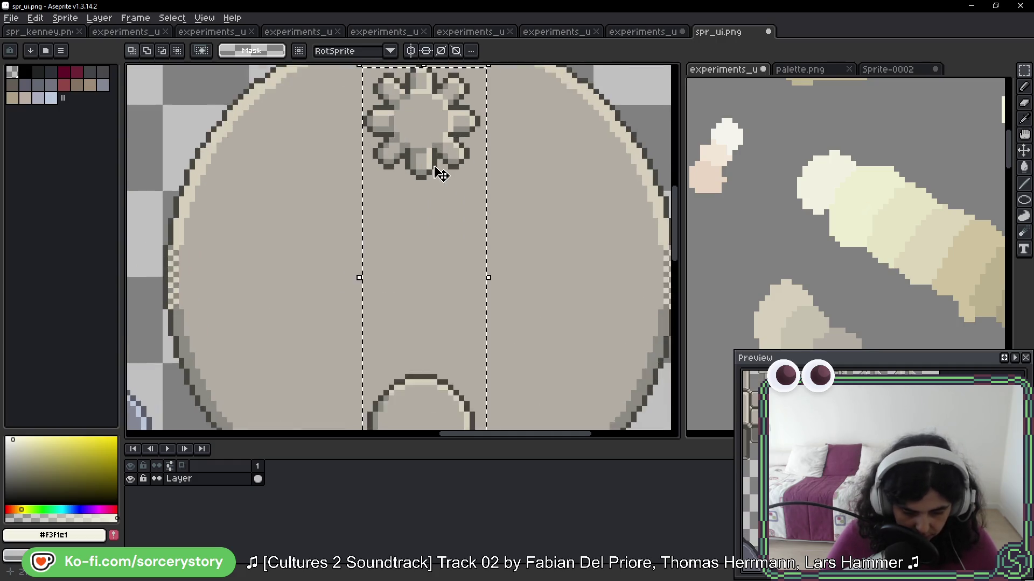
pyautogui.moveTo(380, 149); pyautogui.dragTo(510, 304)
pyautogui.scroll(-1, 485, 311)
pyautogui.press('w')
pyautogui.click(446, 149)
# Try a light beige strip fill, undo it, and brighten more flower highlight pixels
pyautogui.scroll(-1, 446, 149)
pyautogui.press('i')
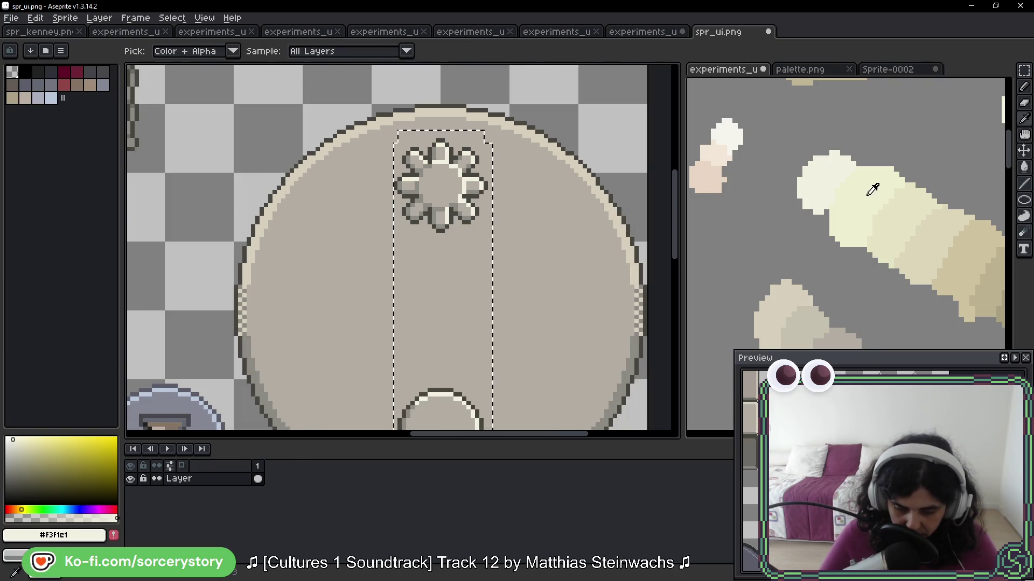
pyautogui.scroll(-2, 734, 253)
pyautogui.keyDown('alt'); pyautogui.click(787, 272); pyautogui.keyUp('alt')
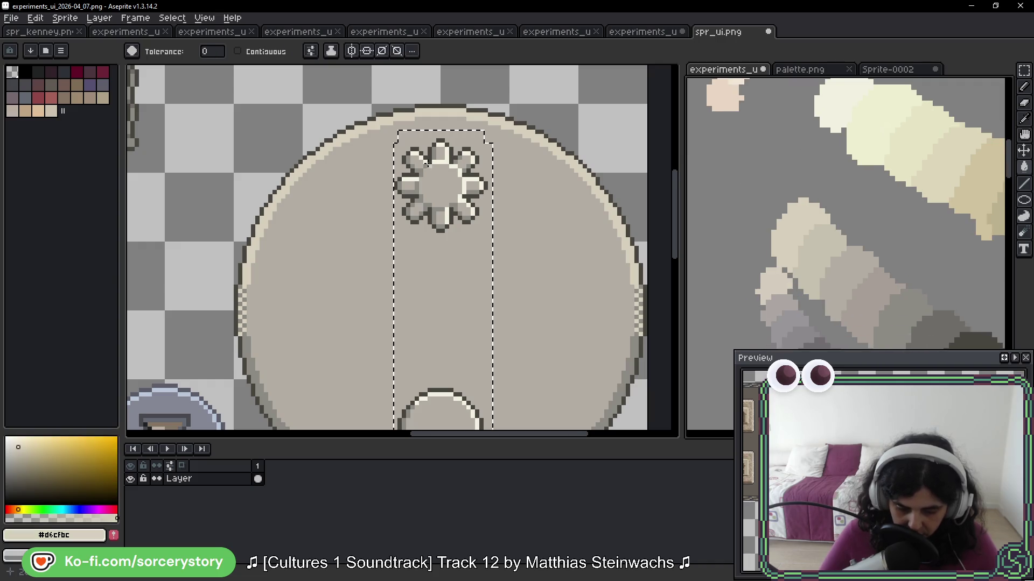
pyautogui.scroll(3, 425, 163)
pyautogui.click(456, 177)
pyautogui.scroll(-2, 456, 175)
pyautogui.press('v')
pyautogui.hotkey('ctrl', 'z')
pyautogui.press('g')
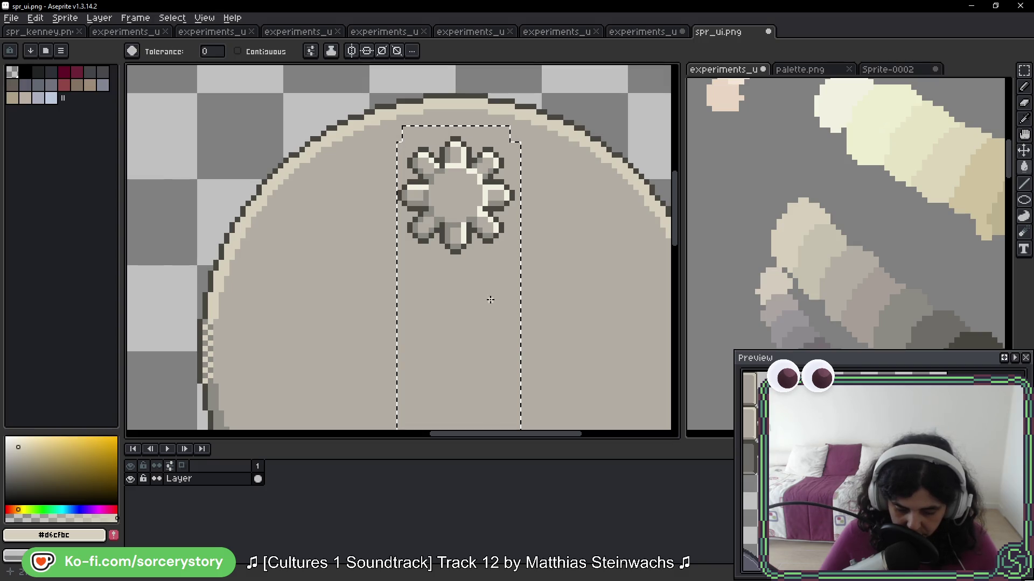
pyautogui.click(491, 233)
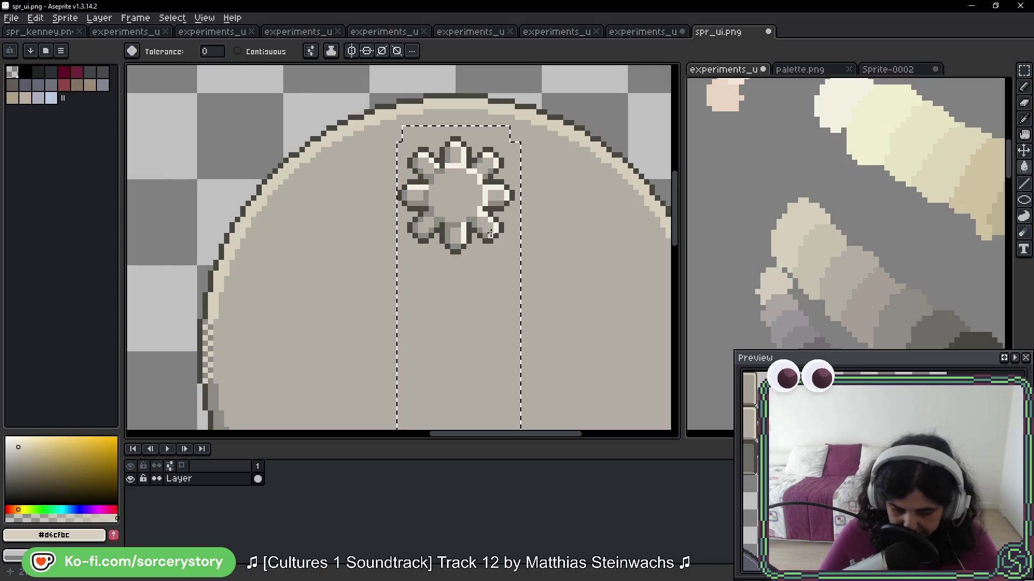
# Fill the selected strip with light beige #d6cfbc
pyautogui.scroll(-5, 501, 316)
pyautogui.scroll(5, 500, 316)
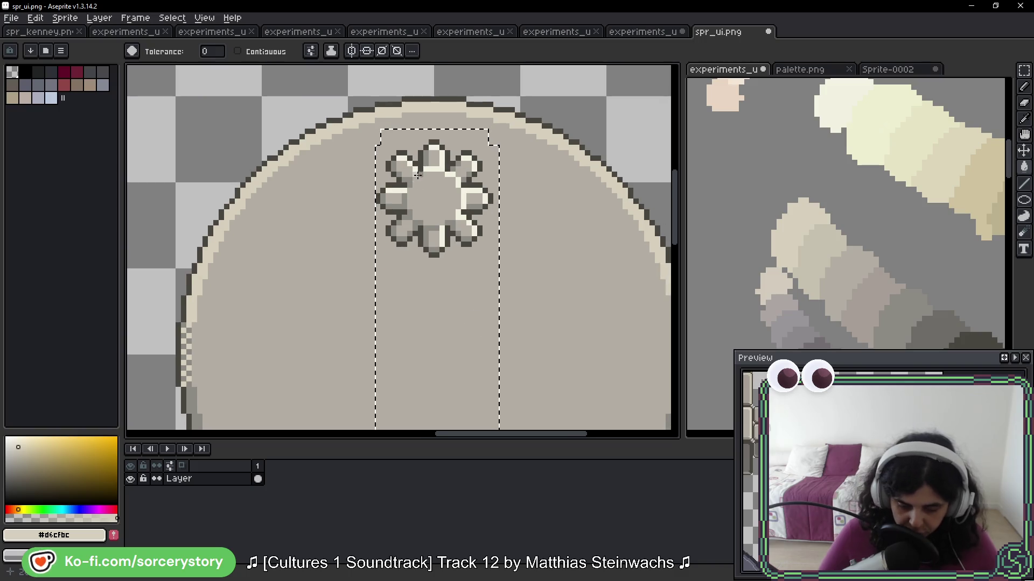
pyautogui.click(433, 199)
pyautogui.scroll(-3, 459, 156)
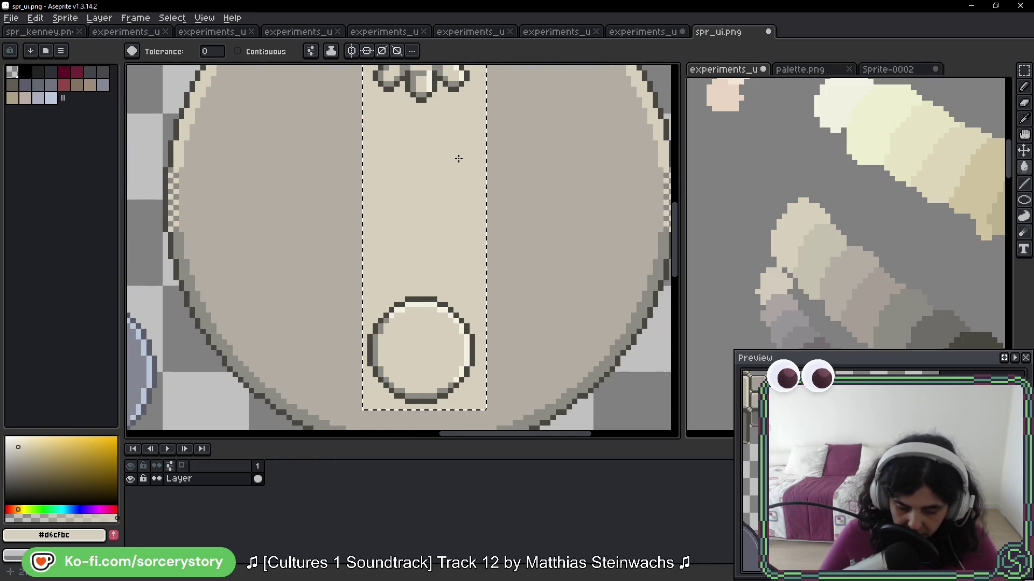
pyautogui.scroll(3, 459, 158)
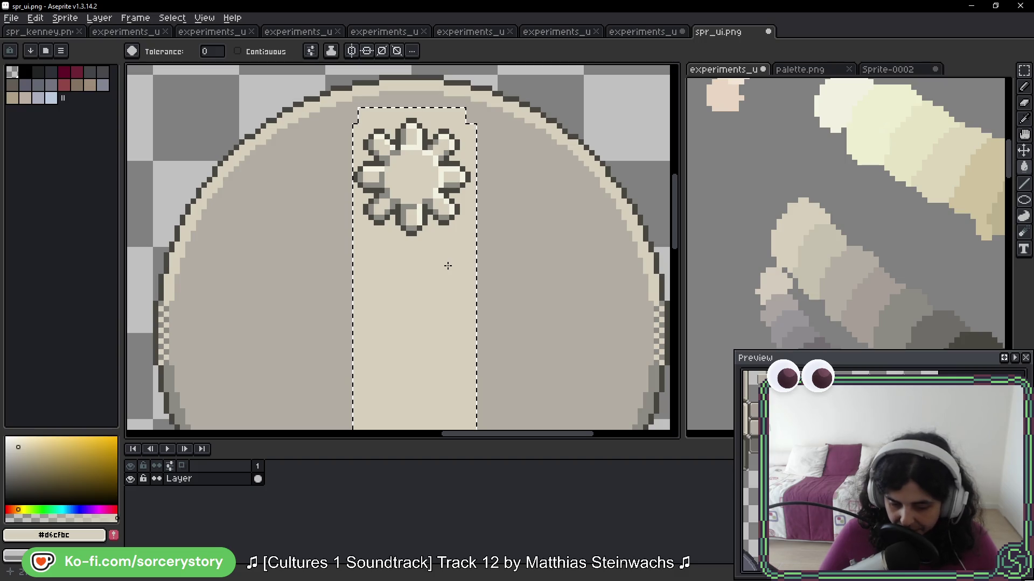
pyautogui.moveTo(340, 299)
pyautogui.mouseDown()
pyautogui.moveTo(344, 286)
pyautogui.moveTo(609, 145)
pyautogui.moveTo(593, 160)
pyautogui.mouseUp()
pyautogui.scroll(3, 500, 280)
pyautogui.scroll(-2, 501, 279)
# Deselect the strip and sample a dark grey and a light beige from nearby tiles
pyautogui.hotkey('ctrl', 'd')
pyautogui.press('i')
pyautogui.scroll(2, 223, 119)
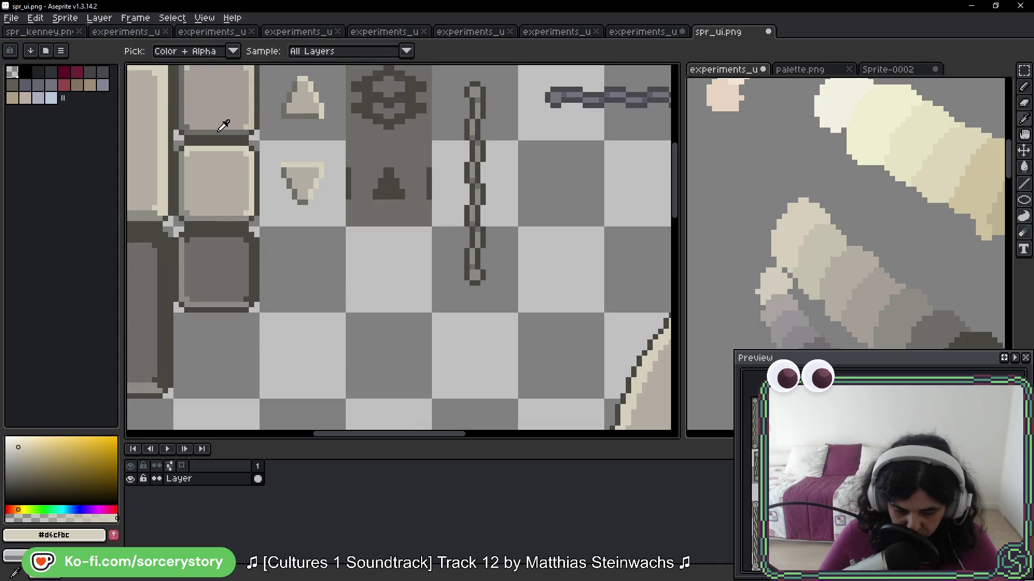
pyautogui.click(219, 131)
pyautogui.press('w')
pyautogui.scroll(3, 443, 228)
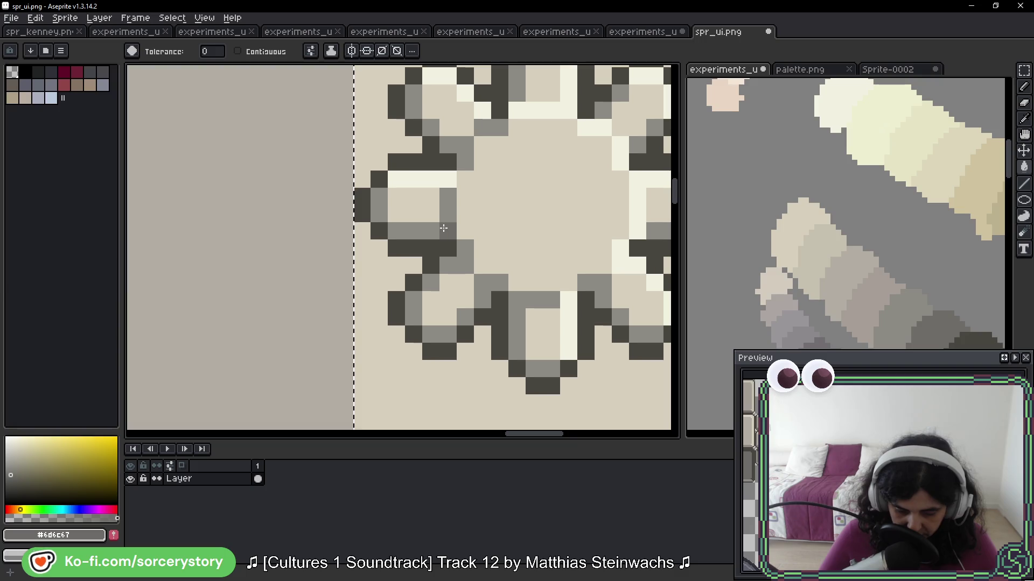
pyautogui.scroll(-3, 443, 228)
pyautogui.scroll(3, 350, 207)
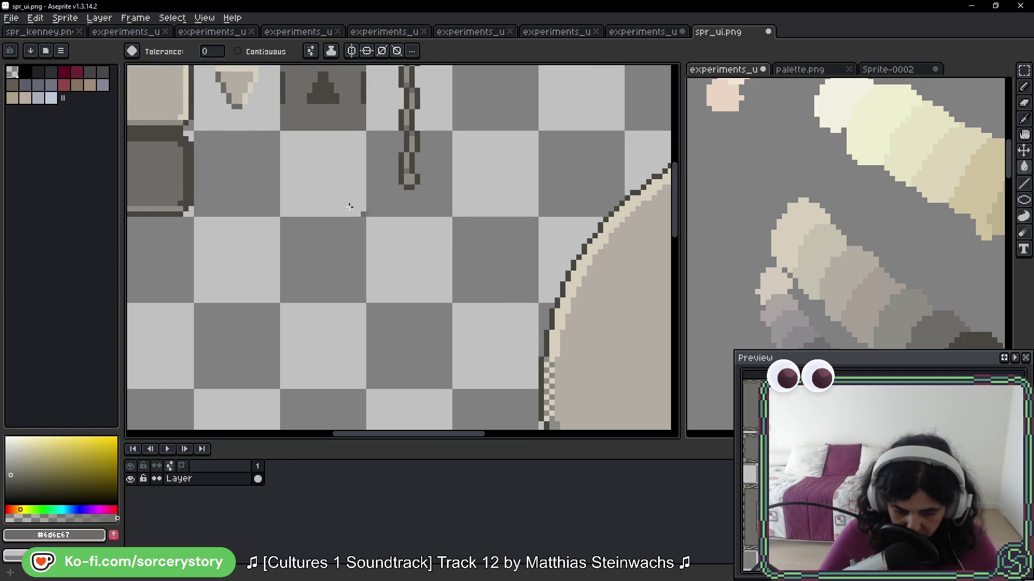
pyautogui.moveTo(181, 113); pyautogui.dragTo(314, 210)
pyautogui.press('i')
pyautogui.click(298, 212)
pyautogui.press('w')
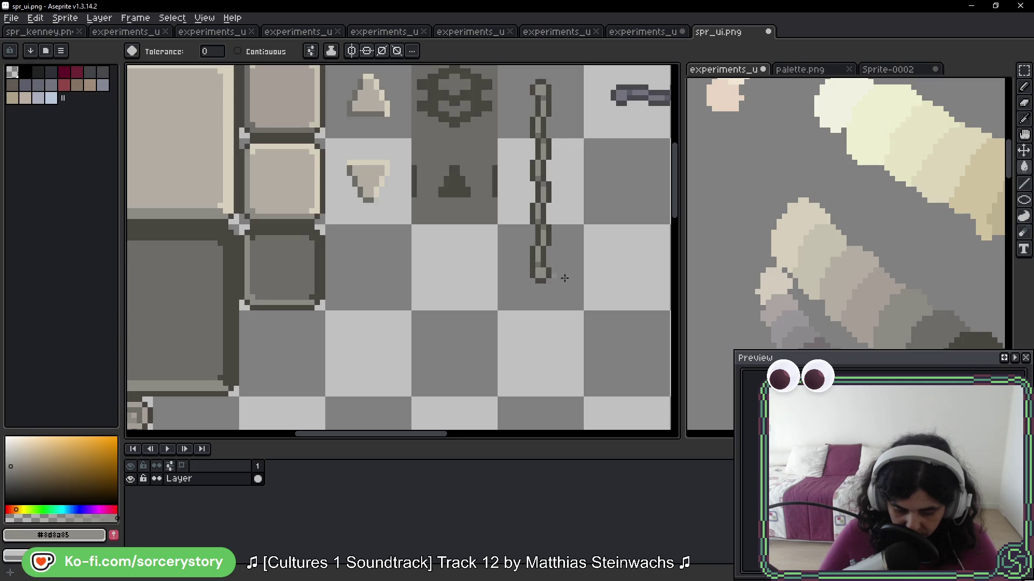
pyautogui.scroll(-3, 561, 277)
pyautogui.scroll(3, 461, 296)
pyautogui.scroll(2, 461, 295)
pyautogui.scroll(-3, 398, 295)
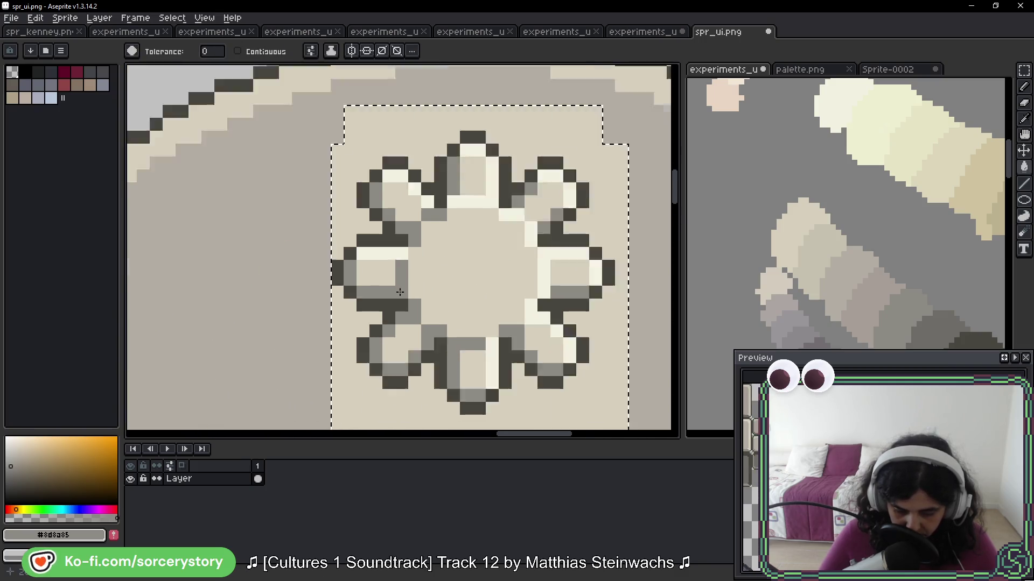
pyautogui.scroll(1, 812, 211)
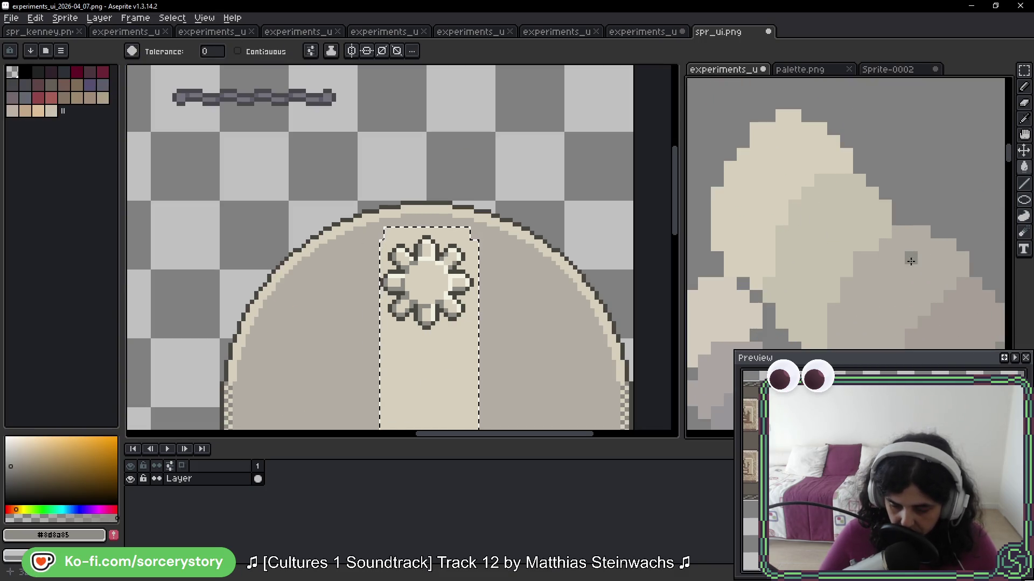
# Refill the strip with the dial's base colour #b2ada3, toggle Contiguous, and deselect
pyautogui.moveTo(961, 322); pyautogui.dragTo(741, 173)
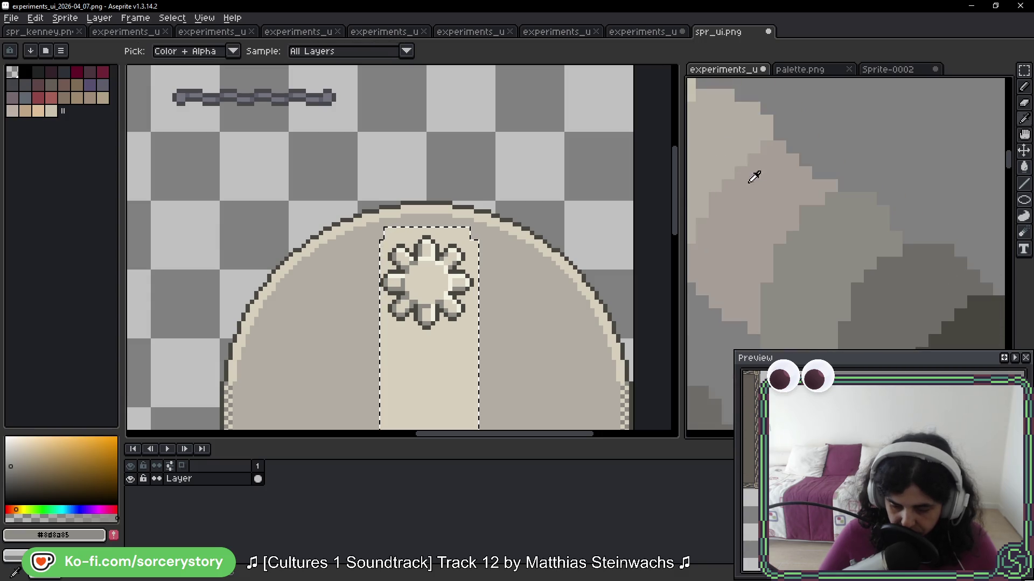
pyautogui.keyDown('alt'); pyautogui.click(781, 194); pyautogui.keyUp('alt')
pyautogui.scroll(4, 423, 255)
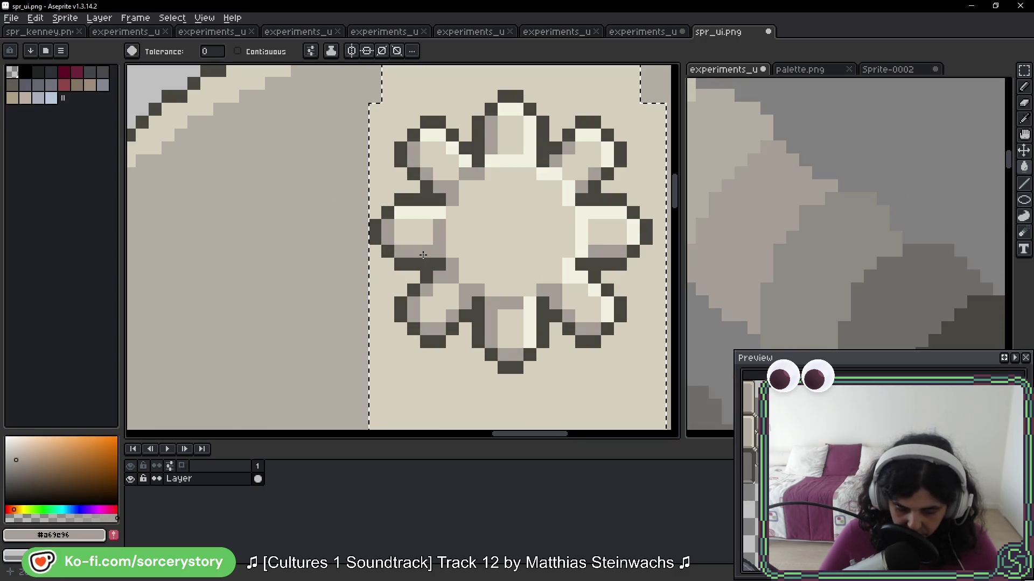
pyautogui.scroll(-4, 423, 255)
pyautogui.moveTo(495, 318); pyautogui.dragTo(493, 201)
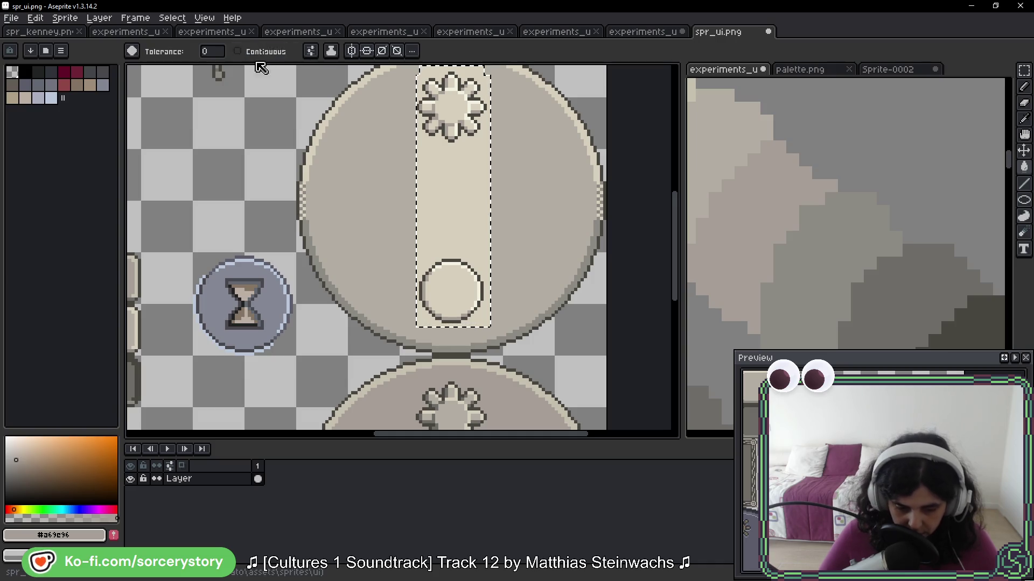
pyautogui.keyDown('alt'); pyautogui.click(384, 155); pyautogui.keyUp('alt')
pyautogui.click(427, 170)
pyautogui.click(249, 53)
pyautogui.click(252, 58)
pyautogui.hotkey('ctrl', 'd')
pyautogui.scroll(-3, 465, 265)
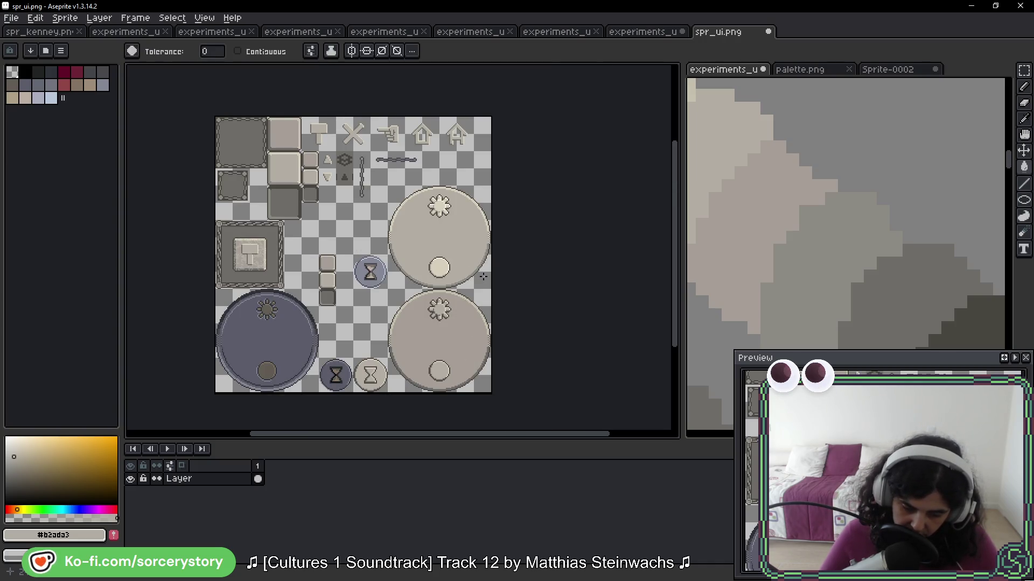
# Marquee-select the beige hourglass button and sample the dial's light beige
pyautogui.click(1024, 70)
pyautogui.moveTo(361, 367)
pyautogui.mouseDown()
pyautogui.moveTo(381, 382)
pyautogui.moveTo(381, 284)
pyautogui.mouseUp()
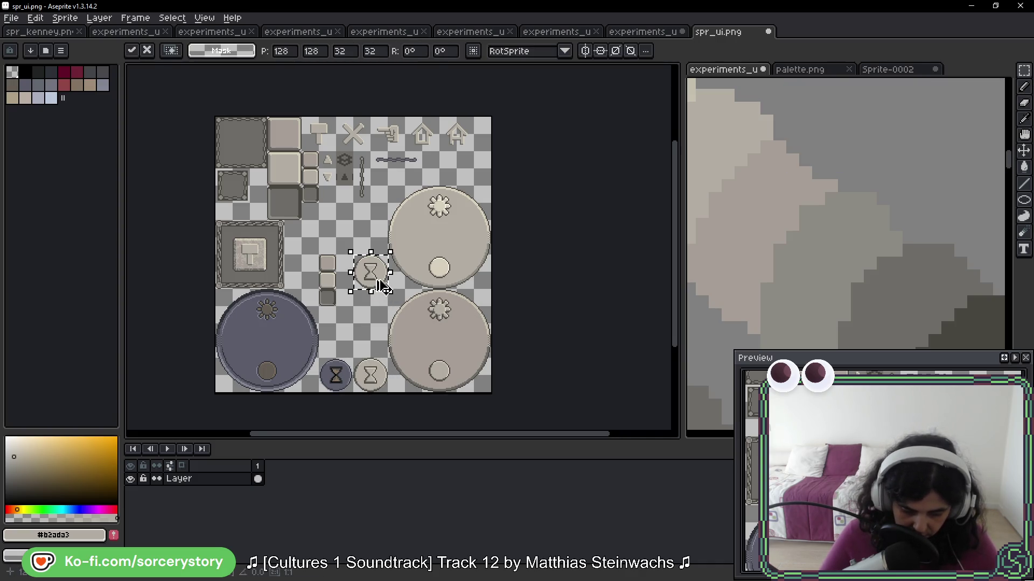
pyautogui.scroll(4, 381, 284)
pyautogui.moveTo(310, 308); pyautogui.dragTo(346, 260)
pyautogui.press('i')
pyautogui.click(361, 99)
pyautogui.press('w')
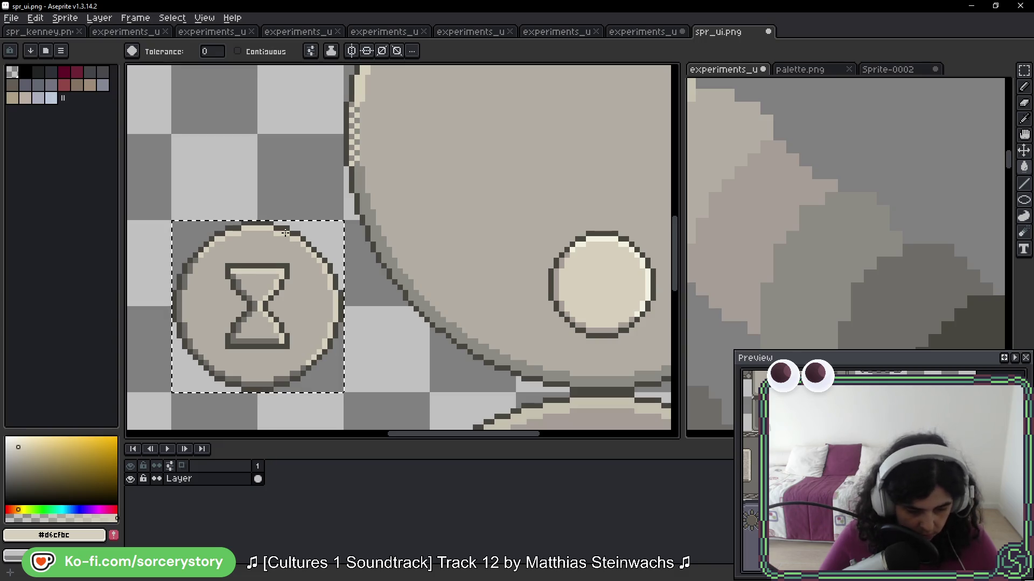
# Fill the hourglass coin with the knob's light cream #F3F1E1, then view the whole sheet
pyautogui.keyDown('alt'); pyautogui.click(357, 82); pyautogui.keyUp('alt')
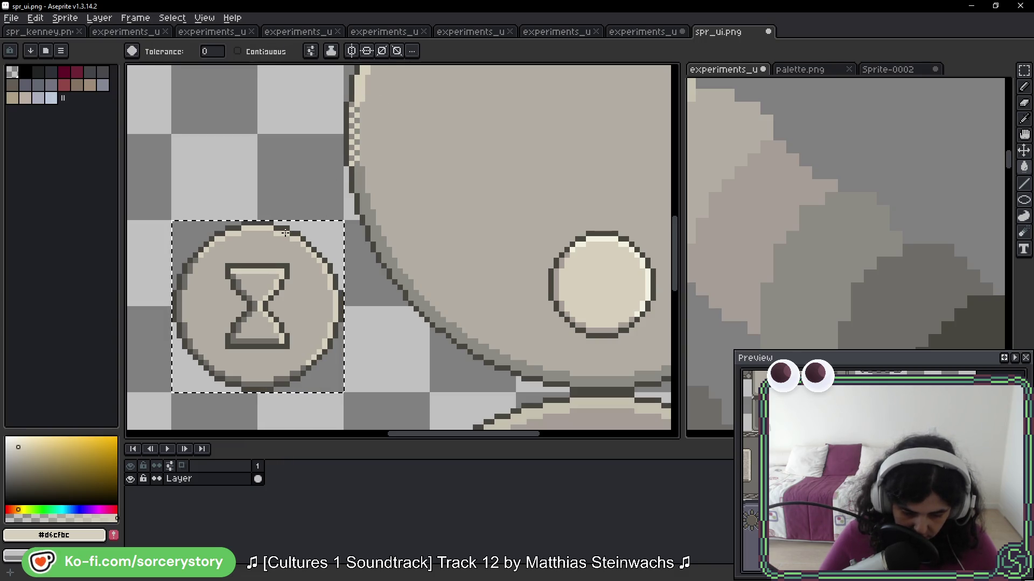
pyautogui.press('i')
pyautogui.keyDown('alt'); pyautogui.click(599, 237); pyautogui.keyUp('alt')
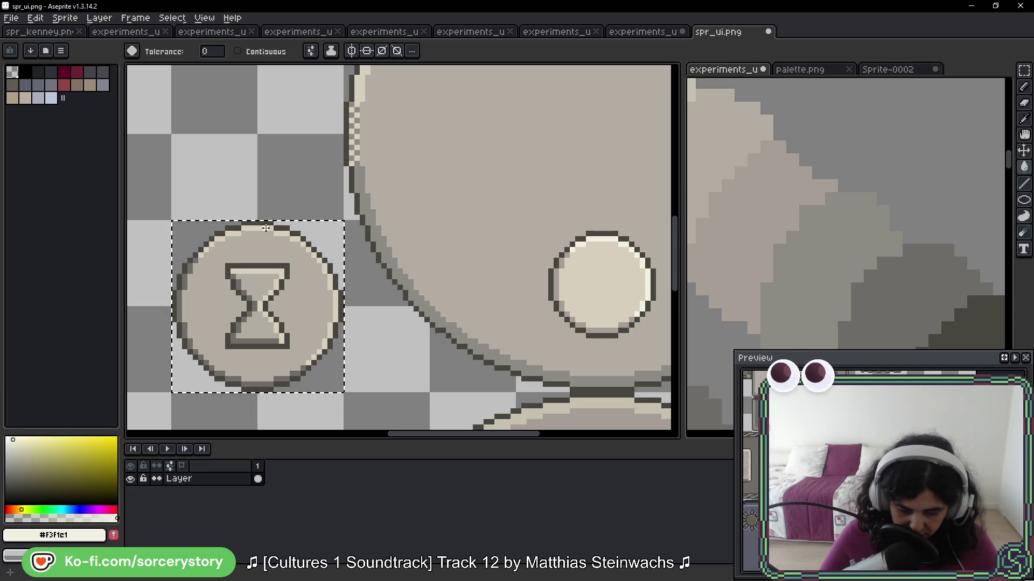
pyautogui.keyDown('alt'); pyautogui.click(443, 282); pyautogui.keyUp('alt')
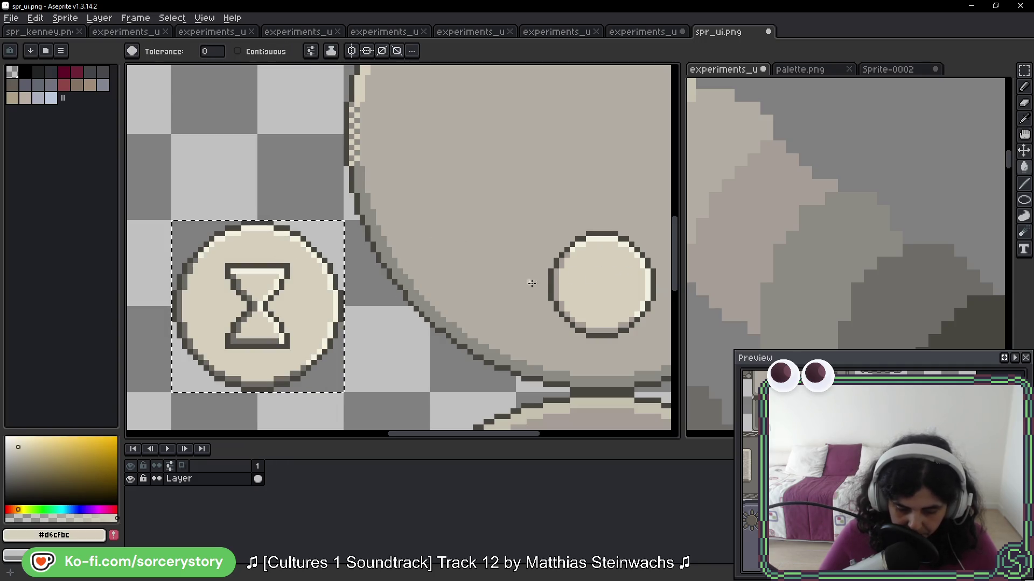
pyautogui.keyDown('alt'); pyautogui.click(560, 259); pyautogui.keyUp('alt')
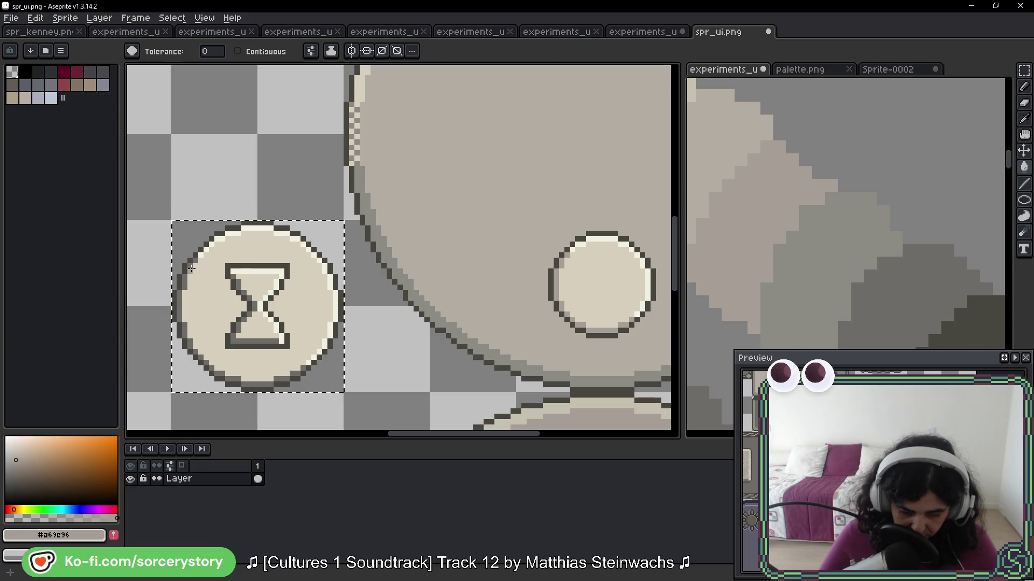
pyautogui.scroll(-5, 333, 290)
pyautogui.moveTo(401, 349); pyautogui.dragTo(429, 301)
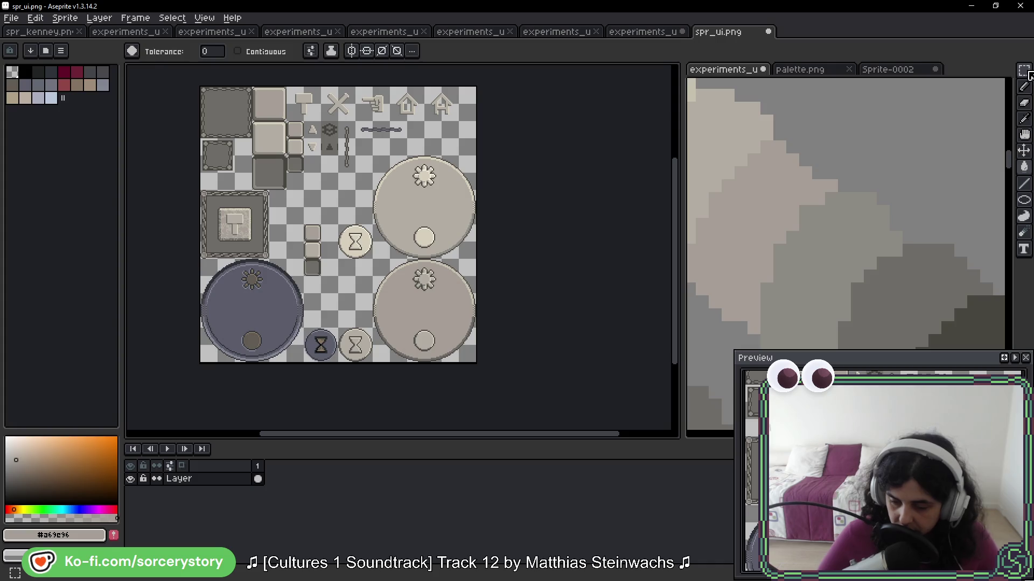
# Copy the beige dial over the bluish lower-left dial
pyautogui.press('m')
pyautogui.moveTo(382, 270); pyautogui.dragTo(474, 374)
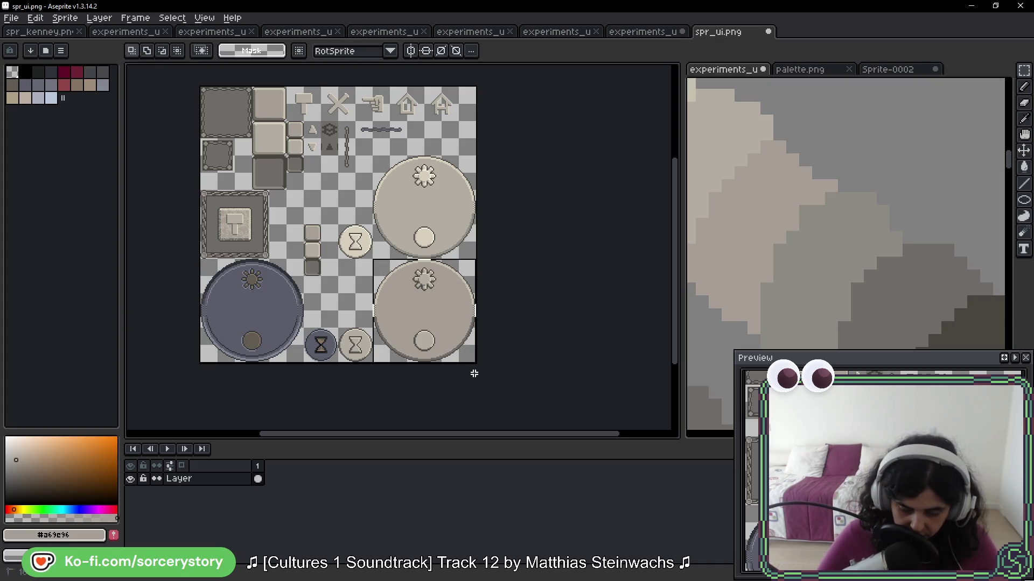
pyautogui.moveTo(452, 307)
pyautogui.mouseDown()
pyautogui.moveTo(261, 309)
pyautogui.moveTo(270, 313)
pyautogui.mouseUp()
pyautogui.press('Return')
# Sample the tile's dark grey and select the copied dial's round face by colour
pyautogui.press('g')
pyautogui.scroll(3, 257, 308)
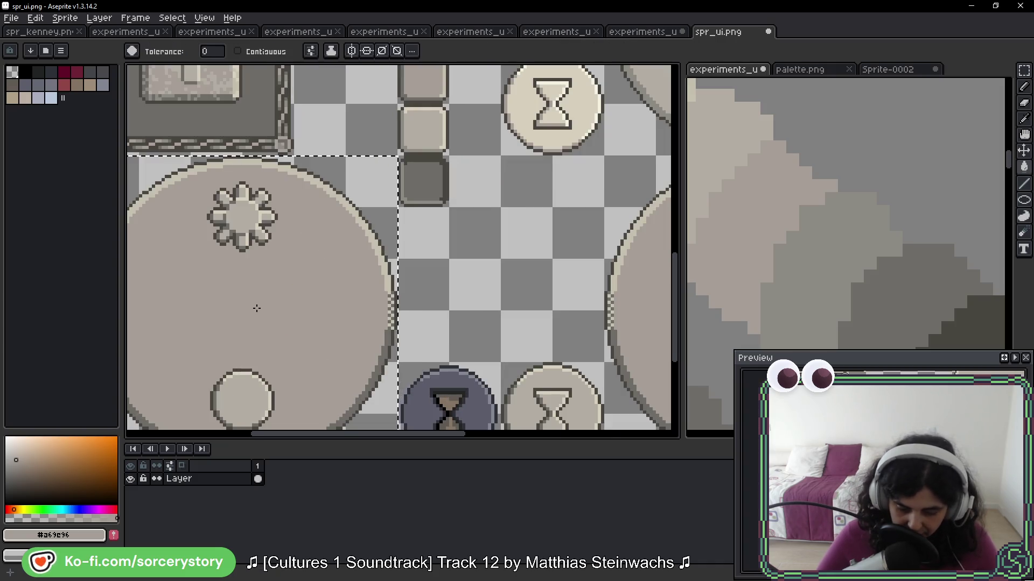
pyautogui.scroll(-2, 257, 308)
pyautogui.scroll(5, 307, 231)
pyautogui.hscroll(-3, 369, 330)
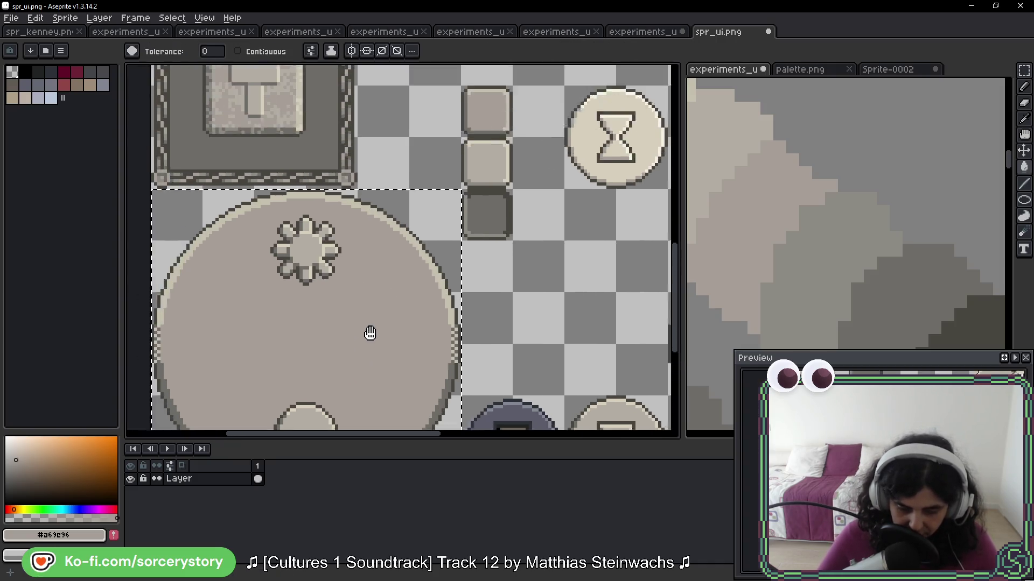
pyautogui.scroll(5, 379, 271)
pyautogui.hscroll(1, 379, 271)
pyautogui.press('i')
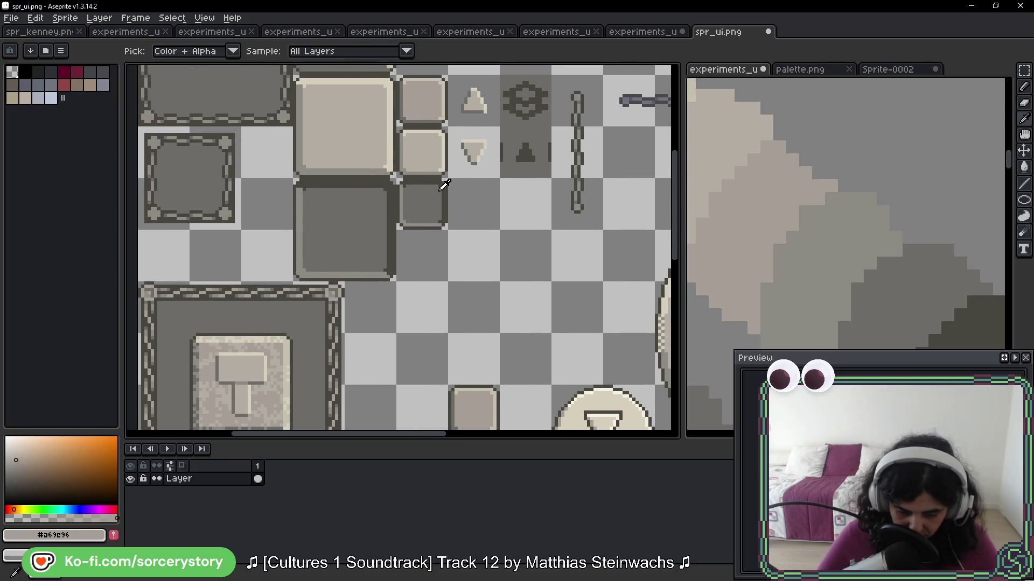
pyautogui.click(447, 192)
pyautogui.scroll(-5, 411, 351)
pyautogui.hscroll(-1, 411, 350)
pyautogui.press('w')
pyautogui.click(407, 236)
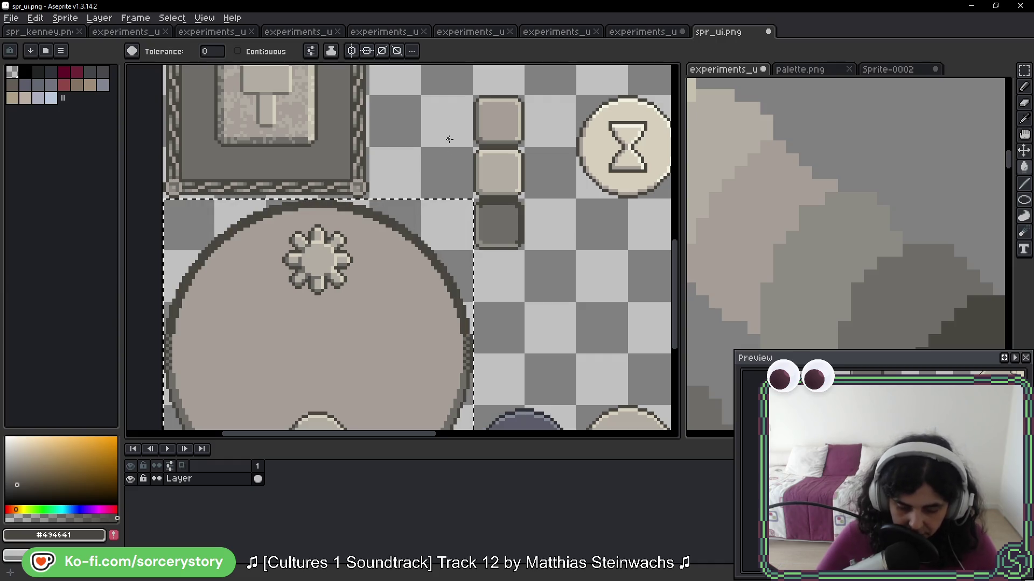
# Fill the copied dial's face with dark grey #6d6c67
pyautogui.scroll(4, 432, 326)
pyautogui.keyDown('alt'); pyautogui.click(381, 209); pyautogui.keyUp('alt')
pyautogui.scroll(-5, 440, 329)
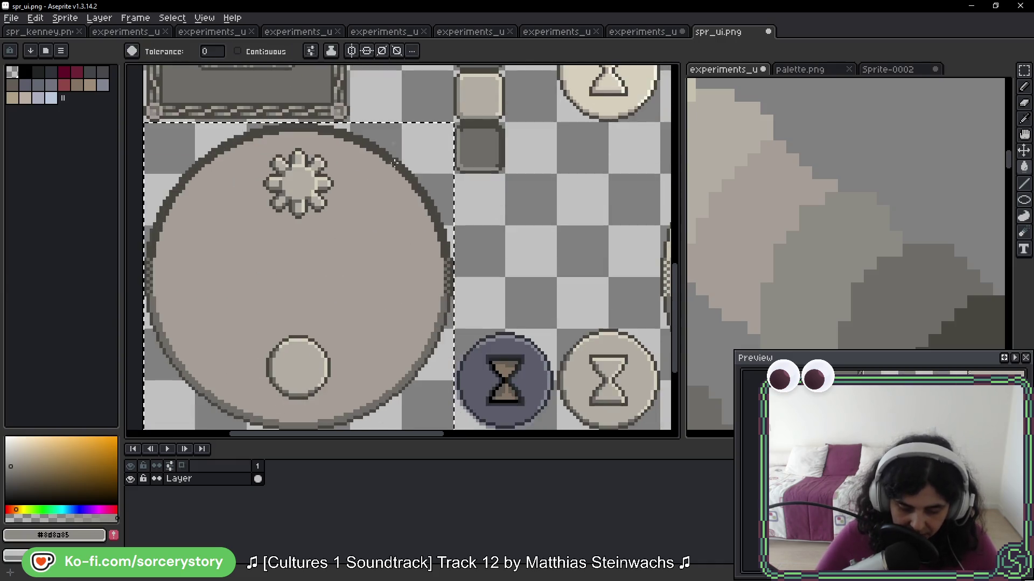
pyautogui.scroll(3, 441, 329)
pyautogui.scroll(-3, 441, 328)
pyautogui.moveTo(397, 210); pyautogui.dragTo(406, 343)
pyautogui.keyDown('alt'); pyautogui.click(388, 166); pyautogui.keyUp('alt')
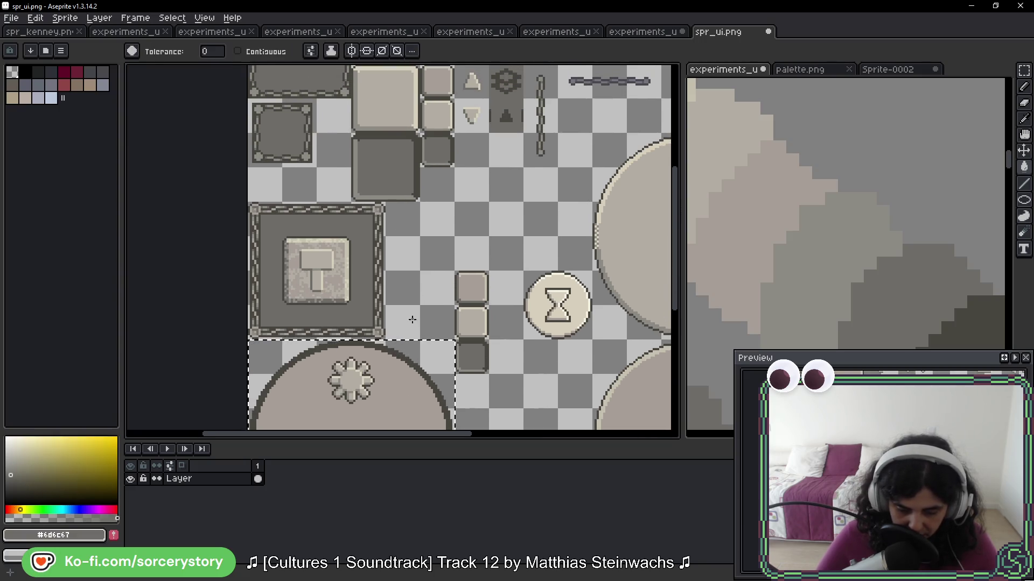
pyautogui.scroll(-3, 392, 293)
pyautogui.click(411, 265)
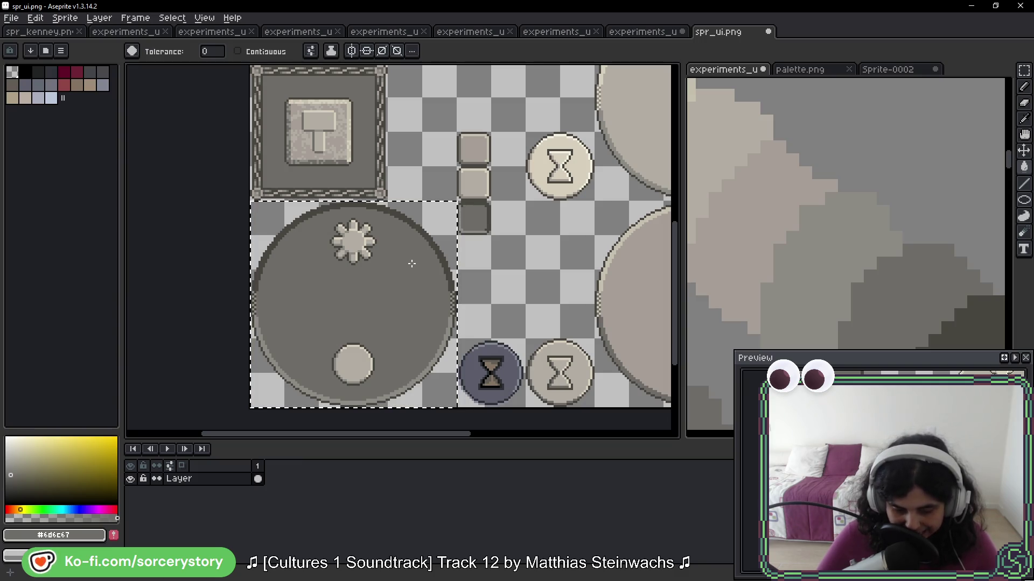
# Sample a grey from the reference image and reselect the dial's flower and knob area
pyautogui.scroll(4, 411, 265)
pyautogui.scroll(-4, 381, 359)
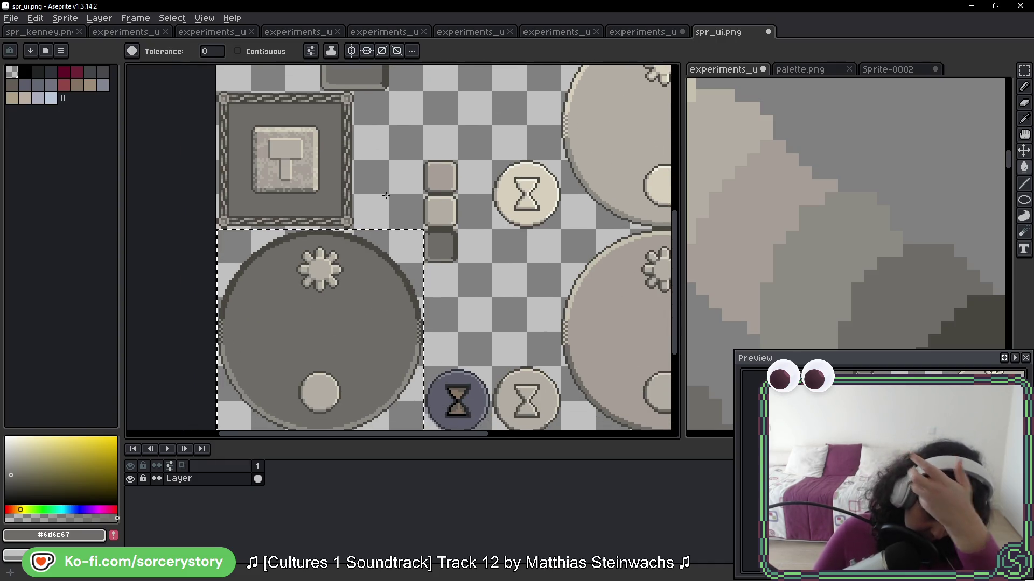
pyautogui.scroll(-3, 385, 195)
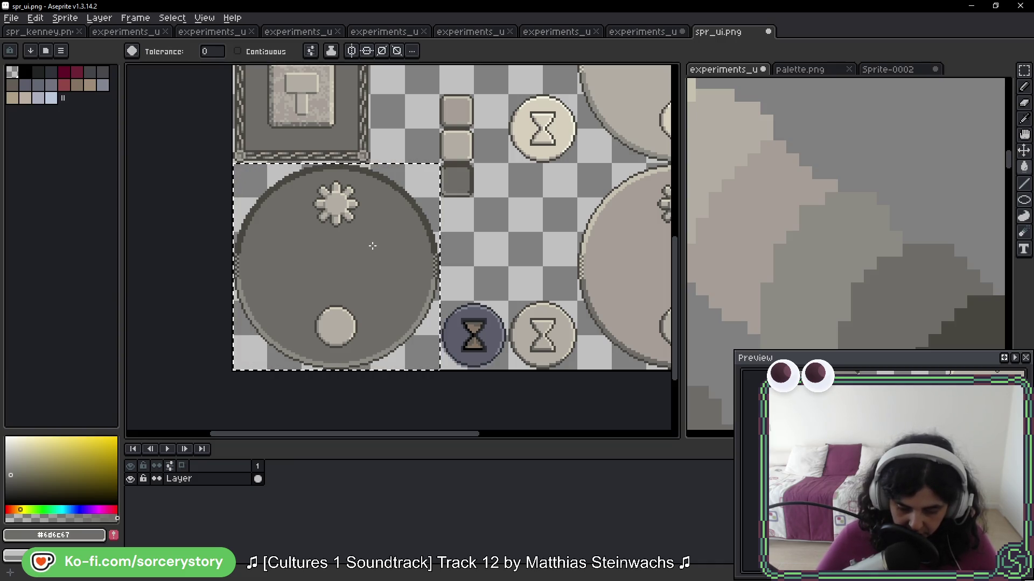
pyautogui.press('i')
pyautogui.press('g')
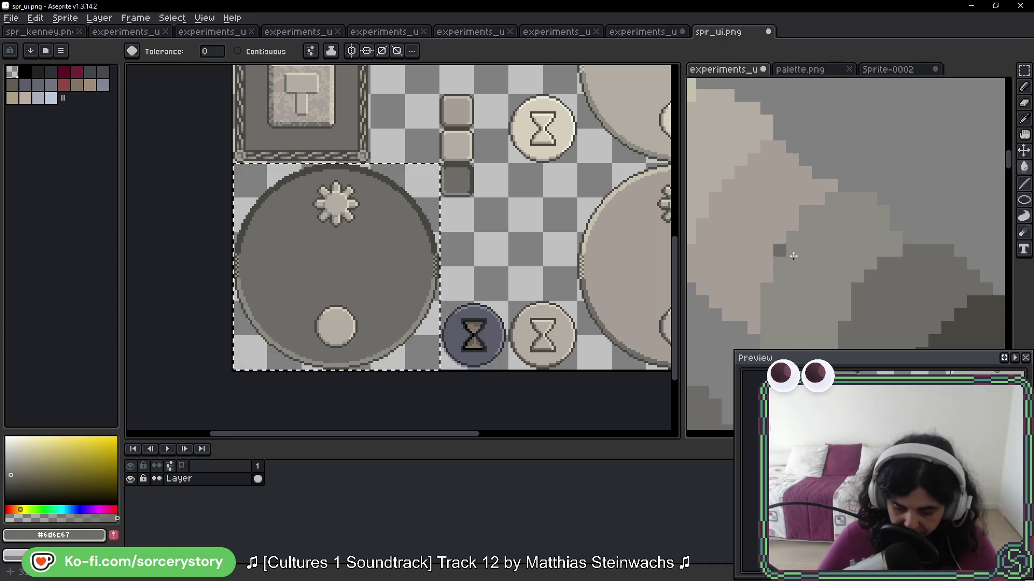
pyautogui.press('i')
pyautogui.click(815, 242)
pyautogui.press('g')
pyautogui.scroll(3, 347, 205)
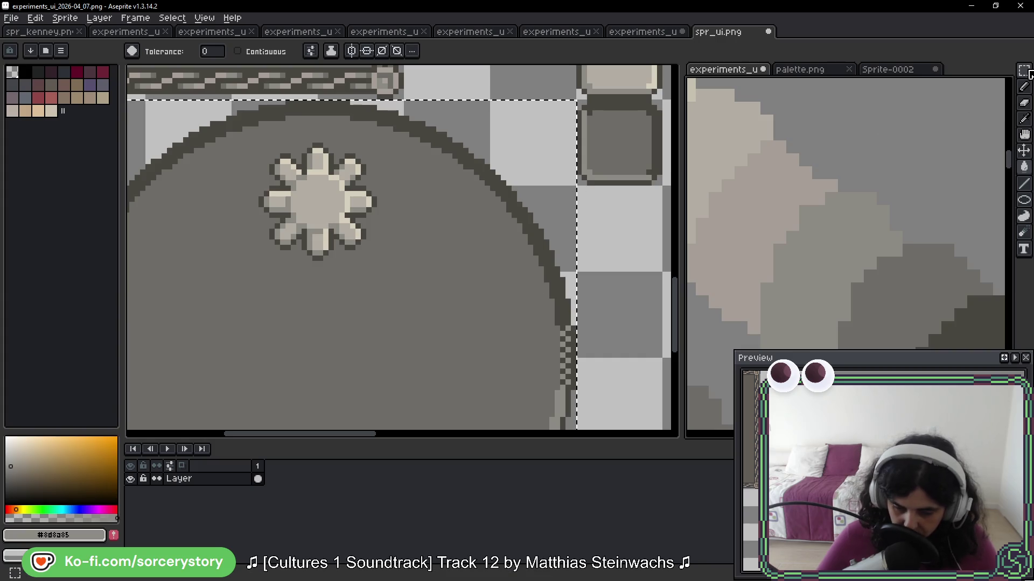
pyautogui.press('w')
pyautogui.moveTo(253, 150); pyautogui.dragTo(357, 230)
pyautogui.press('Escape')
pyautogui.moveTo(243, 132)
pyautogui.mouseDown()
pyautogui.moveTo(362, 254)
pyautogui.moveTo(391, 269)
pyautogui.mouseUp()
pyautogui.scroll(-3, 371, 305)
pyautogui.moveTo(253, 151); pyautogui.dragTo(415, 292)
pyautogui.scroll(2, 366, 253)
pyautogui.press('w')
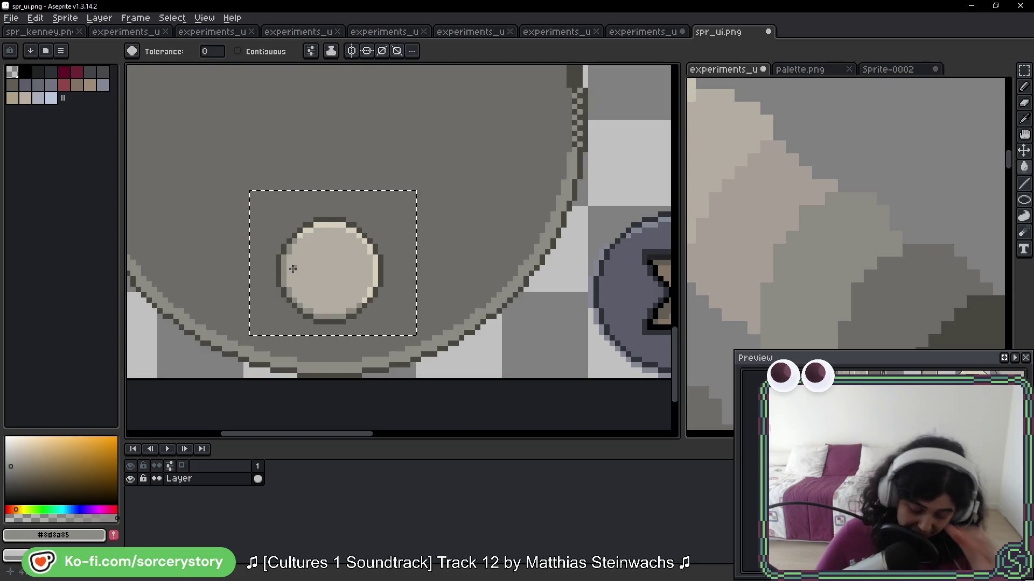
# Fill the dial's knob with mid grey #8d8a85, then pick lighter grey #a69e96
pyautogui.moveTo(796, 288)
pyautogui.mouseDown()
pyautogui.moveTo(824, 242)
pyautogui.moveTo(825, 202)
pyautogui.mouseUp()
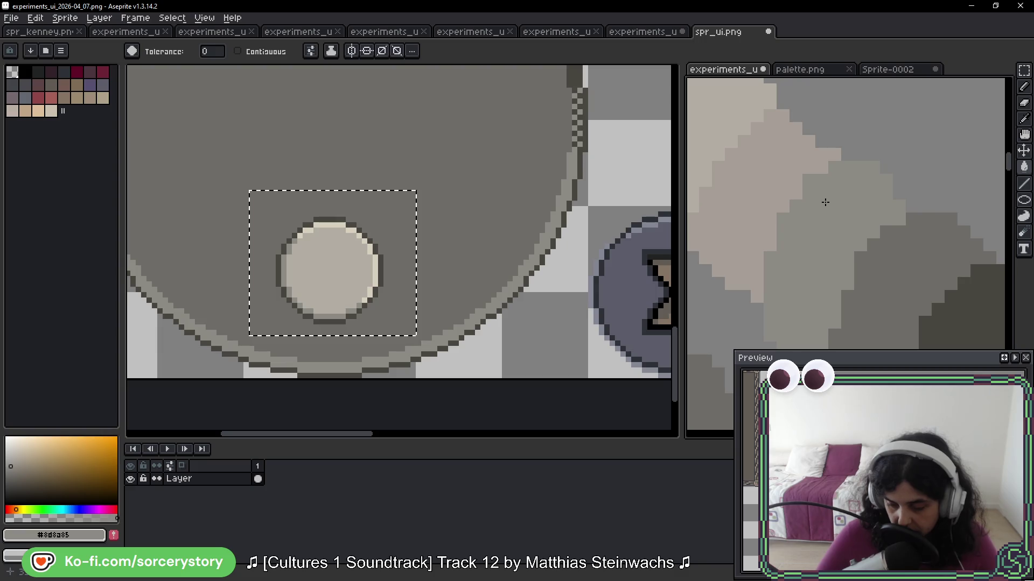
pyautogui.keyDown('alt'); pyautogui.click(282, 277); pyautogui.keyUp('alt')
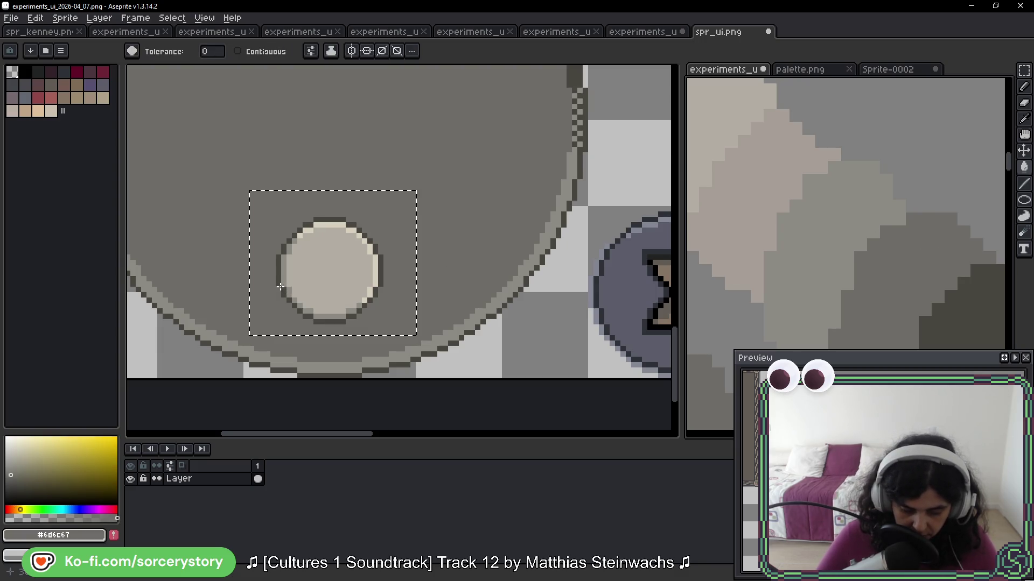
pyautogui.scroll(5, 358, 233)
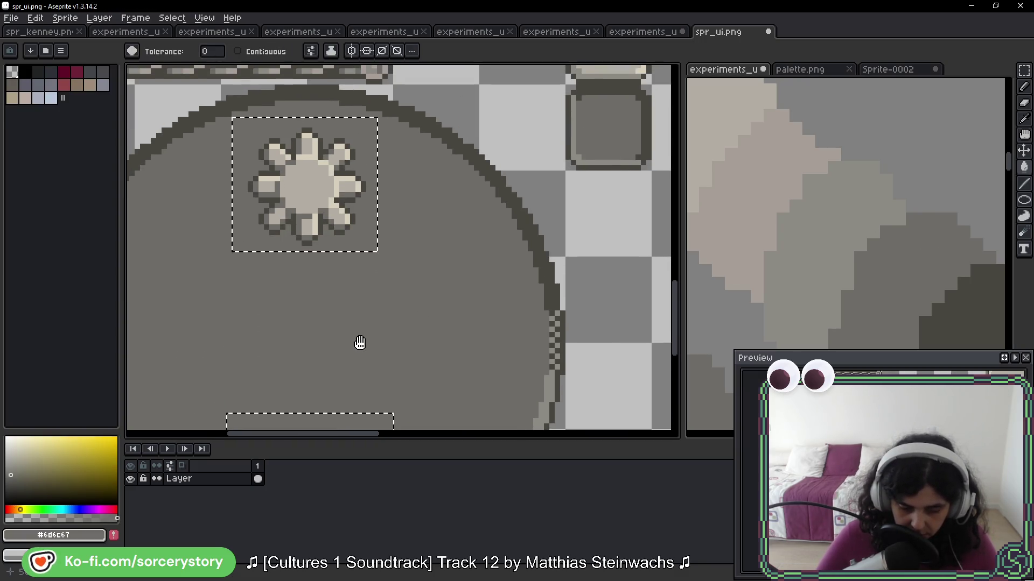
pyautogui.scroll(-2, 358, 342)
pyautogui.keyDown('alt'); pyautogui.click(796, 219); pyautogui.keyUp('alt')
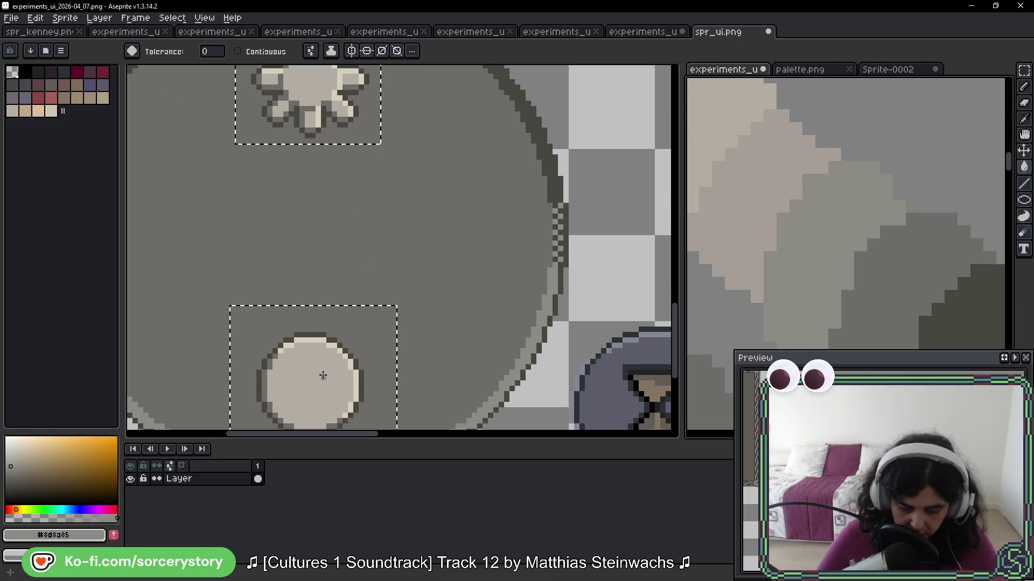
pyautogui.click(325, 375)
pyautogui.moveTo(797, 240); pyautogui.dragTo(854, 247)
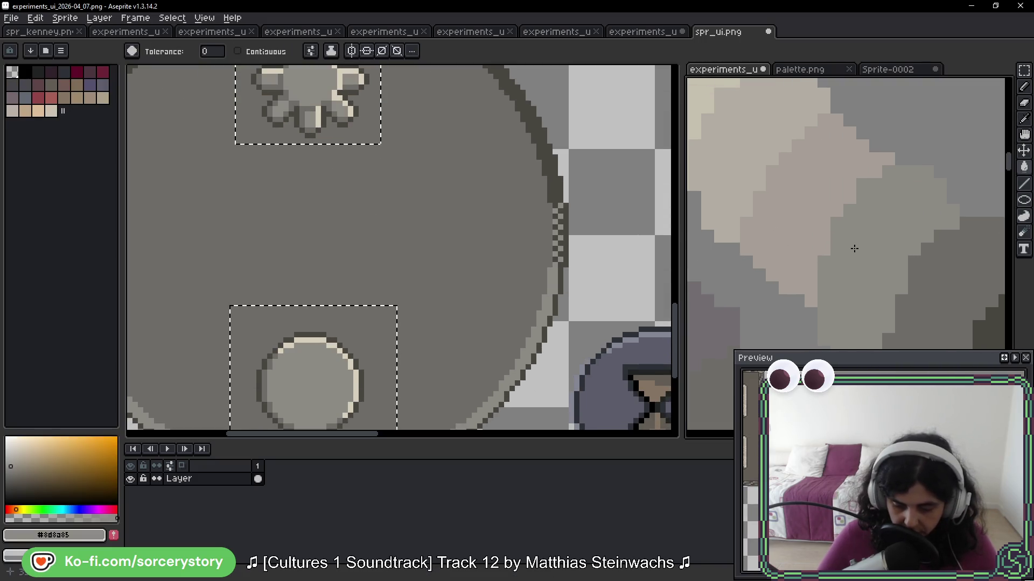
pyautogui.keyDown('alt'); pyautogui.click(813, 197); pyautogui.keyUp('alt')
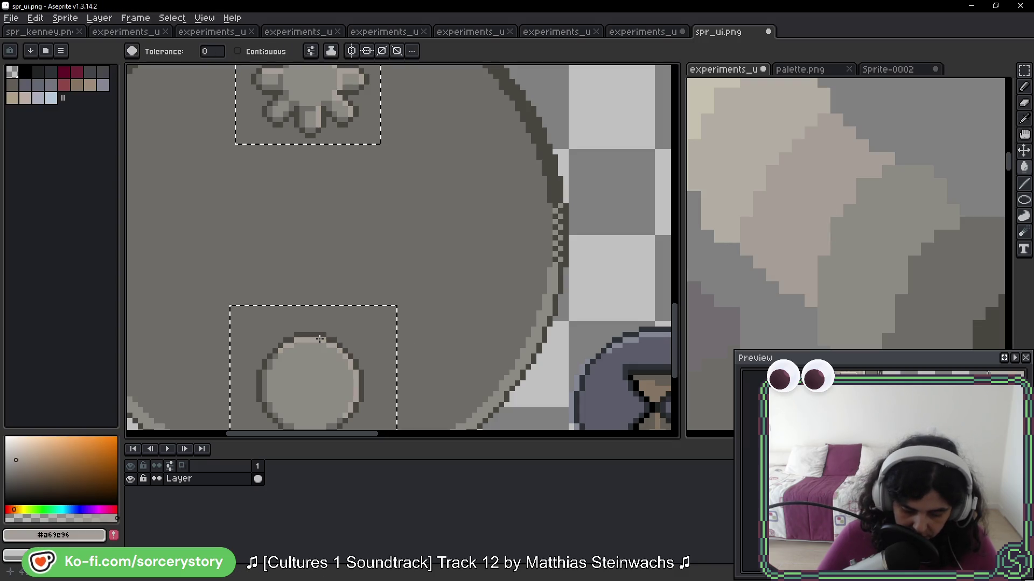
pyautogui.scroll(-2, 431, 289)
pyautogui.scroll(-2, 519, 264)
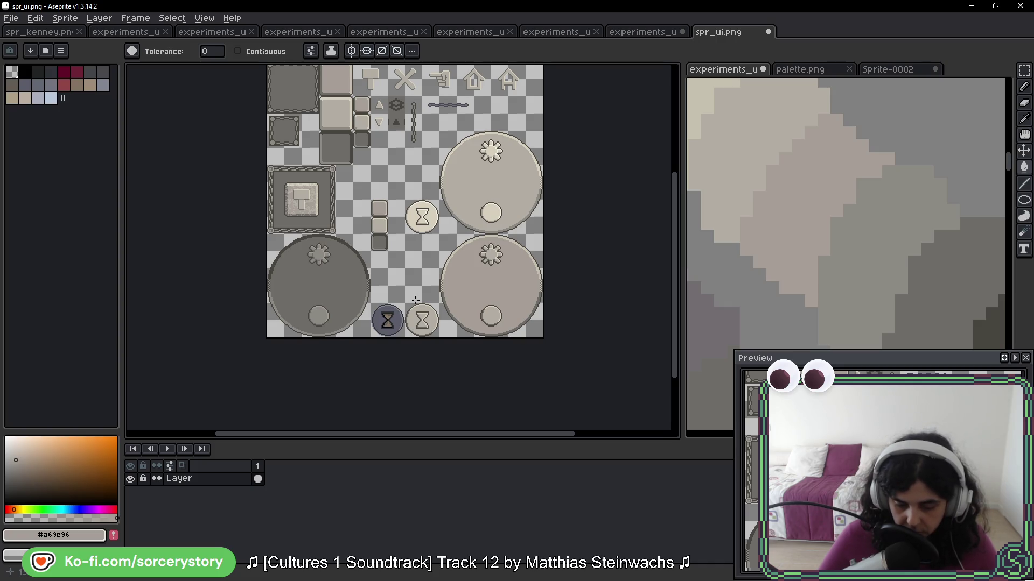
# Select the beige hourglass coin and fill it with the knob's grey
pyautogui.click(1026, 134)
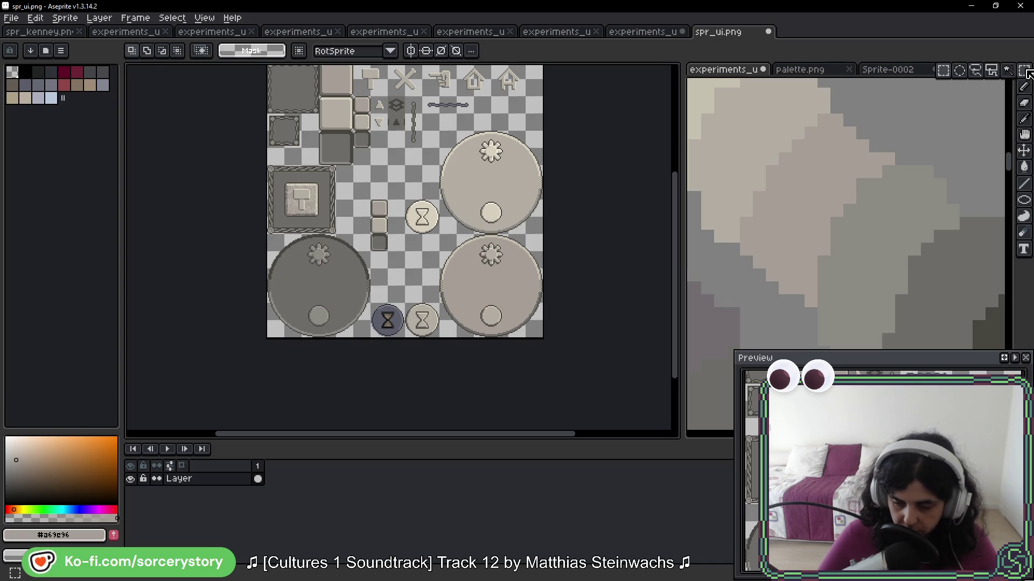
pyautogui.moveTo(468, 258)
pyautogui.mouseDown()
pyautogui.moveTo(486, 229)
pyautogui.moveTo(482, 268)
pyautogui.moveTo(481, 225)
pyautogui.moveTo(516, 295)
pyautogui.moveTo(438, 272)
pyautogui.mouseUp()
pyautogui.scroll(1, 413, 241)
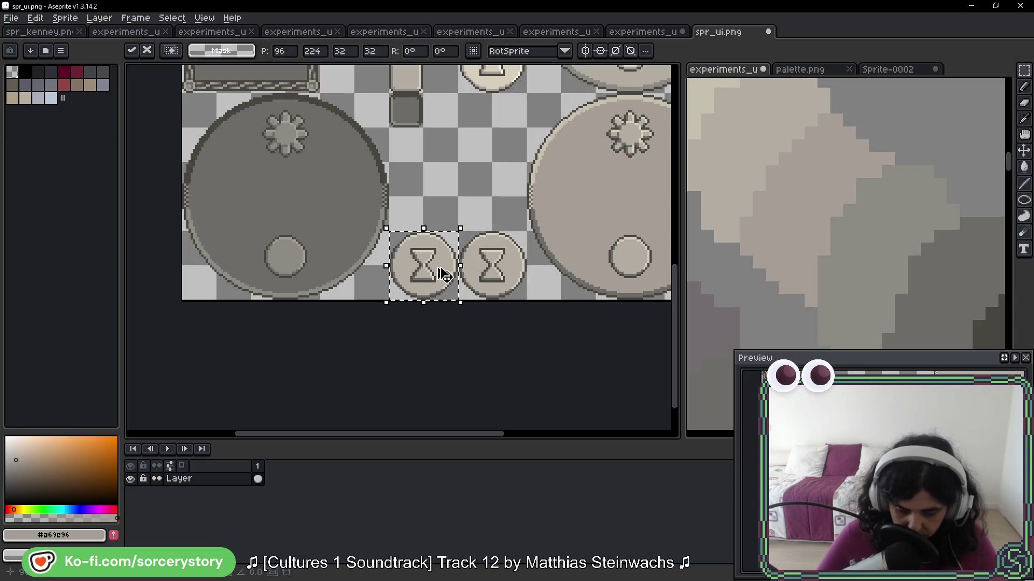
pyautogui.scroll(1, 444, 275)
pyautogui.scroll(1, 444, 275)
pyautogui.hscroll(-5, 410, 207)
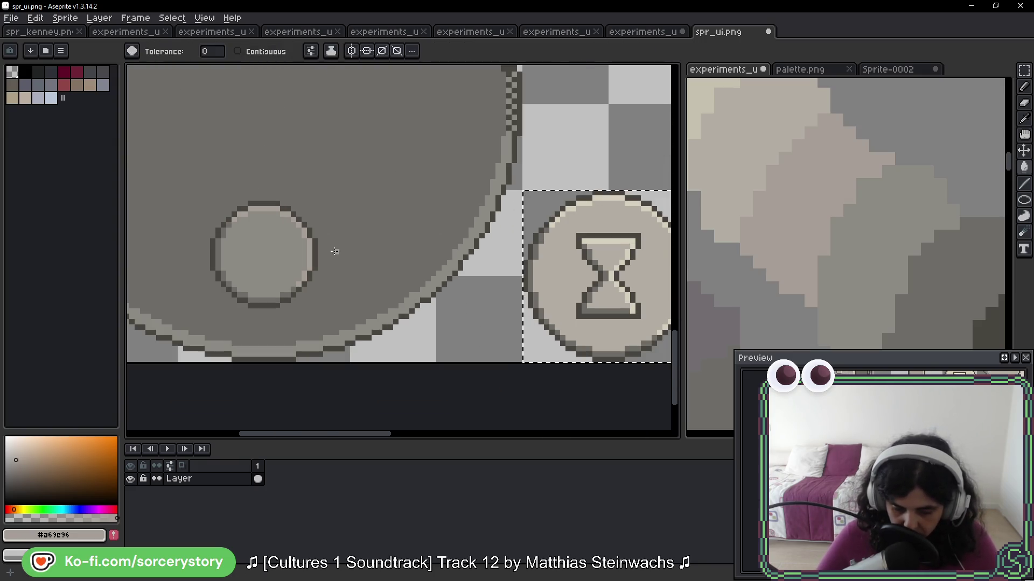
pyautogui.press('i')
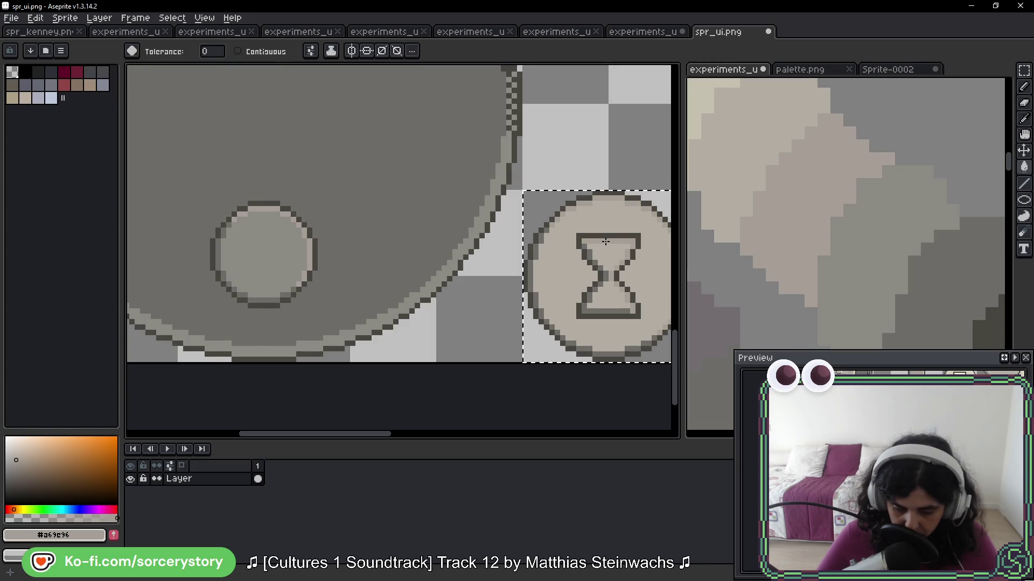
pyautogui.keyDown('alt'); pyautogui.click(299, 243); pyautogui.keyUp('alt')
pyautogui.click(321, 233)
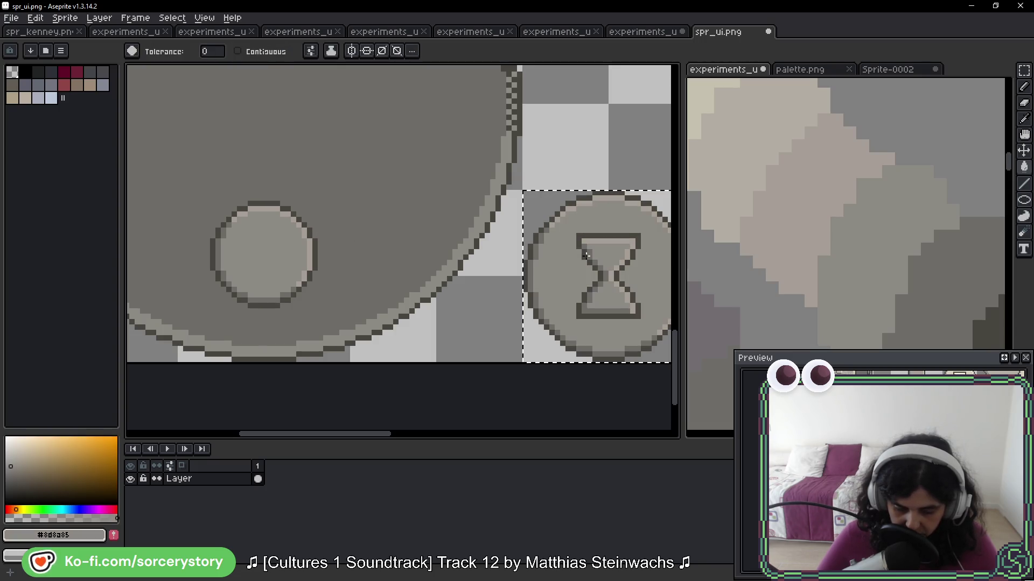
# Pick the dial's dark grey #6d6c67 and bring the hourglass coins into view
pyautogui.press('v')
pyautogui.press('i')
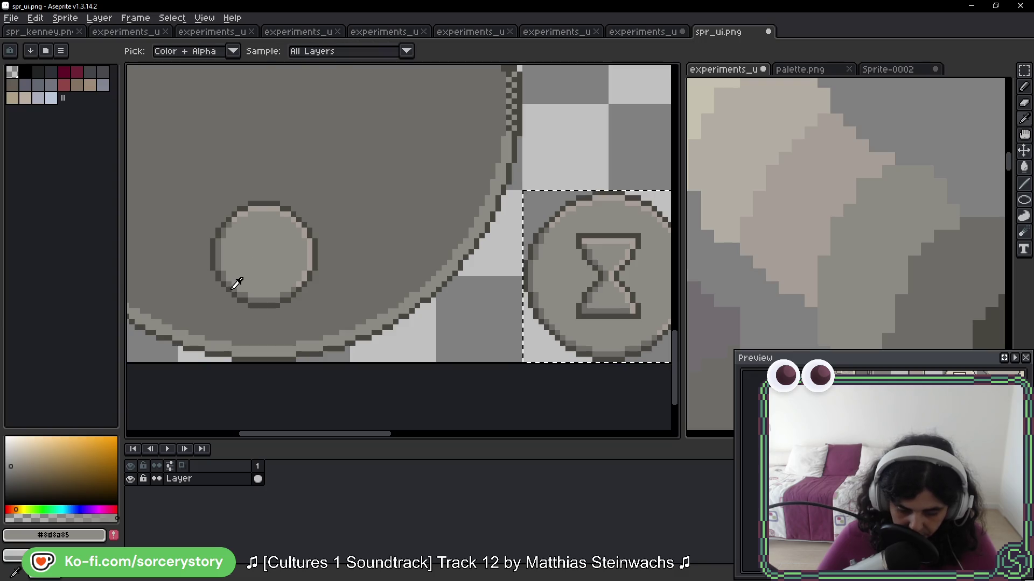
pyautogui.click(238, 276)
pyautogui.press('g')
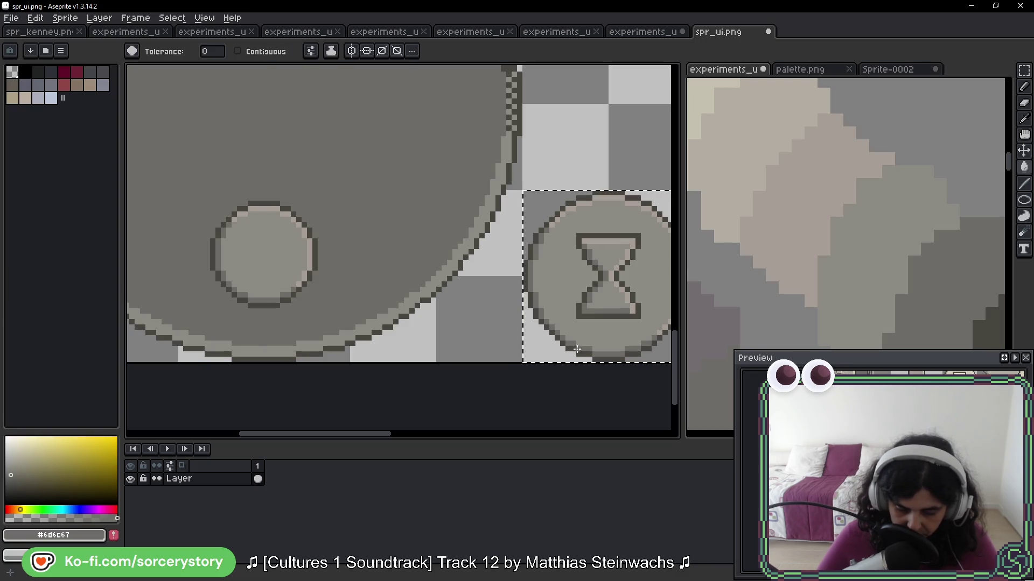
pyautogui.moveTo(602, 269)
pyautogui.mouseDown()
pyautogui.moveTo(459, 253)
pyautogui.moveTo(594, 287)
pyautogui.mouseUp()
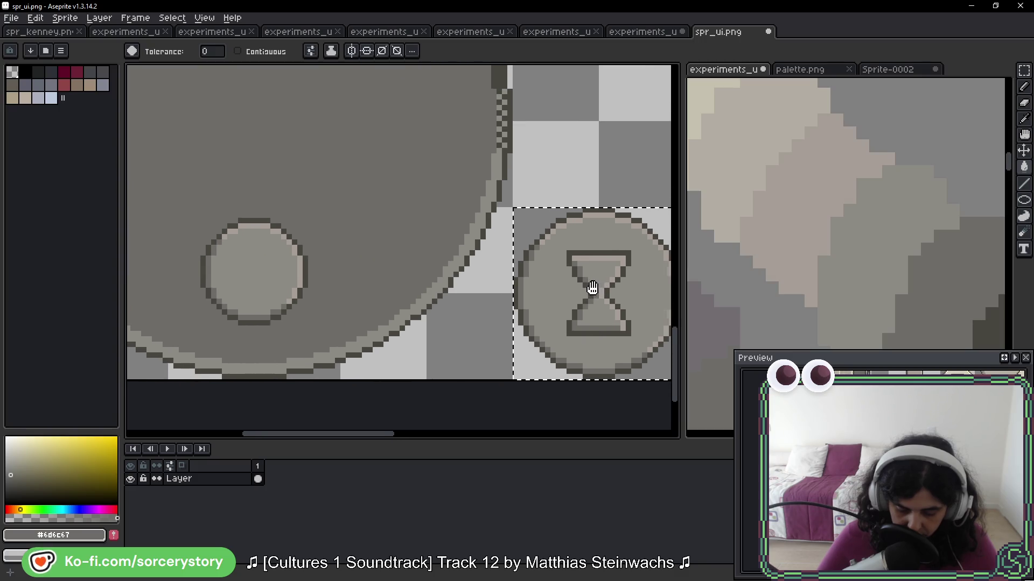
pyautogui.scroll(-4, 594, 287)
pyautogui.moveTo(608, 234); pyautogui.dragTo(417, 215)
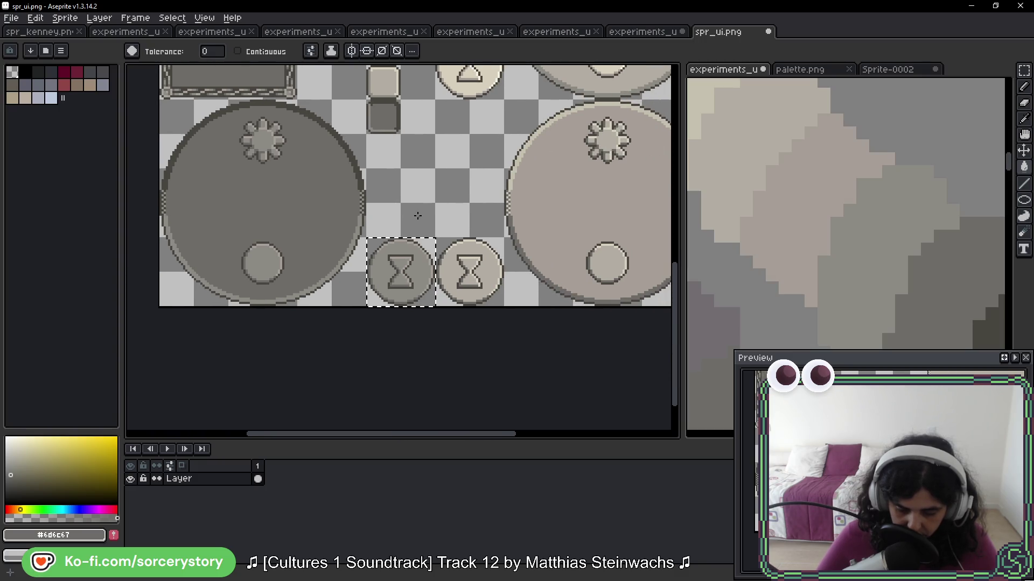
pyautogui.scroll(3, 409, 266)
# Sample the beige coin's body #b2ada3 and rim highlight #d6cfbc colours
pyautogui.press('i')
pyautogui.click(485, 250)
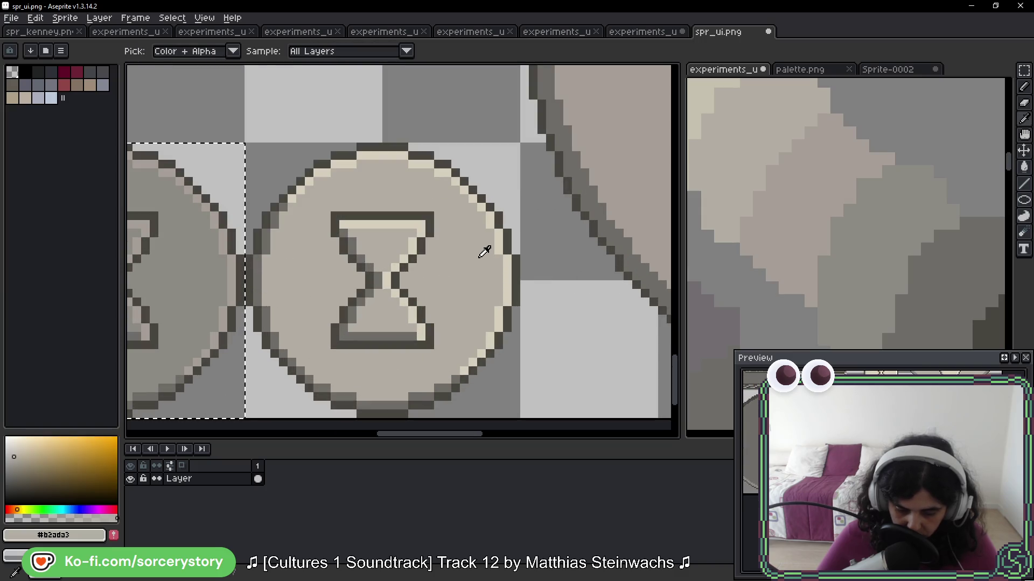
pyautogui.click(499, 240)
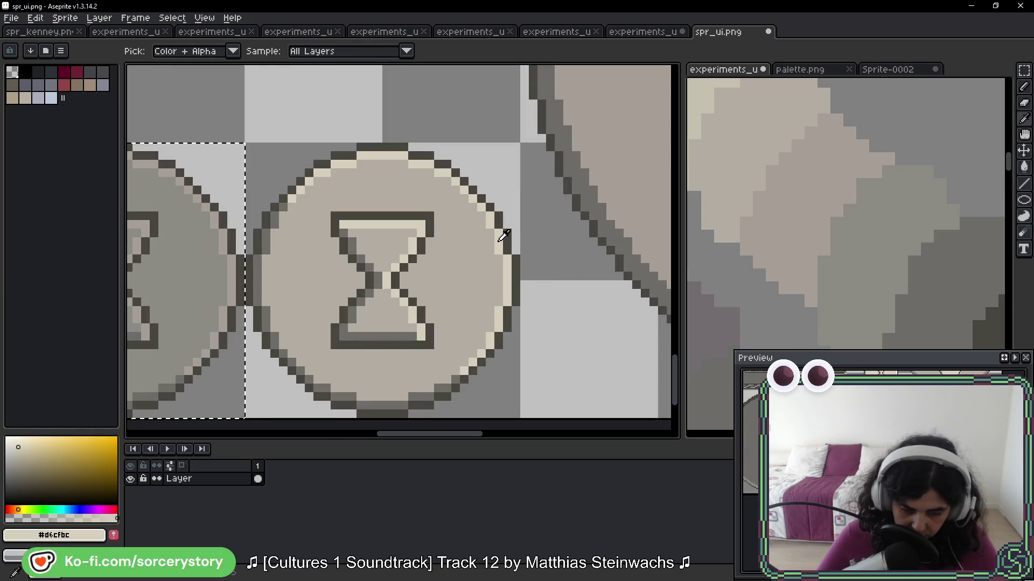
pyautogui.click(477, 259)
pyautogui.press('g')
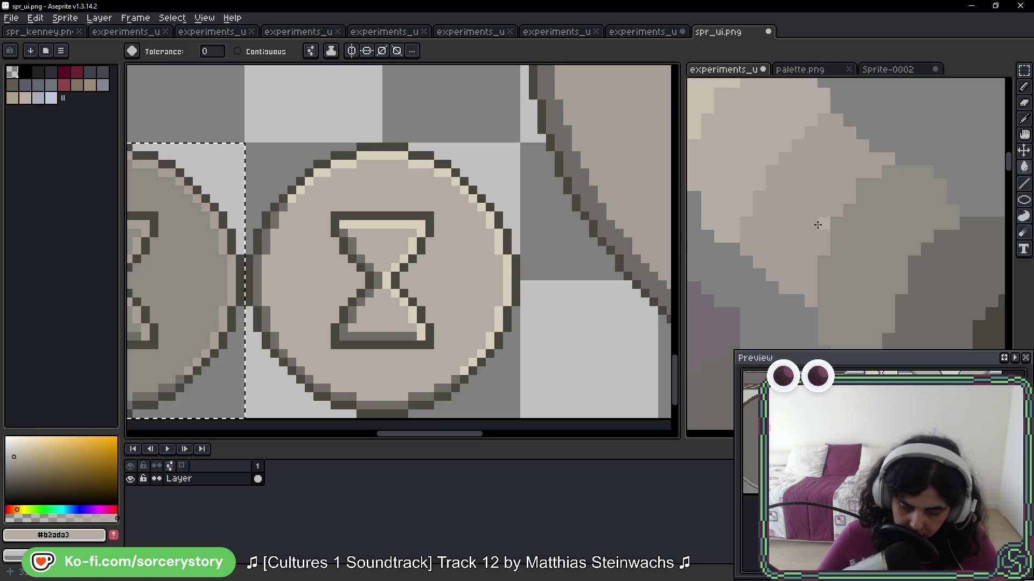
pyautogui.keyDown('alt'); pyautogui.click(503, 242); pyautogui.keyUp('alt')
# Sample the grey button's body colour #8d8a85 and a tone from the reference image
pyautogui.moveTo(727, 167); pyautogui.dragTo(793, 239)
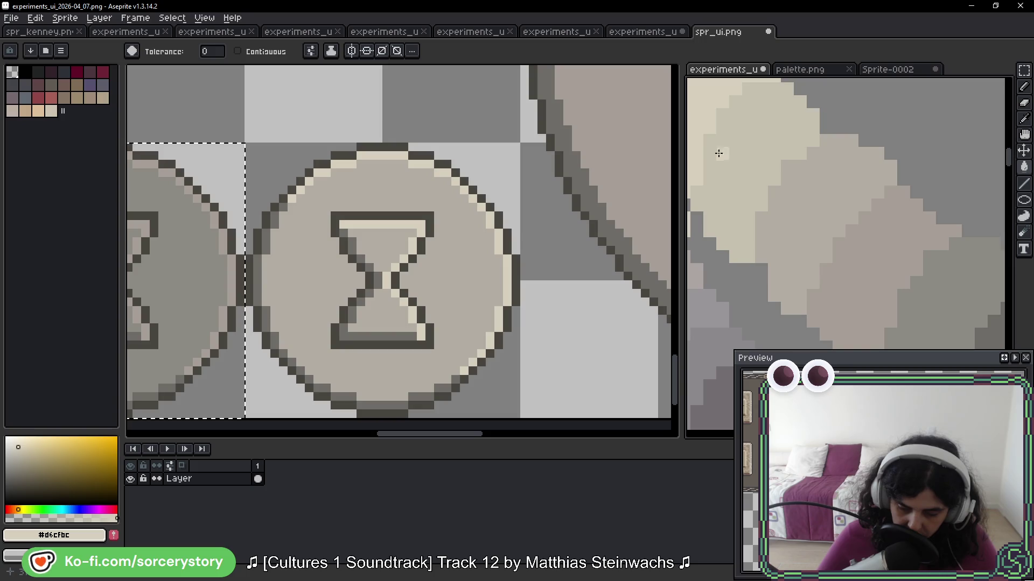
pyautogui.moveTo(282, 224); pyautogui.dragTo(529, 226)
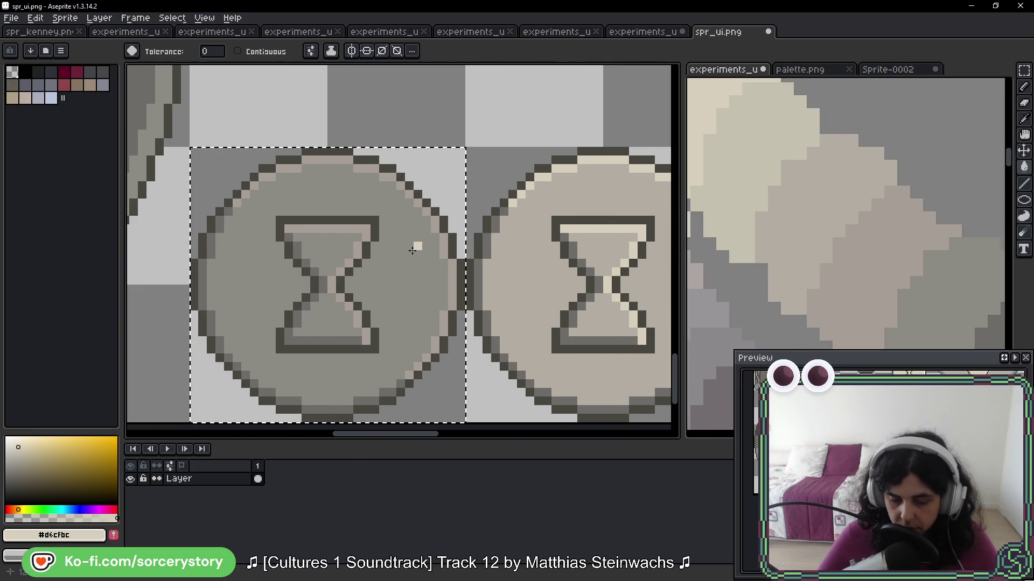
pyautogui.keyDown('alt'); pyautogui.click(410, 270); pyautogui.keyUp('alt')
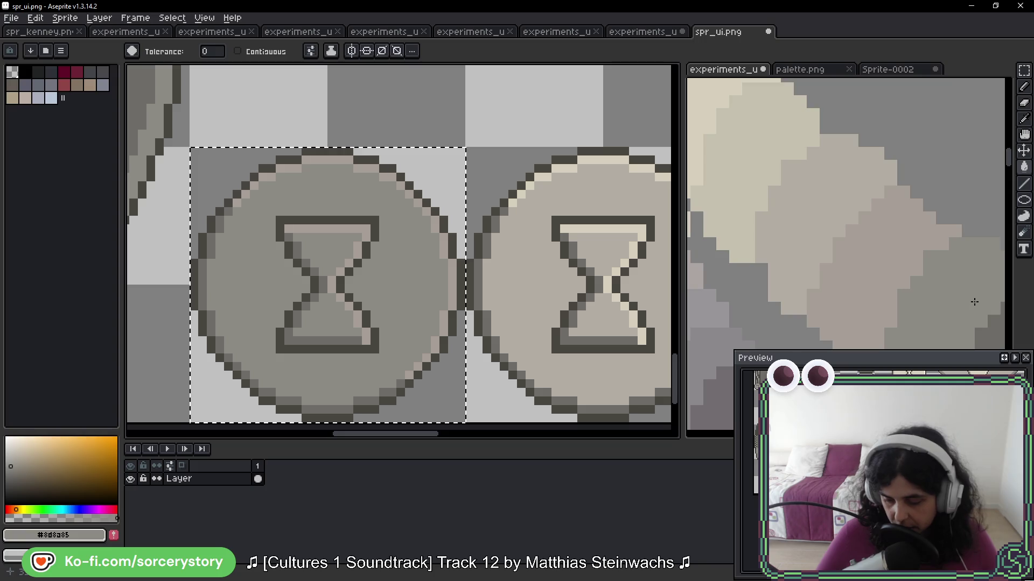
pyautogui.keyDown('alt'); pyautogui.click(804, 205); pyautogui.keyUp('alt')
pyautogui.scroll(-2, 339, 205)
pyautogui.moveTo(309, 183)
pyautogui.mouseDown()
pyautogui.moveTo(546, 233)
pyautogui.moveTo(496, 228)
pyautogui.mouseUp()
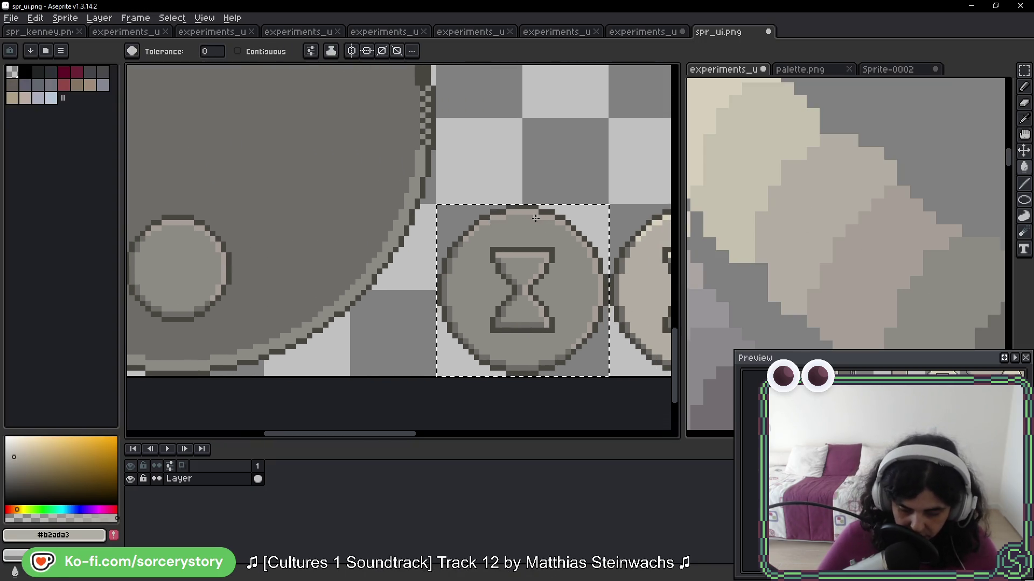
pyautogui.press('v')
pyautogui.press('w')
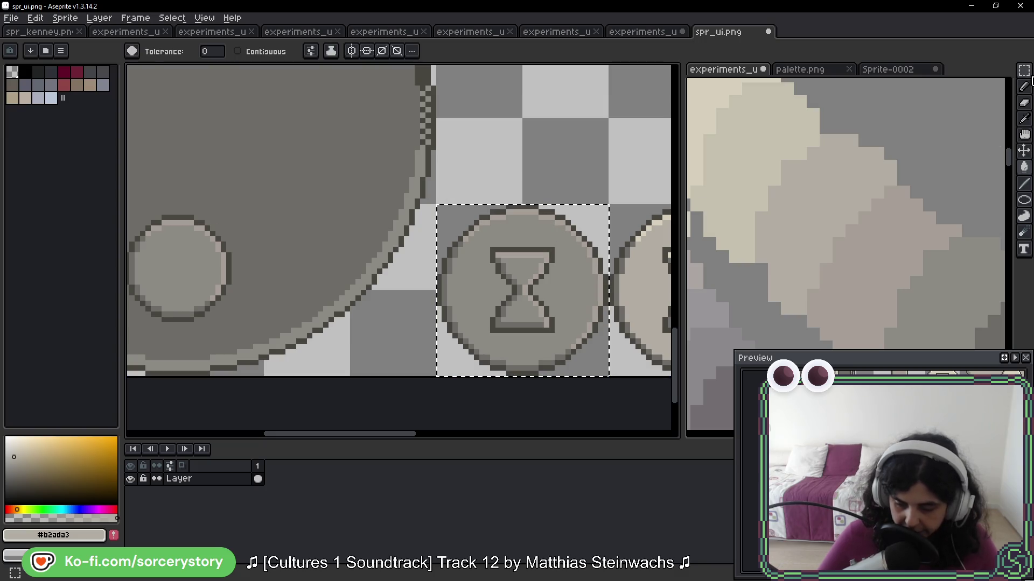
pyautogui.press('m')
pyautogui.moveTo(317, 225); pyautogui.dragTo(462, 365)
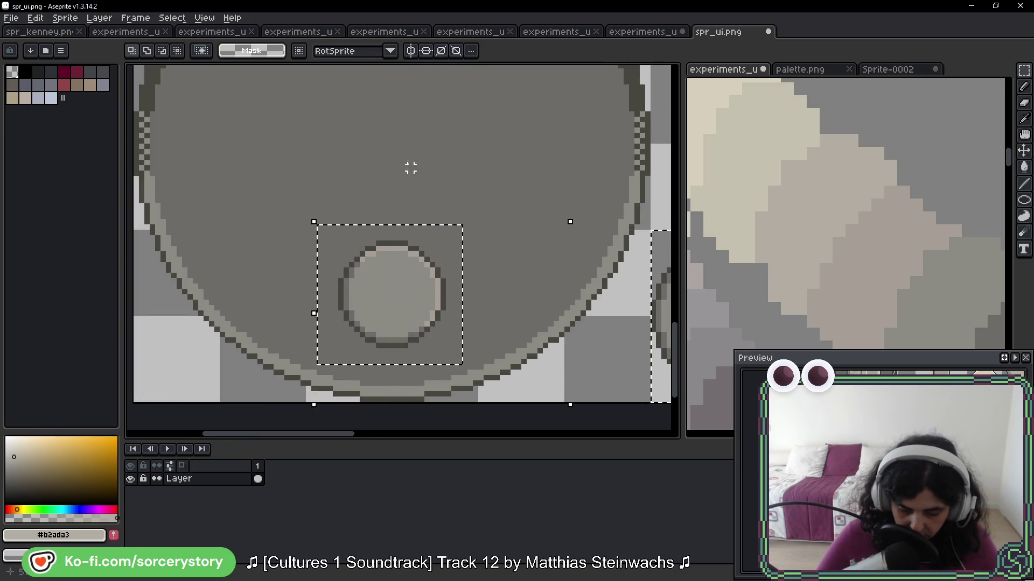
pyautogui.scroll(5, 371, 209)
pyautogui.moveTo(338, 139); pyautogui.dragTo(463, 260)
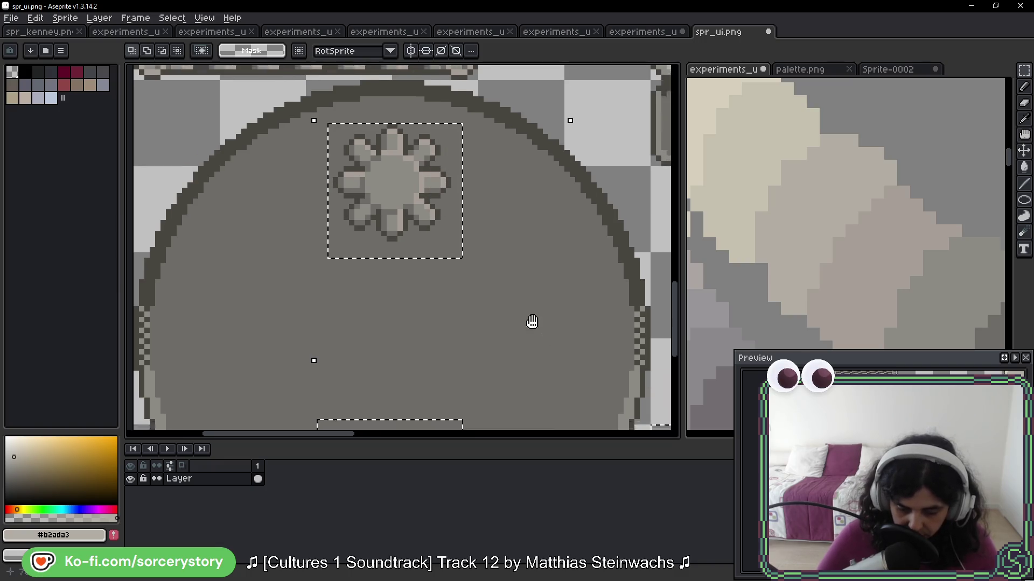
pyautogui.scroll(4, 422, 254)
pyautogui.press('w')
pyautogui.scroll(-2, 474, 267)
pyautogui.keyDown('alt'); pyautogui.click(442, 336); pyautogui.keyUp('alt')
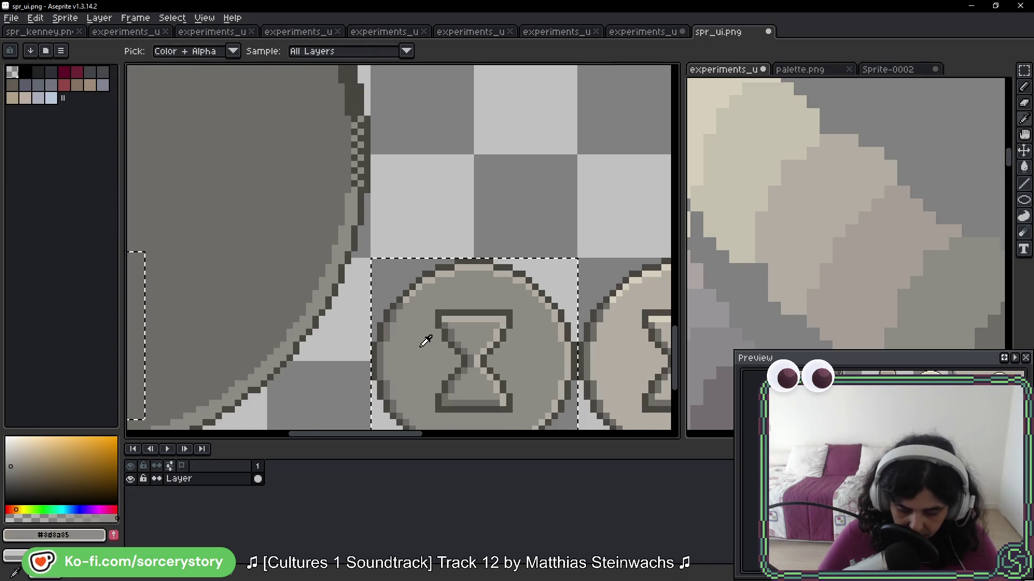
pyautogui.scroll(-3, 820, 207)
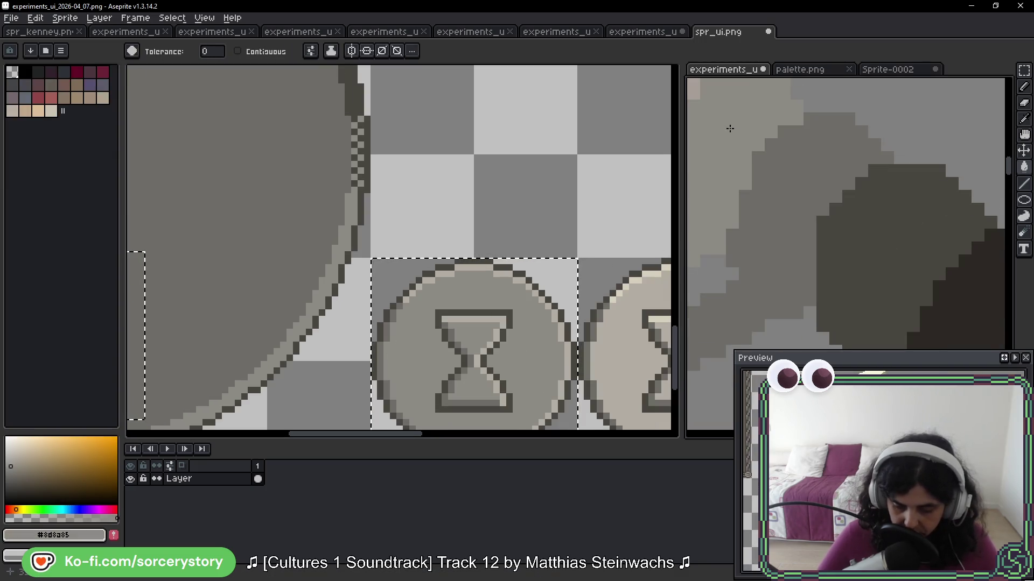
pyautogui.keyDown('alt'); pyautogui.click(894, 238); pyautogui.keyUp('alt')
pyautogui.scroll(3, 452, 315)
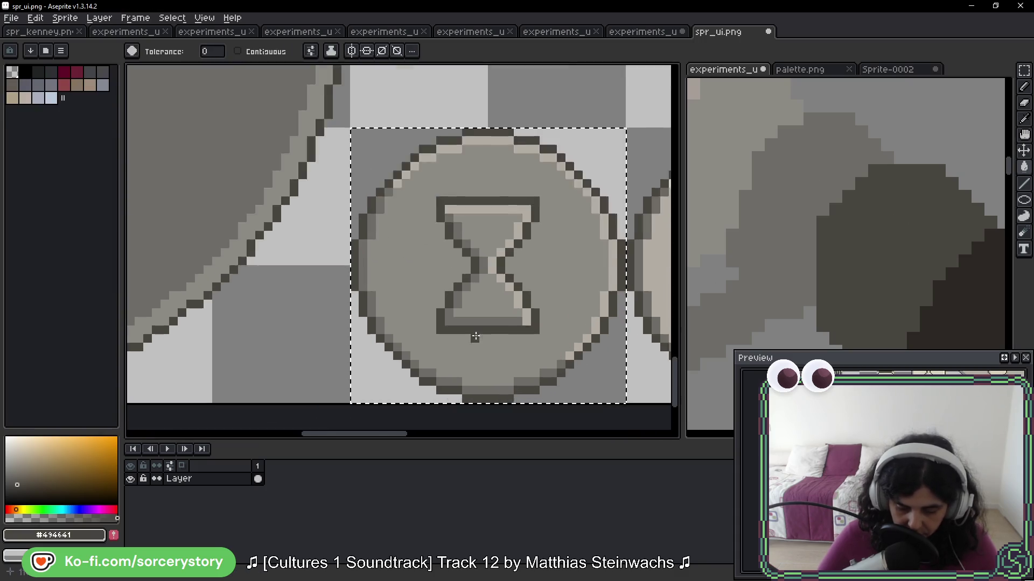
pyautogui.scroll(-3, 450, 312)
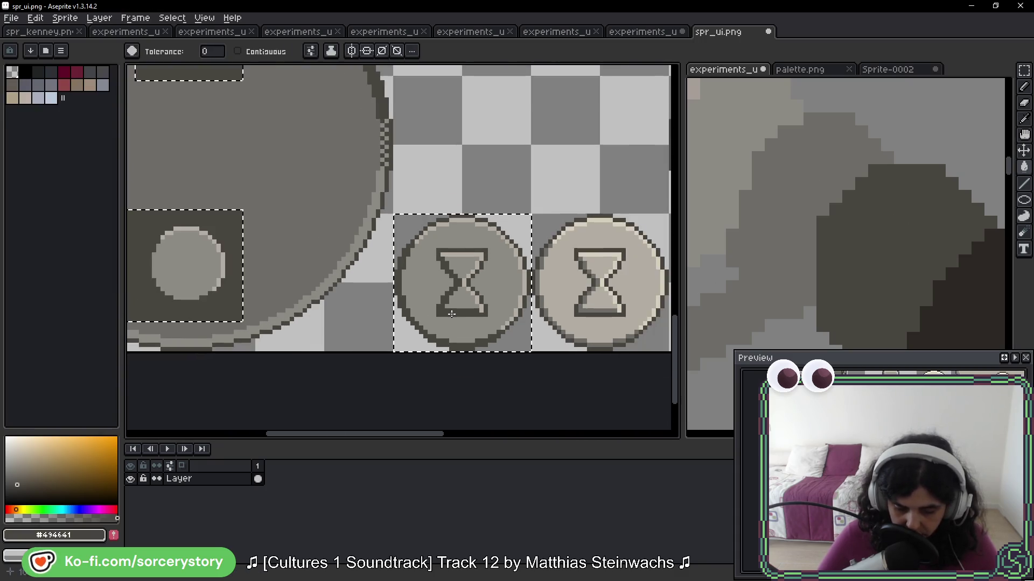
pyautogui.hotkey('ctrl', 'z')
pyautogui.hotkey('ctrl', 'z')
pyautogui.hotkey('ctrl', 'z')
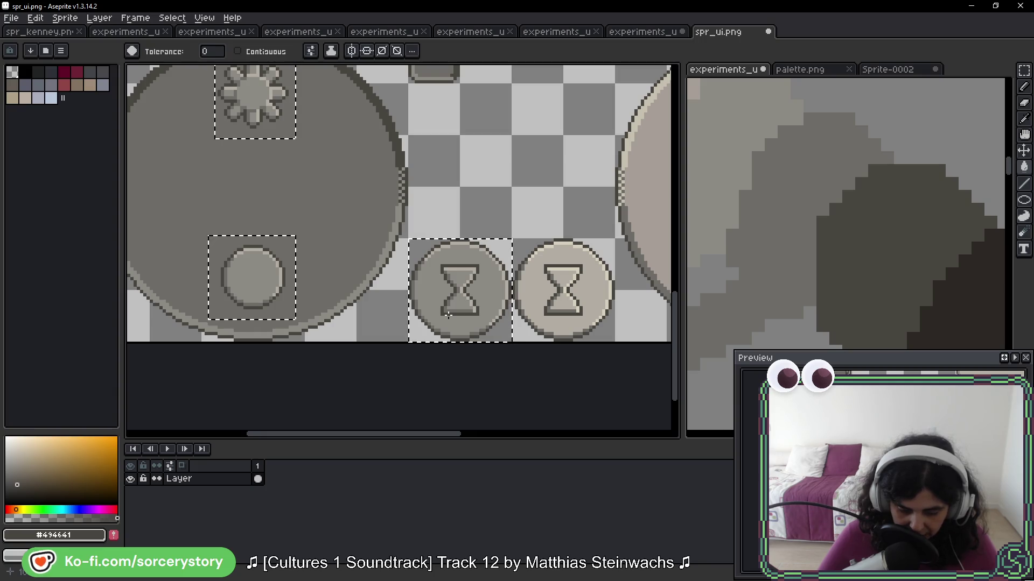
pyautogui.moveTo(348, 159); pyautogui.dragTo(338, 220)
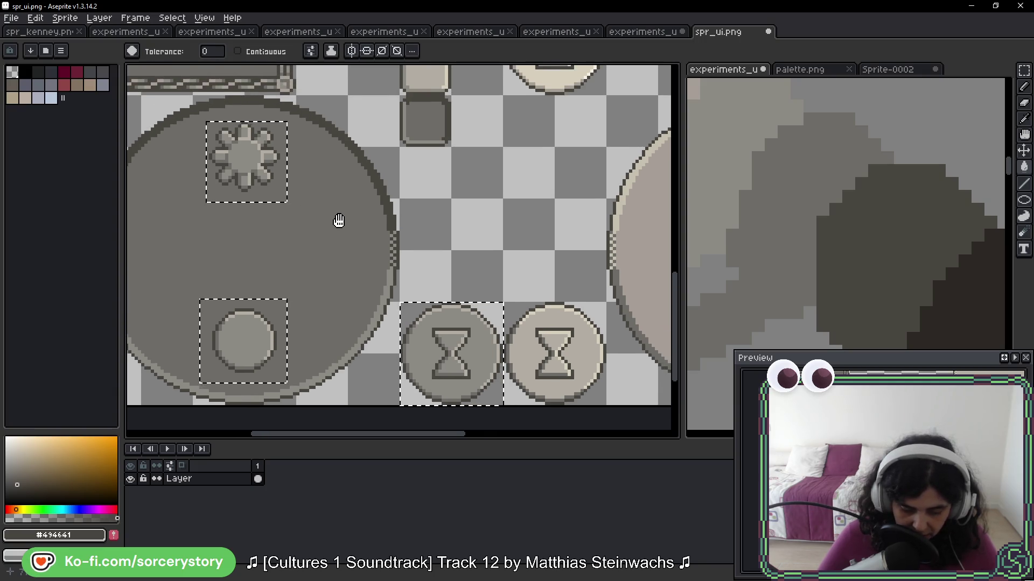
pyautogui.scroll(2, 442, 353)
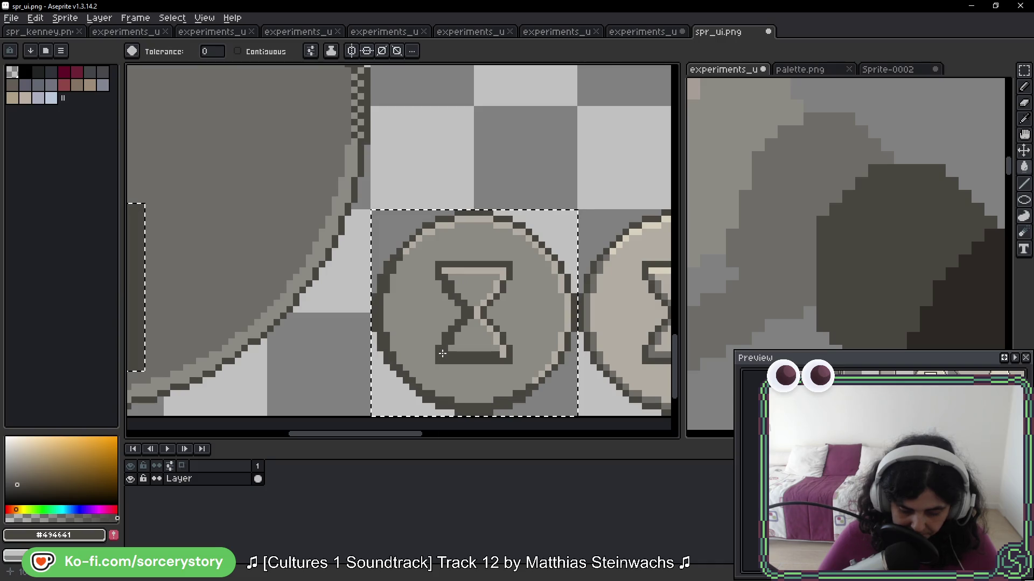
pyautogui.moveTo(334, 289); pyautogui.dragTo(492, 264)
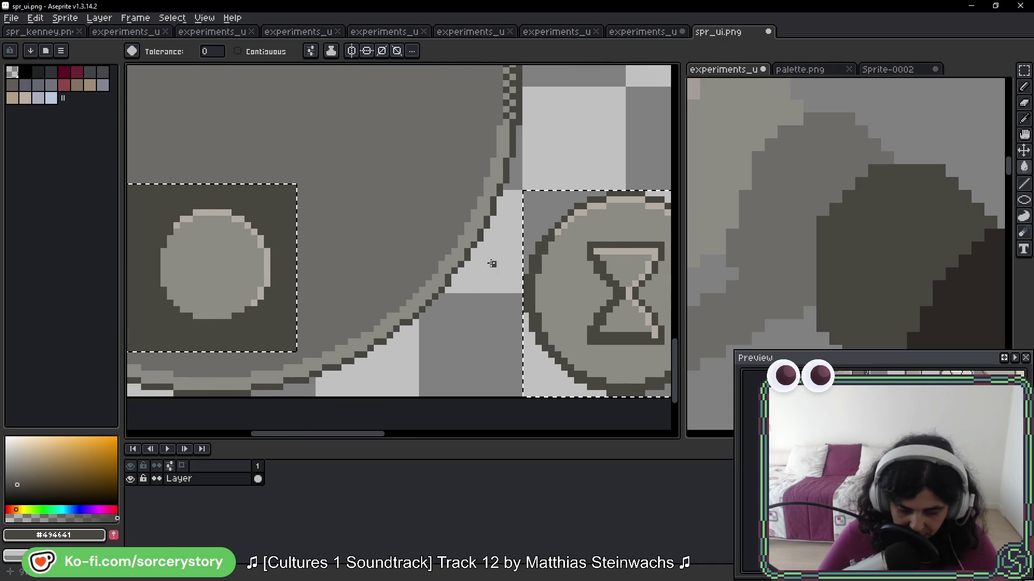
pyautogui.press('v')
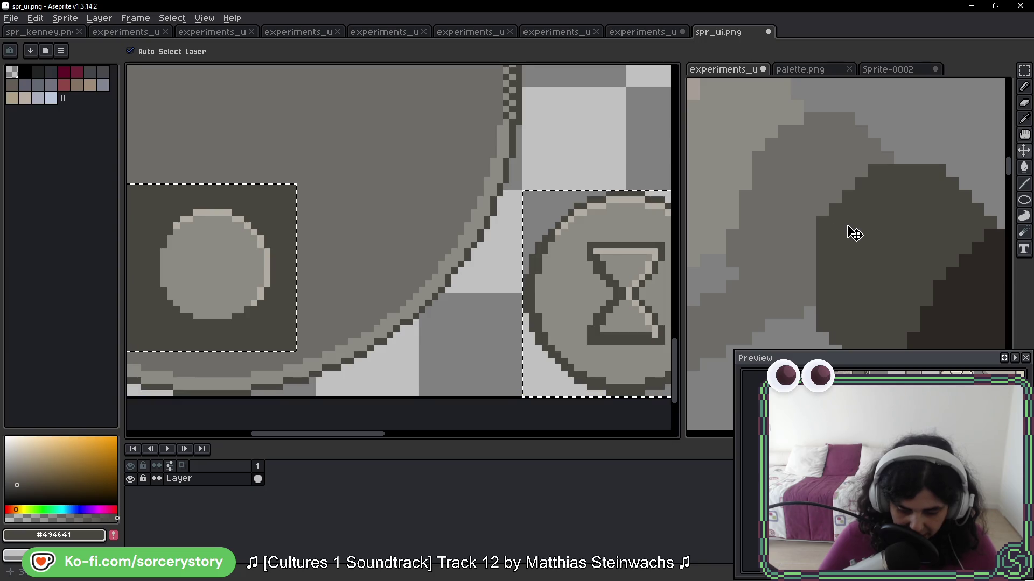
pyautogui.press('w')
pyautogui.moveTo(297, 214); pyautogui.dragTo(431, 182)
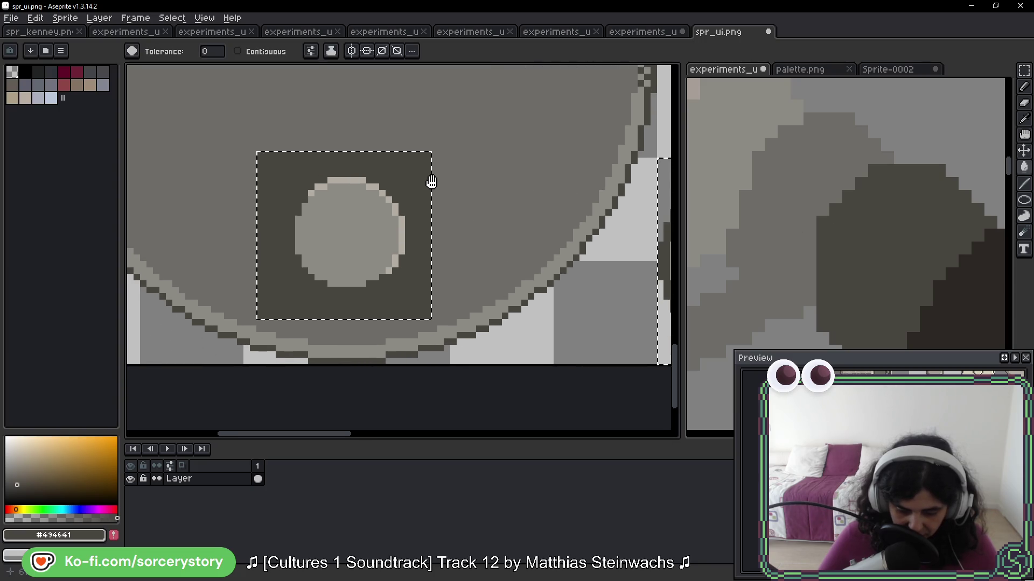
pyautogui.scroll(2, 362, 284)
pyautogui.scroll(1, 422, 362)
pyautogui.scroll(-1, 405, 334)
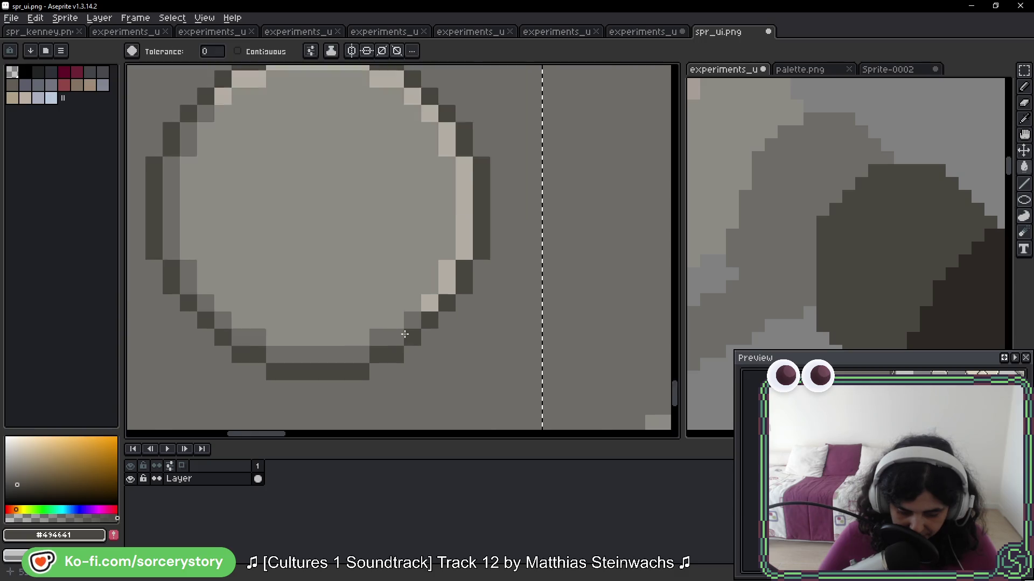
pyautogui.scroll(-1, 405, 334)
pyautogui.scroll(-1, 393, 340)
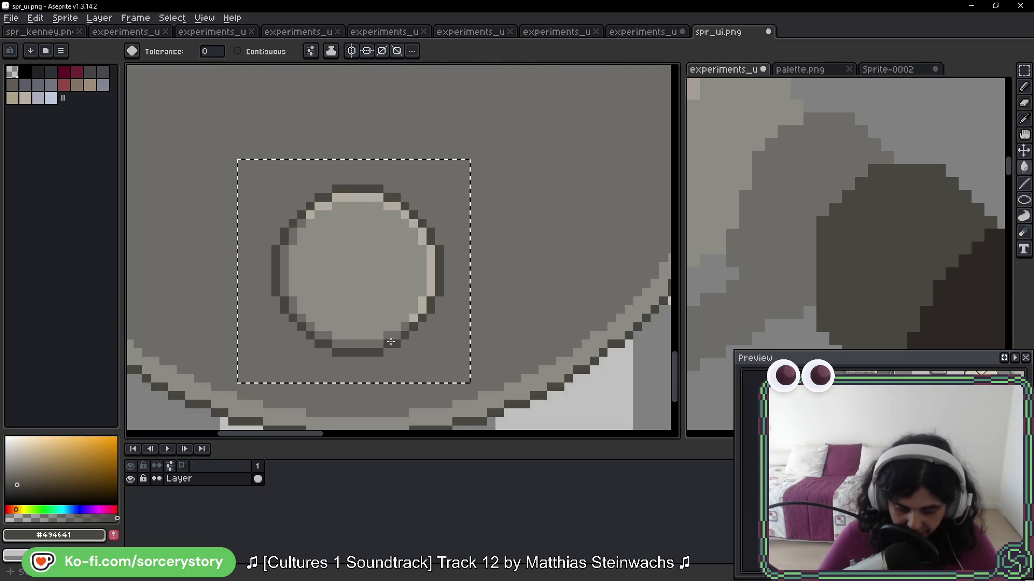
pyautogui.scroll(-1, 439, 272)
pyautogui.scroll(-1, 439, 273)
pyautogui.scroll(-1, 439, 273)
pyautogui.moveTo(585, 281); pyautogui.dragTo(576, 286)
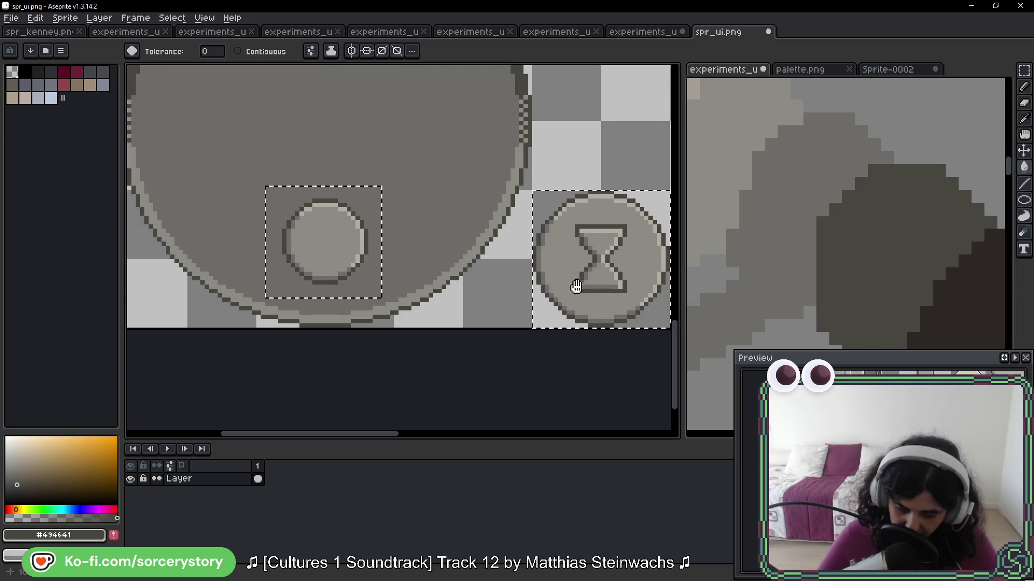
pyautogui.scroll(-2, 576, 287)
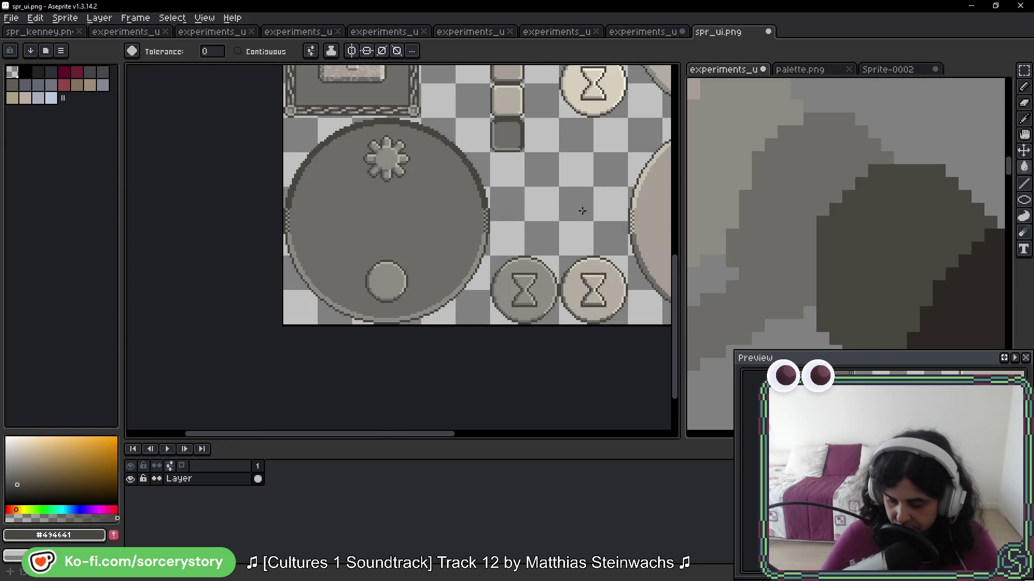
pyautogui.moveTo(527, 290)
pyautogui.mouseDown()
pyautogui.moveTo(495, 247)
pyautogui.moveTo(429, 368)
pyautogui.moveTo(428, 409)
pyautogui.mouseUp()
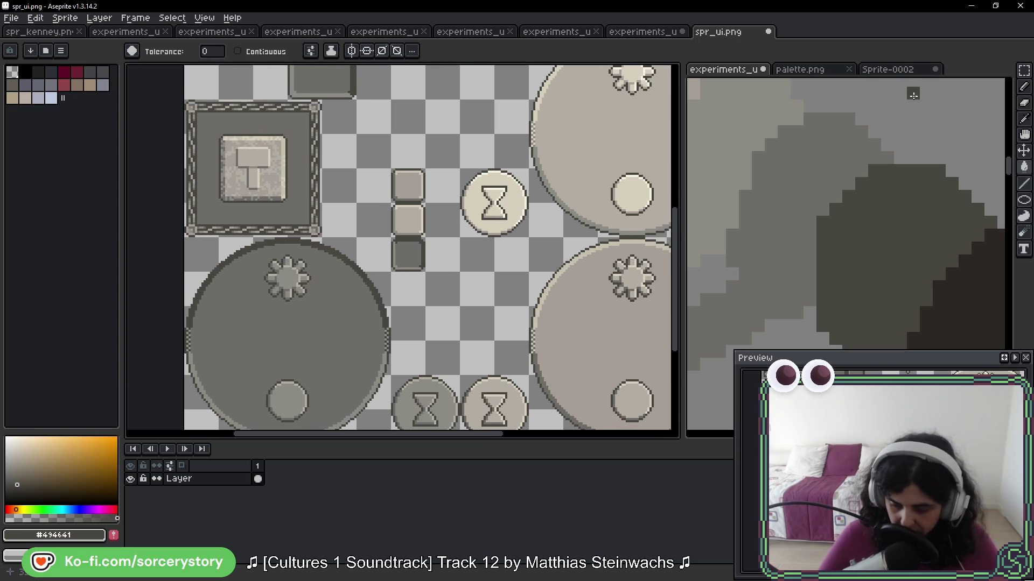
# Delete the column of three small squares
pyautogui.click(1024, 70)
pyautogui.moveTo(389, 165); pyautogui.dragTo(428, 275)
pyautogui.press('Delete')
# Delete the hammer-sign frame and review the remaining dials and hourglass buttons
pyautogui.click(196, 123)
pyautogui.moveTo(195, 122); pyautogui.dragTo(317, 236)
pyautogui.press('Delete')
pyautogui.moveTo(357, 134)
pyautogui.mouseDown()
pyautogui.moveTo(353, 253)
pyautogui.moveTo(405, 258)
pyautogui.moveTo(372, 184)
pyautogui.mouseUp()
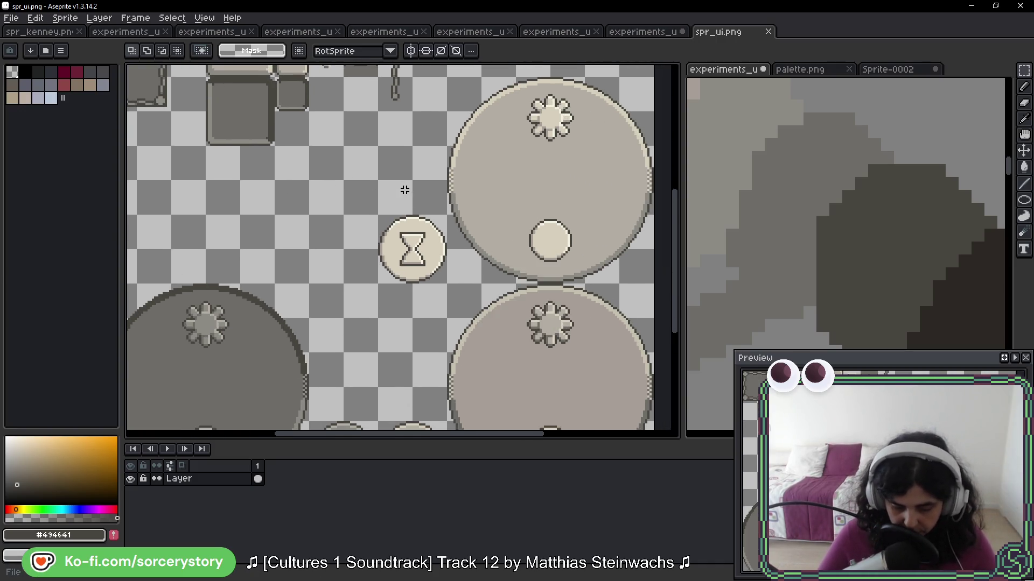
pyautogui.moveTo(422, 274)
pyautogui.mouseDown()
pyautogui.moveTo(381, 111)
pyautogui.moveTo(397, 273)
pyautogui.mouseUp()
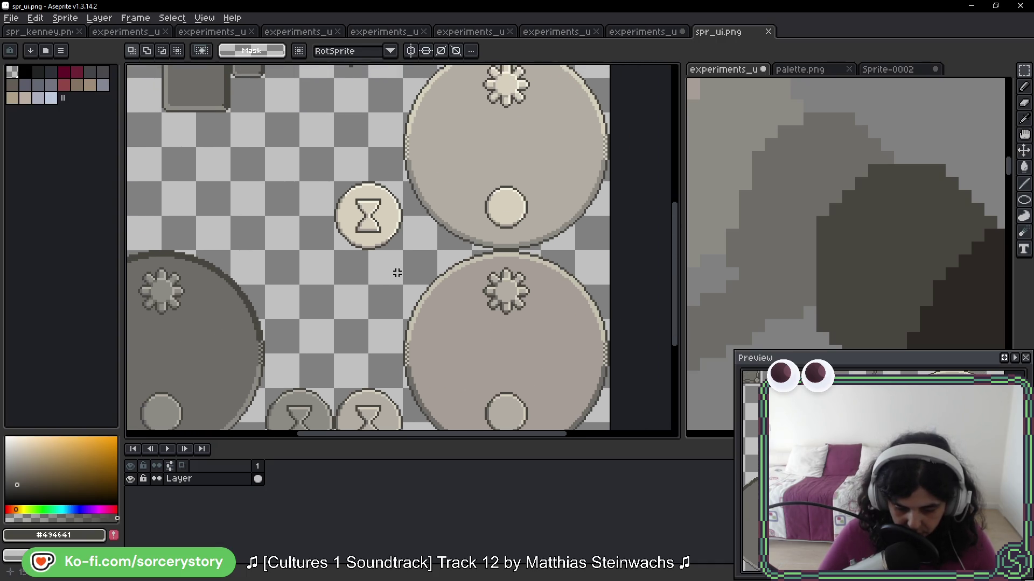
pyautogui.scroll(-2, 340, 264)
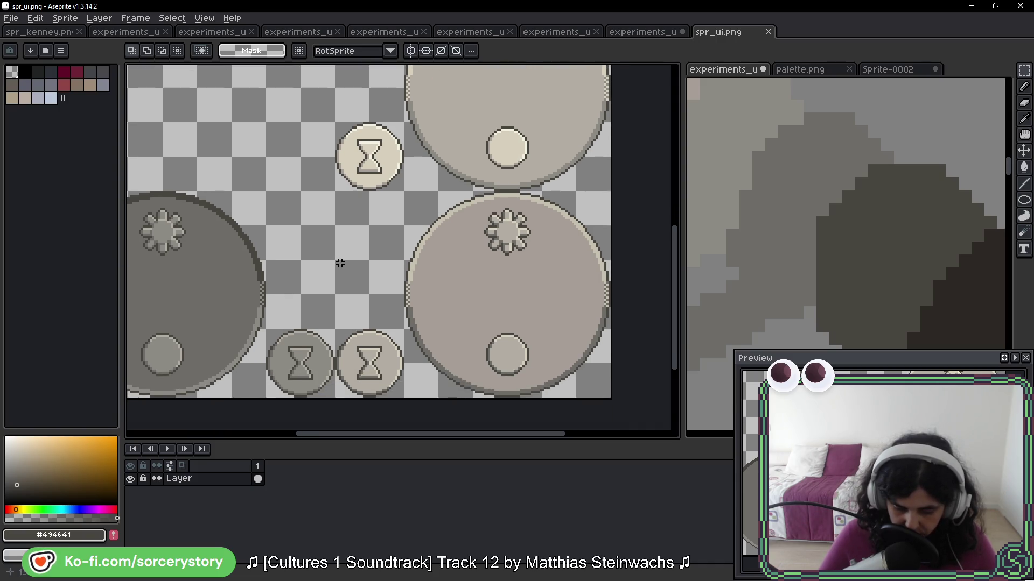
pyautogui.press('i')
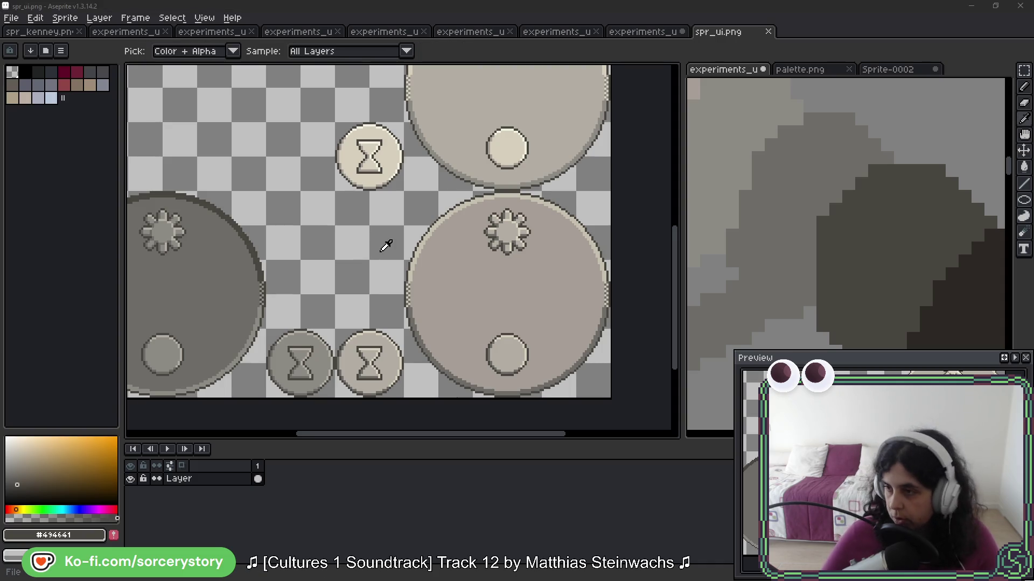
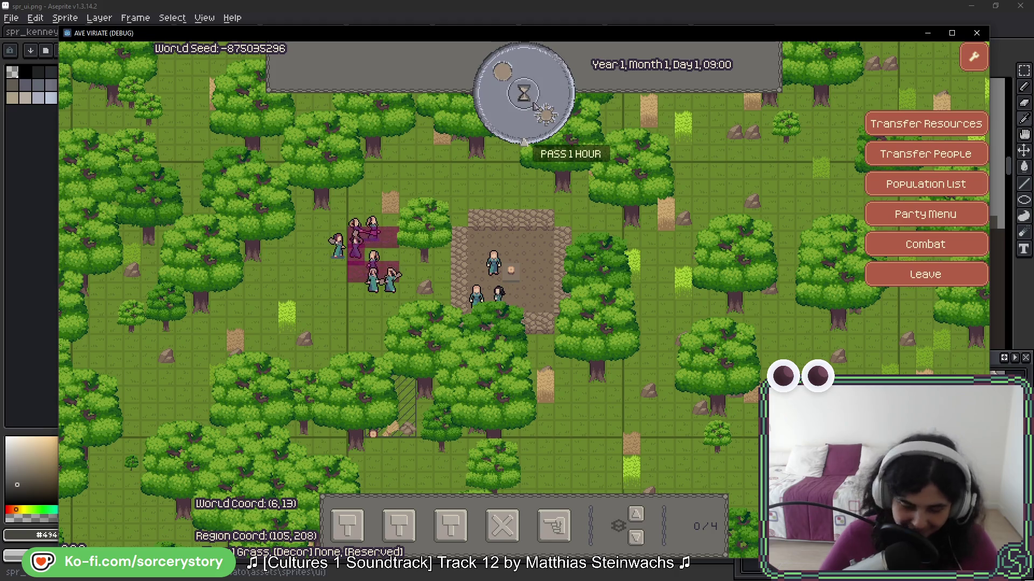
# Check the oak tree, pass several hours on the hourglass dial, then skip twelve hours to Day 2, 00:00
pyautogui.click(550, 92)
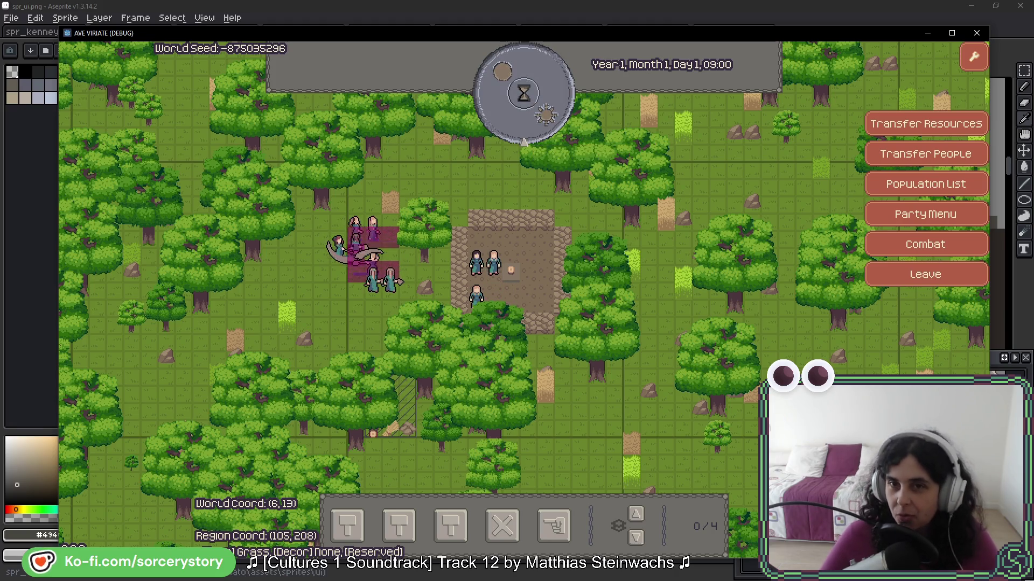
pyautogui.click(843, 52)
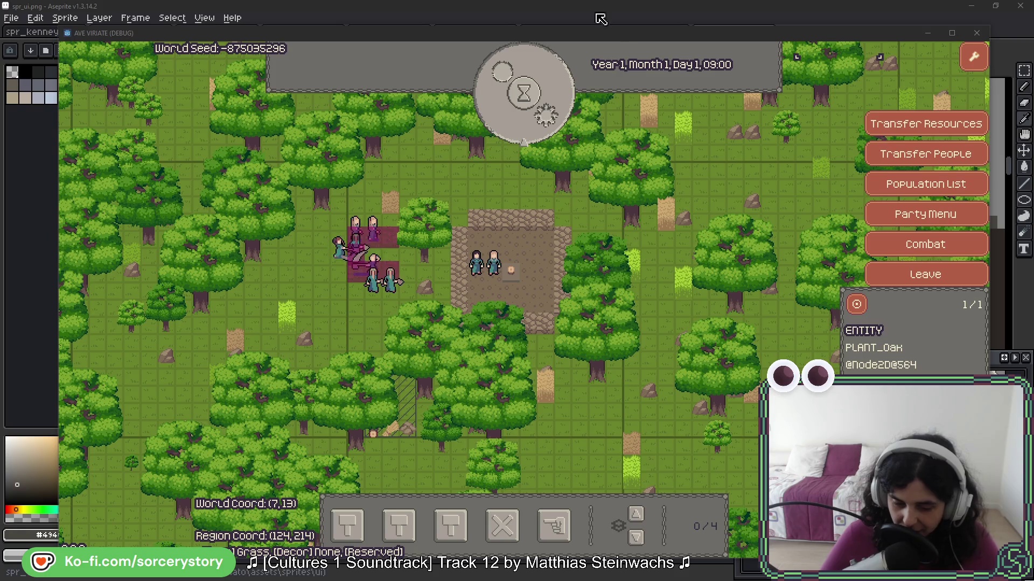
pyautogui.click(557, 115)
pyautogui.click(556, 115)
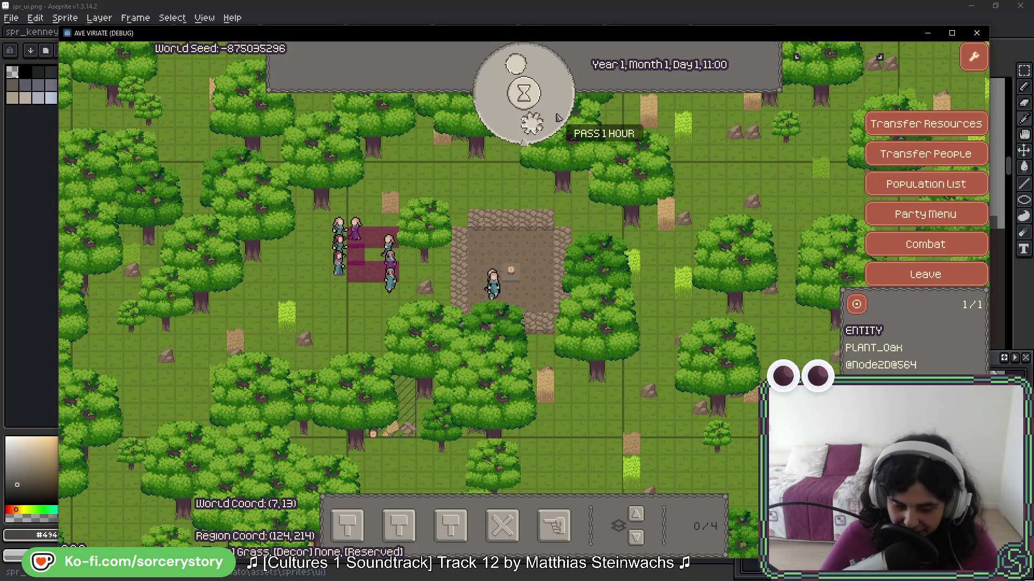
pyautogui.click(556, 115)
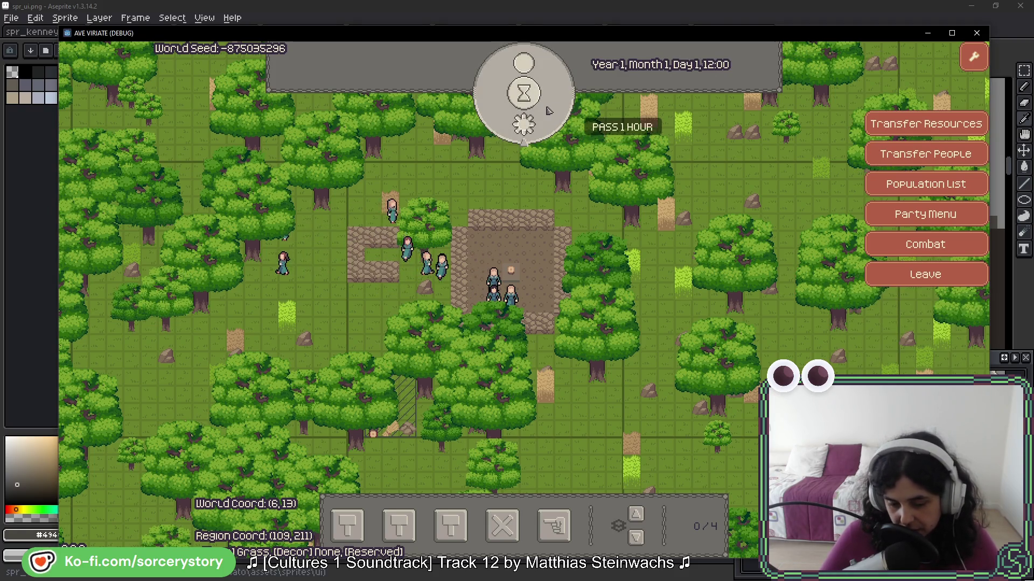
pyautogui.click(547, 110)
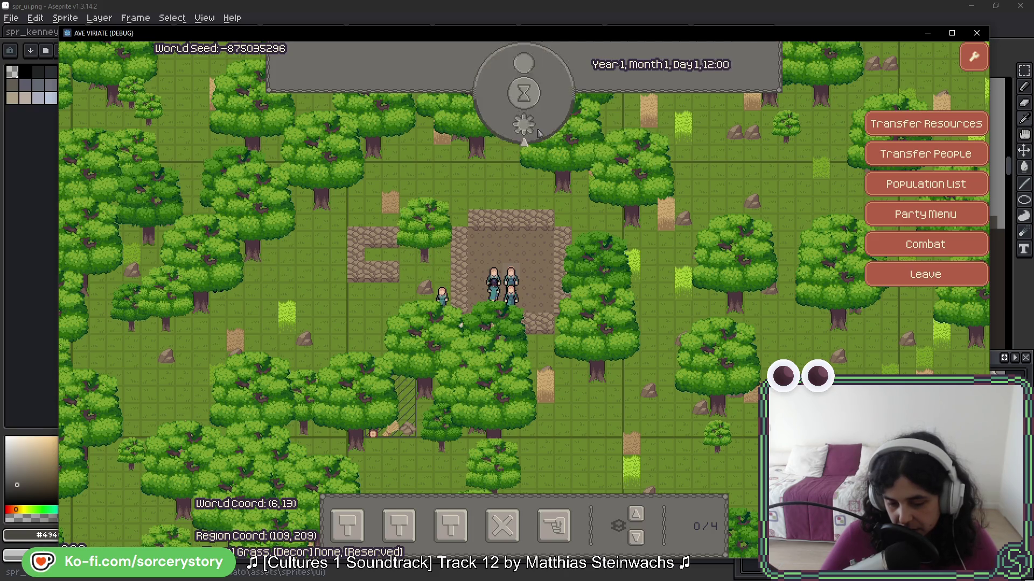
pyautogui.click(614, 161)
pyautogui.click(551, 126)
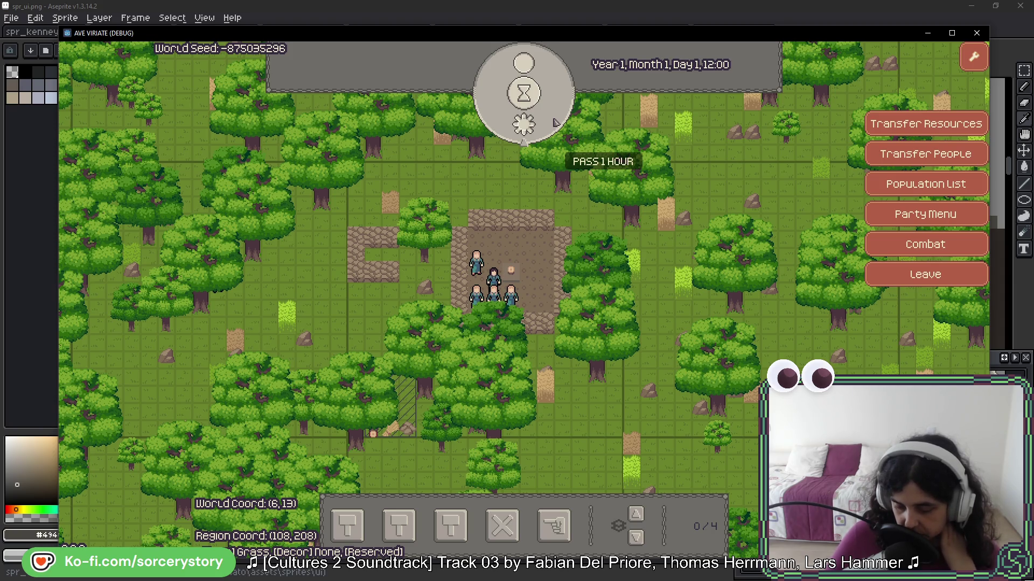
pyautogui.click(555, 122)
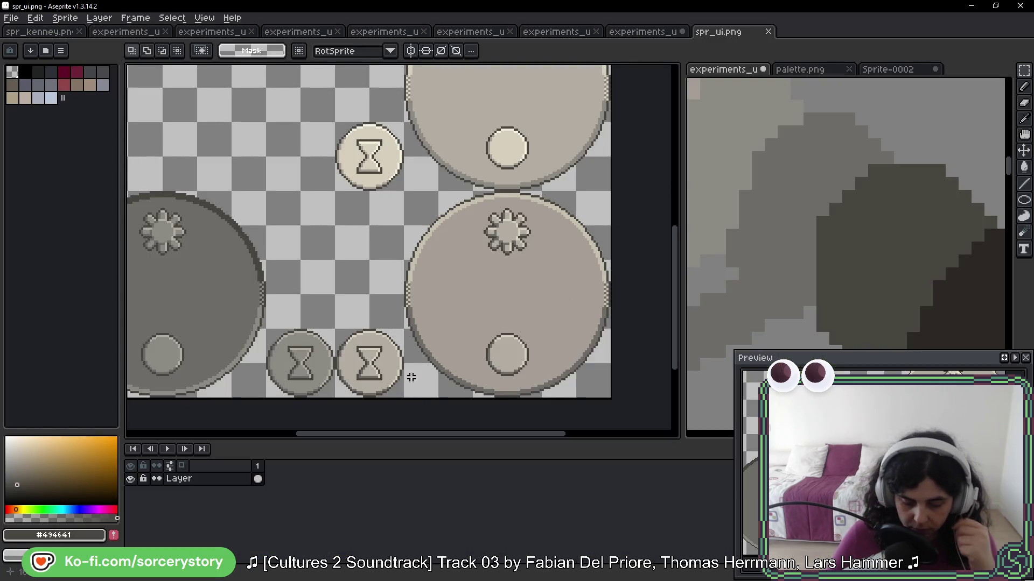
# Zoom in on the grey and beige hourglass button sprites with the eyedropper, then return to the game
pyautogui.moveTo(411, 378); pyautogui.dragTo(538, 304)
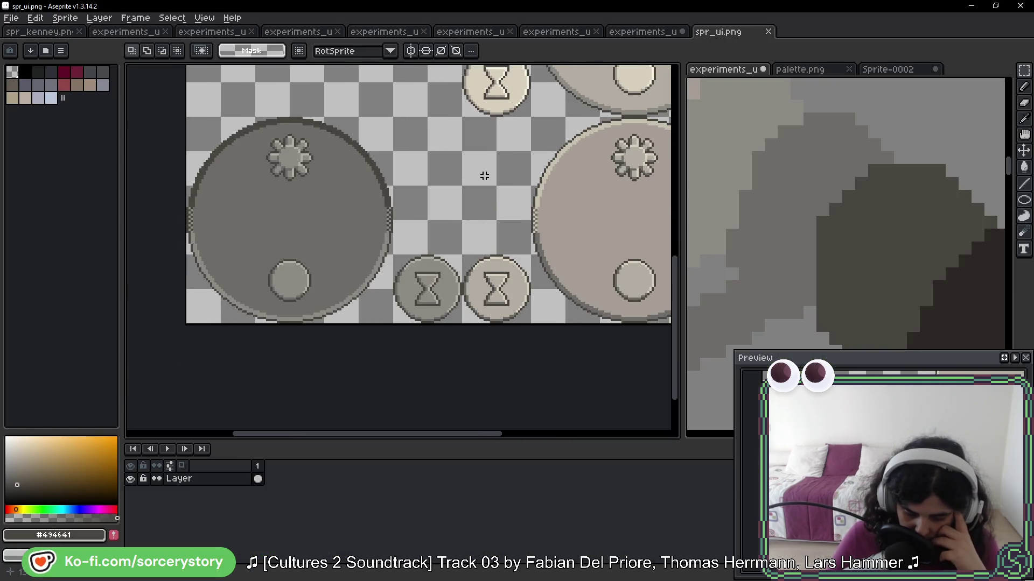
pyautogui.scroll(4, 389, 281)
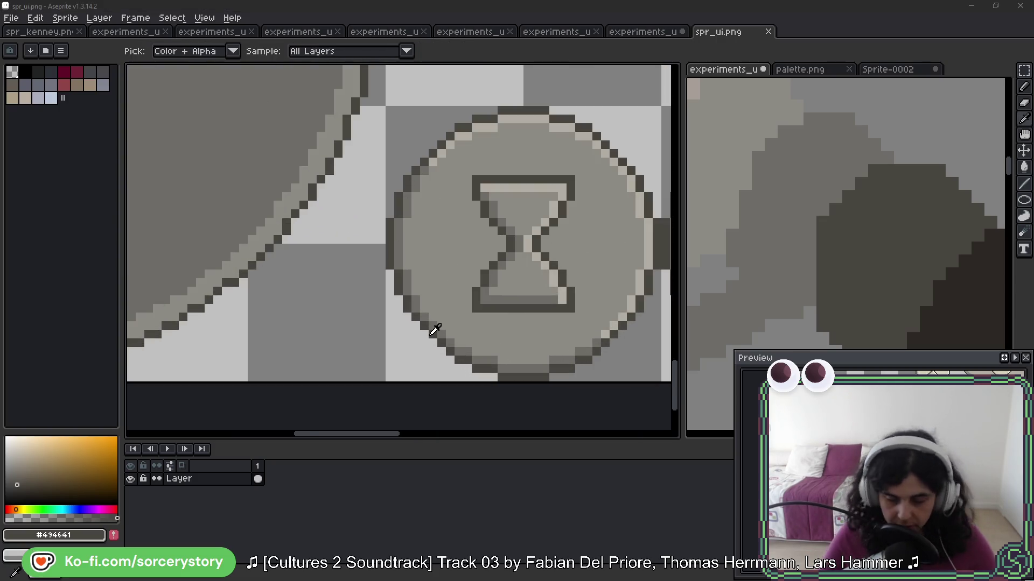
pyautogui.press('i')
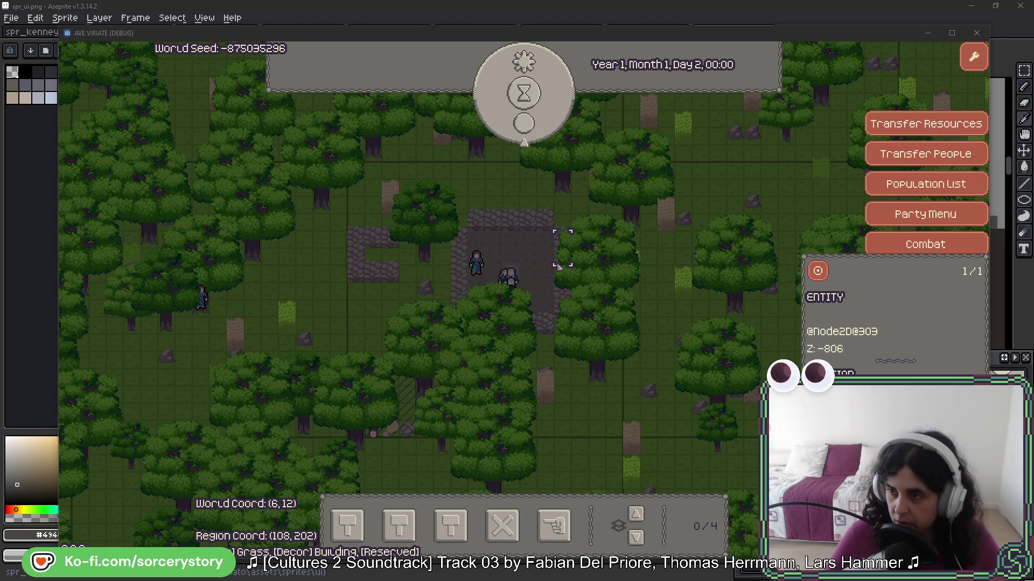
pyautogui.hotkey('alt', 'F4')
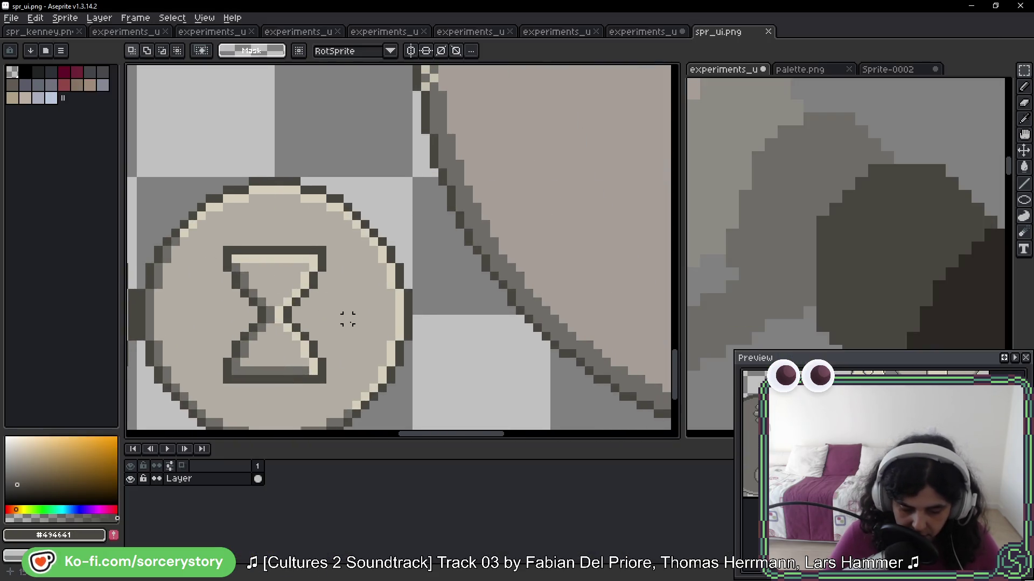
pyautogui.scroll(-3, 254, 221)
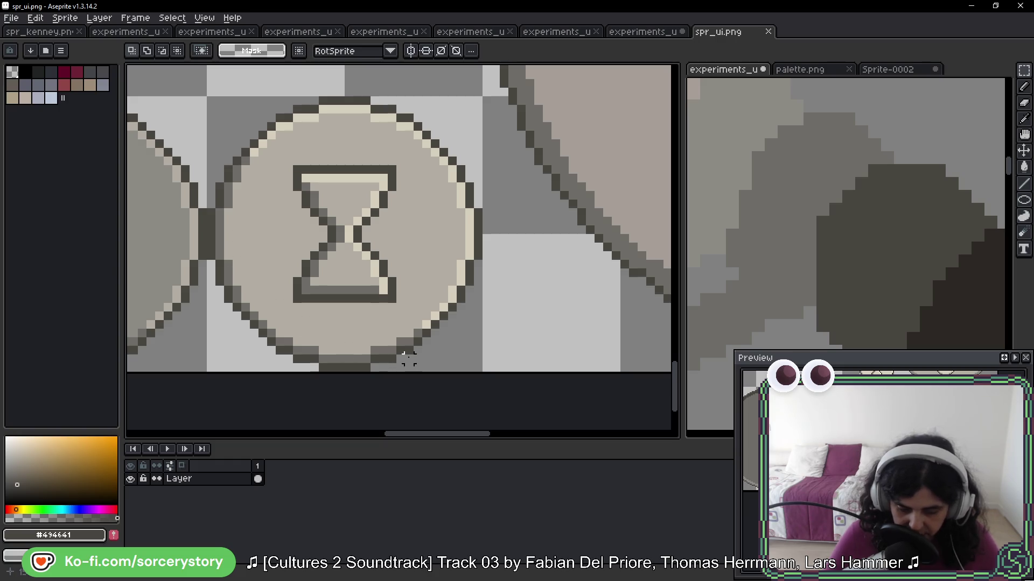
pyautogui.scroll(-2, 434, 288)
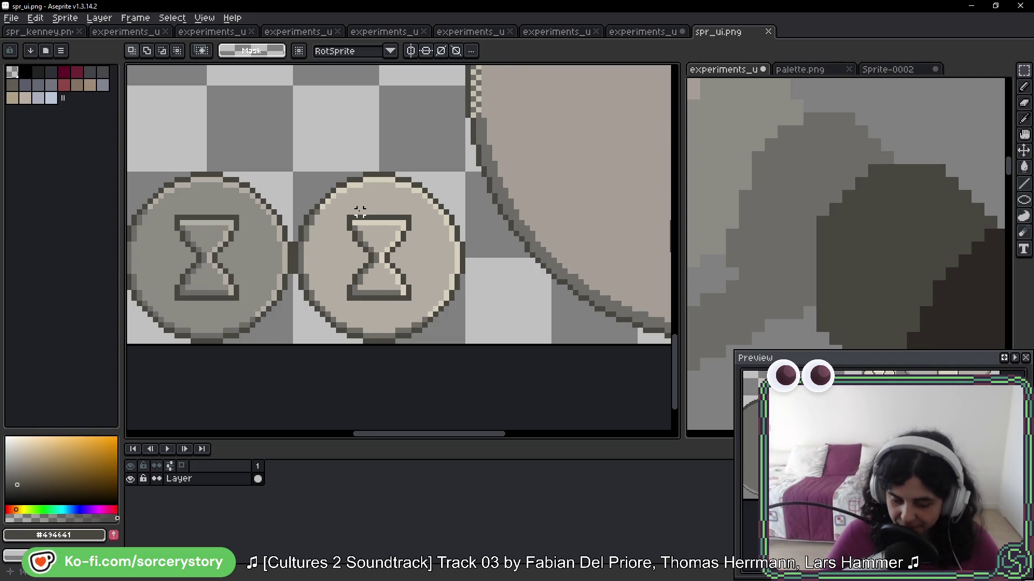
pyautogui.press('i')
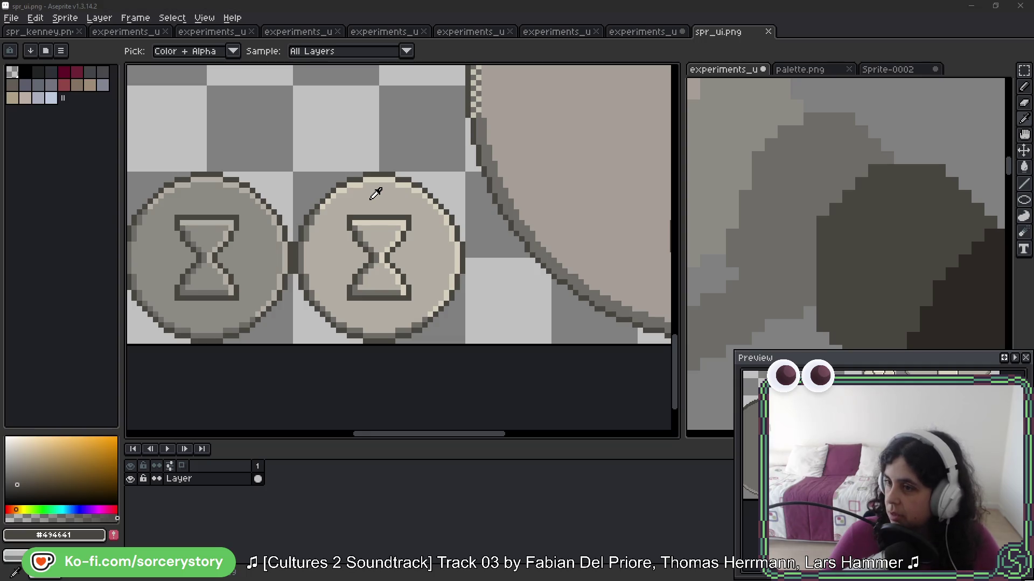
pyautogui.hotkey('alt', 'Tab')
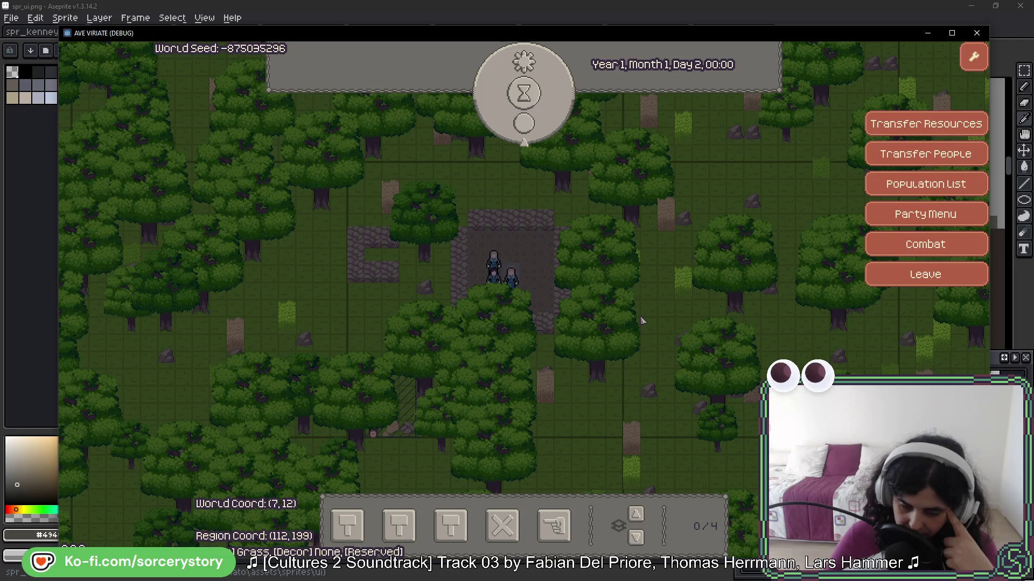
# Select the oak tree, enter hammer build mode, then cancel it
pyautogui.click(493, 442)
pyautogui.click(350, 536)
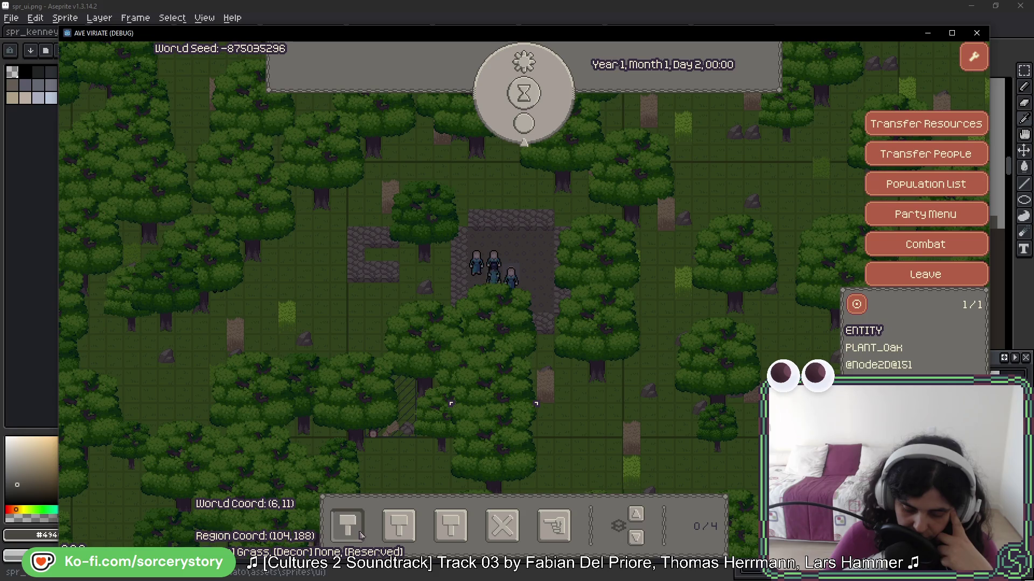
pyautogui.click(520, 173)
# Pass an hour, inspect a couple of map-tile entities, then hold the dial to pass 41 hours
pyautogui.click(524, 93)
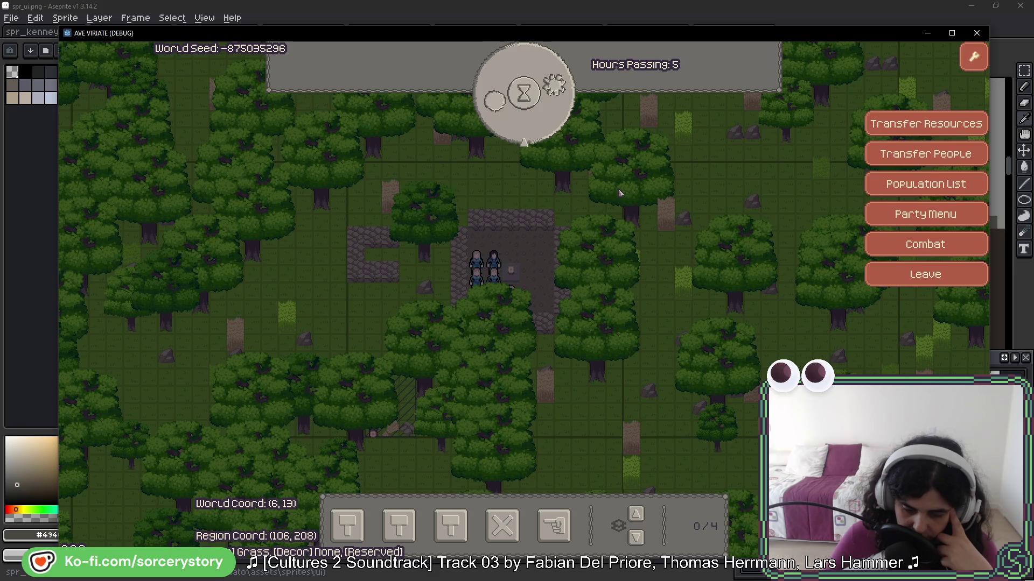
pyautogui.click(555, 262)
pyautogui.click(586, 242)
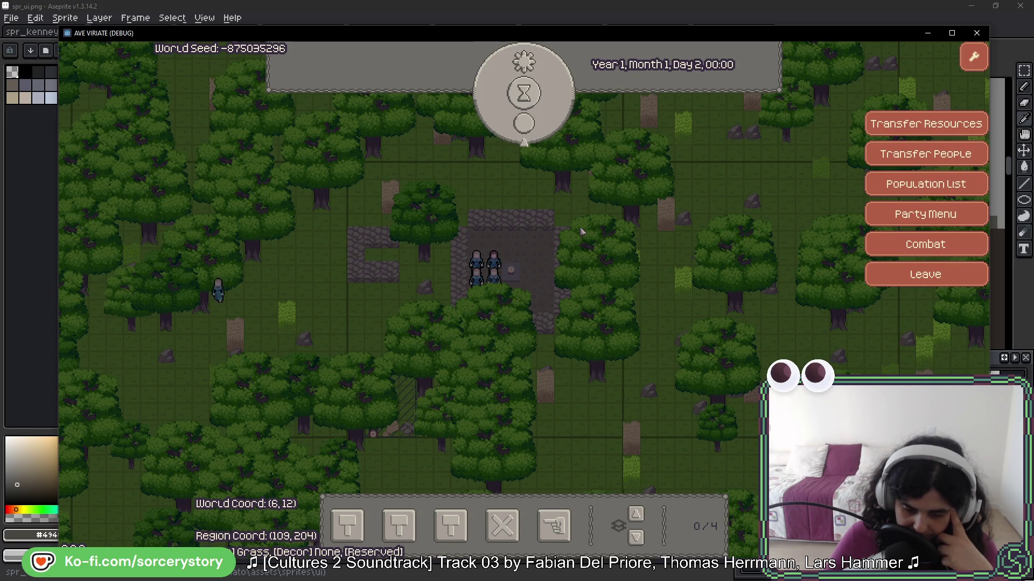
pyautogui.click(562, 172)
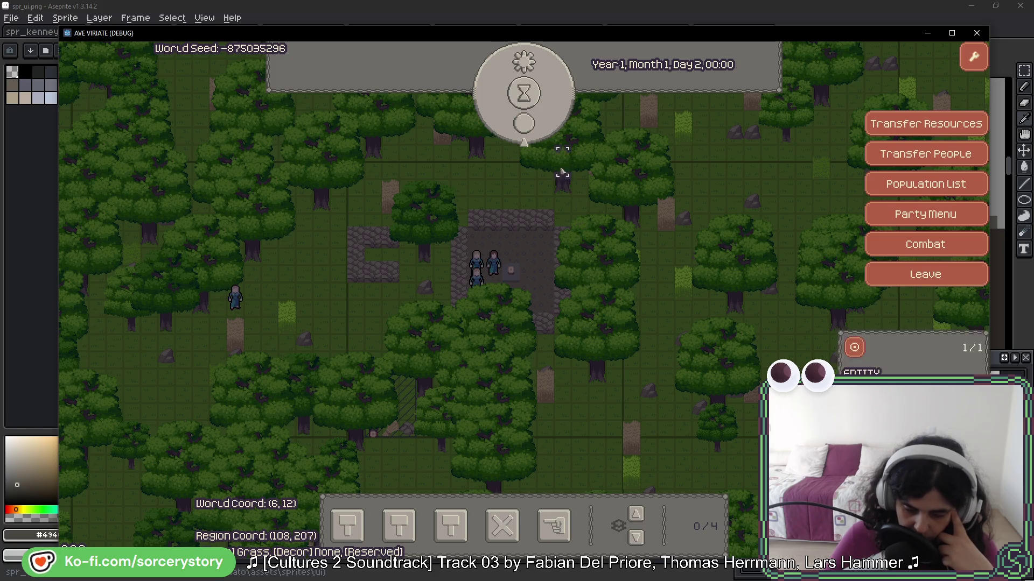
pyautogui.click(524, 93)
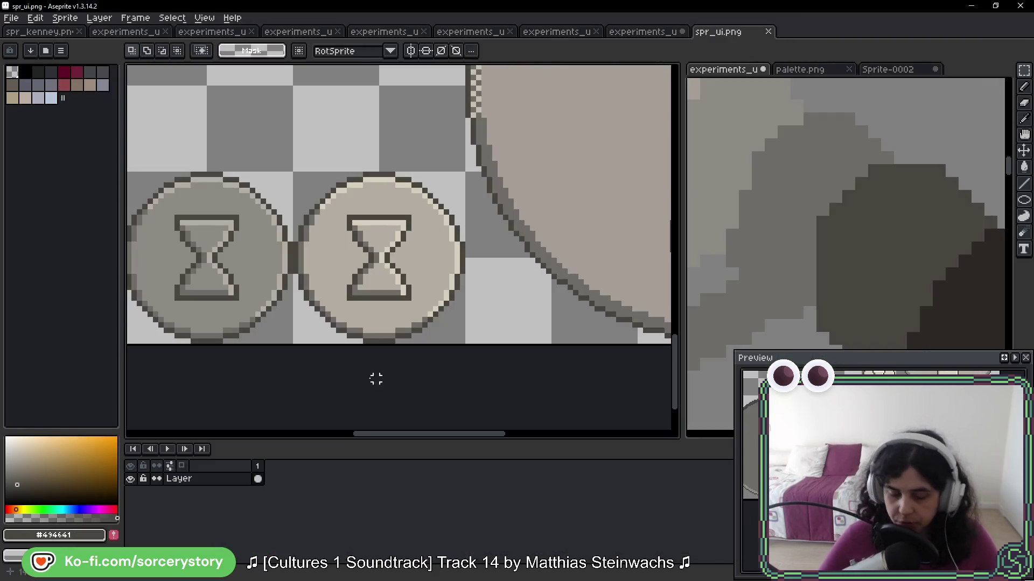
# Zoom and pan across the sheet from the hourglass buttons up to the box frames and small hourglass icon
pyautogui.scroll(-2, 432, 173)
pyautogui.moveTo(331, 157); pyautogui.dragTo(339, 218)
pyautogui.scroll(-3, 344, 213)
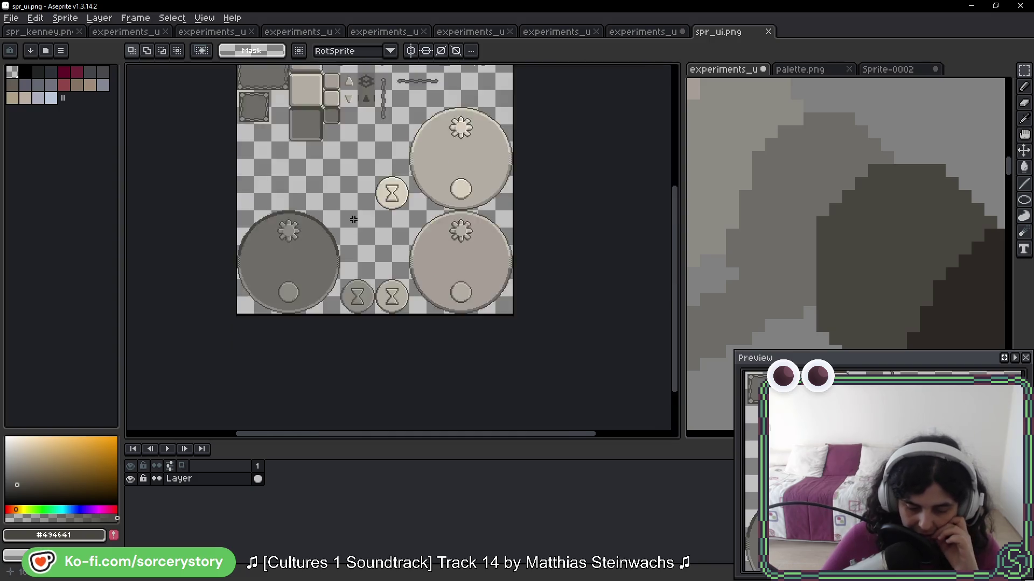
pyautogui.scroll(5, 367, 200)
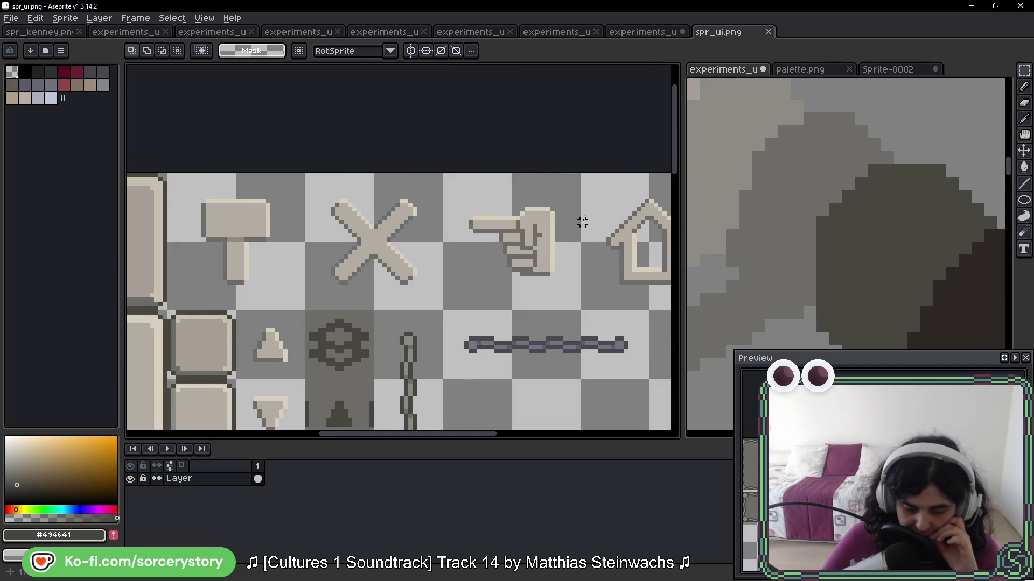
pyautogui.scroll(-4, 583, 223)
pyautogui.moveTo(538, 376); pyautogui.dragTo(516, 280)
pyautogui.scroll(5, 537, 282)
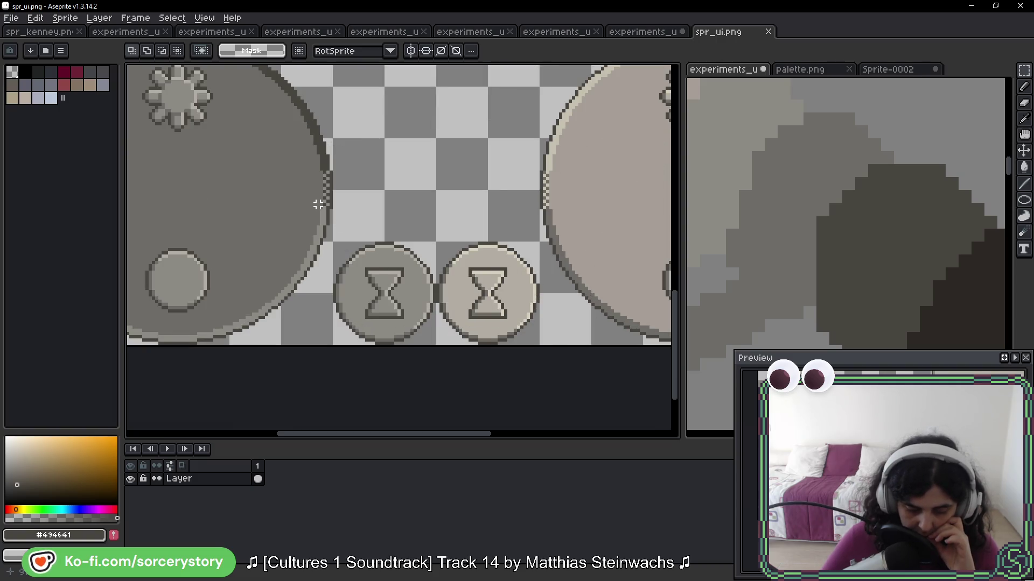
pyautogui.moveTo(192, 88)
pyautogui.mouseDown()
pyautogui.moveTo(233, 156)
pyautogui.moveTo(379, 199)
pyautogui.moveTo(473, 191)
pyautogui.moveTo(400, 422)
pyautogui.mouseUp()
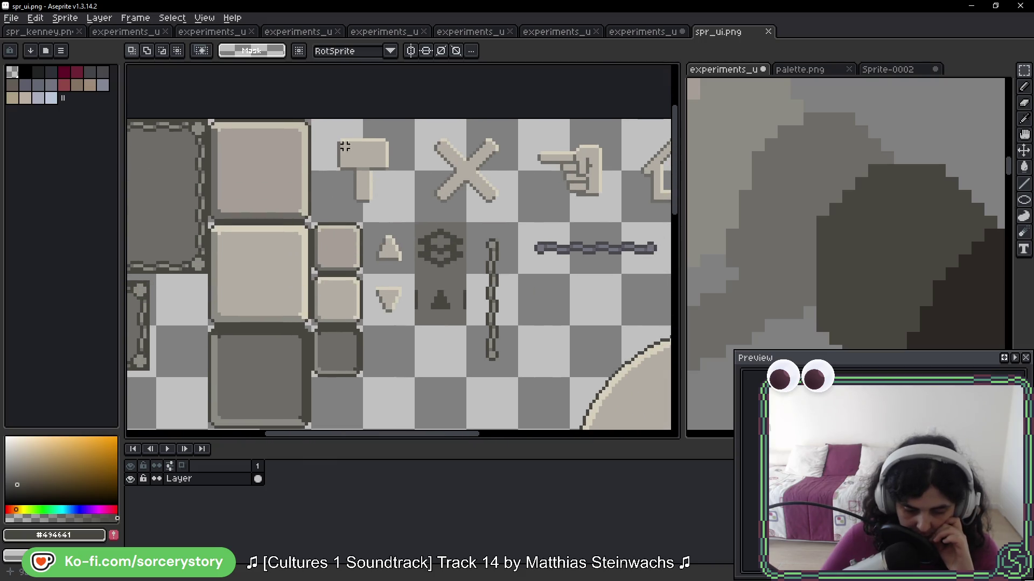
pyautogui.scroll(-4, 345, 146)
pyautogui.scroll(5, 348, 247)
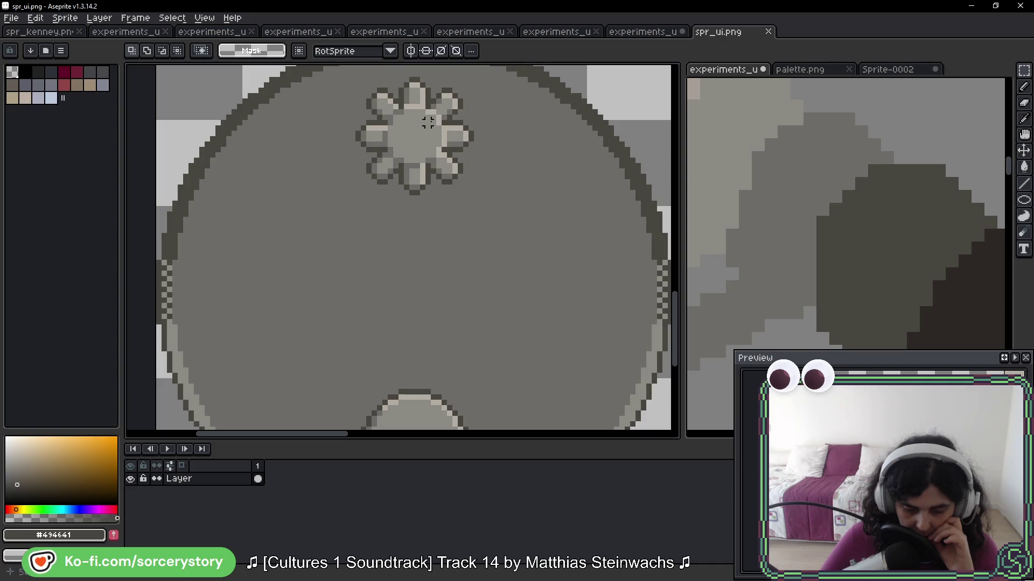
pyautogui.moveTo(411, 249); pyautogui.dragTo(268, 168)
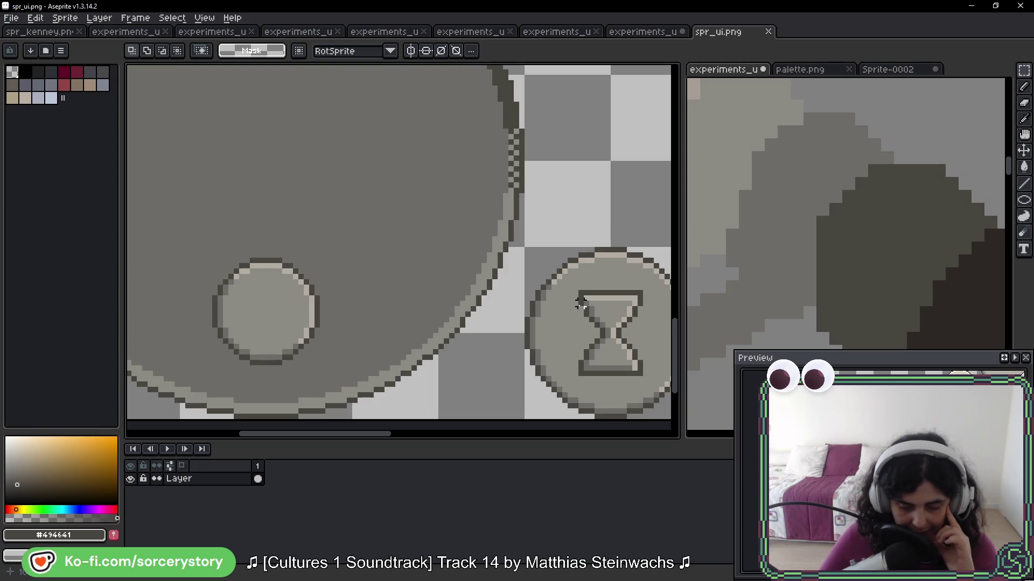
# Pan over the large dial sprites and the sprites above them, then return to the debug game
pyautogui.moveTo(569, 326); pyautogui.dragTo(467, 233)
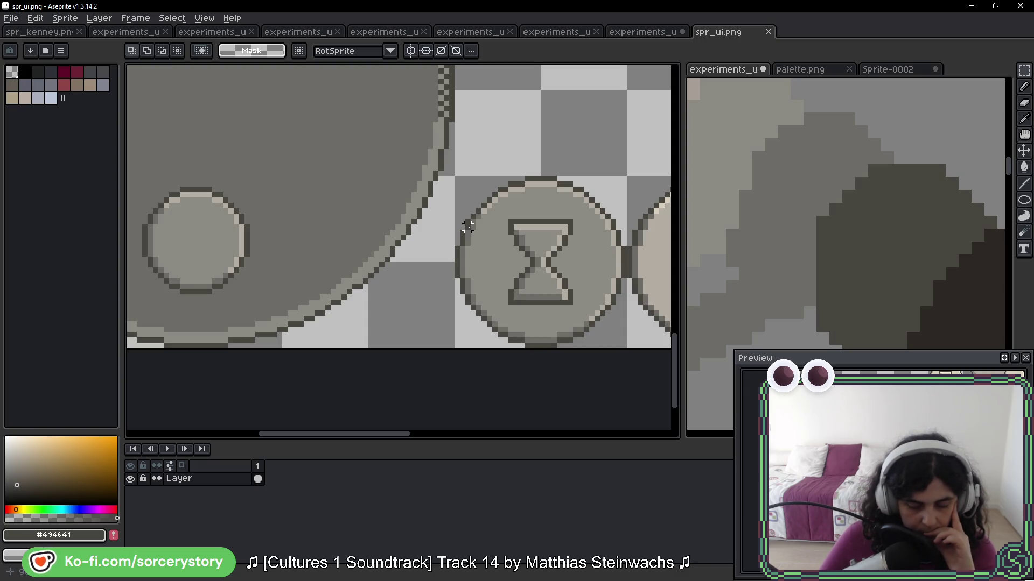
pyautogui.moveTo(357, 209); pyautogui.dragTo(554, 238)
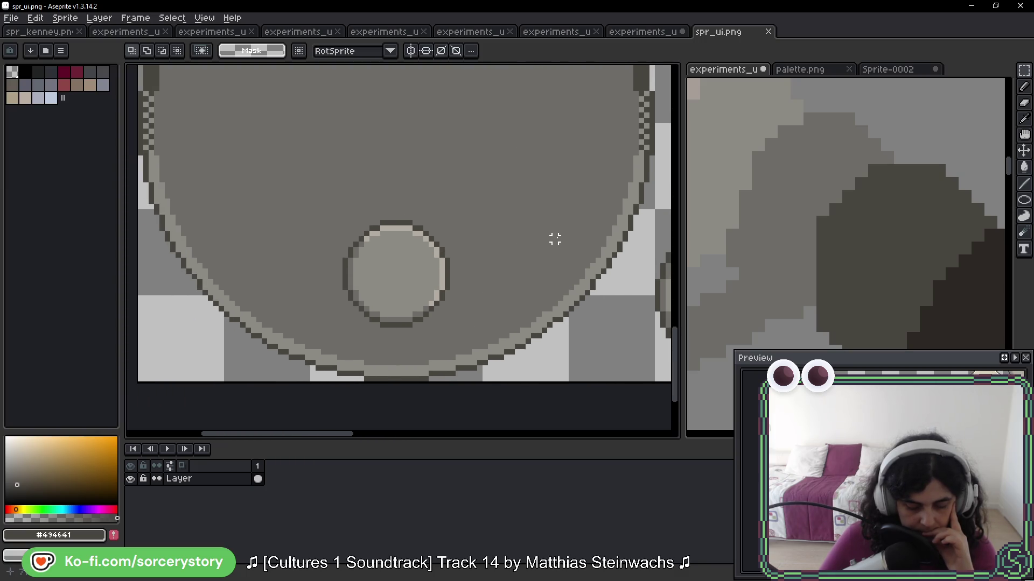
pyautogui.scroll(-3, 555, 239)
pyautogui.moveTo(598, 198); pyautogui.dragTo(344, 207)
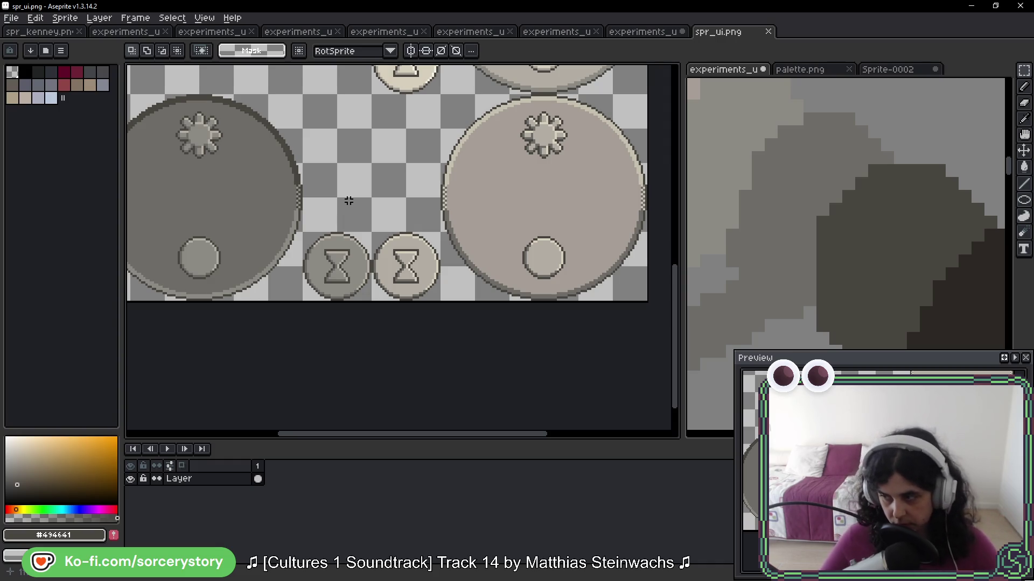
pyautogui.moveTo(473, 138)
pyautogui.mouseDown()
pyautogui.moveTo(463, 232)
pyautogui.moveTo(473, 293)
pyautogui.mouseUp()
pyautogui.moveTo(528, 170); pyautogui.dragTo(506, 280)
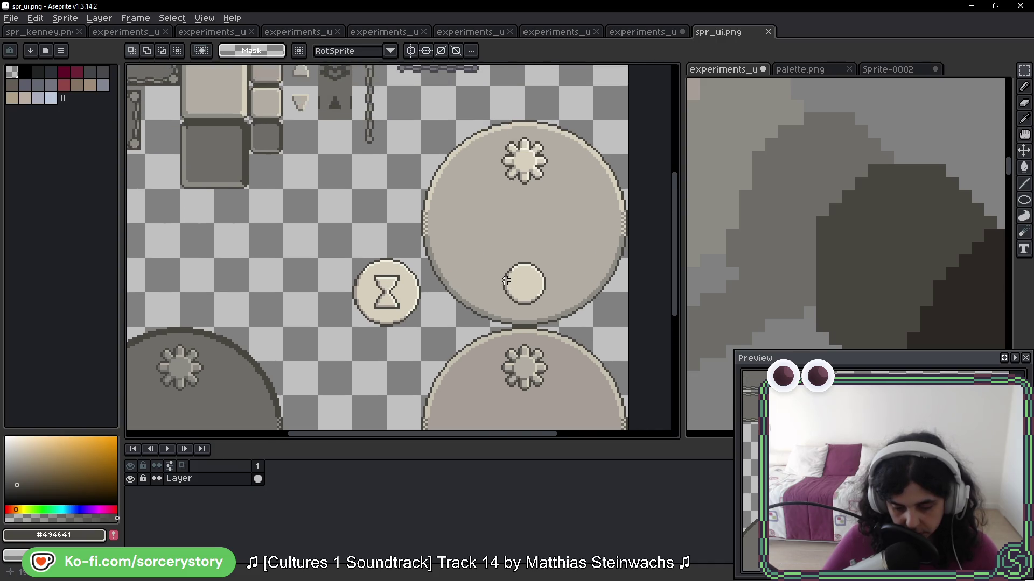
pyautogui.moveTo(510, 209); pyautogui.dragTo(523, 277)
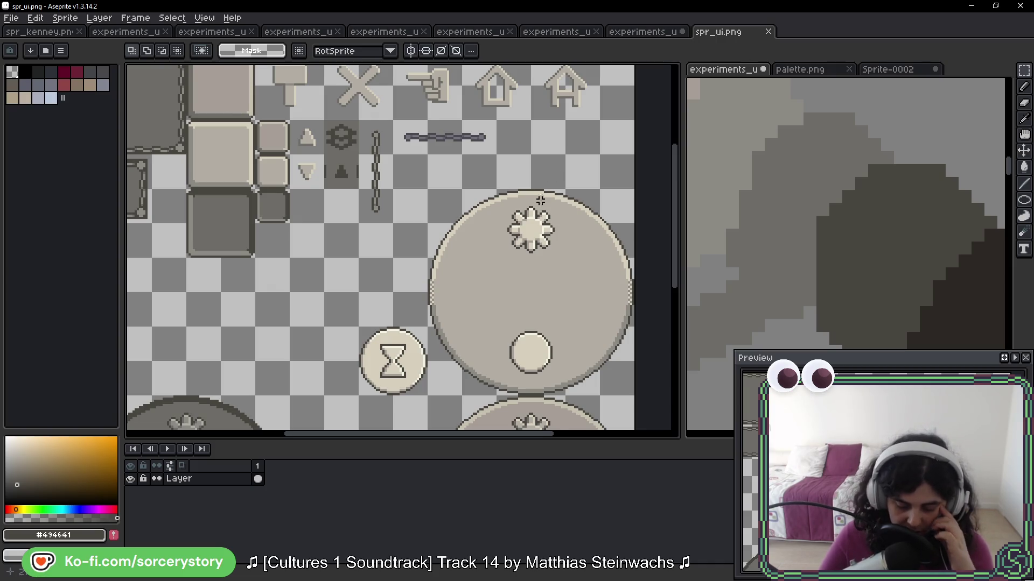
pyautogui.scroll(4, 540, 200)
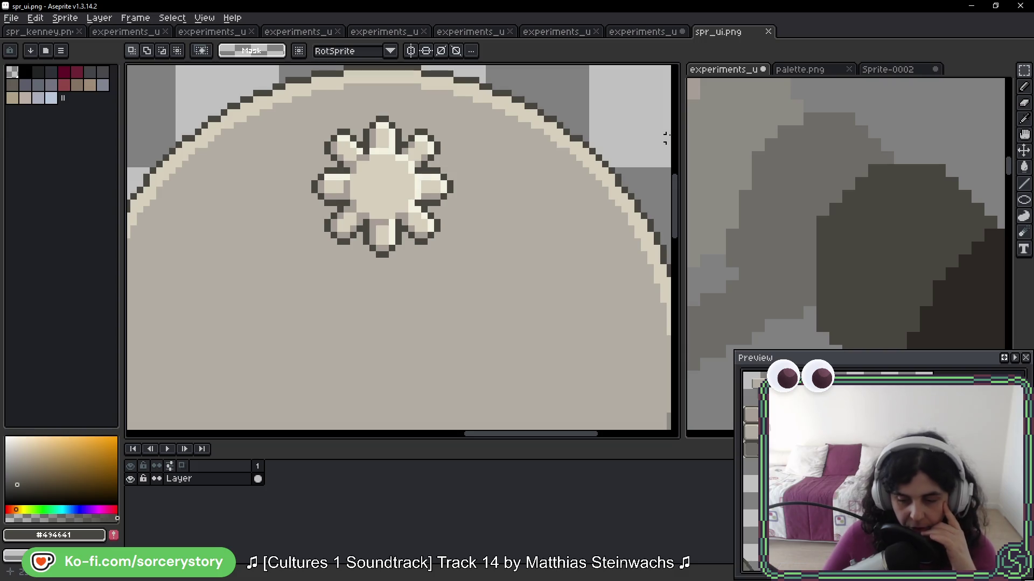
pyautogui.scroll(-3, 454, 192)
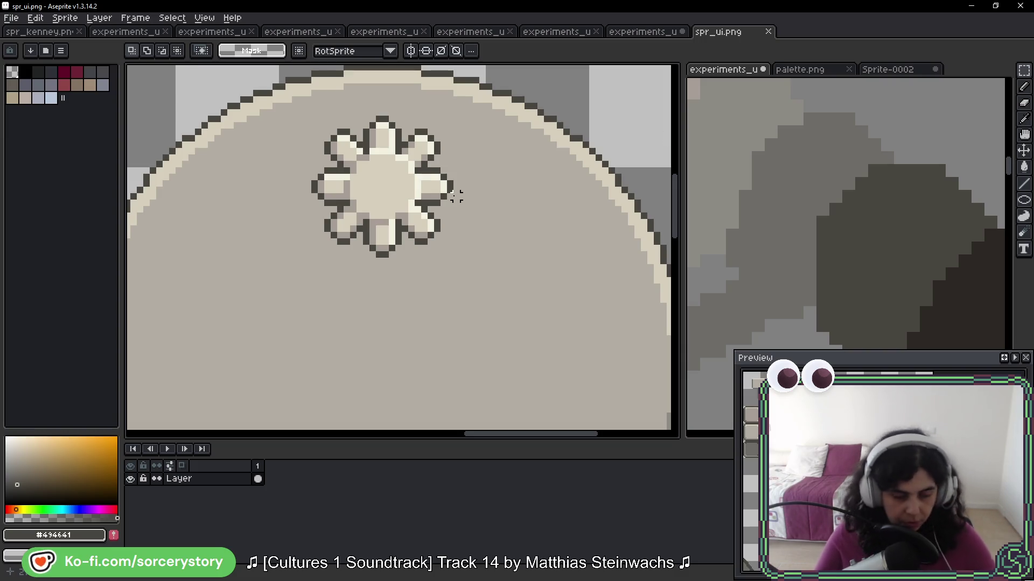
pyautogui.hotkey('alt', 'Tab')
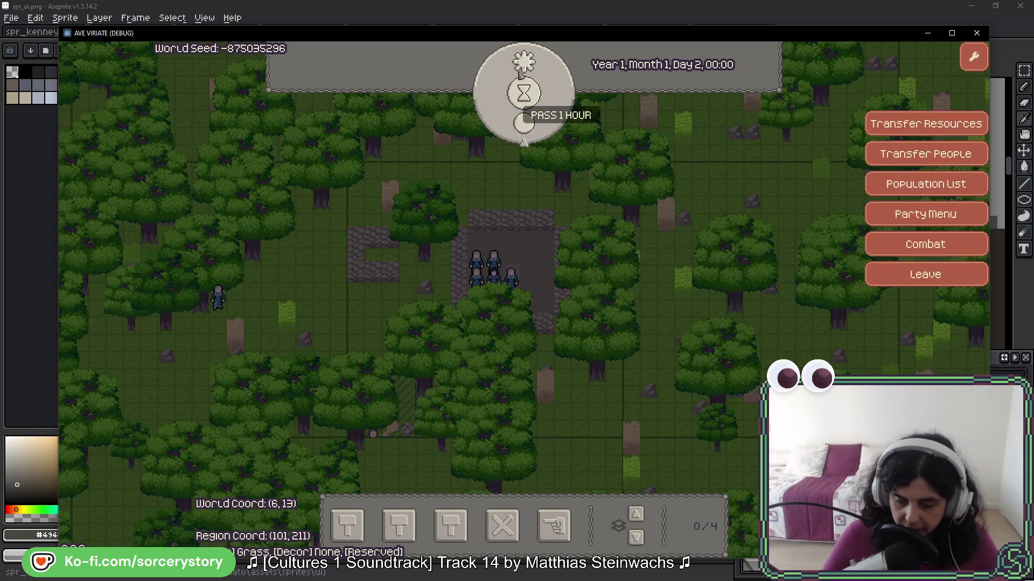
# Pass an hour and spin the time dial forward to Day 2, 06:00
pyautogui.click(525, 123)
pyautogui.moveTo(552, 123)
pyautogui.mouseDown()
pyautogui.moveTo(511, 111)
pyautogui.moveTo(525, 64)
pyautogui.moveTo(503, 75)
pyautogui.moveTo(577, 90)
pyautogui.mouseUp()
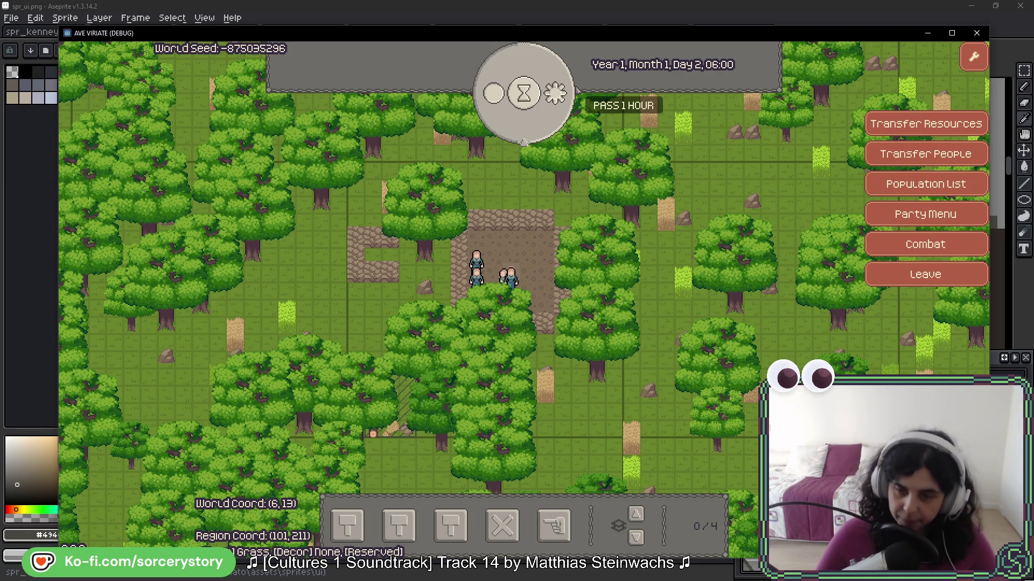
pyautogui.scroll(-5, 419, 166)
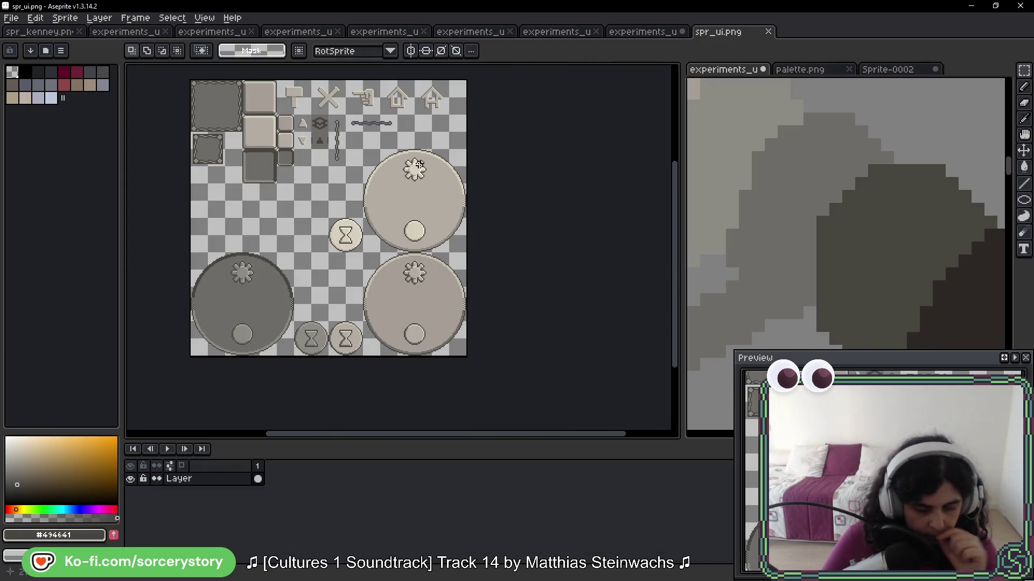
pyautogui.scroll(3, 387, 143)
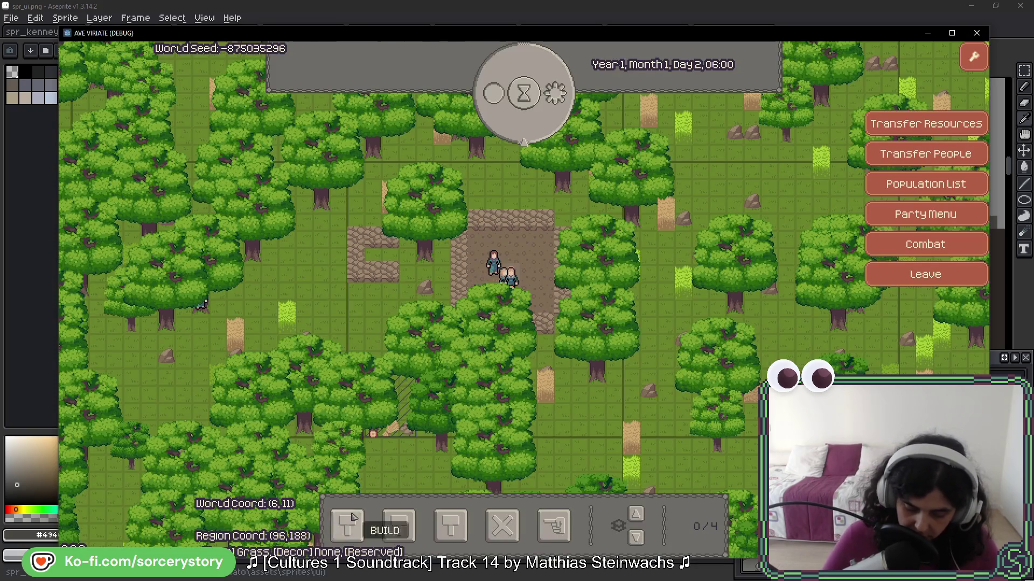
# Try the Build and Build Blueprint panels, then return to Aseprite
pyautogui.click(350, 529)
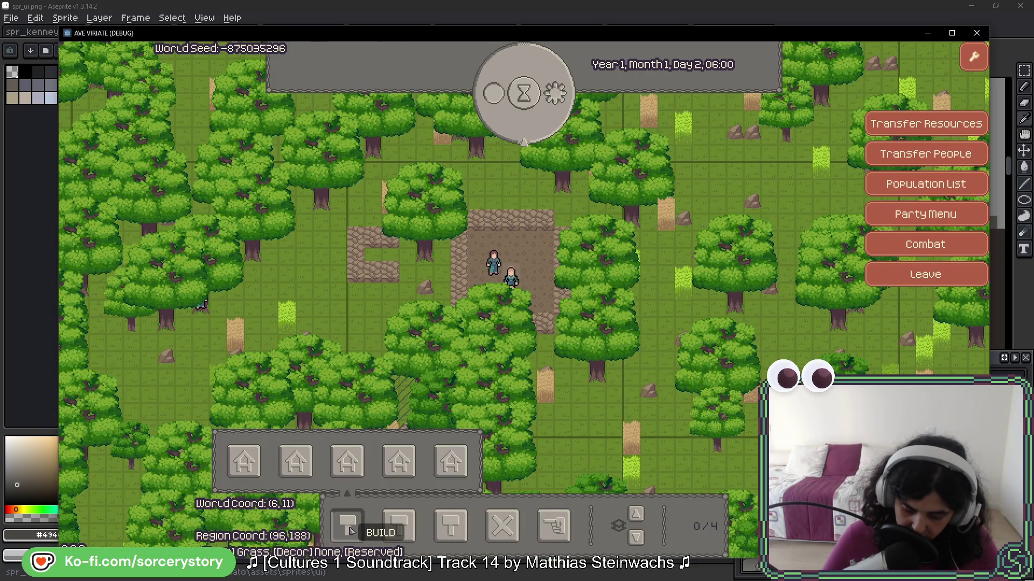
pyautogui.click(397, 529)
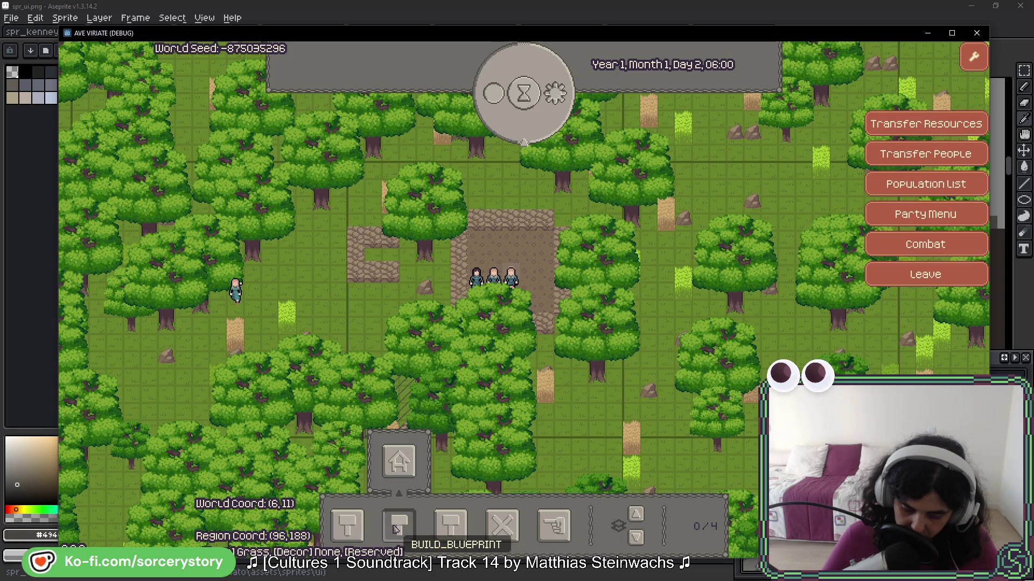
pyautogui.hotkey('alt', 'Tab')
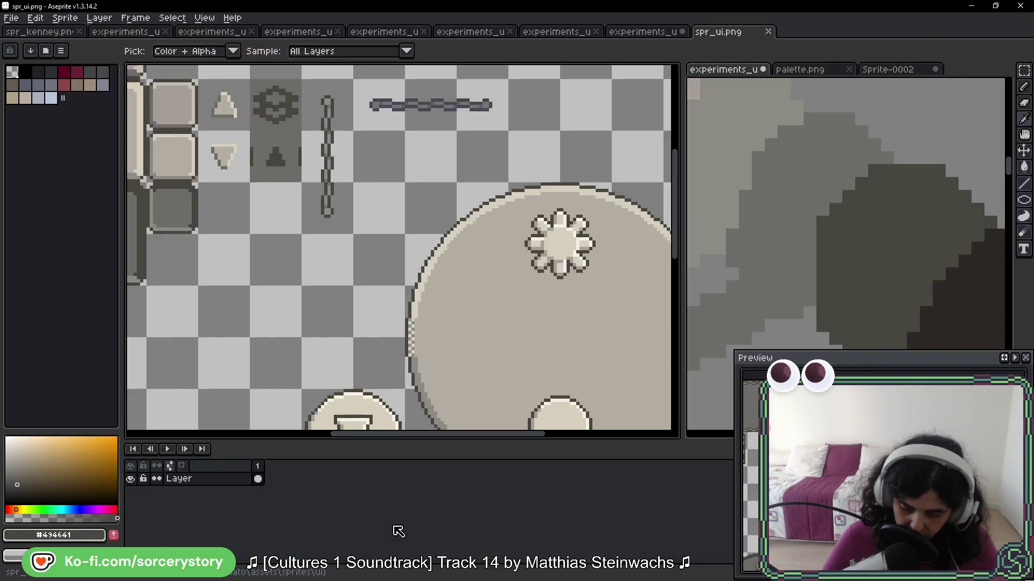
# Marquee-select the small chain-bordered frame sprite in spr_ui.png
pyautogui.press('m')
pyautogui.scroll(-5, 489, 280)
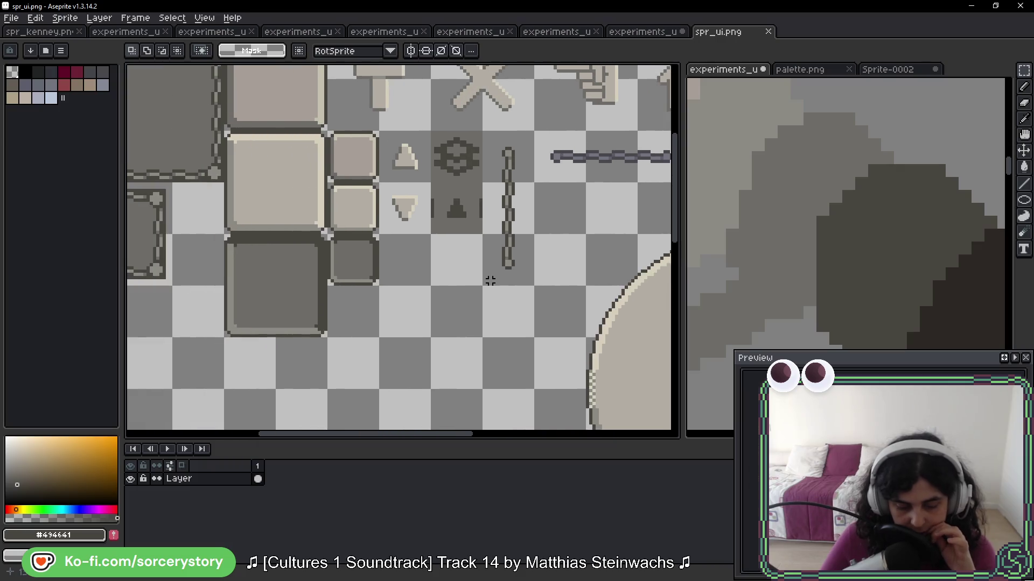
pyautogui.scroll(3, 391, 249)
pyautogui.moveTo(277, 248); pyautogui.dragTo(368, 346)
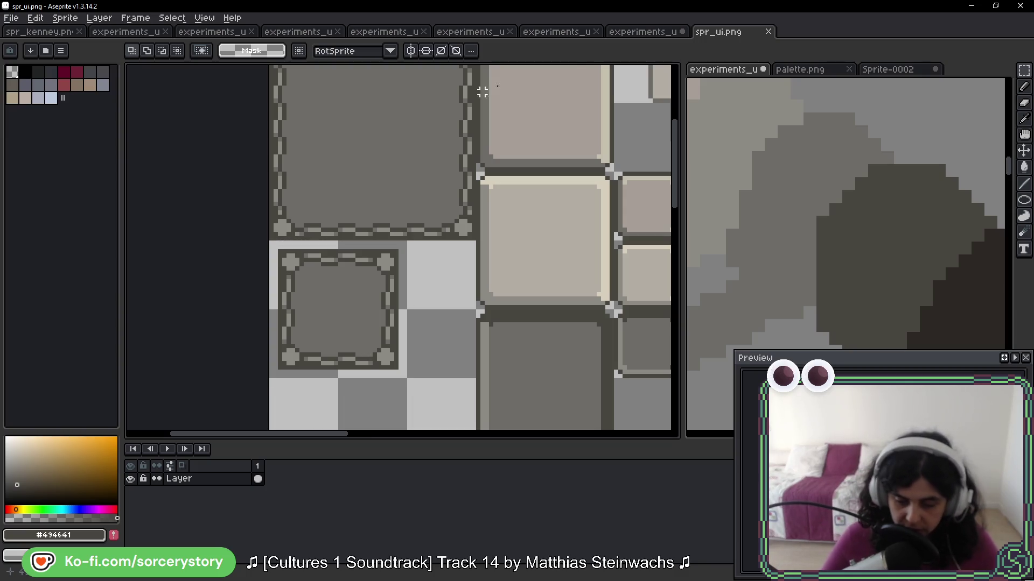
# Flip through the experiments_ui sheets to the one holding the hammer frame
pyautogui.click(648, 33)
pyautogui.scroll(1, 480, 165)
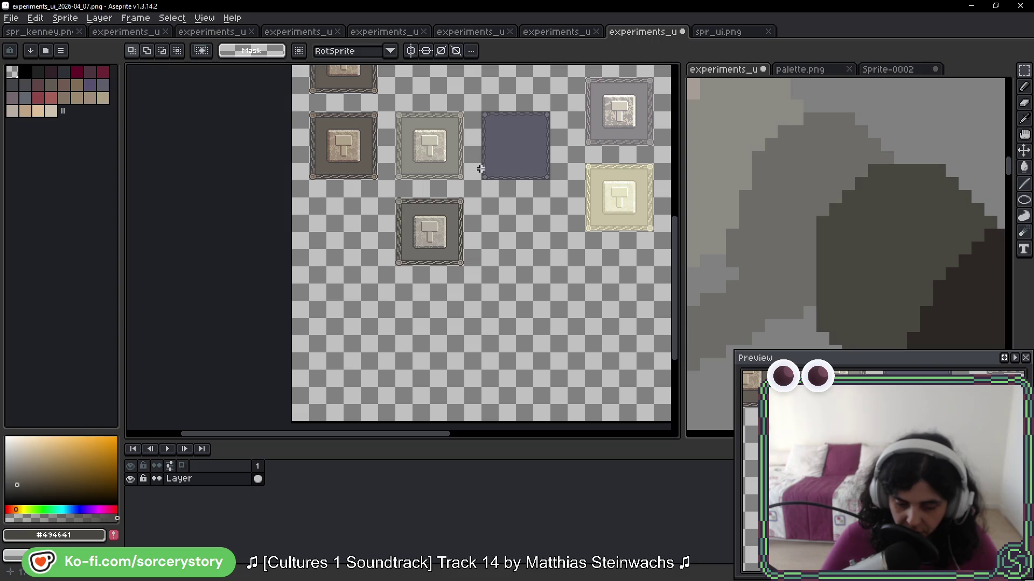
pyautogui.click(738, 32)
pyautogui.scroll(-2, 474, 200)
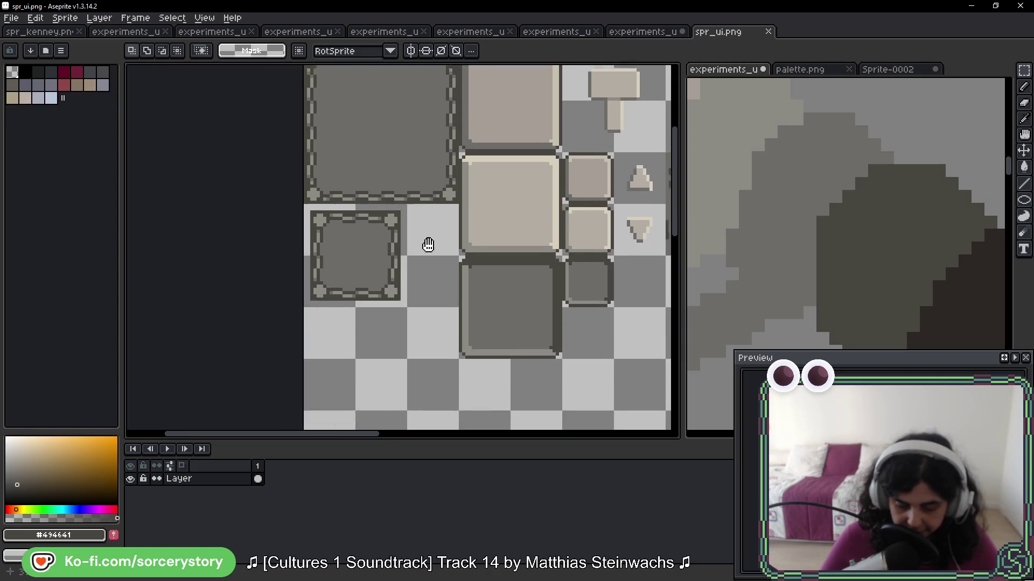
pyautogui.scroll(-3, 427, 240)
pyautogui.click(646, 32)
pyautogui.click(556, 34)
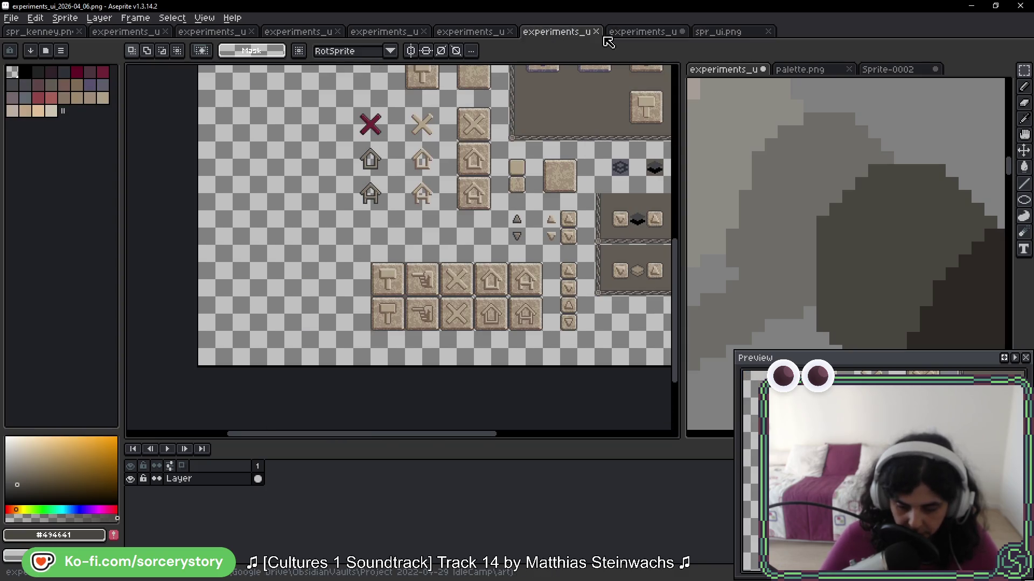
pyautogui.click(625, 35)
pyautogui.scroll(3, 398, 202)
# Select exactly the hammer frame on the experiments sheet and copy it
pyautogui.moveTo(400, 200)
pyautogui.mouseDown()
pyautogui.moveTo(485, 231)
pyautogui.moveTo(589, 396)
pyautogui.mouseUp()
pyautogui.hotkey('ctrl', 'z')
pyautogui.hotkey('ctrl', 'd')
pyautogui.moveTo(565, 316); pyautogui.dragTo(455, 254)
pyautogui.moveTo(305, 165); pyautogui.dragTo(436, 290)
pyautogui.hotkey('ctrl', 'c')
# Paste the hammer frame into spr_ui.png above the large round dial and commit it
pyautogui.hotkey('ctrl', 'Tab')
pyautogui.hotkey('ctrl', 'v')
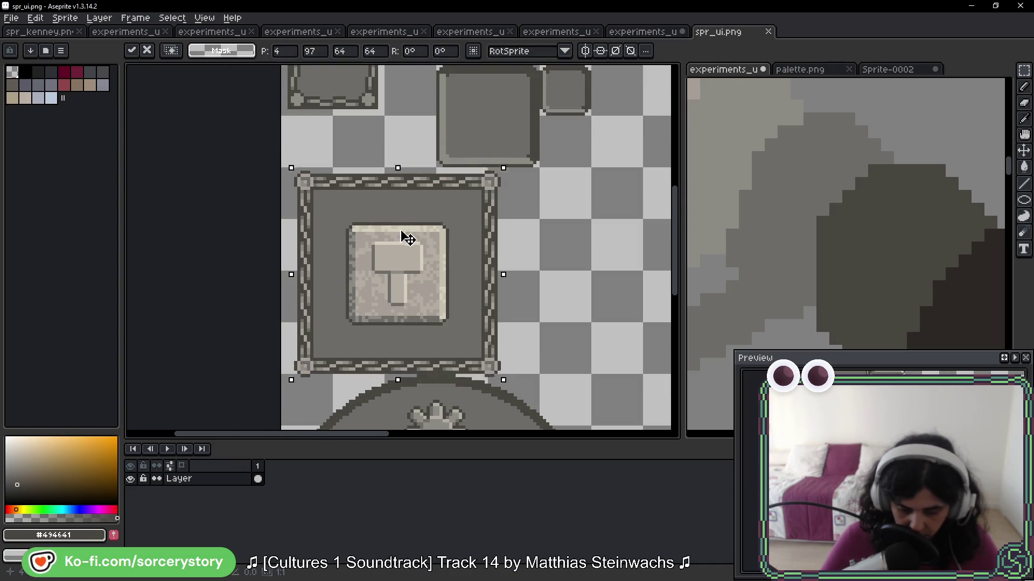
pyautogui.moveTo(407, 238); pyautogui.dragTo(394, 235)
pyautogui.press('Return')
pyautogui.hotkey('ctrl', 'd')
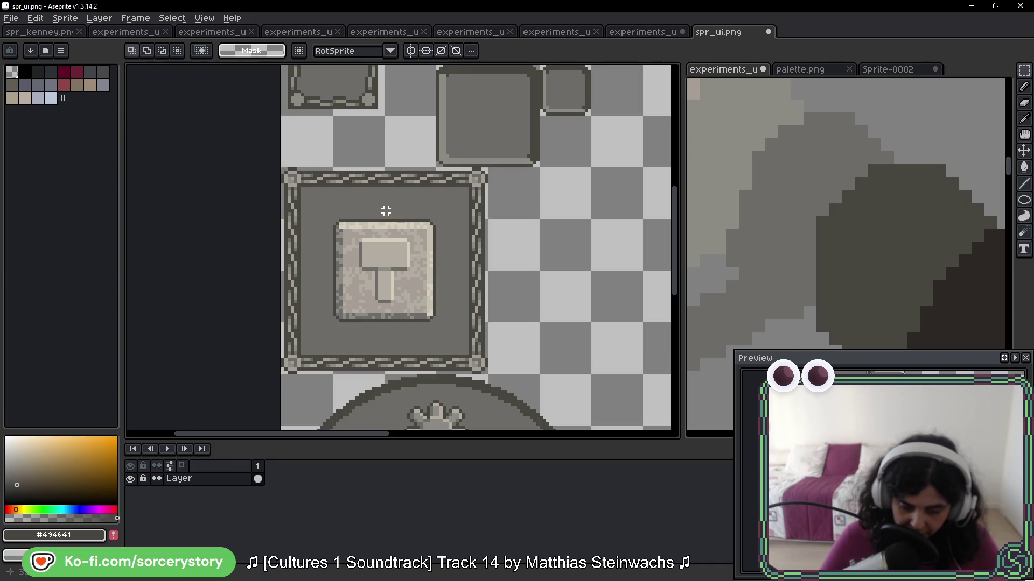
# Float a copy of a 16×16 frame corner tile from the sheet
pyautogui.moveTo(415, 137)
pyautogui.mouseDown()
pyautogui.moveTo(418, 255)
pyautogui.moveTo(404, 311)
pyautogui.moveTo(399, 156)
pyautogui.mouseUp()
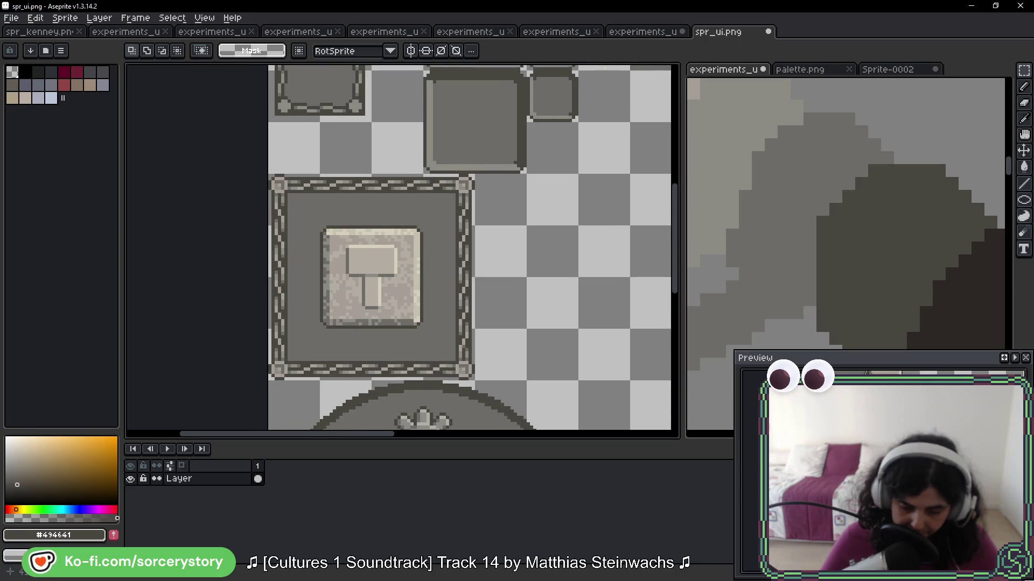
pyautogui.scroll(1, 287, 195)
pyautogui.moveTo(287, 195)
pyautogui.mouseDown()
pyautogui.moveTo(301, 226)
pyautogui.moveTo(289, 323)
pyautogui.moveTo(316, 157)
pyautogui.moveTo(292, 143)
pyautogui.mouseUp()
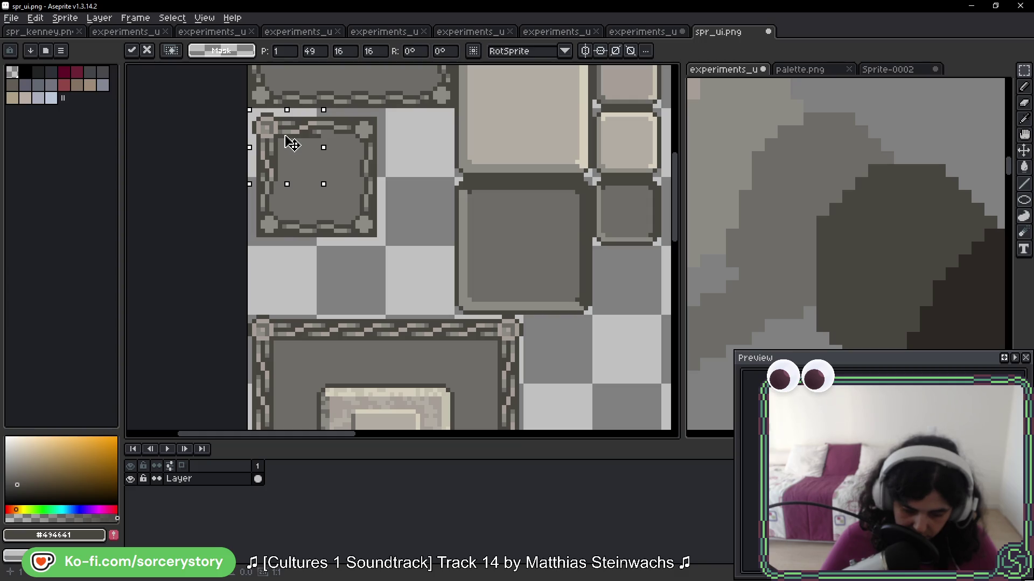
# Commit the corner tile and move two more 16×16 corner pieces into the small frame
pyautogui.press('Return')
pyautogui.scroll(-2, 323, 215)
pyautogui.moveTo(427, 254)
pyautogui.mouseDown()
pyautogui.moveTo(496, 323)
pyautogui.moveTo(381, 69)
pyautogui.moveTo(353, 143)
pyautogui.moveTo(341, 148)
pyautogui.mouseUp()
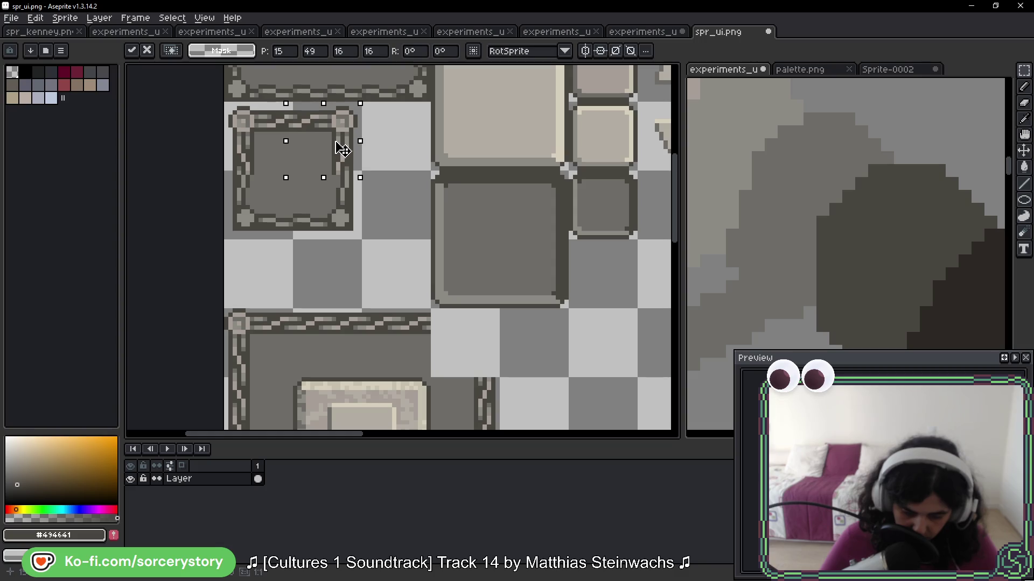
pyautogui.press('Return')
pyautogui.scroll(-5, 341, 228)
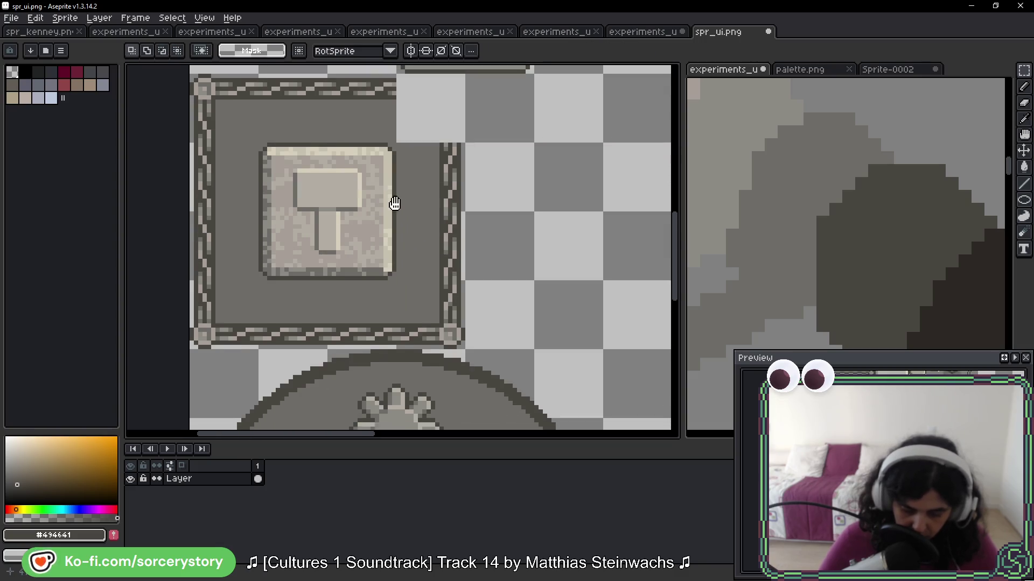
pyautogui.moveTo(428, 317)
pyautogui.mouseDown()
pyautogui.moveTo(447, 331)
pyautogui.moveTo(336, 70)
pyautogui.moveTo(312, 151)
pyautogui.moveTo(301, 144)
pyautogui.mouseUp()
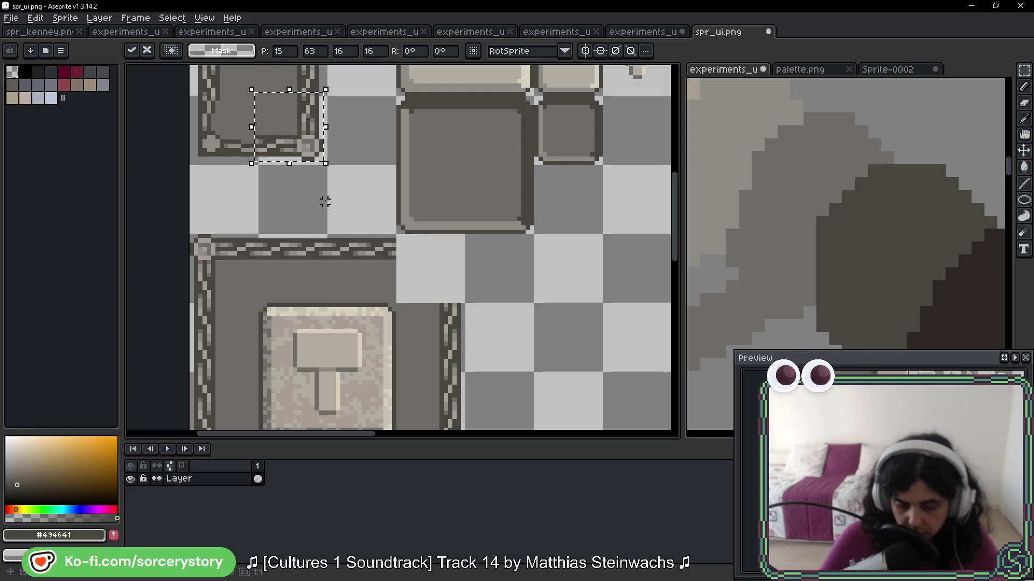
pyautogui.moveTo(304, 130)
pyautogui.mouseDown()
pyautogui.moveTo(303, 139)
pyautogui.moveTo(306, 129)
pyautogui.mouseUp()
pyautogui.scroll(2, 323, 161)
pyautogui.hscroll(-1, 323, 161)
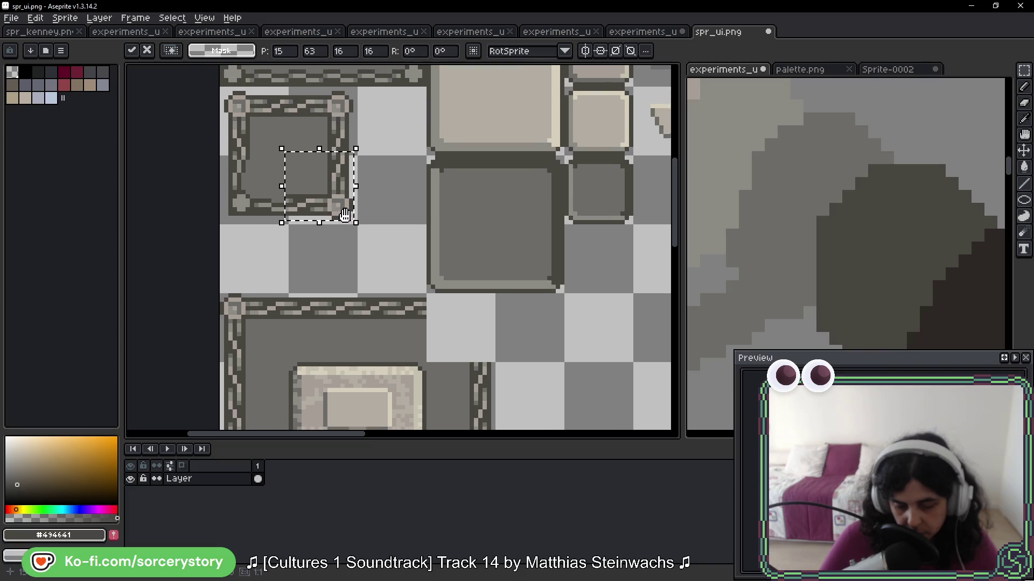
pyautogui.click(362, 274)
# Copy and paste another 16×16 corner tile and move it up into the frame
pyautogui.scroll(-6, 362, 274)
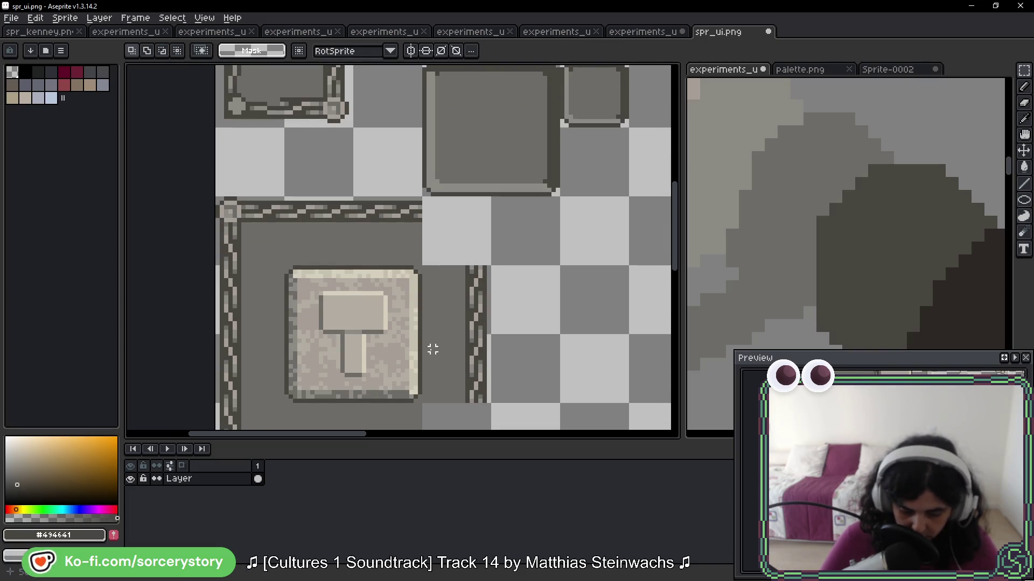
pyautogui.moveTo(286, 315); pyautogui.dragTo(277, 335)
pyautogui.hotkey('ctrl', 'c')
pyautogui.scroll(6, 276, 335)
pyautogui.hotkey('ctrl', 'v')
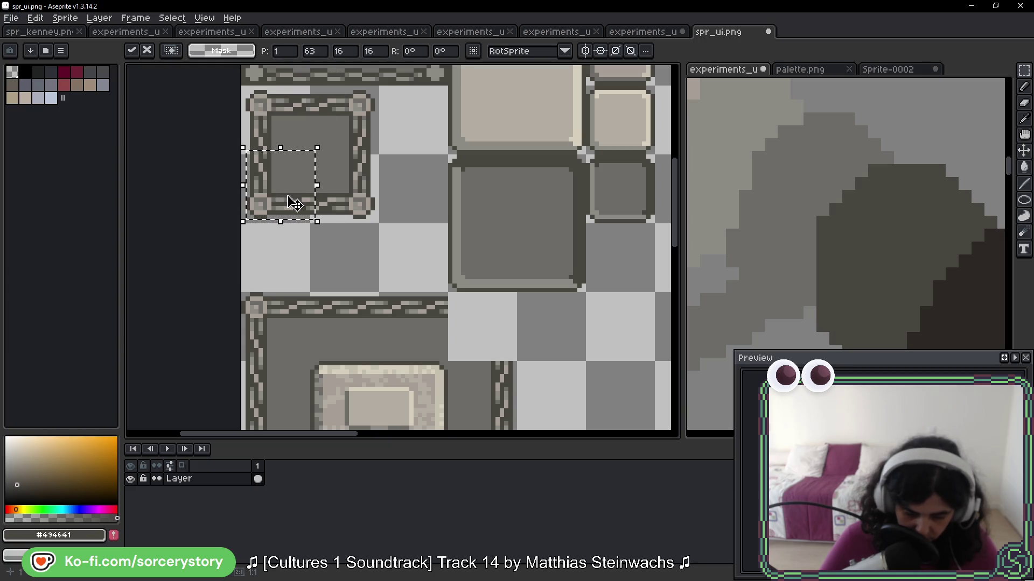
pyautogui.scroll(-3, 302, 204)
pyautogui.press('Return')
pyautogui.moveTo(386, 316)
pyautogui.mouseDown()
pyautogui.moveTo(353, 70)
pyautogui.moveTo(401, 415)
pyautogui.moveTo(279, 207)
pyautogui.moveTo(249, 221)
pyautogui.moveTo(257, 212)
pyautogui.mouseUp()
pyautogui.scroll(3, 386, 264)
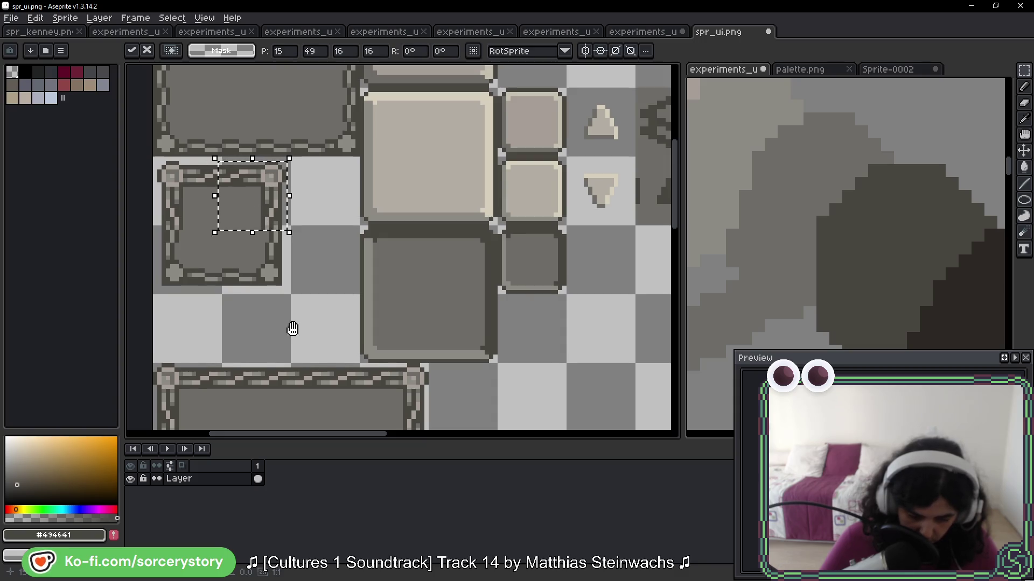
# Place the remaining 16×16 pieces into the top-left frame tile and zoom out
pyautogui.moveTo(303, 343); pyautogui.dragTo(334, 221)
pyautogui.press('Return')
pyautogui.scroll(-2, 407, 279)
pyautogui.moveTo(393, 350)
pyautogui.mouseDown()
pyautogui.moveTo(439, 380)
pyautogui.moveTo(422, 376)
pyautogui.moveTo(321, 120)
pyautogui.moveTo(283, 226)
pyautogui.moveTo(286, 217)
pyautogui.mouseUp()
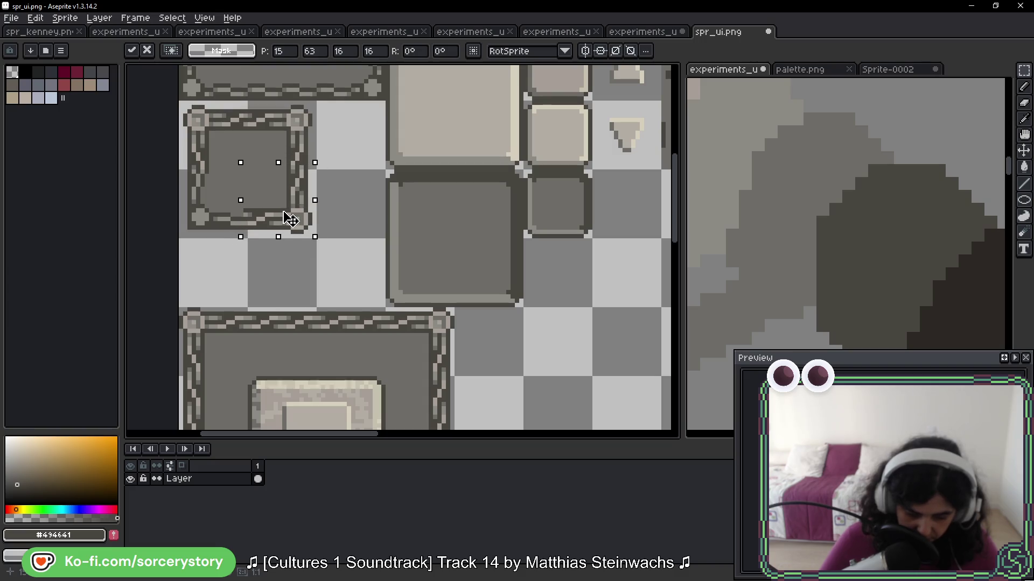
pyautogui.press('Return')
pyautogui.scroll(-2, 248, 367)
pyautogui.moveTo(249, 366)
pyautogui.mouseDown()
pyautogui.moveTo(238, 396)
pyautogui.moveTo(278, 182)
pyautogui.moveTo(256, 186)
pyautogui.mouseUp()
pyautogui.write('1')
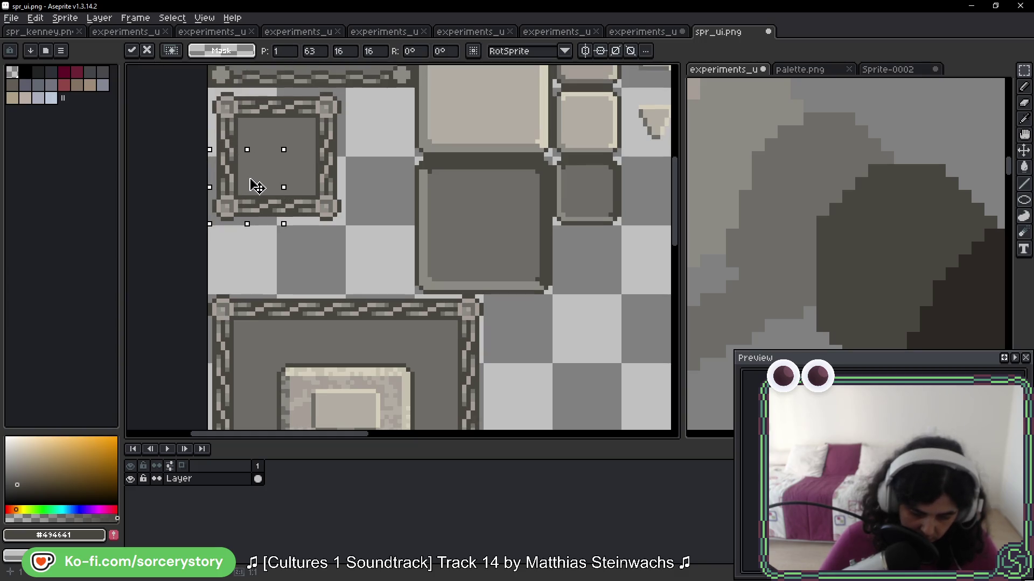
pyautogui.press('Return')
pyautogui.scroll(-1, 268, 247)
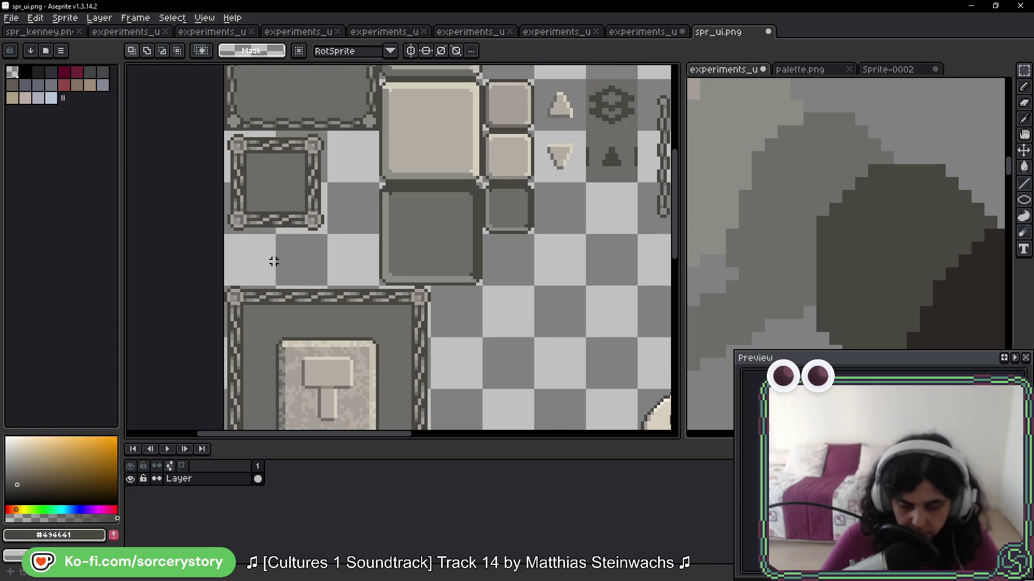
pyautogui.scroll(-2, 274, 265)
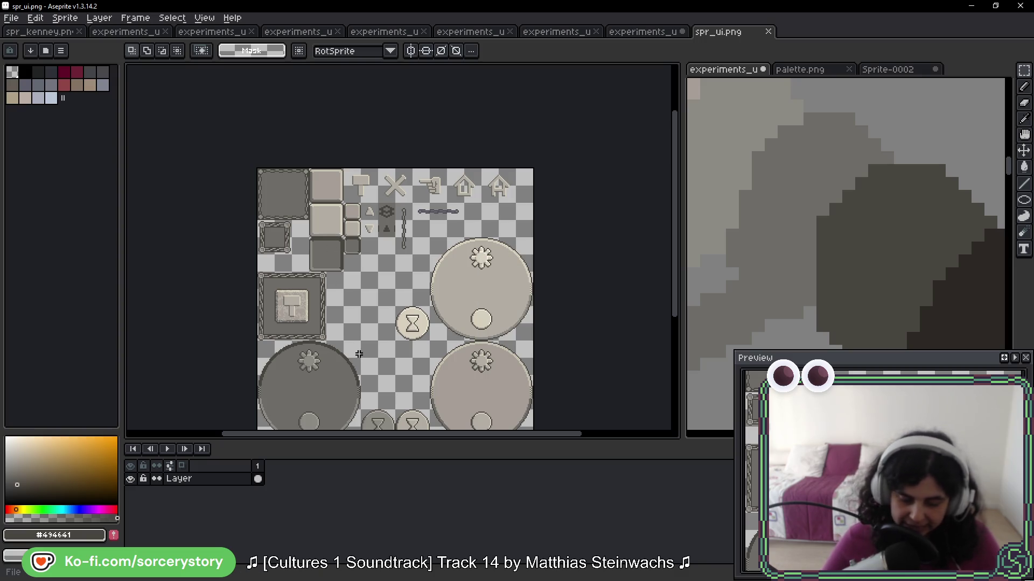
# Cycle the game's Build, Blueprint, Furniture, Destroy and Designate modes, ending back on Build
pyautogui.hotkey('alt', 'Tab')
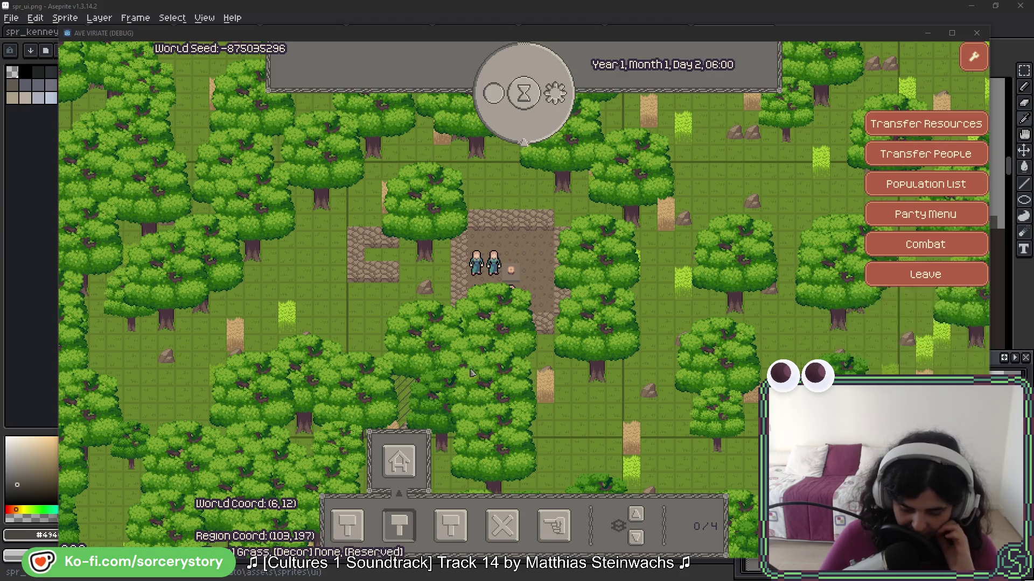
pyautogui.click(401, 530)
pyautogui.click(345, 527)
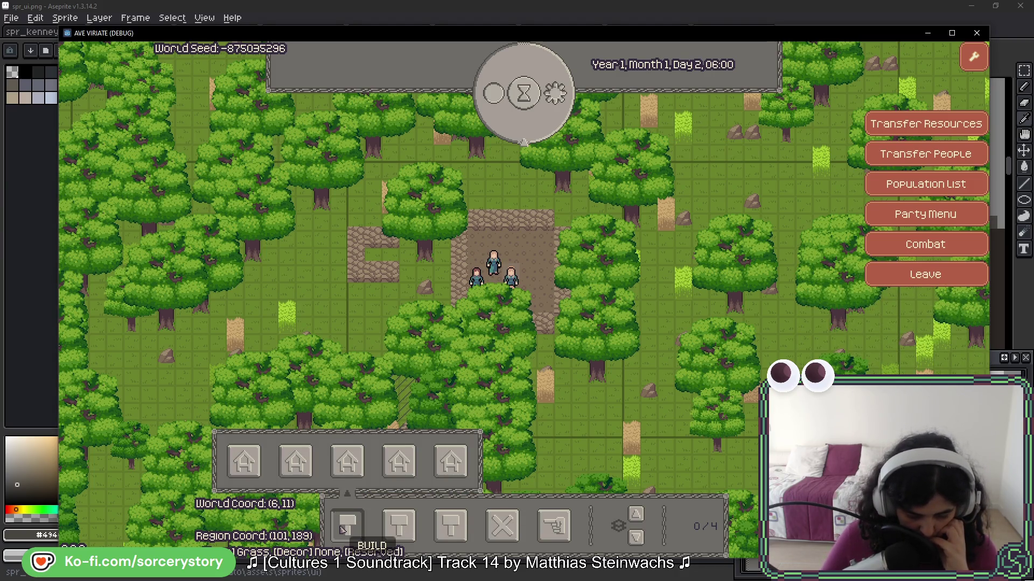
pyautogui.click(401, 529)
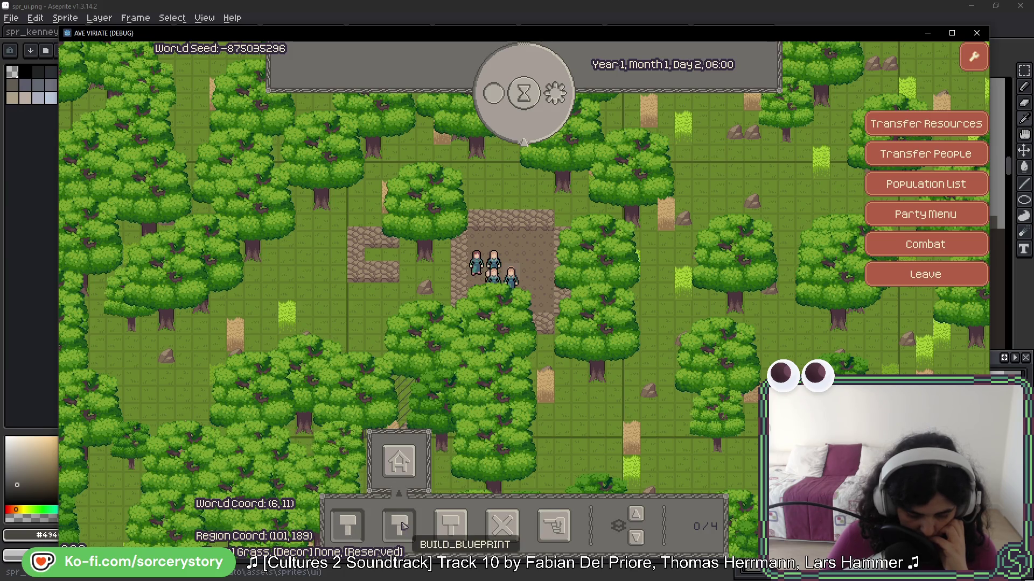
pyautogui.click(446, 531)
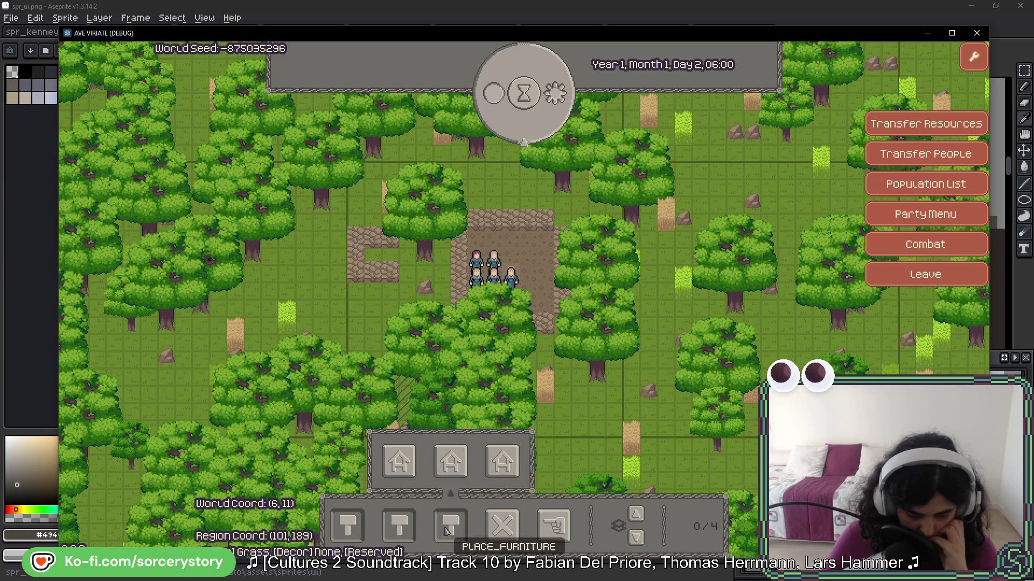
pyautogui.click(492, 530)
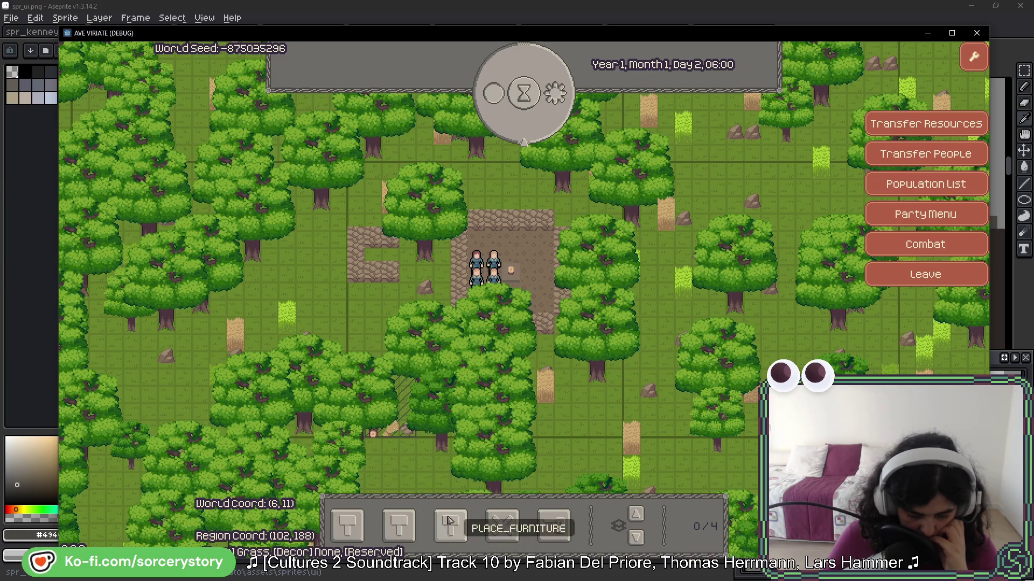
pyautogui.click(547, 535)
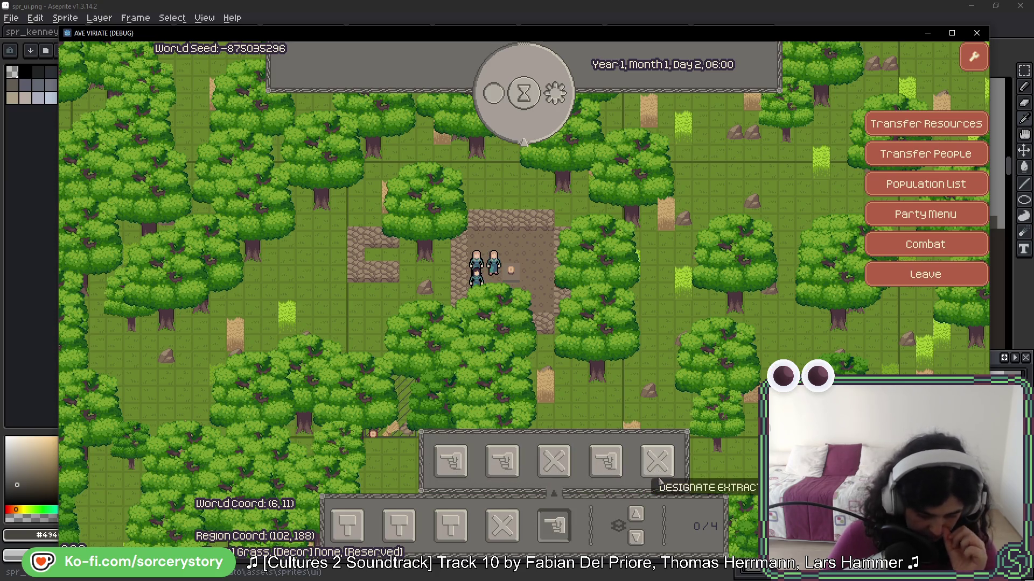
pyautogui.click(346, 526)
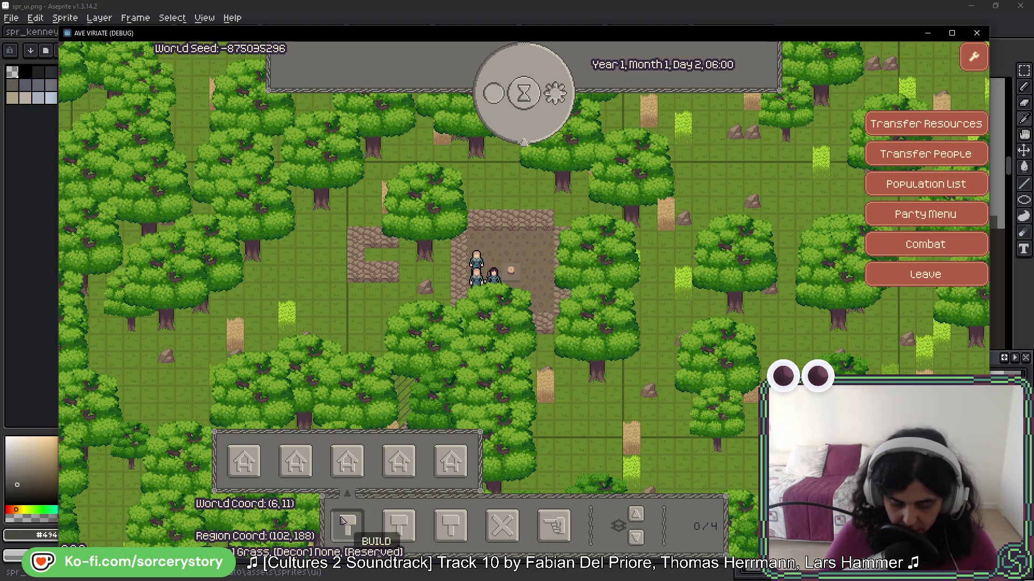
# Open a villager's entity info, then return to the UI sprite sheet
pyautogui.click(343, 520)
pyautogui.click(498, 297)
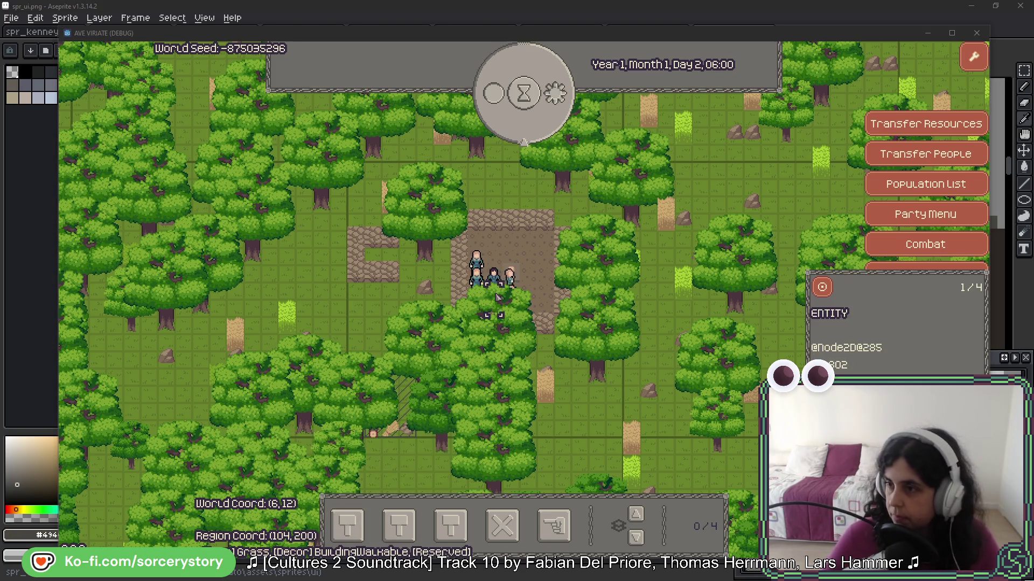
pyautogui.hotkey('alt', 'Tab')
pyautogui.scroll(3, 377, 213)
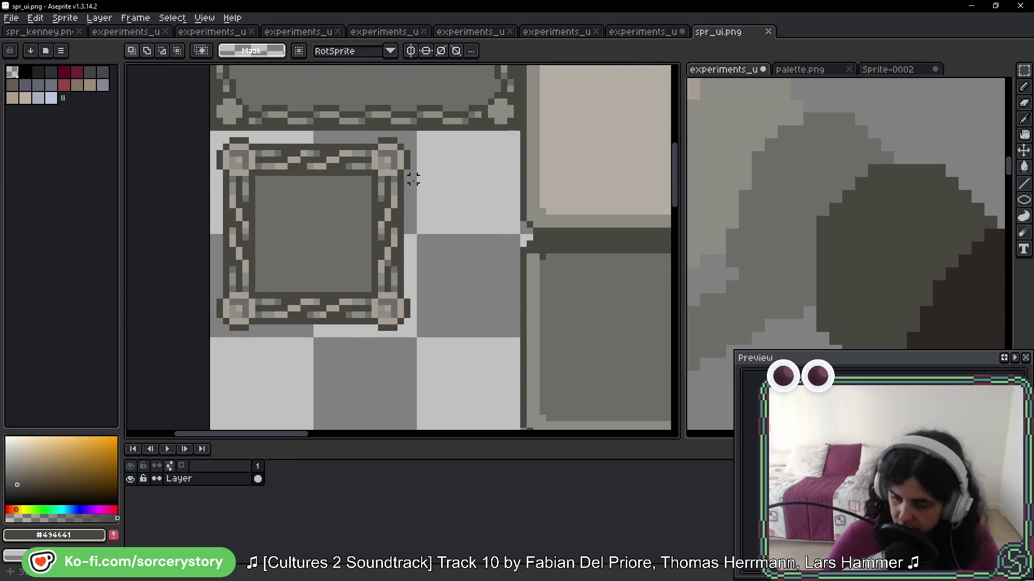
# Bring the small chain frame into view with the pencil tool ready
pyautogui.moveTo(399, 154); pyautogui.dragTo(443, 169)
pyautogui.press('b')
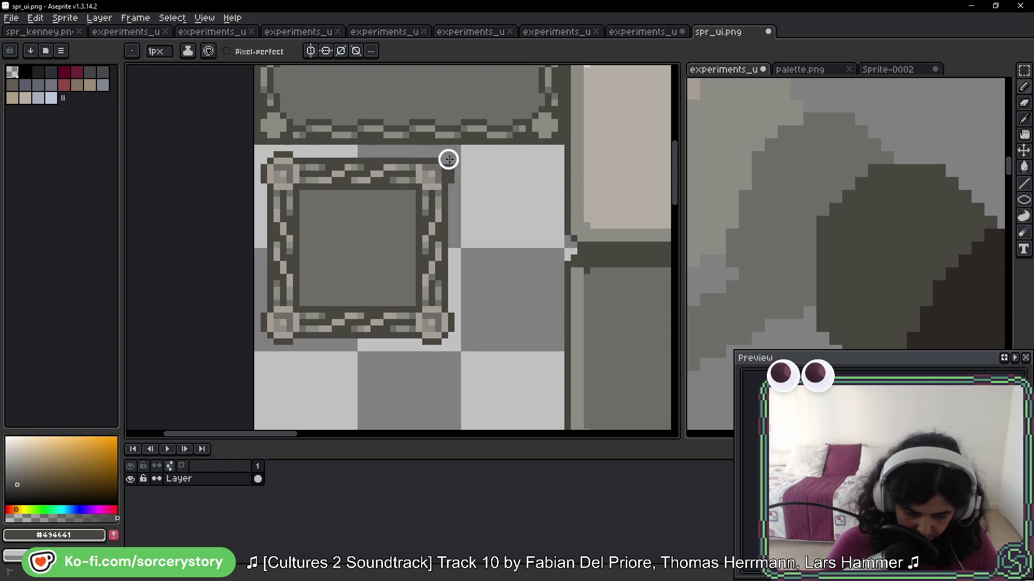
pyautogui.press('space')
pyautogui.moveTo(461, 307)
pyautogui.mouseDown()
pyautogui.moveTo(526, 219)
pyautogui.moveTo(522, 197)
pyautogui.moveTo(520, 258)
pyautogui.mouseUp()
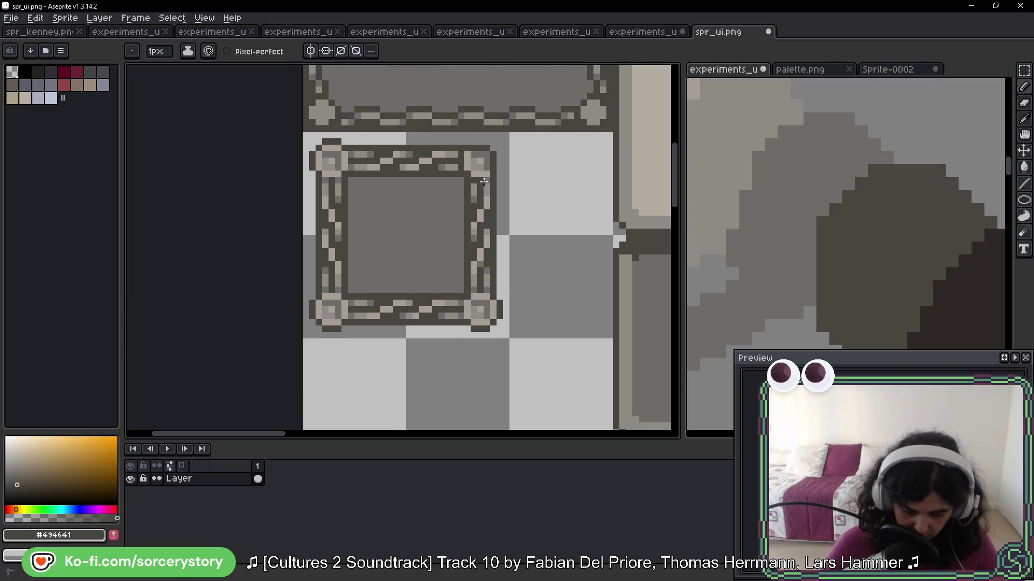
# Sample the frame's light #a69c96 and dark #494641 border greys
pyautogui.keyDown('alt'); pyautogui.click(468, 155); pyautogui.keyUp('alt')
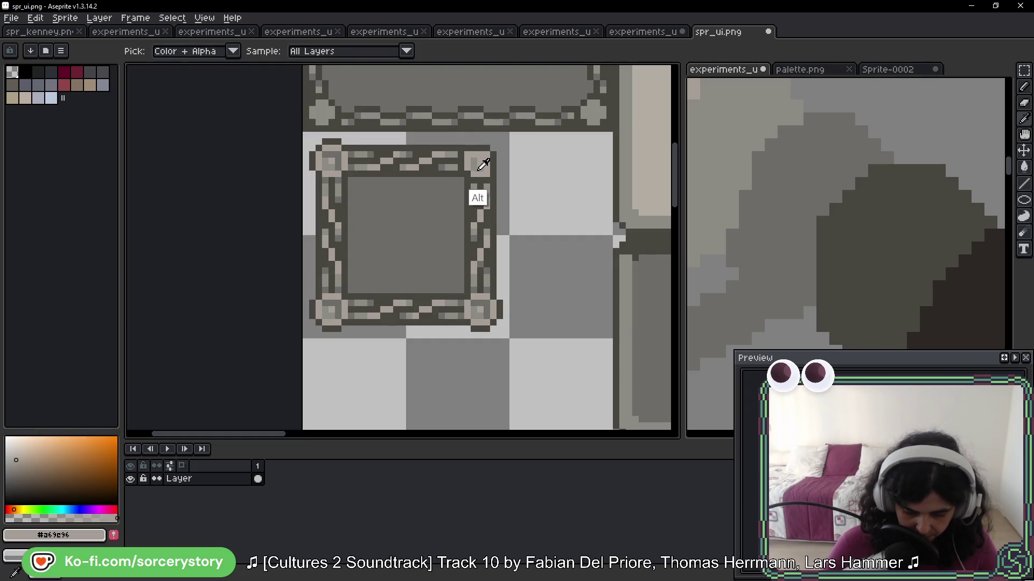
pyautogui.keyDown('alt'); pyautogui.click(490, 175); pyautogui.keyUp('alt')
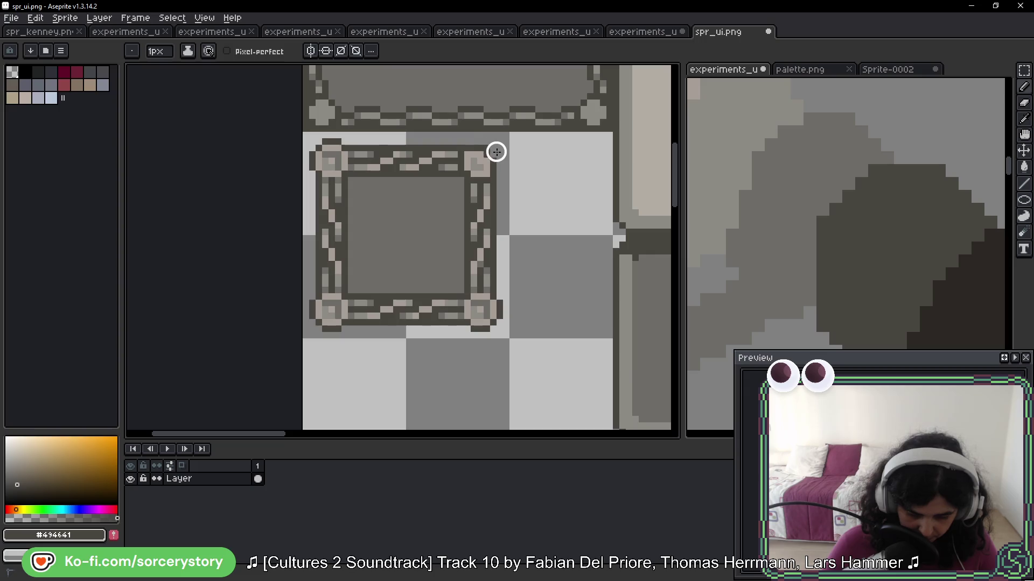
pyautogui.press('alt')
pyautogui.keyDown('alt'); pyautogui.click(482, 159); pyautogui.keyUp('alt')
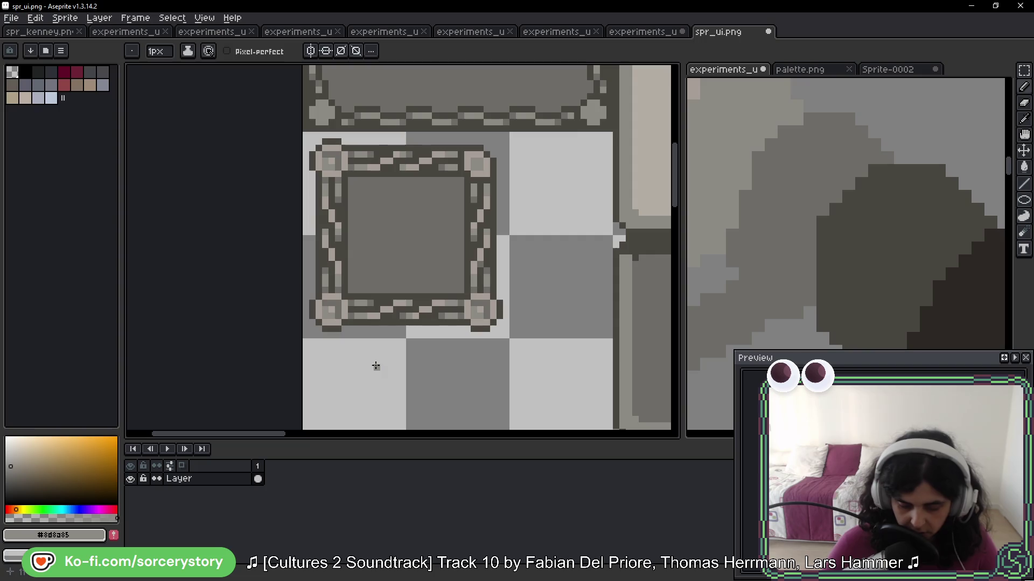
pyautogui.press('alt')
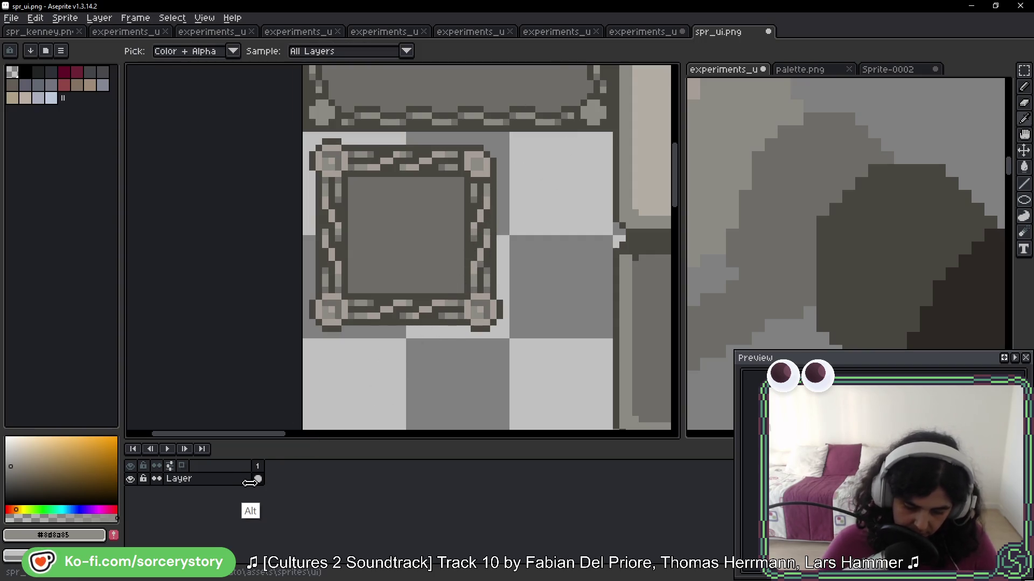
pyautogui.keyDown('alt'); pyautogui.click(494, 292); pyautogui.keyUp('alt')
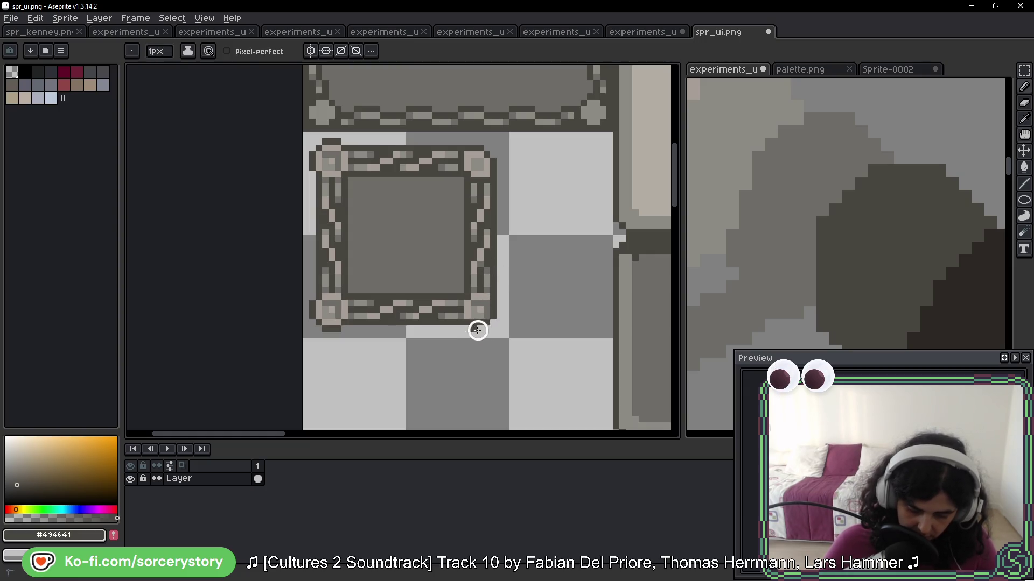
# Paint dark pixels at the small frame's right edge and sample its corner and #494641 border colours
pyautogui.moveTo(518, 272); pyautogui.dragTo(576, 278)
pyautogui.click(557, 218)
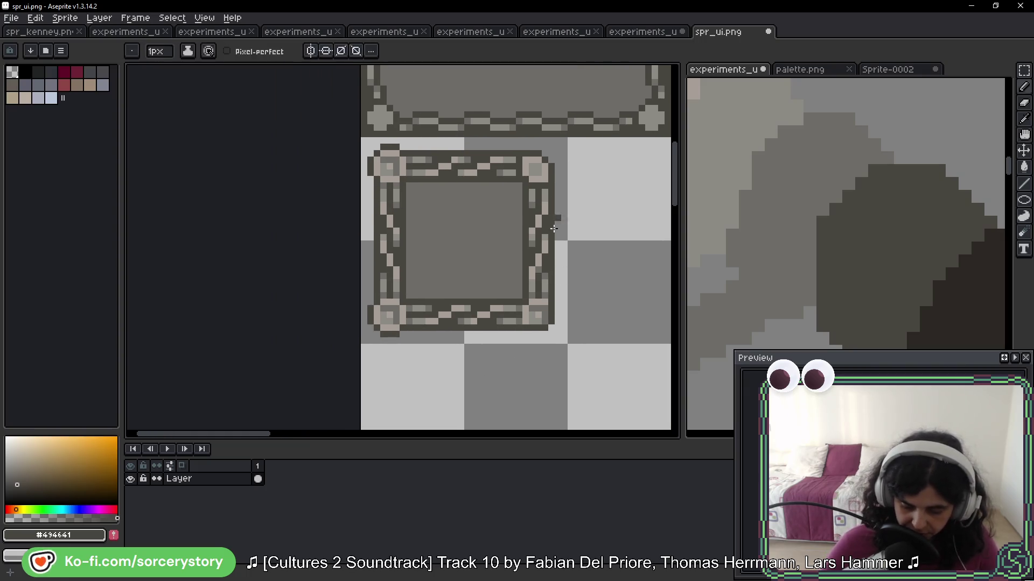
pyautogui.keyDown('alt'); pyautogui.click(532, 321); pyautogui.keyUp('alt')
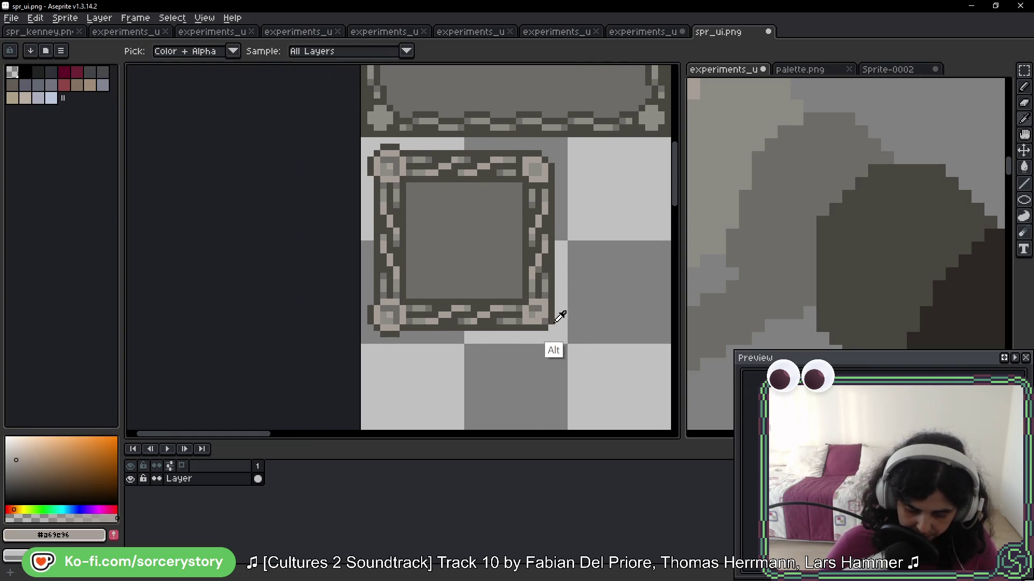
pyautogui.keyDown('alt'); pyautogui.click(548, 320); pyautogui.keyUp('alt')
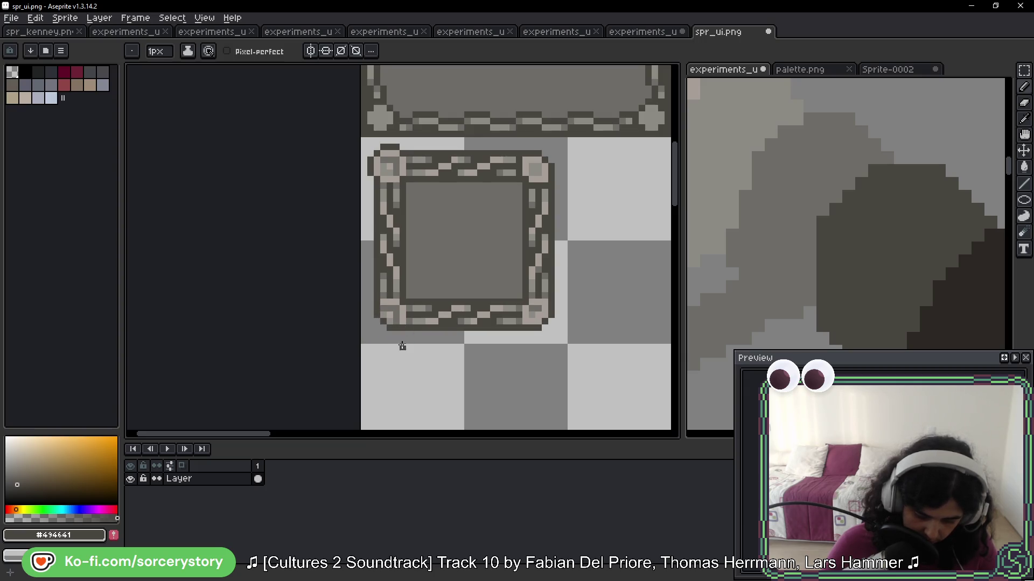
# Sample the frame's light beige, mid-grey and grey fill colours, then save spr_ui.png
pyautogui.scroll(2, 478, 222)
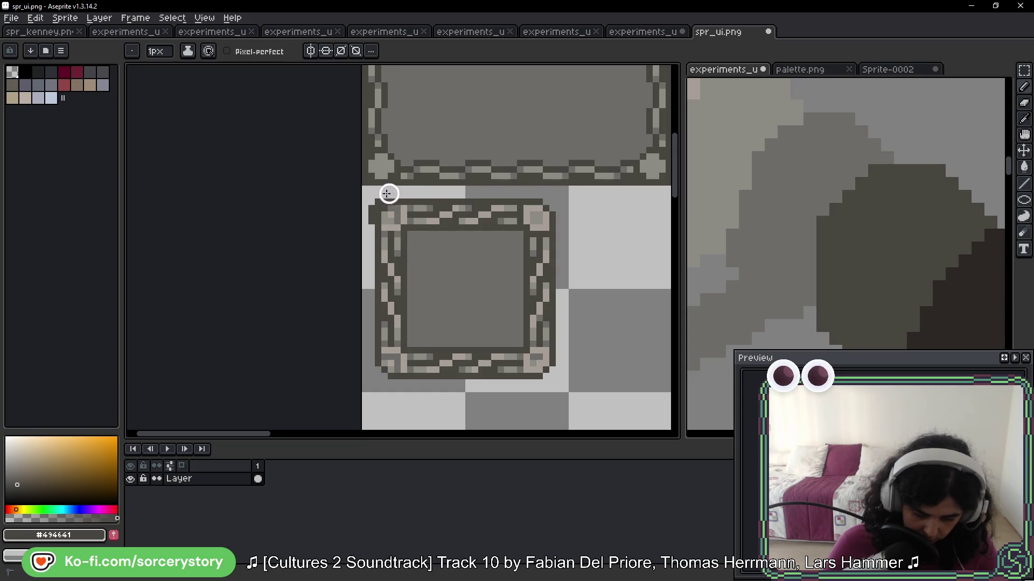
pyautogui.press('alt')
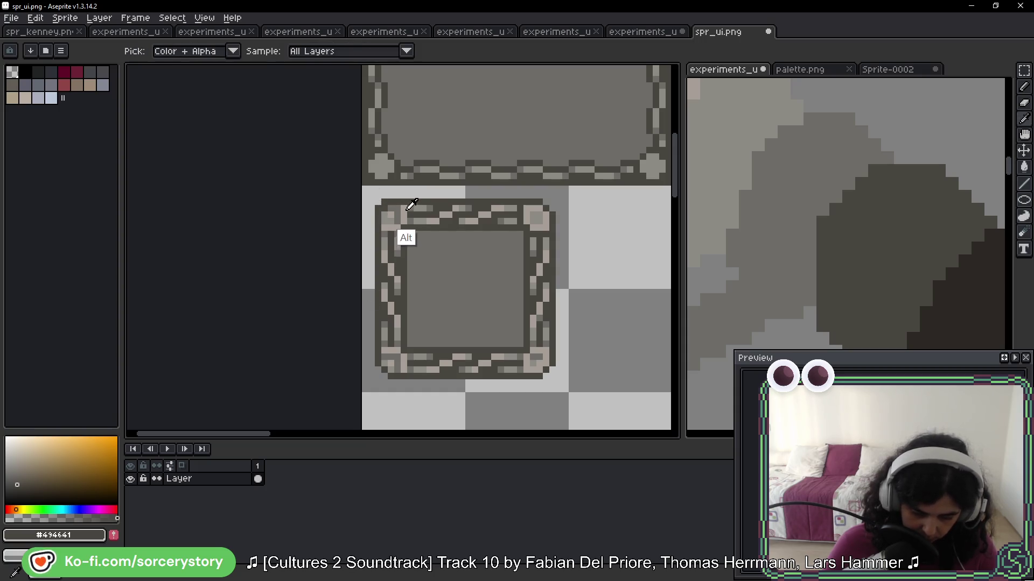
pyautogui.keyDown('alt'); pyautogui.click(399, 208); pyautogui.keyUp('alt')
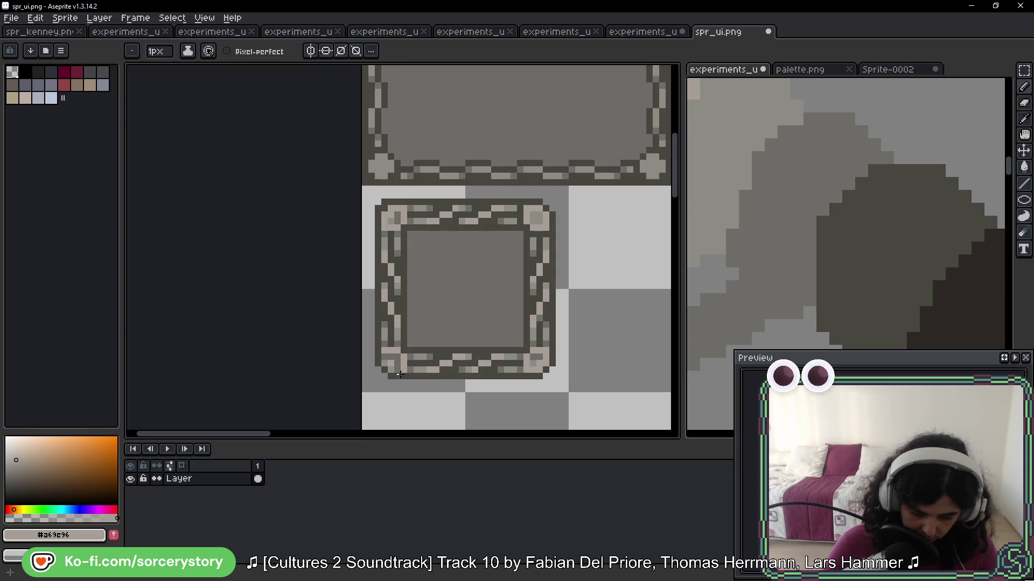
pyautogui.press('alt')
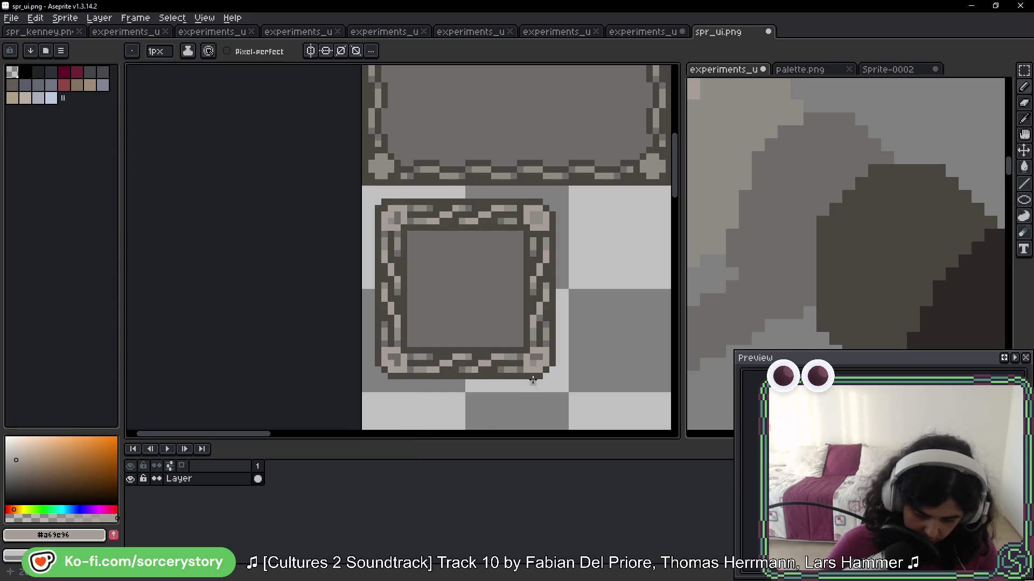
pyautogui.keyDown('alt'); pyautogui.click(540, 355); pyautogui.keyUp('alt')
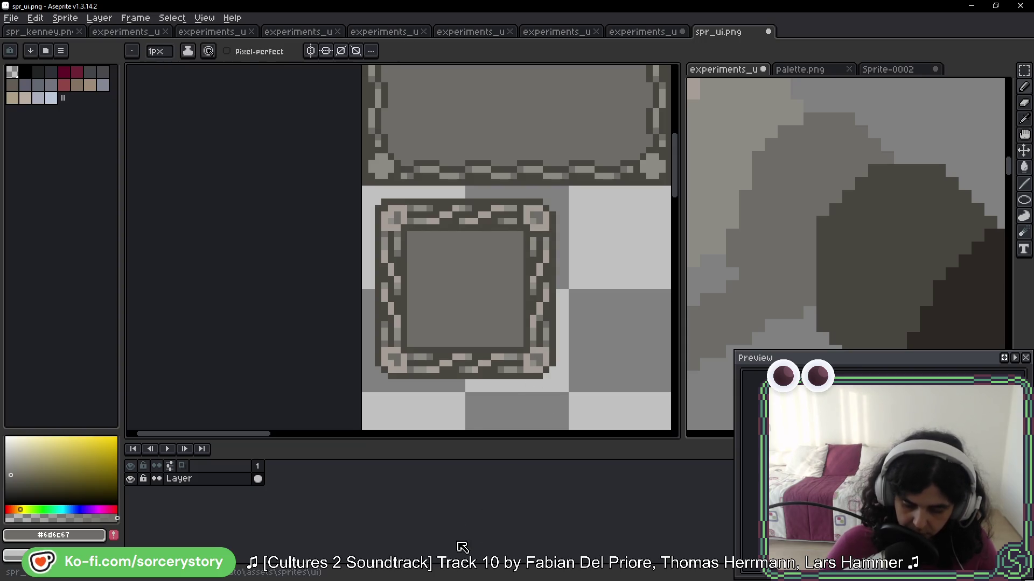
pyautogui.keyDown('alt'); pyautogui.click(541, 359); pyautogui.keyUp('alt')
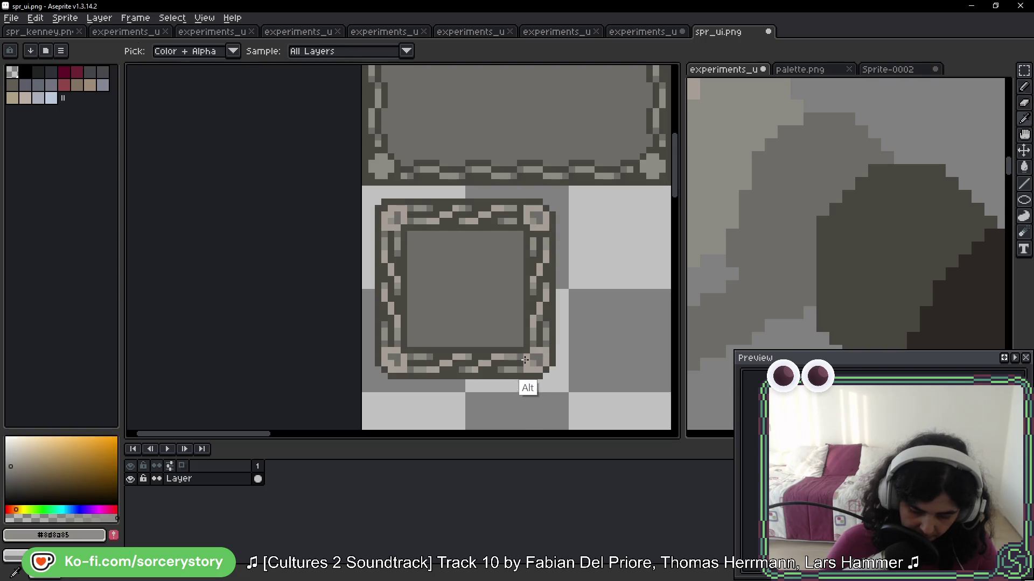
pyautogui.keyDown('alt'); pyautogui.click(394, 219); pyautogui.keyUp('alt')
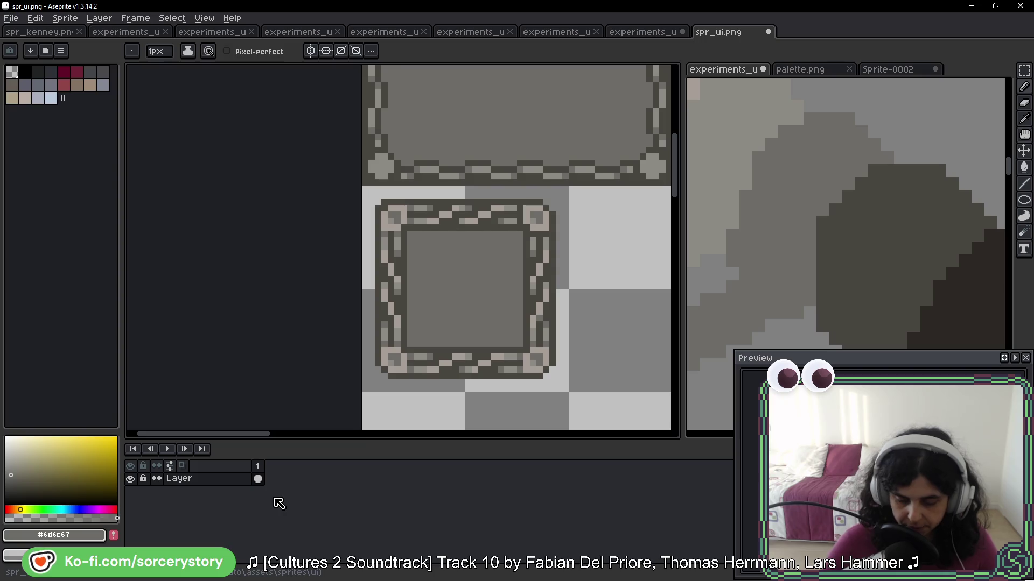
pyautogui.scroll(-1, 485, 335)
pyautogui.hotkey('ctrl', 's')
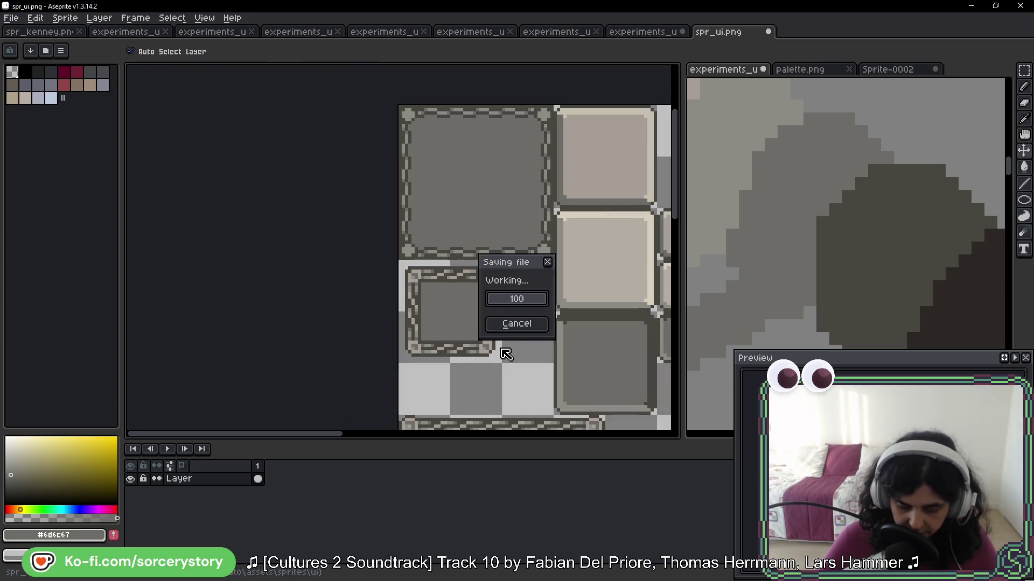
# In the Ave Viriate game, inspect and dismiss an oak tree's info, then return to Aseprite
pyautogui.press('alt')
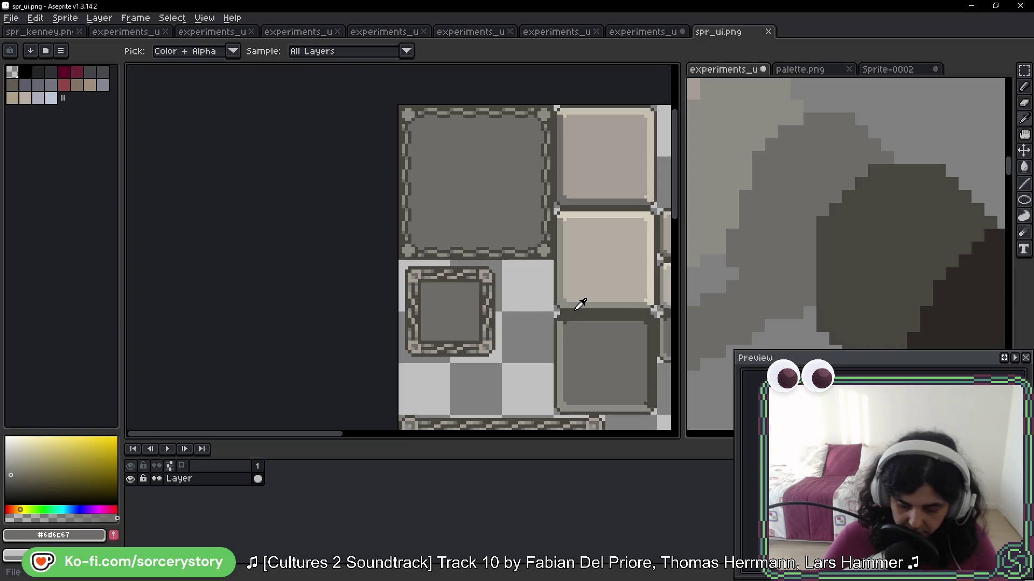
pyautogui.hotkey('alt', 'Tab')
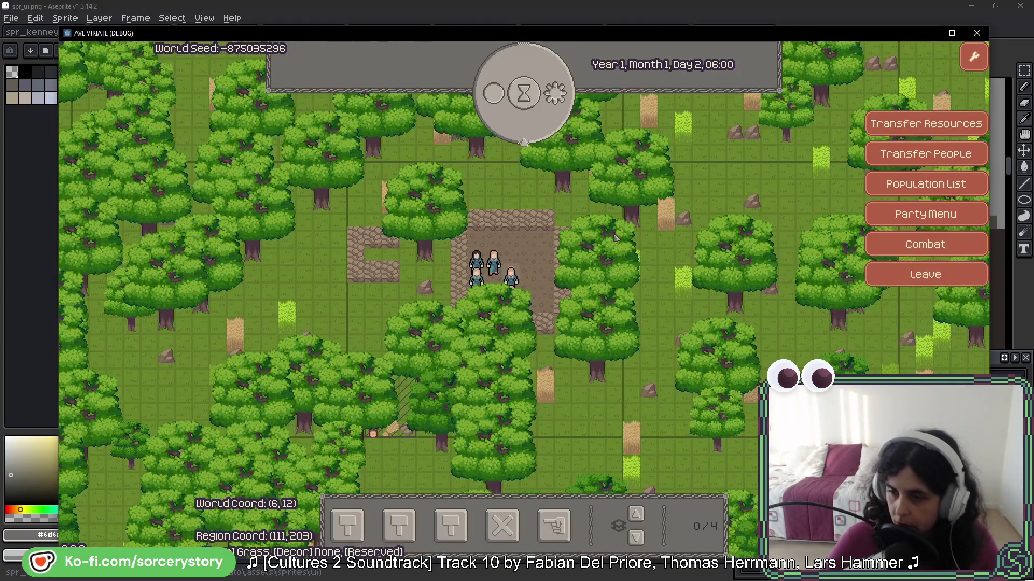
pyautogui.click(547, 332)
pyautogui.click(545, 333)
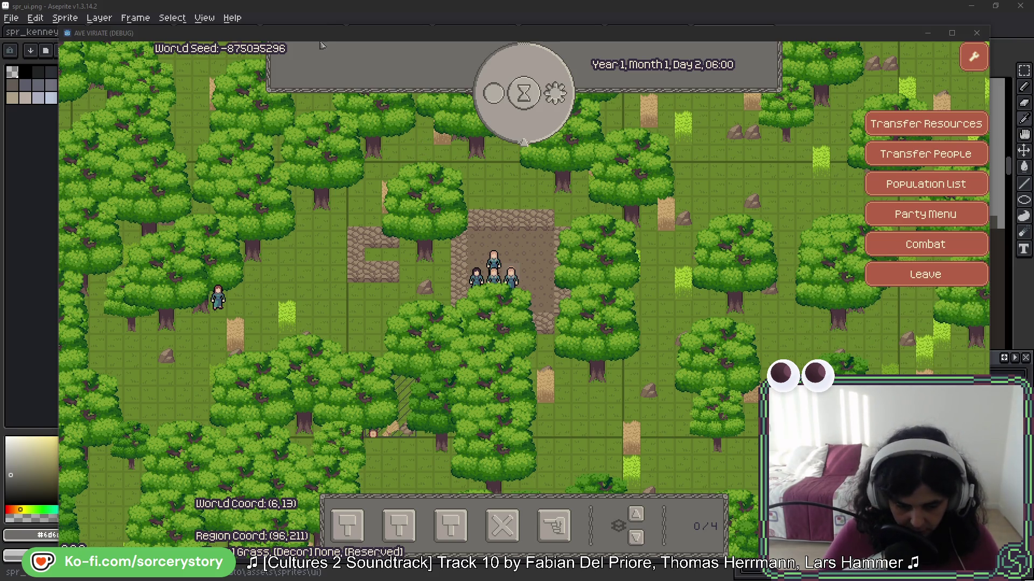
pyautogui.click(334, 9)
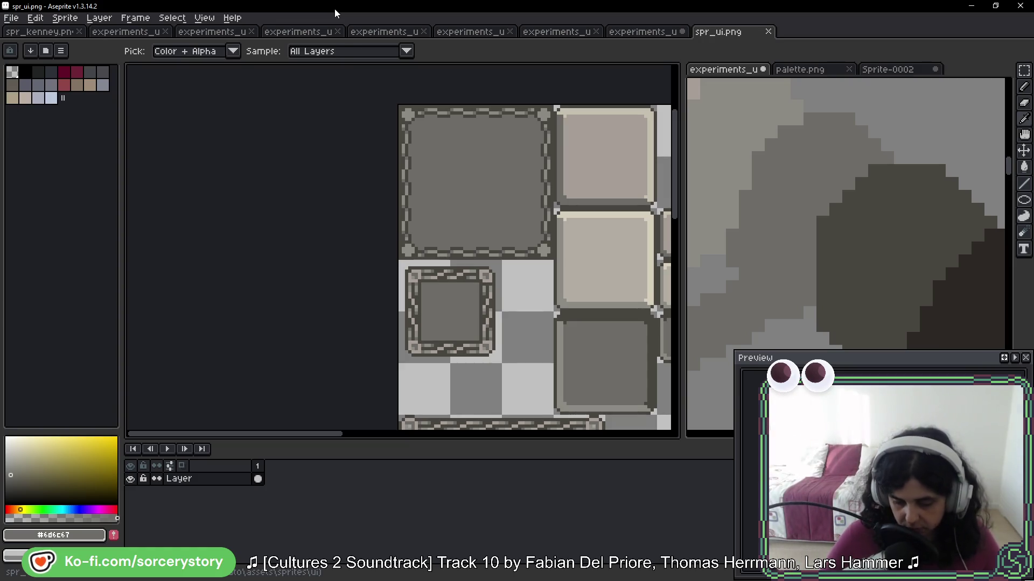
# Pick the dark outline colour from the small frame and pan in on its border
pyautogui.press('b')
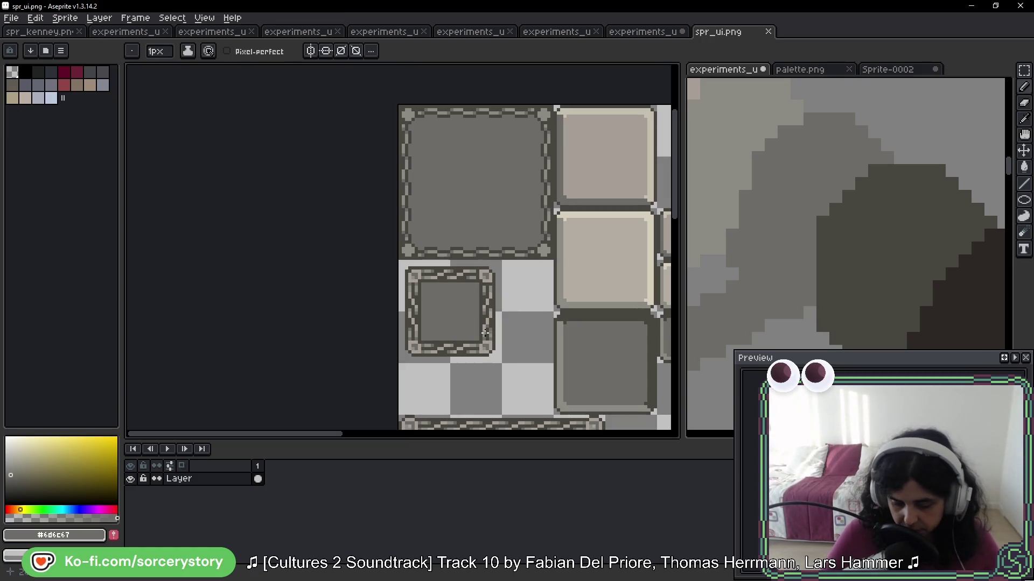
pyautogui.scroll(2, 485, 333)
pyautogui.moveTo(442, 281); pyautogui.dragTo(436, 239)
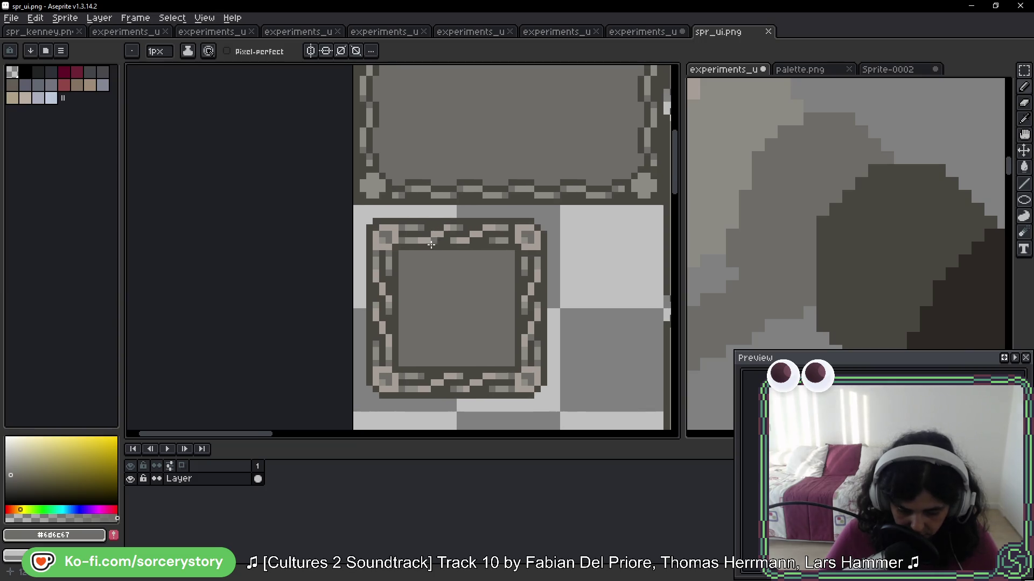
pyautogui.scroll(2, 512, 236)
pyautogui.keyDown('alt'); pyautogui.click(512, 244); pyautogui.keyUp('alt')
pyautogui.moveTo(511, 244)
pyautogui.mouseDown()
pyautogui.moveTo(480, 175)
pyautogui.moveTo(494, 166)
pyautogui.moveTo(484, 183)
pyautogui.mouseUp()
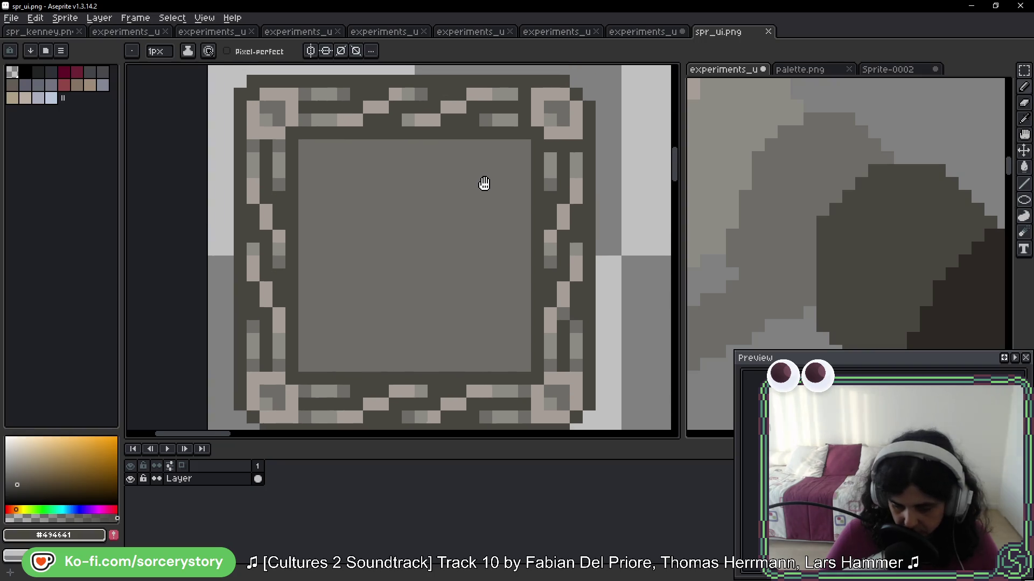
pyautogui.scroll(-3, 485, 194)
pyautogui.moveTo(496, 219); pyautogui.dragTo(423, 156)
pyautogui.press('m')
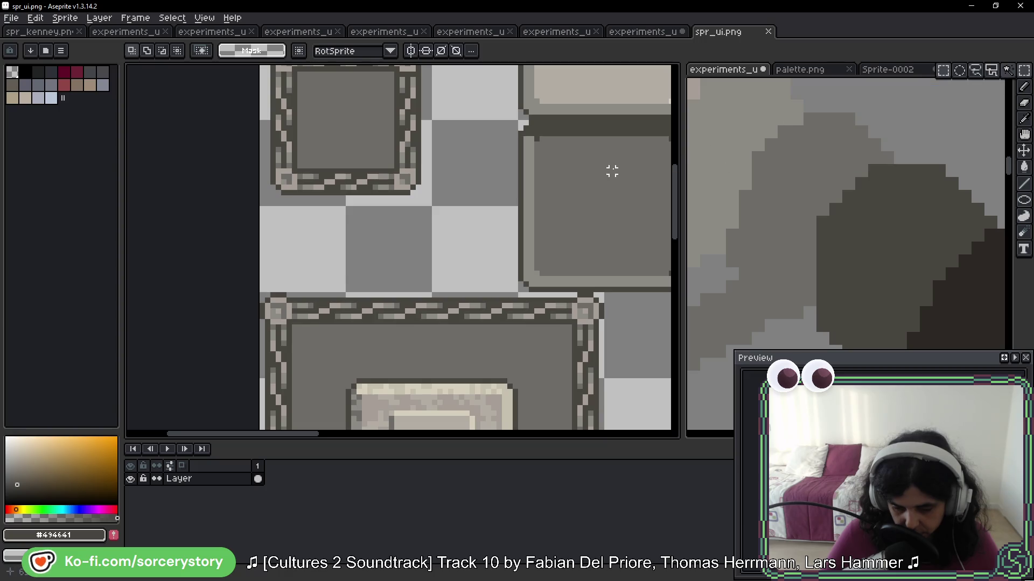
pyautogui.press('i')
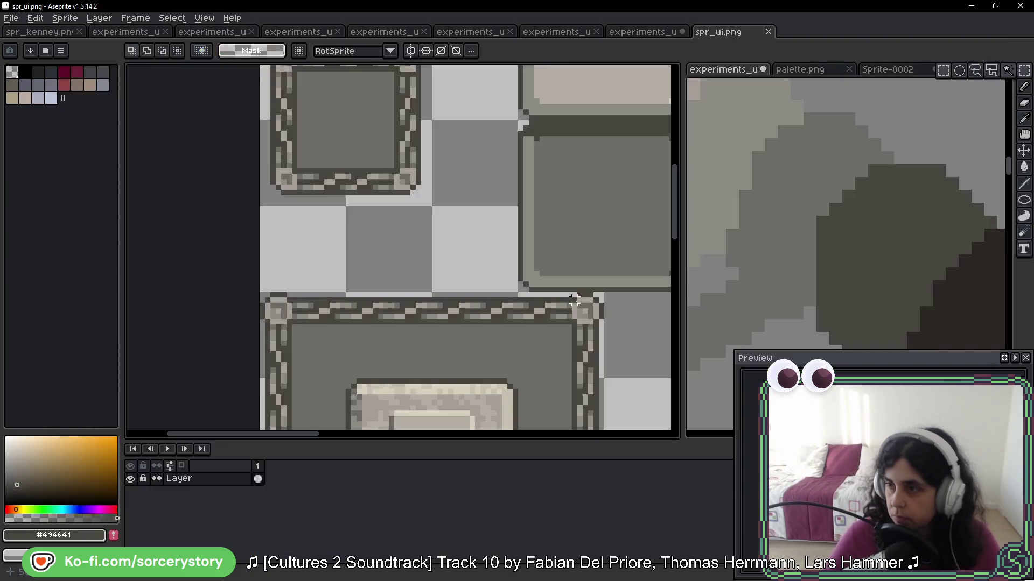
# Marquee-select the 32x32 small frame and move it to a new spot on the sheet
pyautogui.moveTo(491, 288)
pyautogui.mouseDown()
pyautogui.moveTo(398, 100)
pyautogui.moveTo(387, 187)
pyautogui.mouseUp()
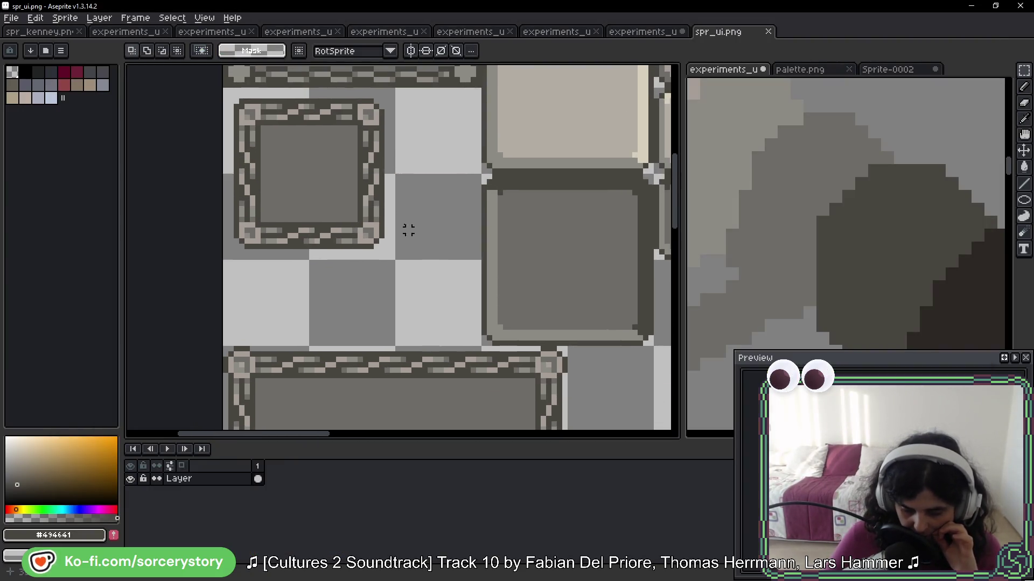
pyautogui.moveTo(263, 127)
pyautogui.mouseDown()
pyautogui.moveTo(361, 230)
pyautogui.moveTo(325, 159)
pyautogui.moveTo(698, 452)
pyautogui.moveTo(175, 208)
pyautogui.moveTo(589, 231)
pyautogui.mouseUp()
pyautogui.scroll(-1, 596, 288)
pyautogui.scroll(1, 525, 233)
pyautogui.press('Return')
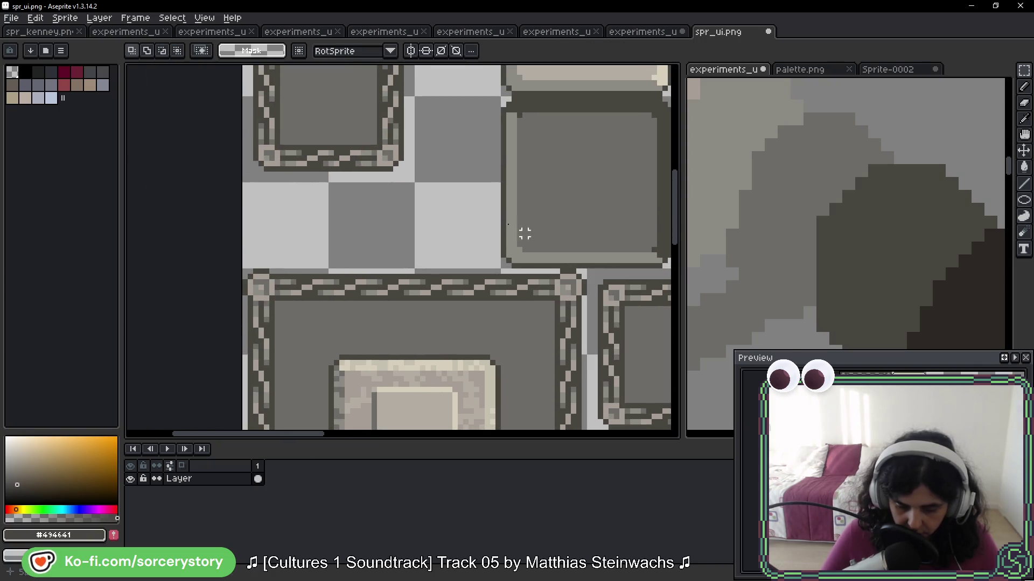
pyautogui.scroll(2, 355, 215)
# Darken a border pixel along the moved frame's top edge with the Pencil
pyautogui.press('b')
pyautogui.moveTo(458, 223)
pyautogui.mouseDown()
pyautogui.moveTo(477, 323)
pyautogui.moveTo(470, 349)
pyautogui.mouseUp()
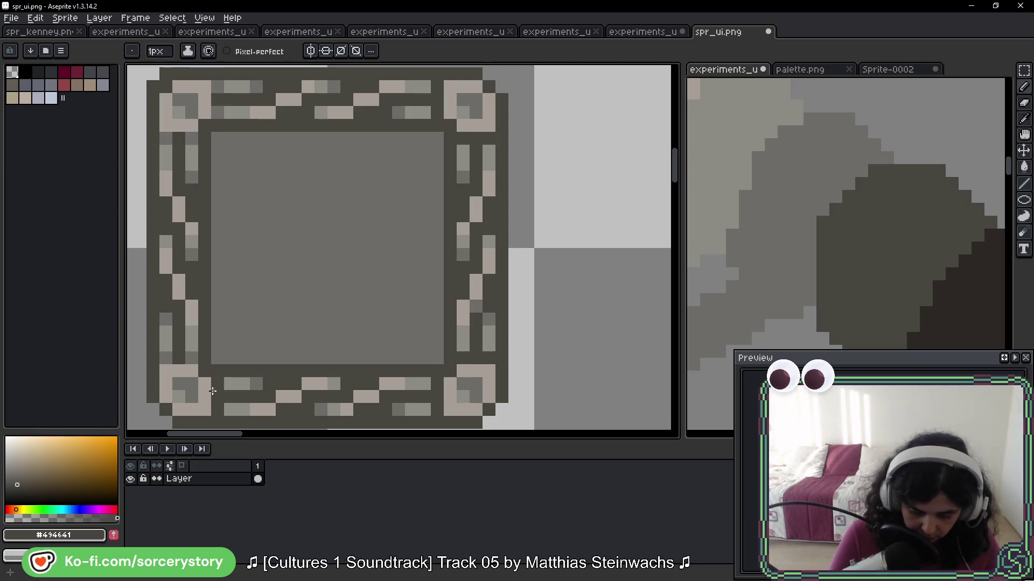
pyautogui.moveTo(176, 158); pyautogui.dragTo(181, 224)
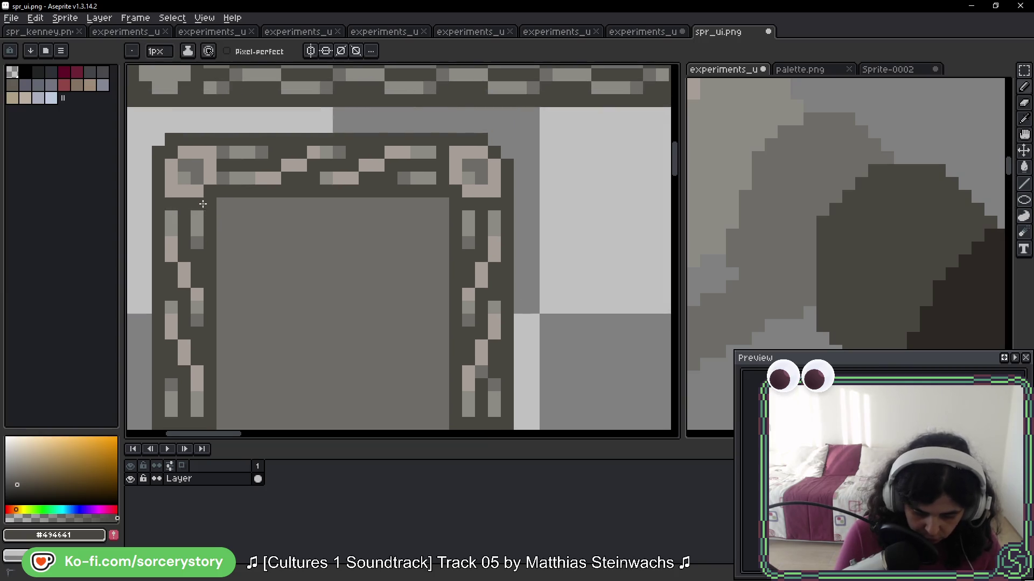
pyautogui.click(225, 177)
pyautogui.scroll(-3, 399, 259)
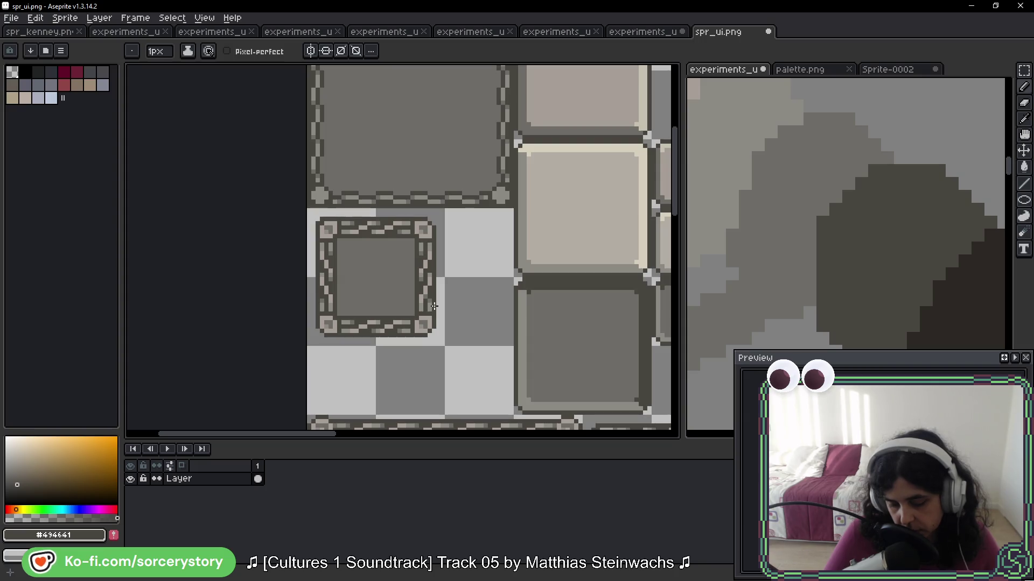
pyautogui.press('v')
pyautogui.press('b')
pyautogui.scroll(2, 320, 210)
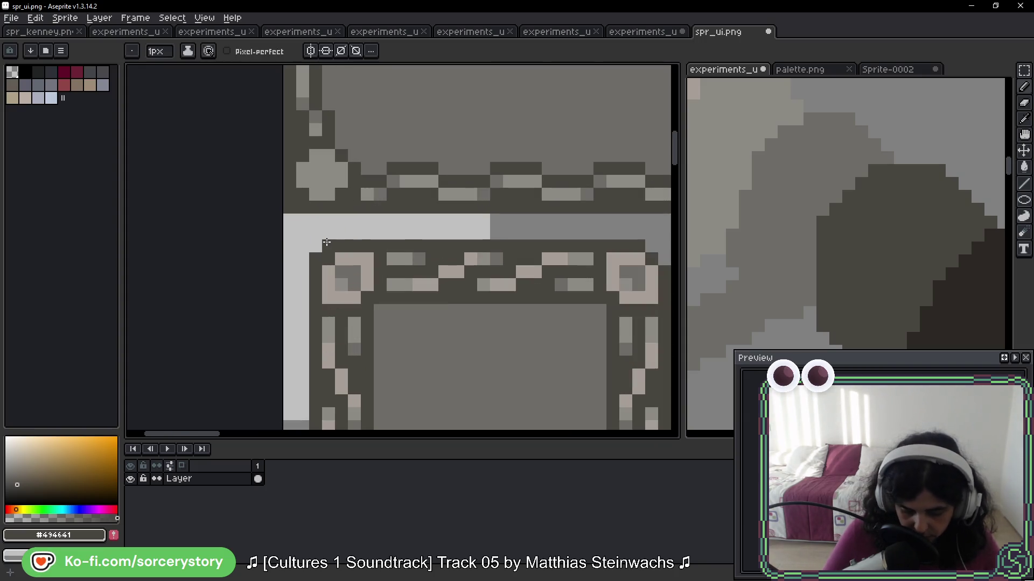
pyautogui.scroll(-2, 316, 254)
# Inspect another framed sprite up close and pick its grey fill colour
pyautogui.moveTo(439, 370); pyautogui.dragTo(231, 203)
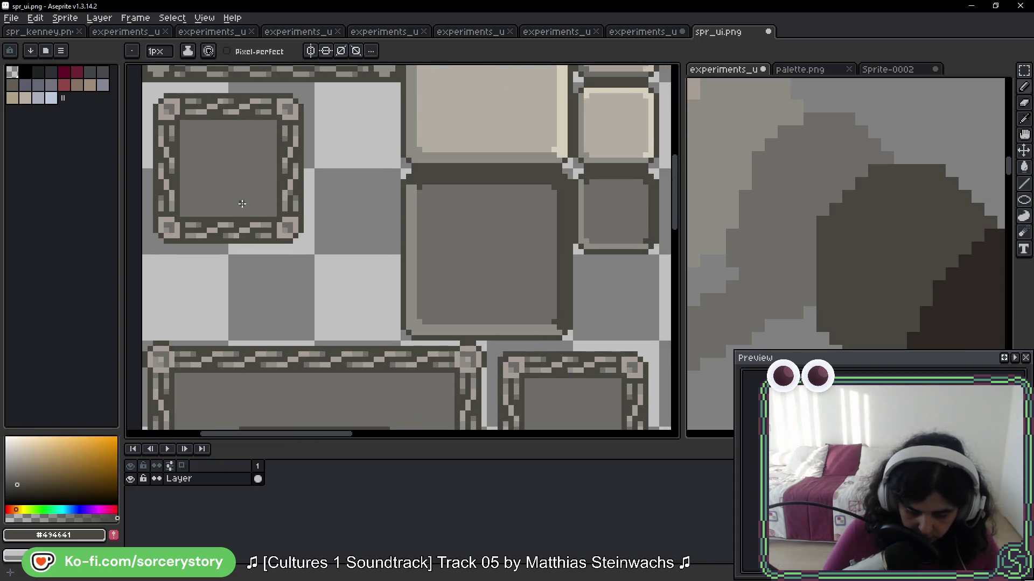
pyautogui.scroll(2, 547, 395)
pyautogui.scroll(-2, 547, 343)
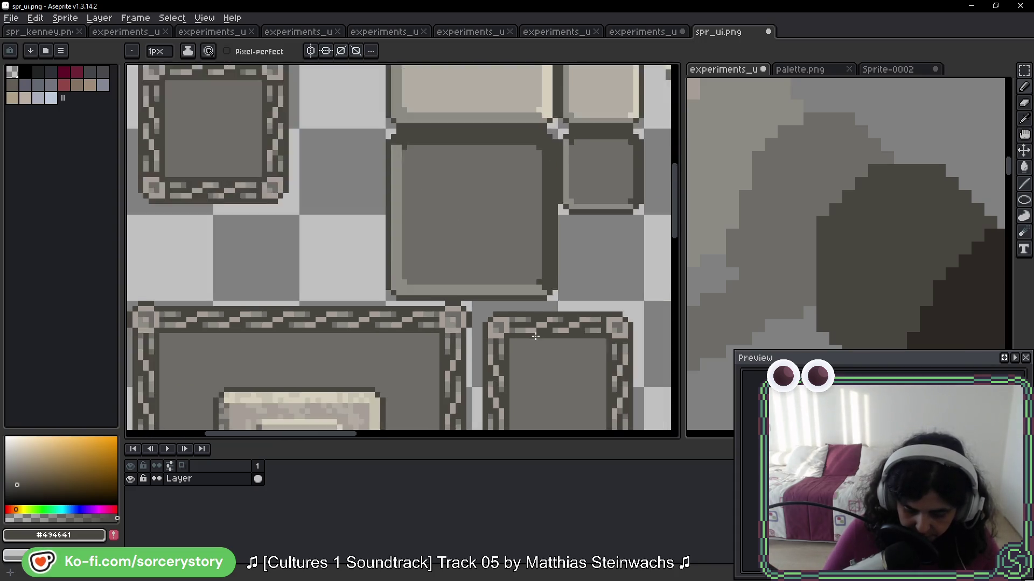
pyautogui.moveTo(547, 343); pyautogui.dragTo(532, 308)
pyautogui.scroll(1, 577, 299)
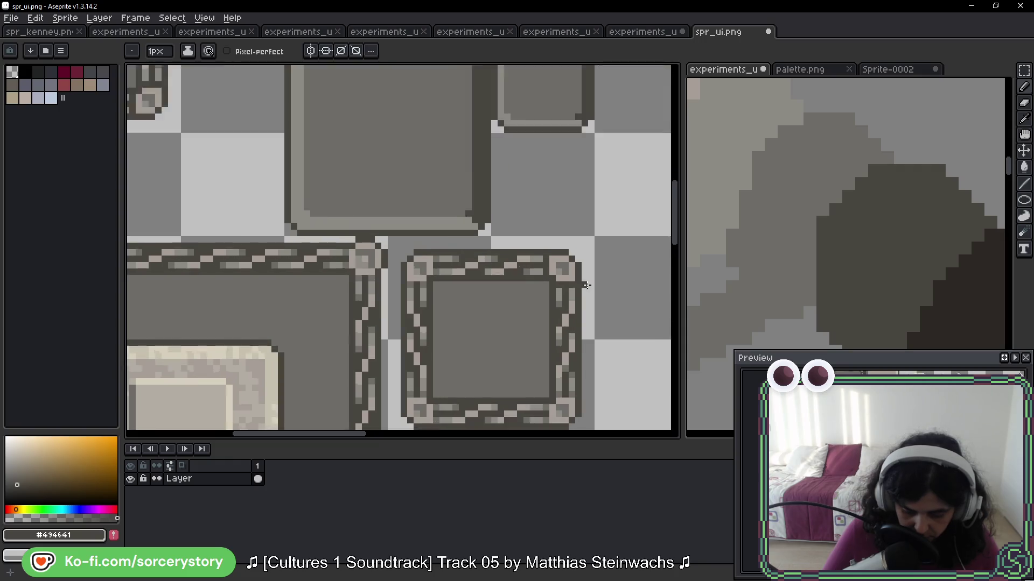
pyautogui.scroll(1, 583, 298)
pyautogui.moveTo(592, 354); pyautogui.dragTo(572, 238)
pyautogui.press('i')
pyautogui.click(518, 383)
pyautogui.press('b')
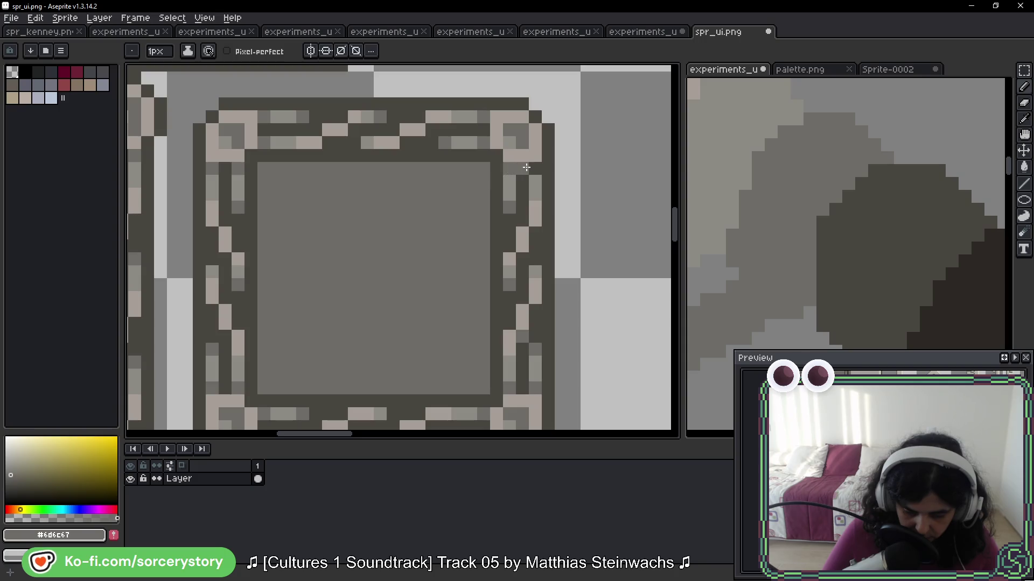
# Save spr_ui.png with the moved and touched-up small frame
pyautogui.scroll(-1, 543, 245)
pyautogui.hotkey('ctrl', 's')
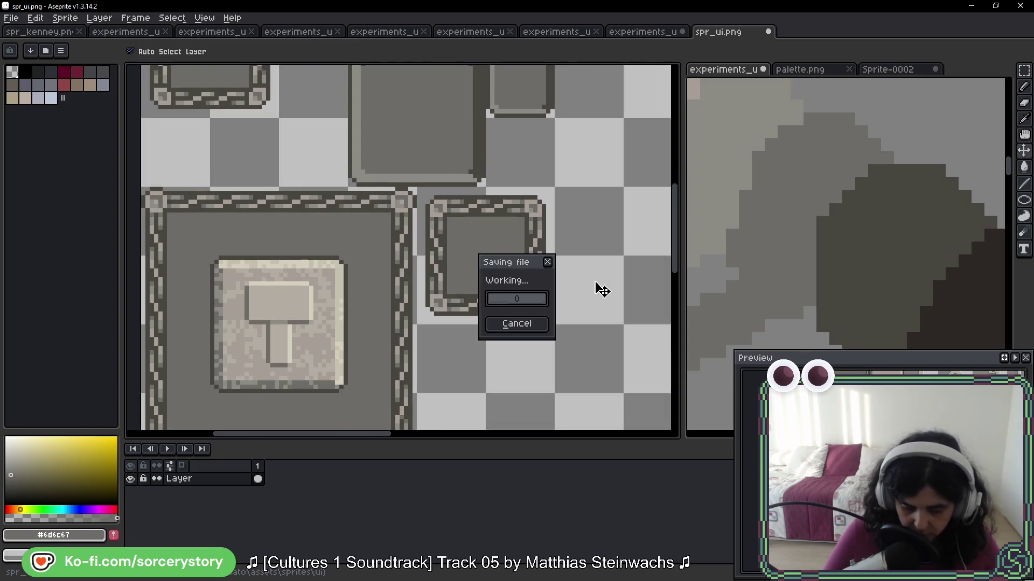
pyautogui.scroll(-1, 594, 282)
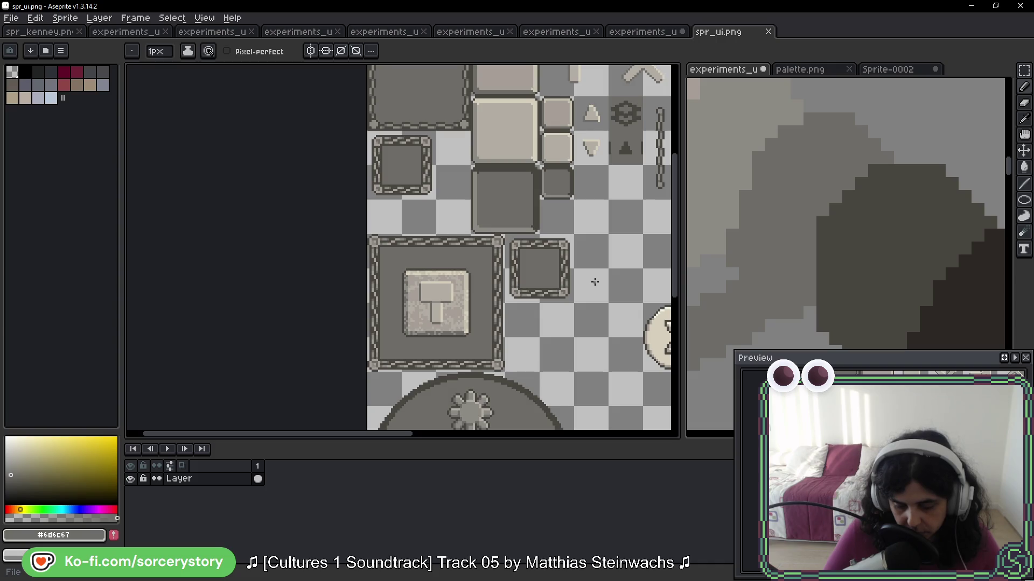
pyautogui.scroll(2, 595, 282)
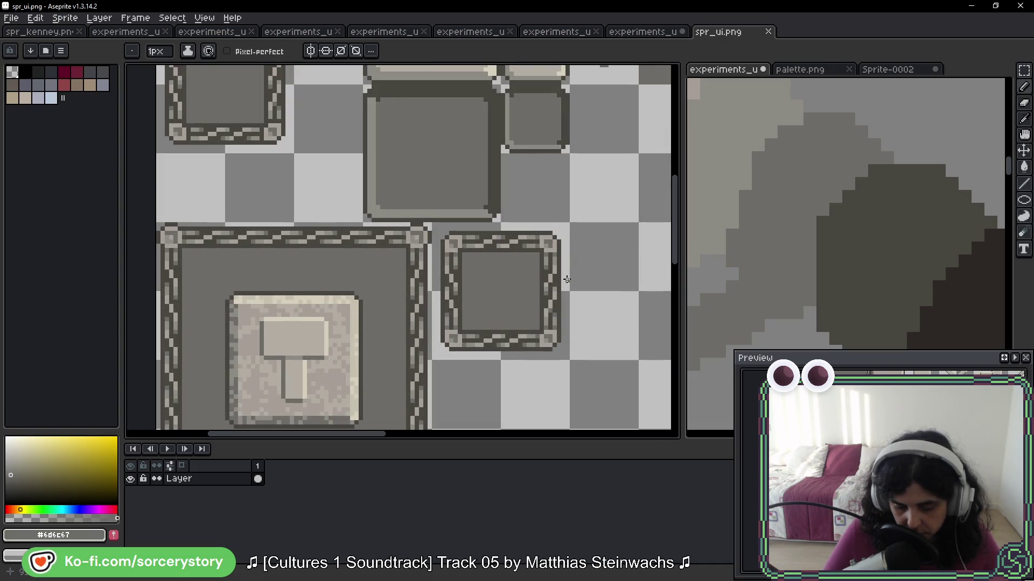
pyautogui.scroll(-3, 567, 279)
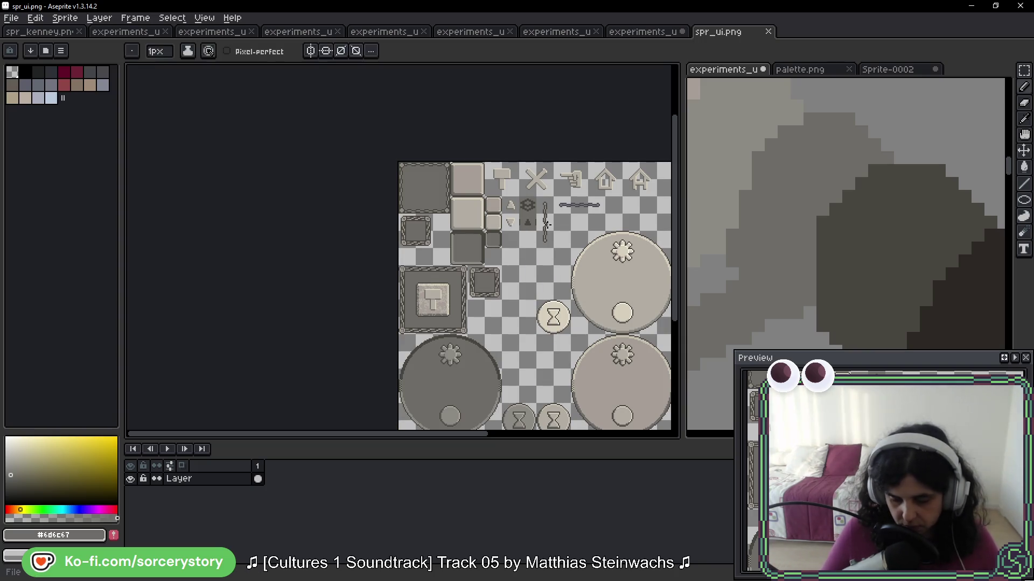
# View the saved sheet changes in the running Ave Viriate game at Day 2, 06:00, then return to Aseprite
pyautogui.press('alt')
pyautogui.hotkey('alt', 'Tab')
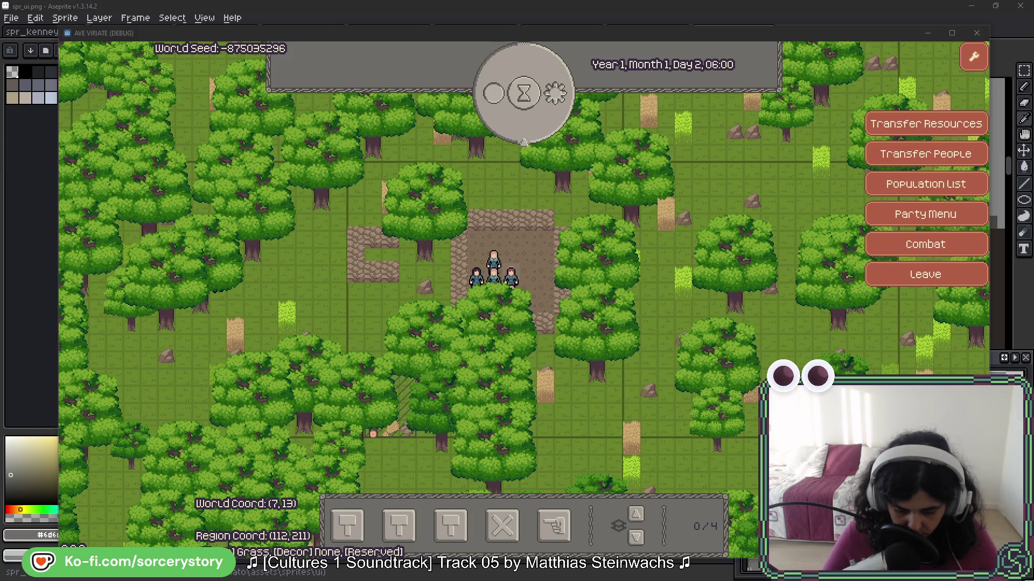
pyautogui.hotkey('alt', 'Tab')
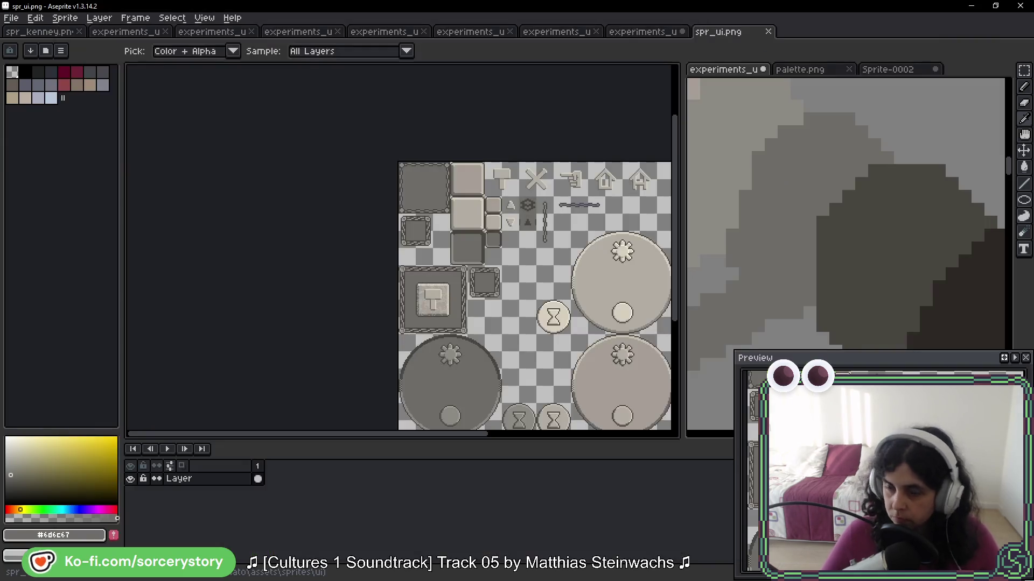
# Zoom and pan to where the hammer panel's chain border meets the neighbouring frame
pyautogui.scroll(-2, 443, 199)
pyautogui.scroll(2, 468, 208)
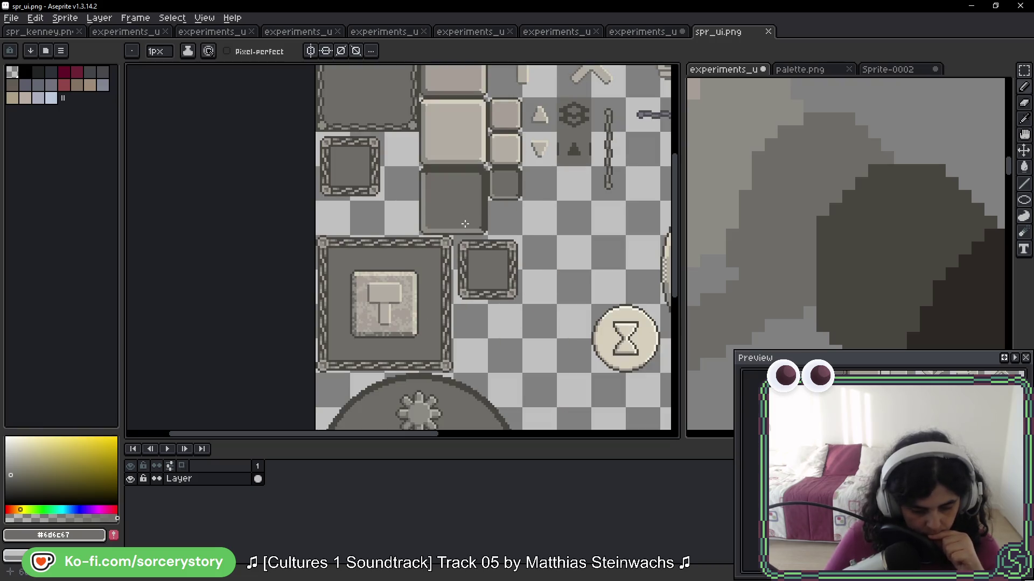
pyautogui.moveTo(403, 177); pyautogui.dragTo(350, 203)
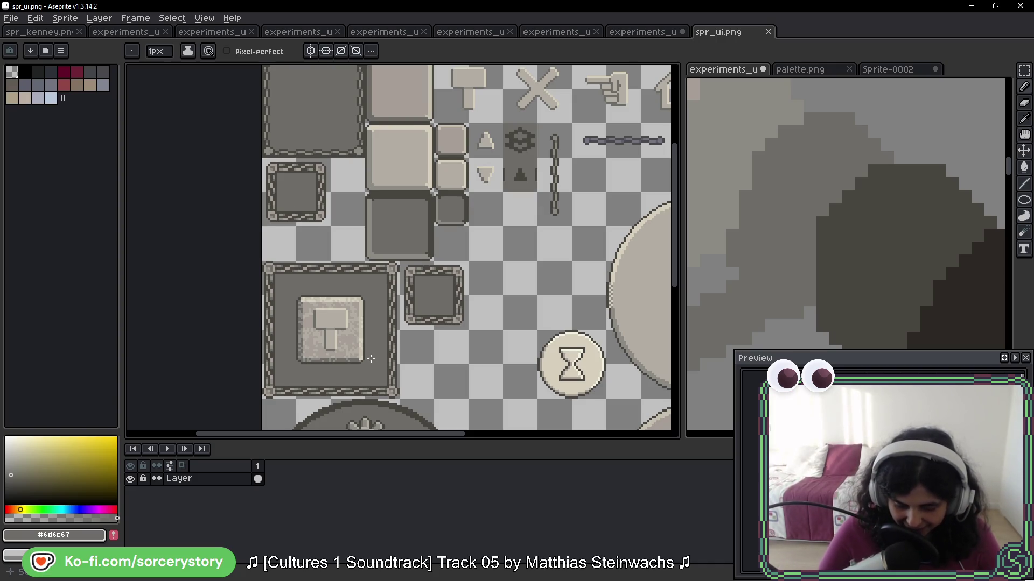
pyautogui.moveTo(371, 358); pyautogui.dragTo(376, 312)
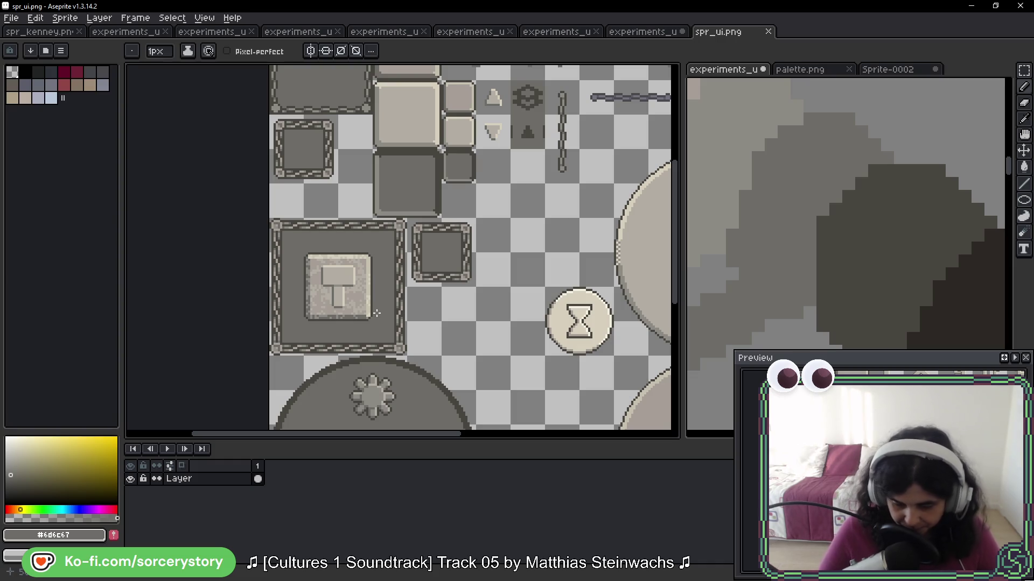
pyautogui.press('alt')
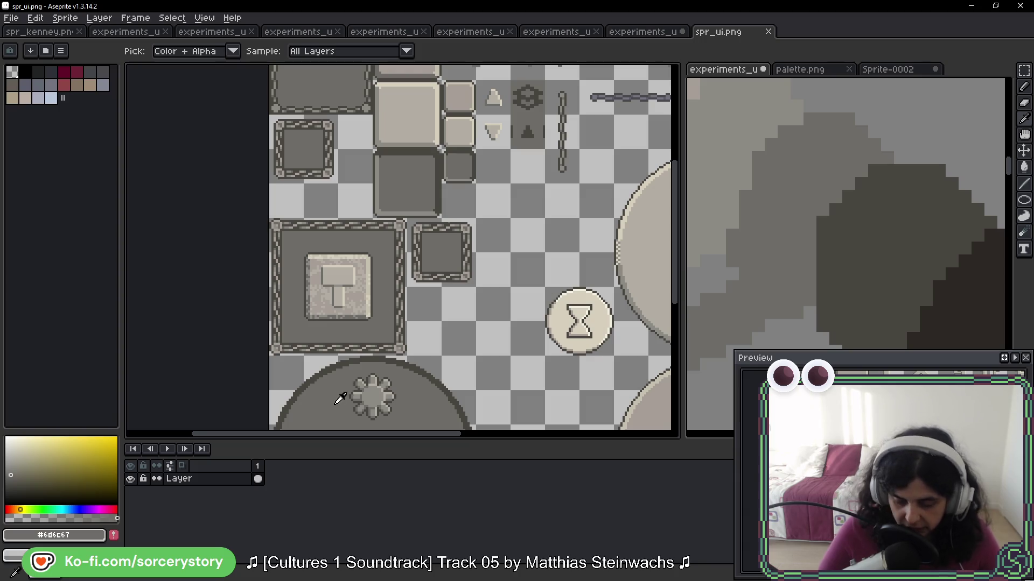
pyautogui.scroll(3, 418, 225)
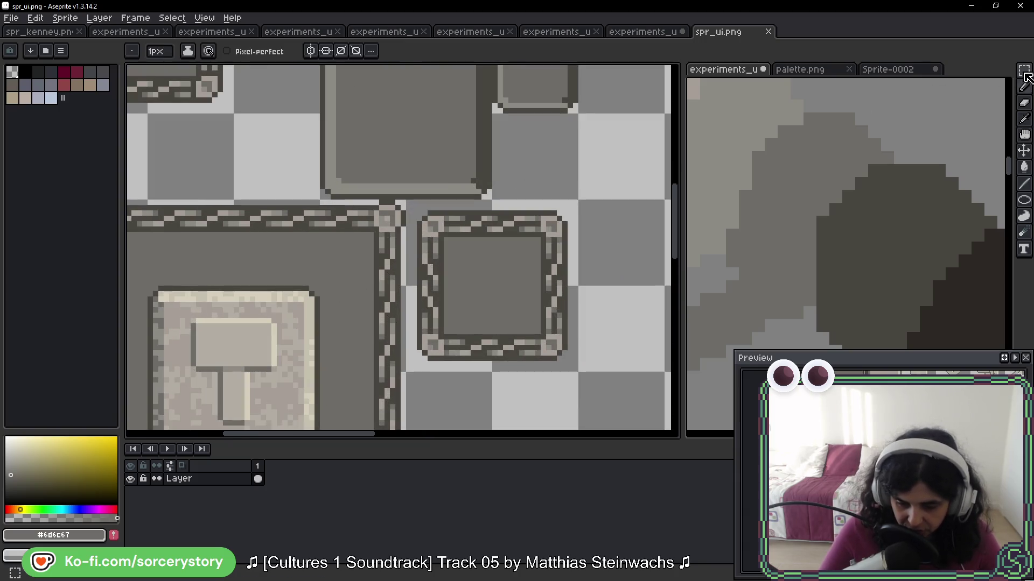
pyautogui.moveTo(502, 246); pyautogui.dragTo(519, 198)
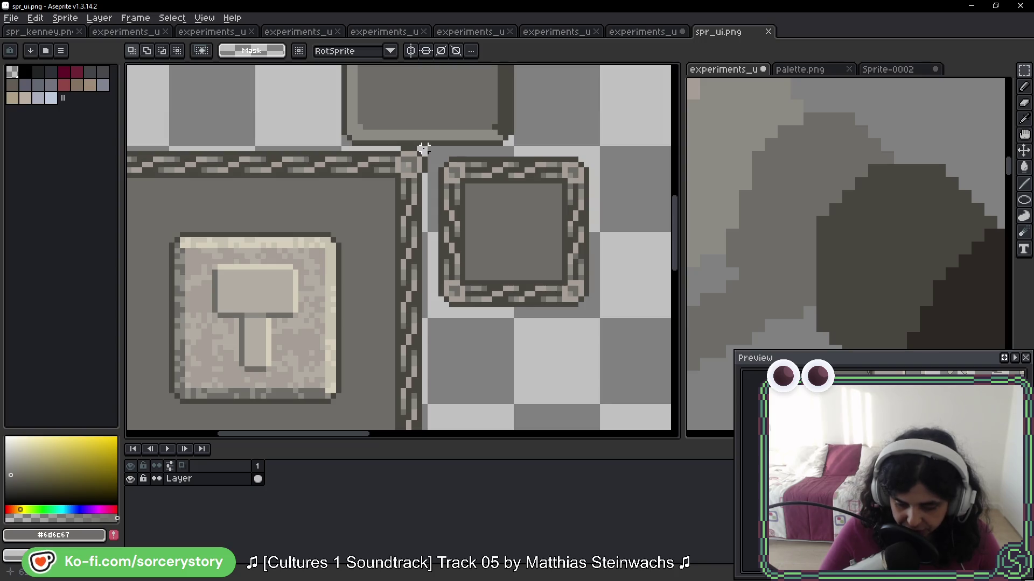
# Marquee-select the border junction, clear the selection, and relaunch the game to test the sheet
pyautogui.moveTo(407, 158); pyautogui.dragTo(396, 175)
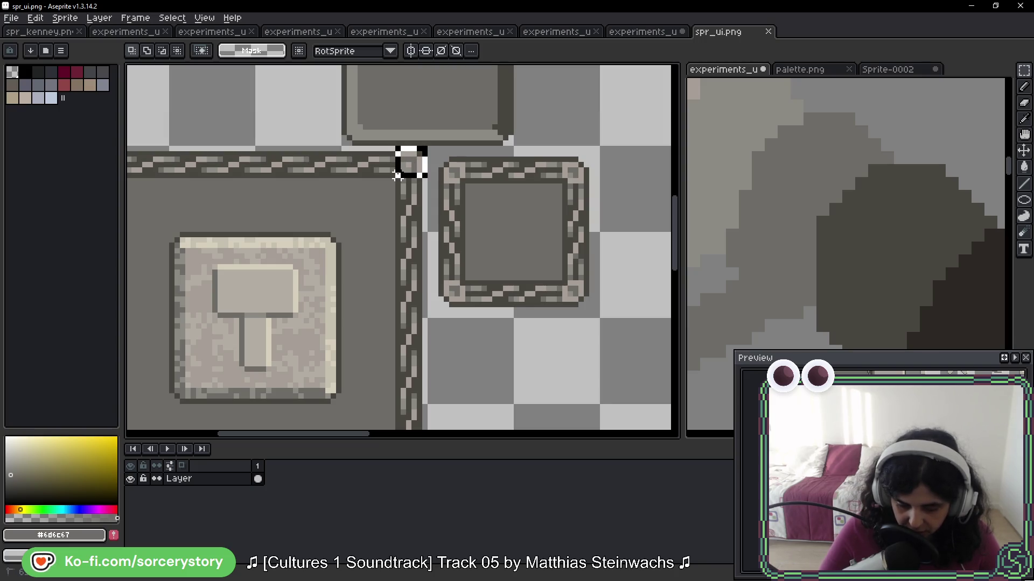
pyautogui.click(413, 229)
pyautogui.scroll(-2, 418, 266)
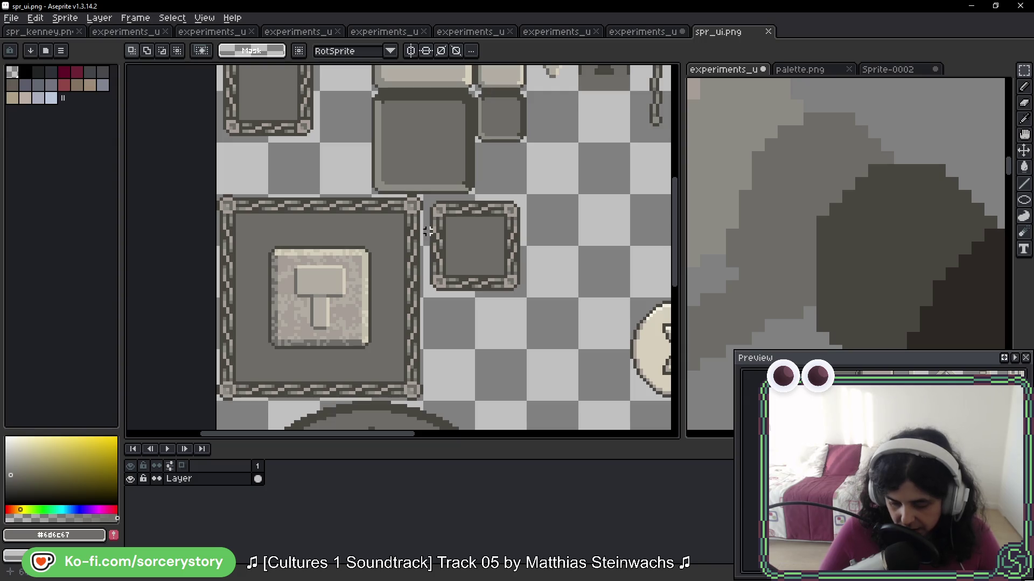
pyautogui.press('i')
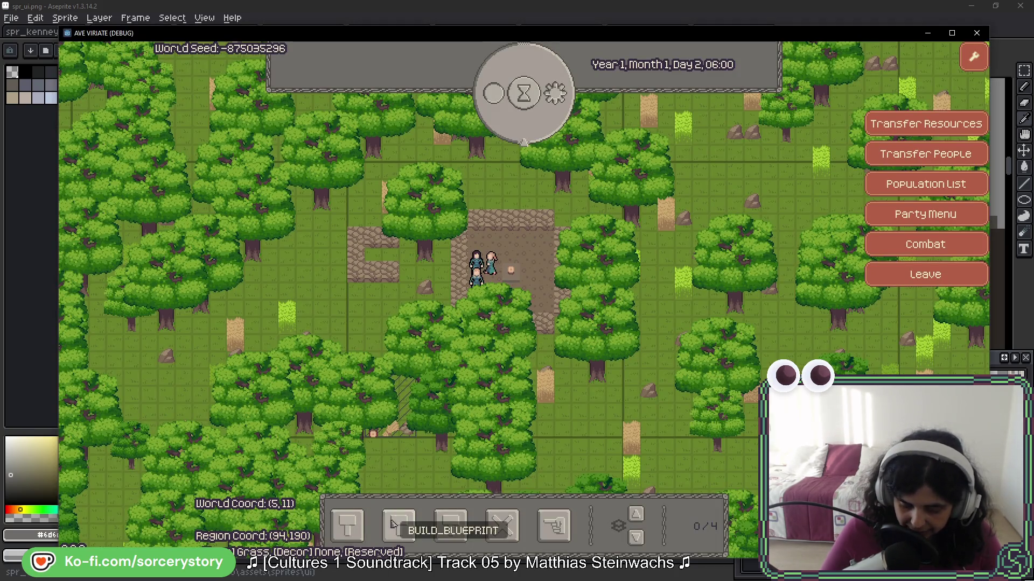
pyautogui.click(341, 536)
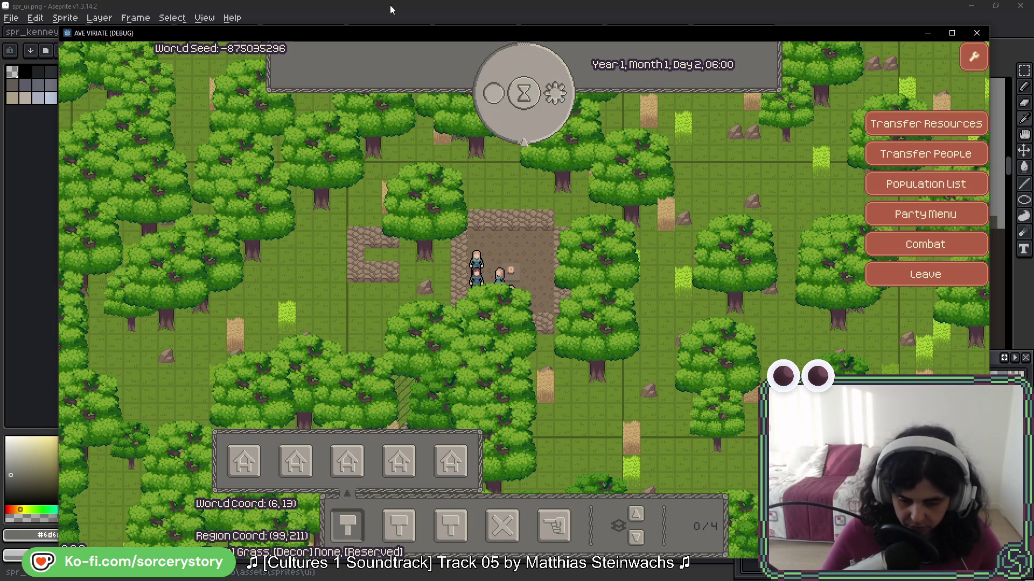
pyautogui.click(272, 22)
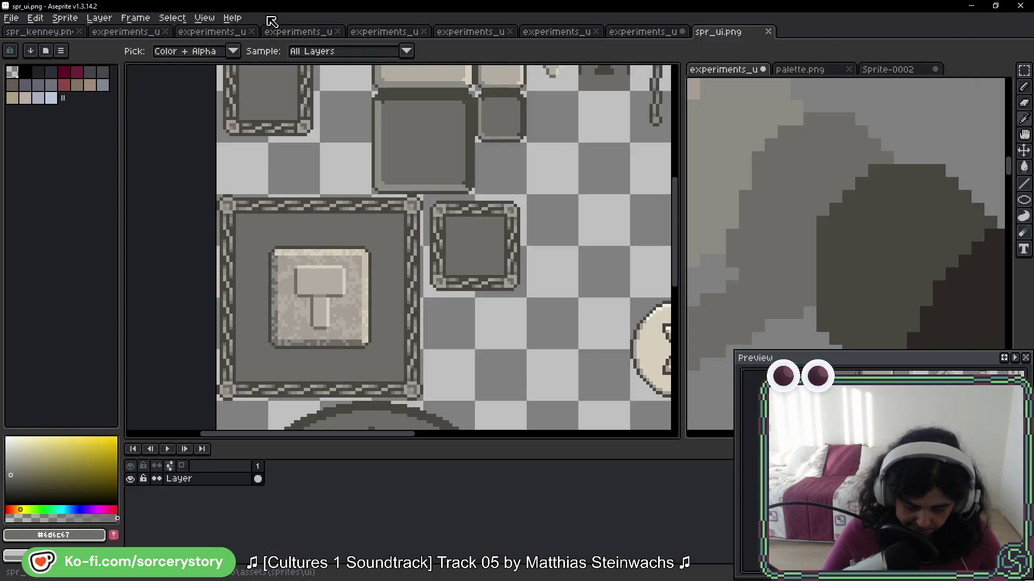
# Navigate the sheet to the hammer panel and the small chain-framed square
pyautogui.press('m')
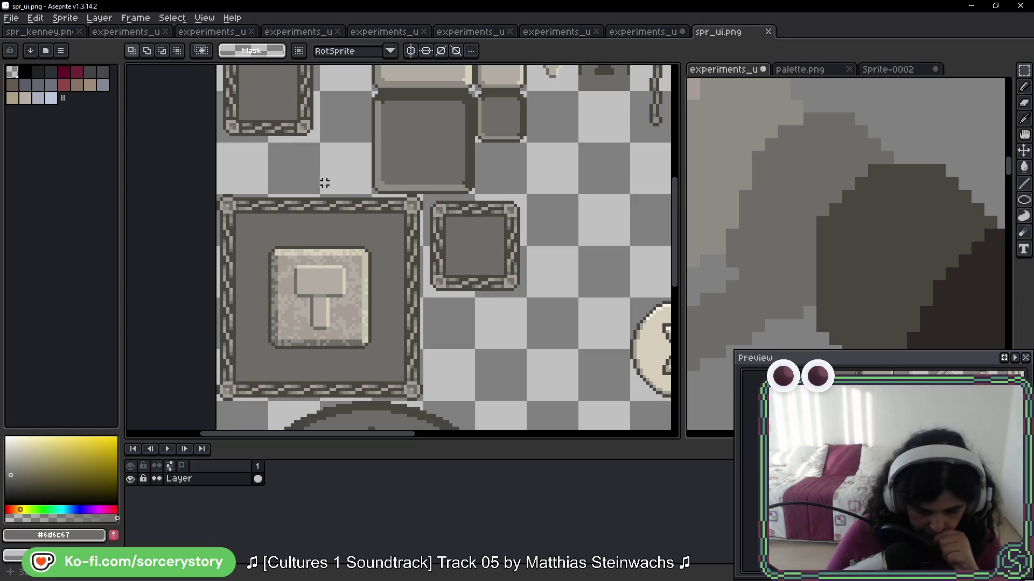
pyautogui.scroll(3, 325, 224)
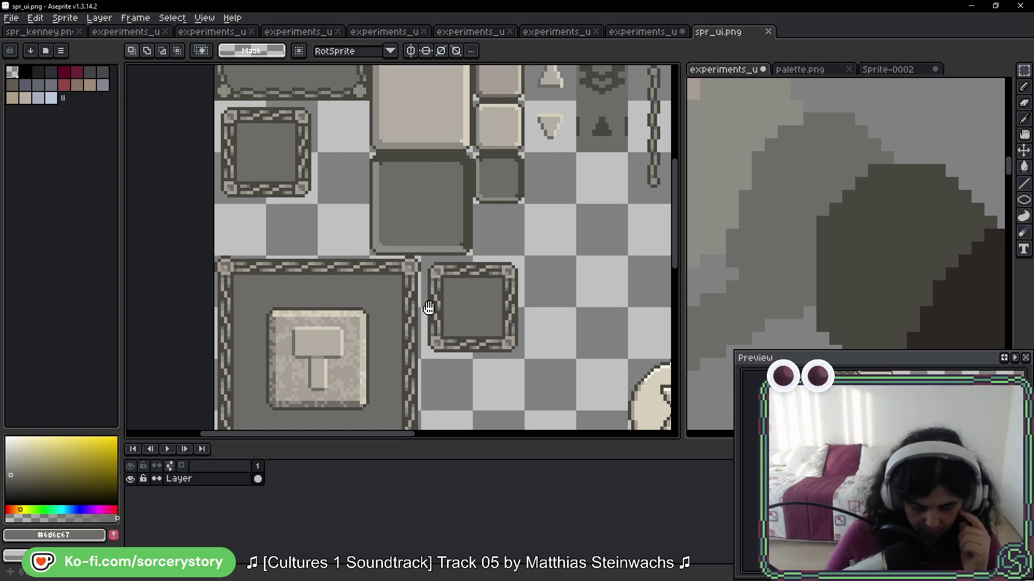
pyautogui.scroll(-5, 427, 300)
pyautogui.hscroll(4, 426, 299)
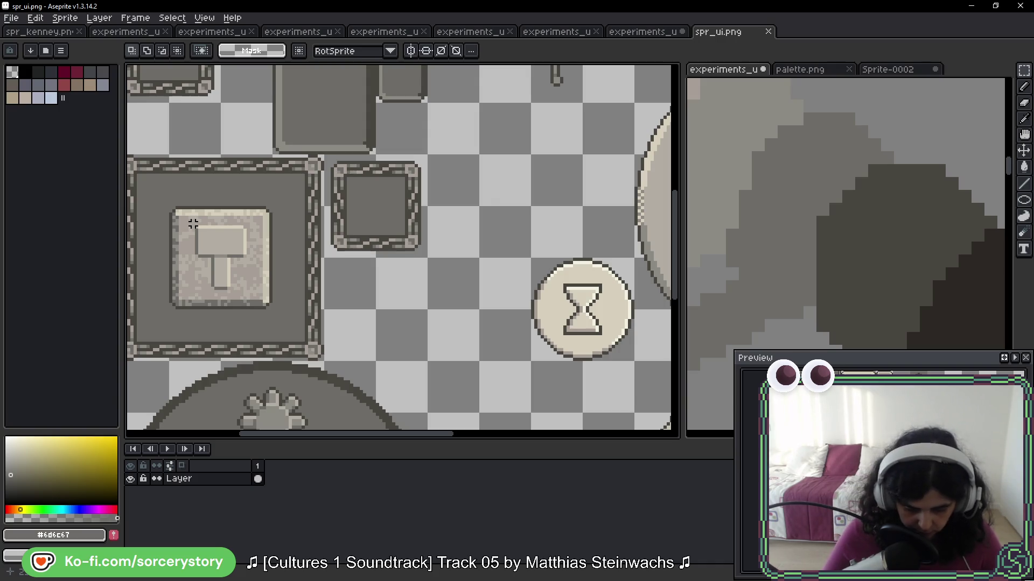
pyautogui.scroll(2, 237, 237)
pyautogui.hscroll(-2, 237, 237)
pyautogui.moveTo(269, 253)
pyautogui.mouseDown()
pyautogui.moveTo(155, 282)
pyautogui.moveTo(296, 291)
pyautogui.moveTo(383, 320)
pyautogui.mouseUp()
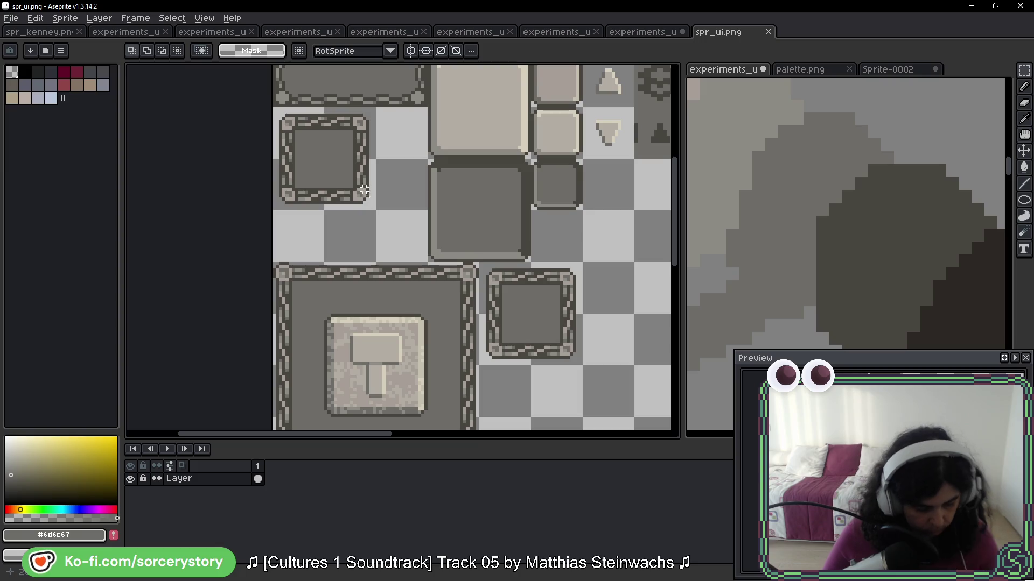
pyautogui.moveTo(365, 190); pyautogui.dragTo(360, 215)
# Darken the bottom-right and top-left corner ornaments' centre pixels with #494641
pyautogui.press('b')
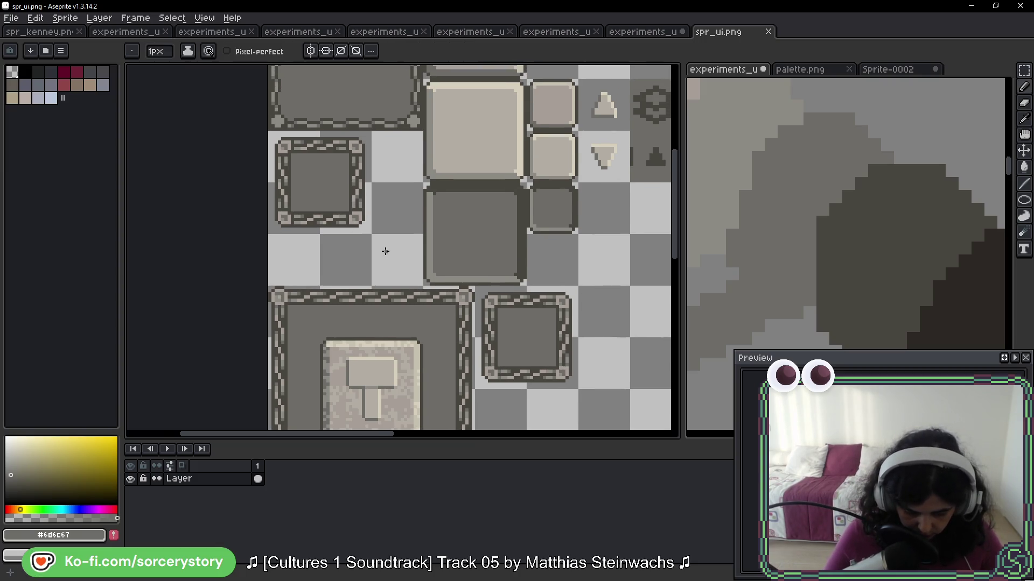
pyautogui.scroll(3, 310, 205)
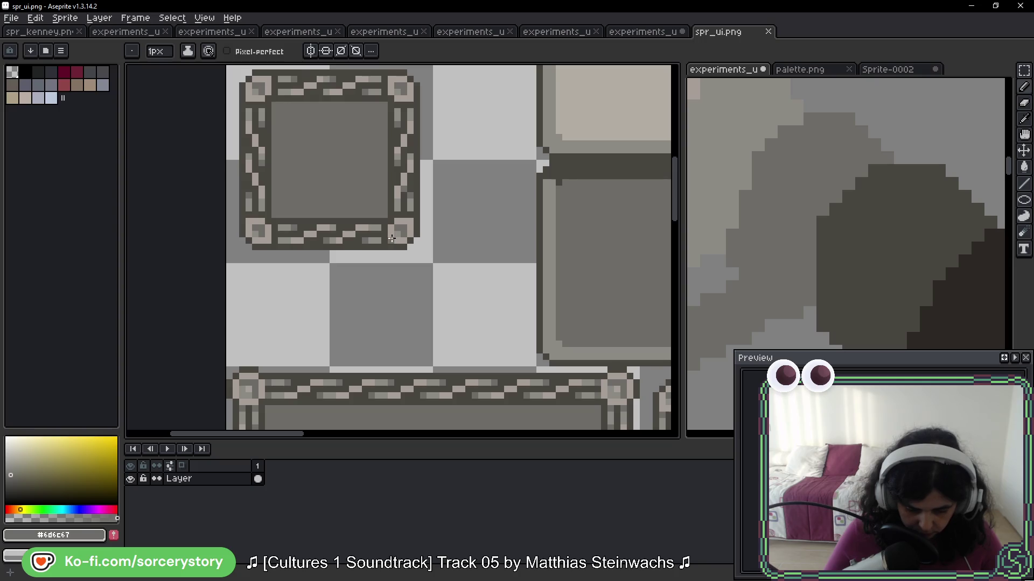
pyautogui.keyDown('alt'); pyautogui.click(414, 241); pyautogui.keyUp('alt')
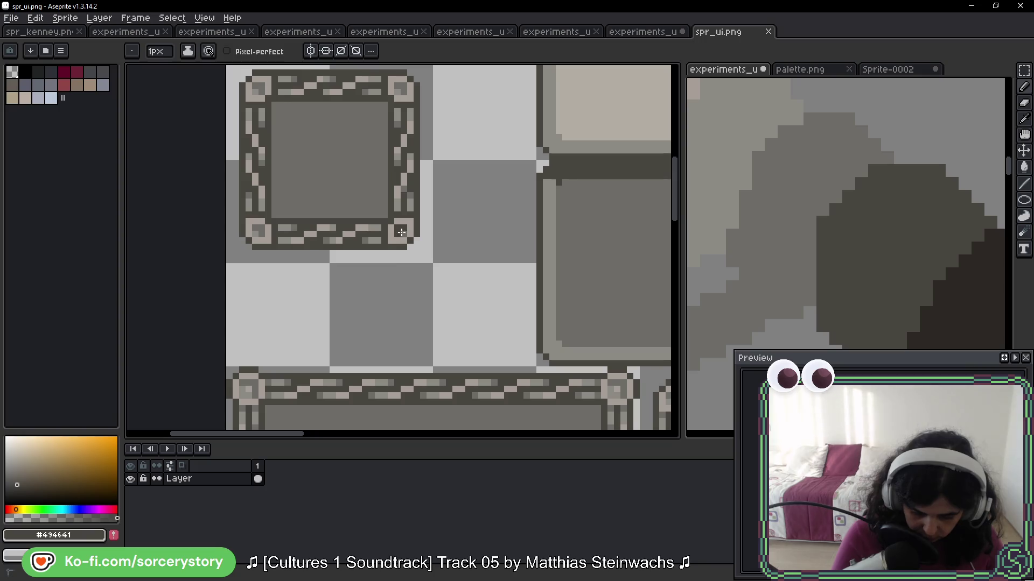
pyautogui.click(403, 230)
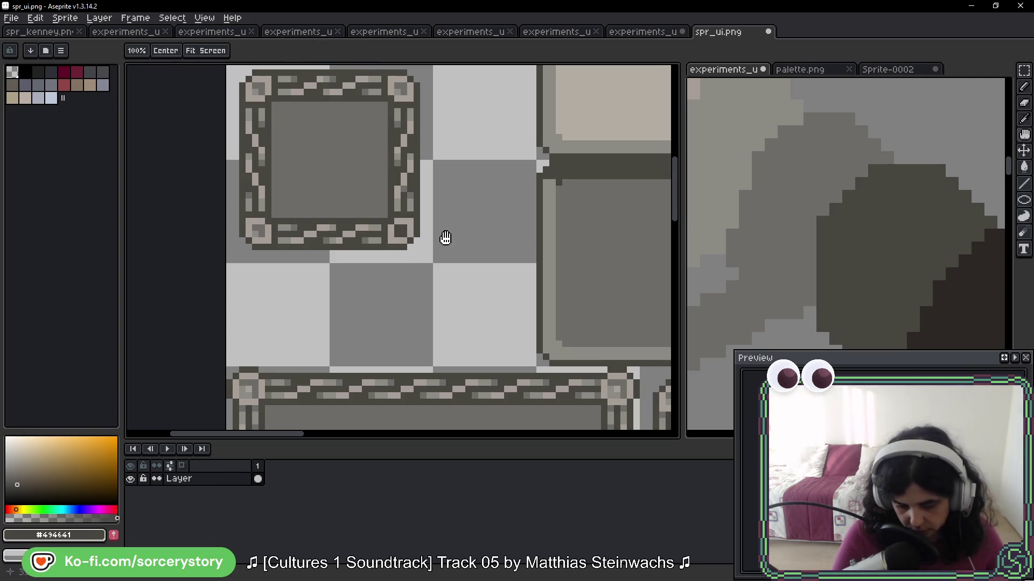
pyautogui.moveTo(445, 238); pyautogui.dragTo(444, 285)
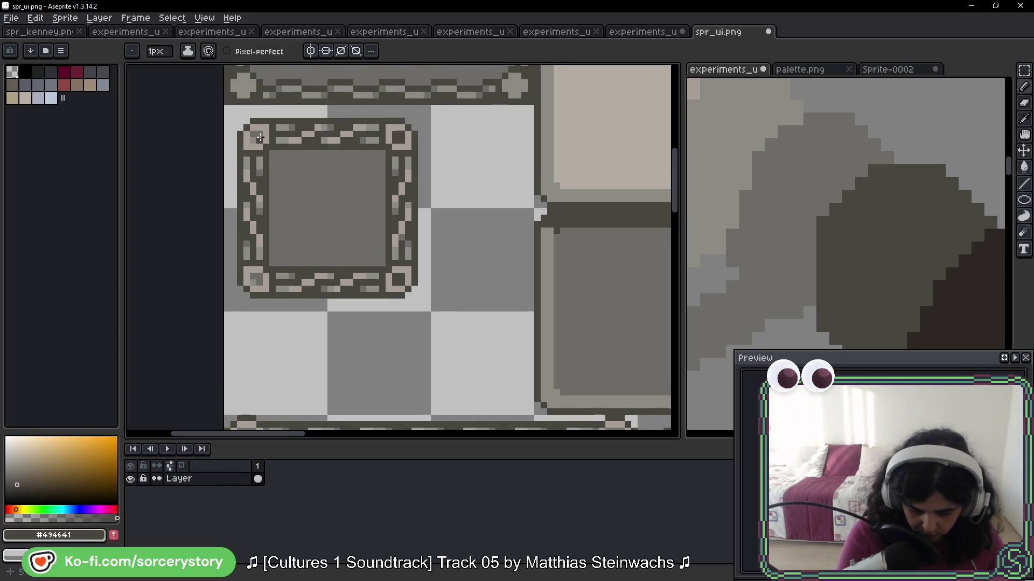
pyautogui.click(258, 137)
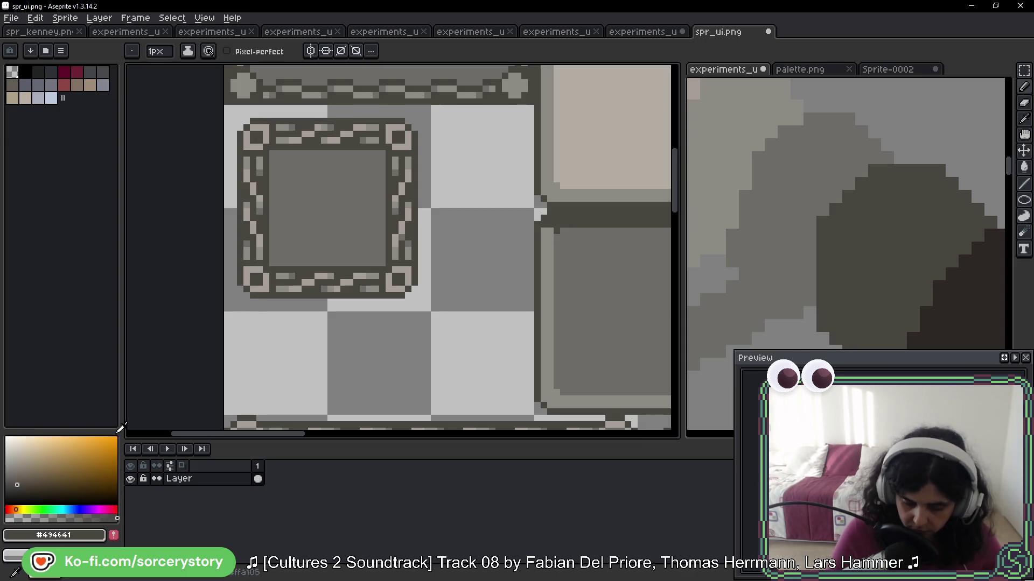
pyautogui.press('g')
pyautogui.scroll(3, 281, 194)
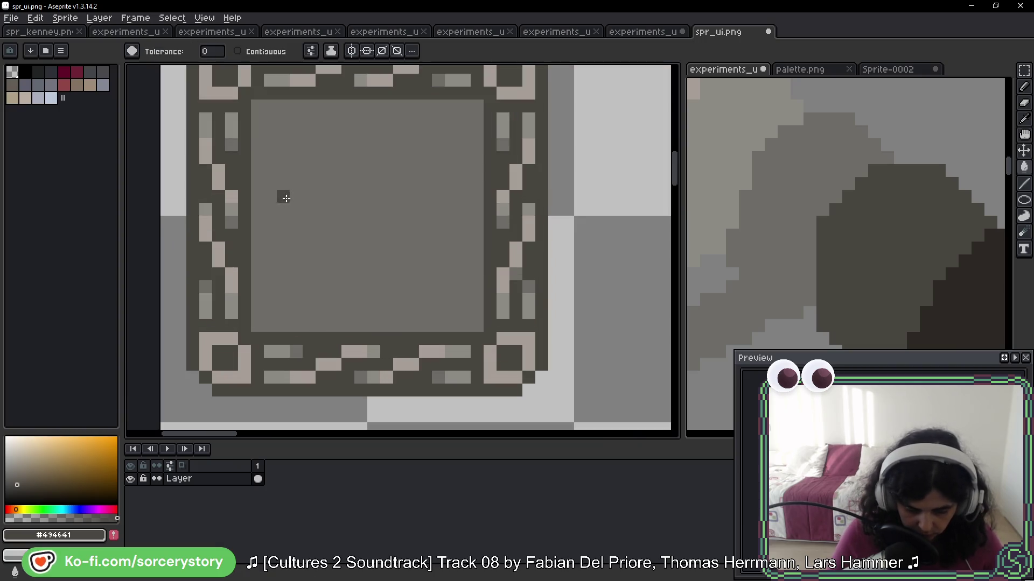
# Select the small chain-framed tile and trial light-grey fills on its border and interior, undoing them
pyautogui.press('i')
pyautogui.click(220, 142)
pyautogui.press('g')
pyautogui.scroll(-4, 444, 188)
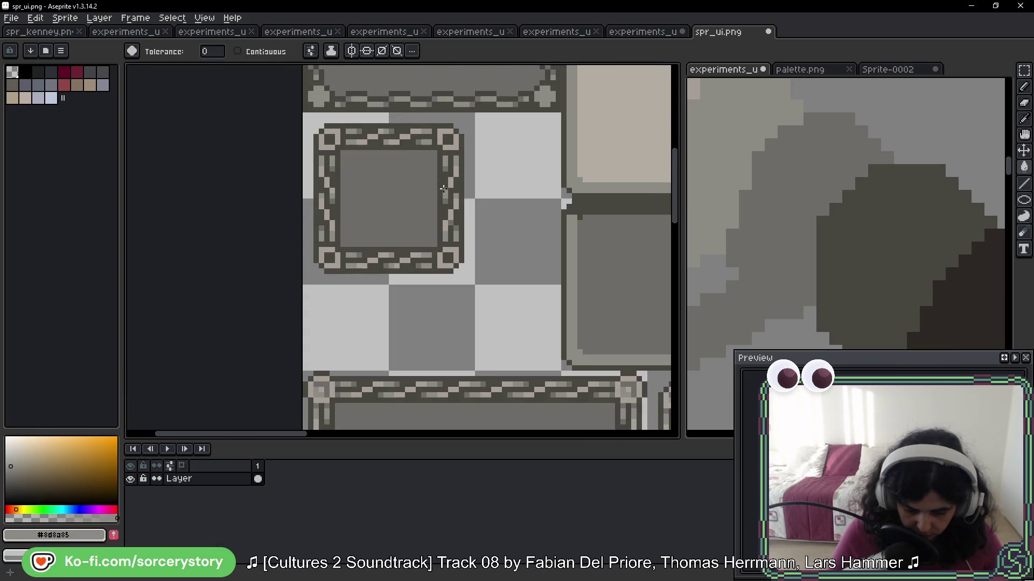
pyautogui.press('m')
pyautogui.moveTo(476, 111); pyautogui.dragTo(302, 285)
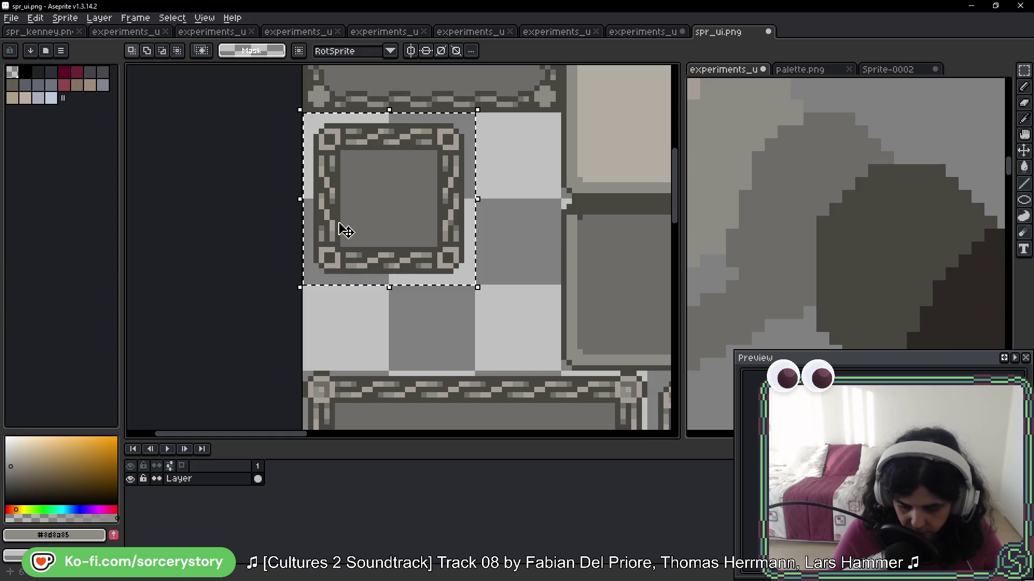
pyautogui.scroll(3, 380, 246)
pyautogui.press('g')
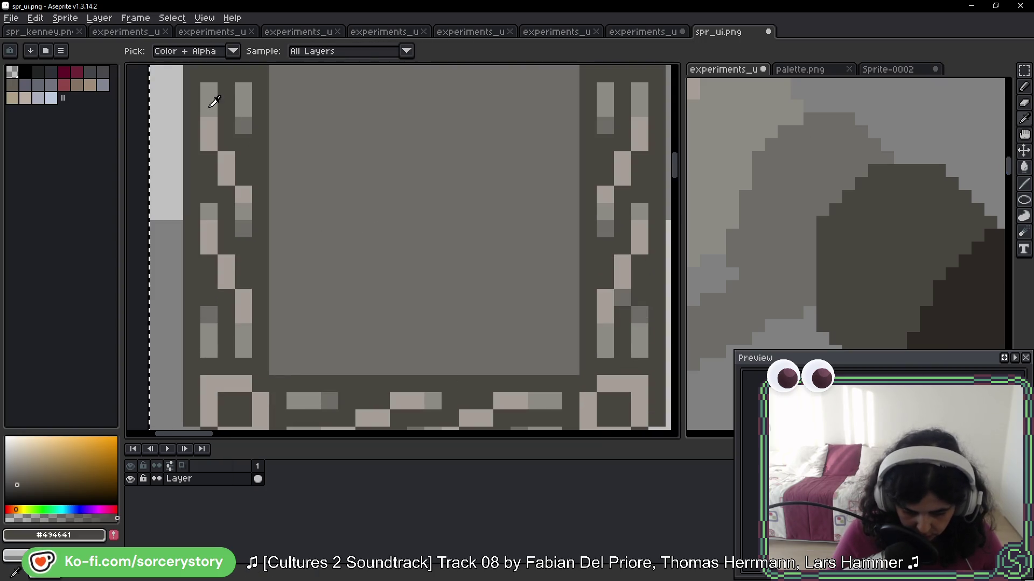
pyautogui.click(248, 128)
pyautogui.hotkey('ctrl', 'z')
pyautogui.click(367, 229)
pyautogui.scroll(-3, 366, 229)
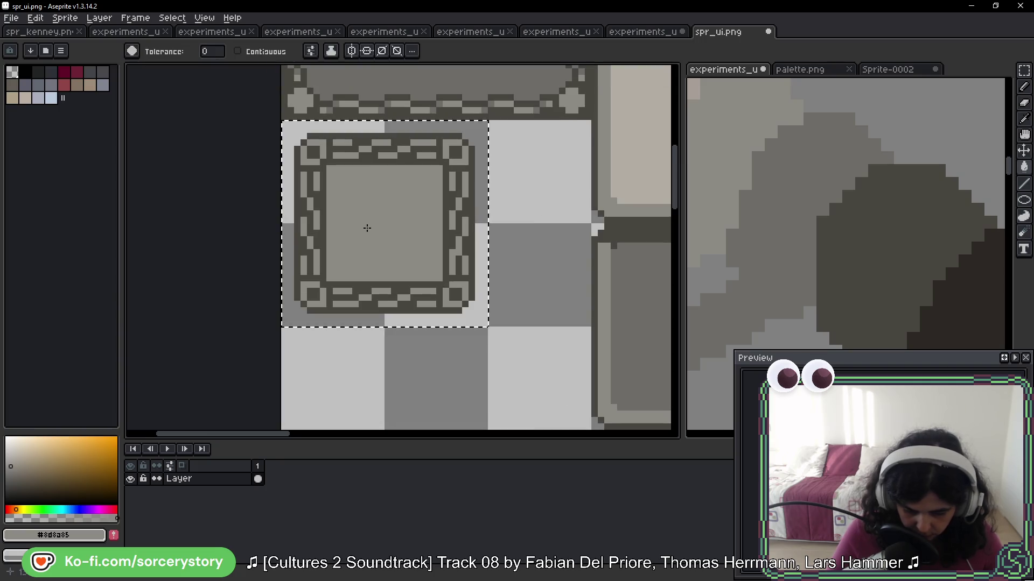
pyautogui.press('v')
pyautogui.hotkey('ctrl', 'z')
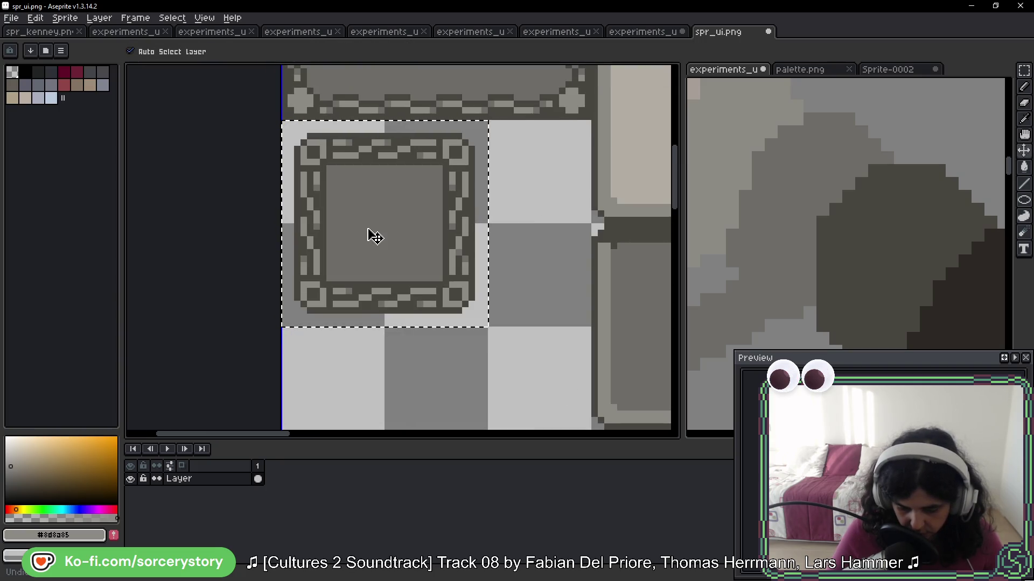
# Fill the frame's accent pixels and interior grey, compare via undo/redo, and save spr_ui.png
pyautogui.press('g')
pyautogui.click(322, 167)
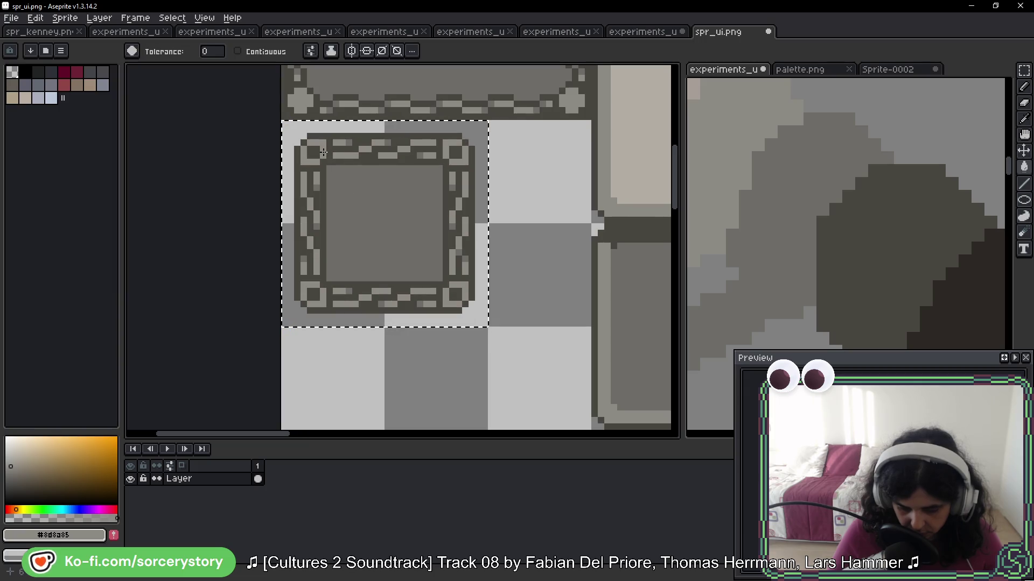
pyautogui.click(317, 186)
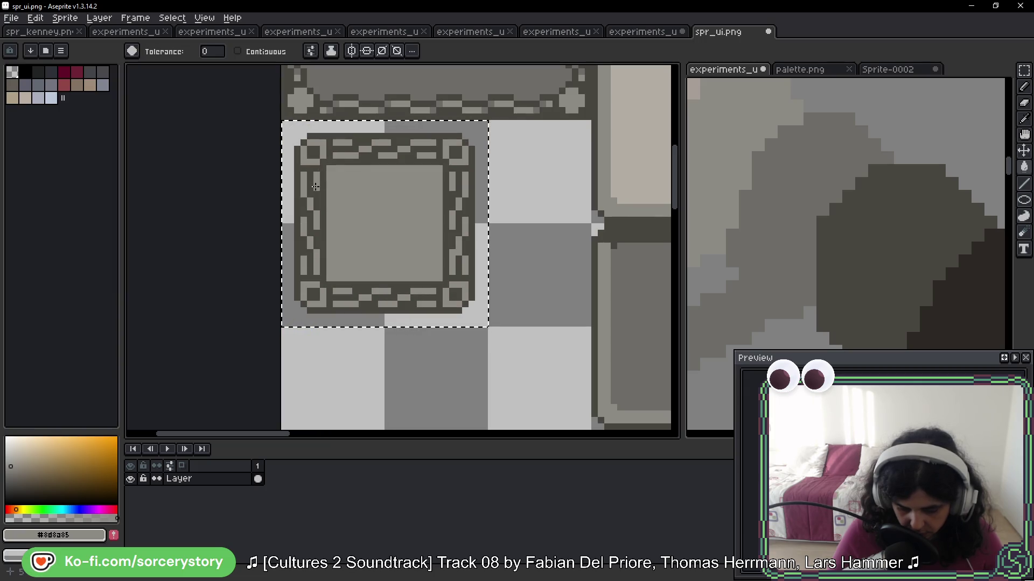
pyautogui.scroll(-1, 507, 241)
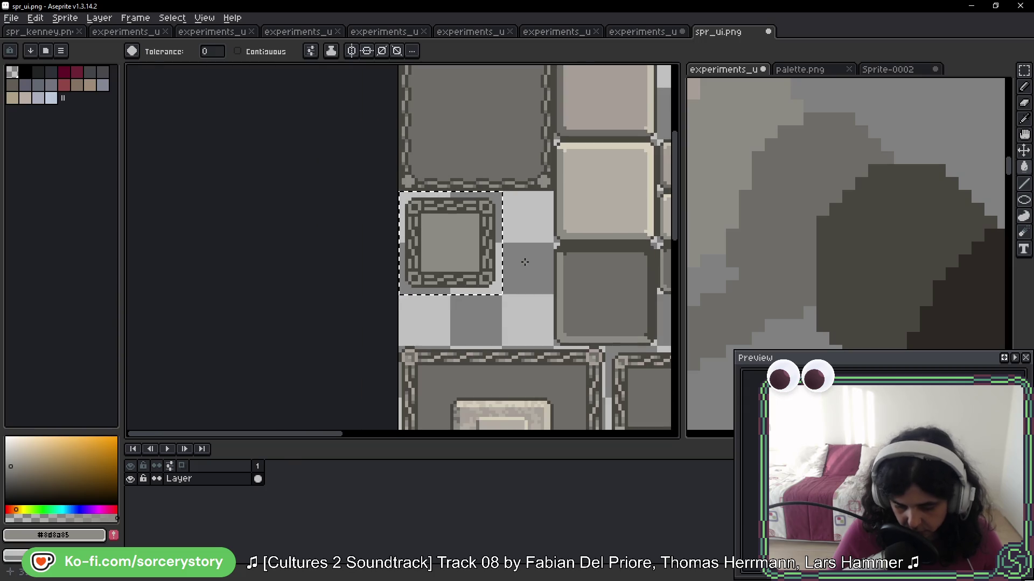
pyautogui.scroll(-1, 517, 253)
pyautogui.hotkey('ctrl', 'z')
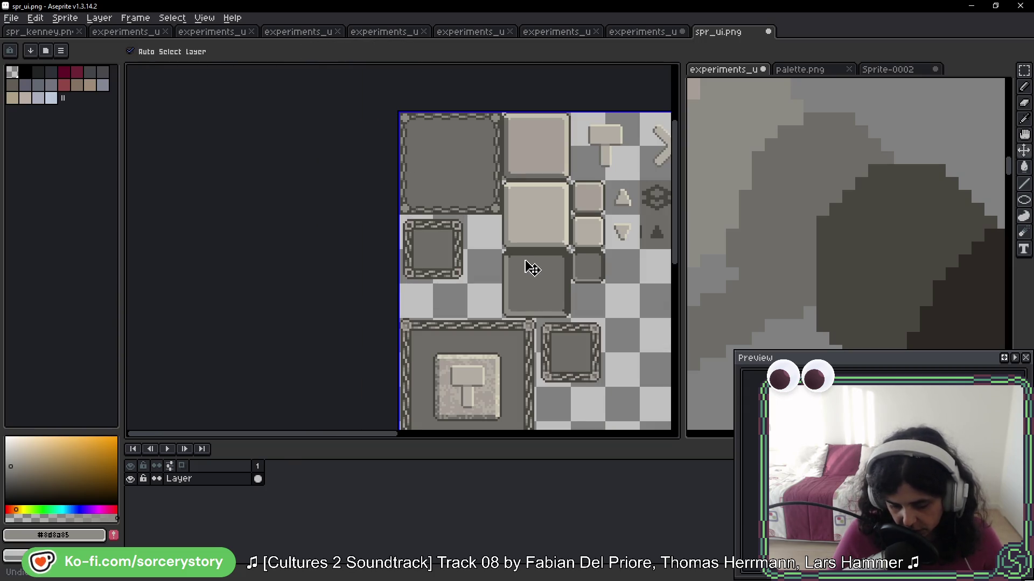
pyautogui.hotkey('ctrl', 'y')
pyautogui.press('ctrl')
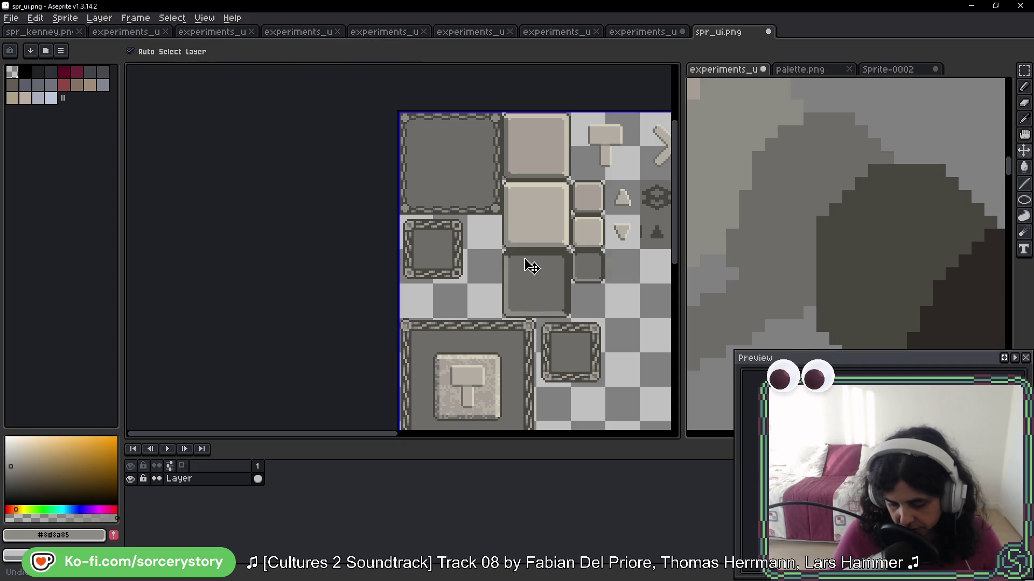
pyautogui.hotkey('ctrl', 'z')
pyautogui.hotkey('ctrl', 's')
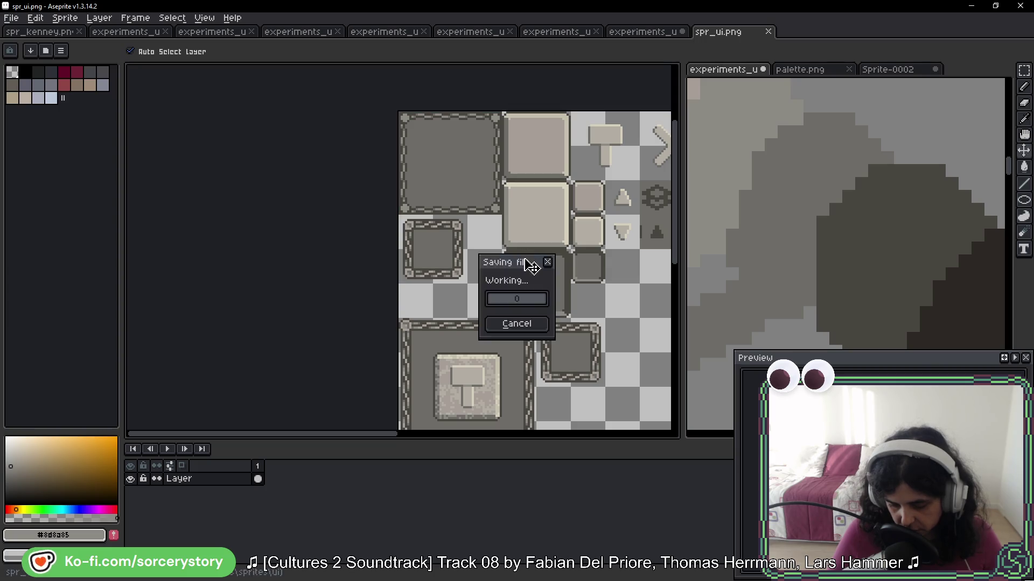
pyautogui.press('i')
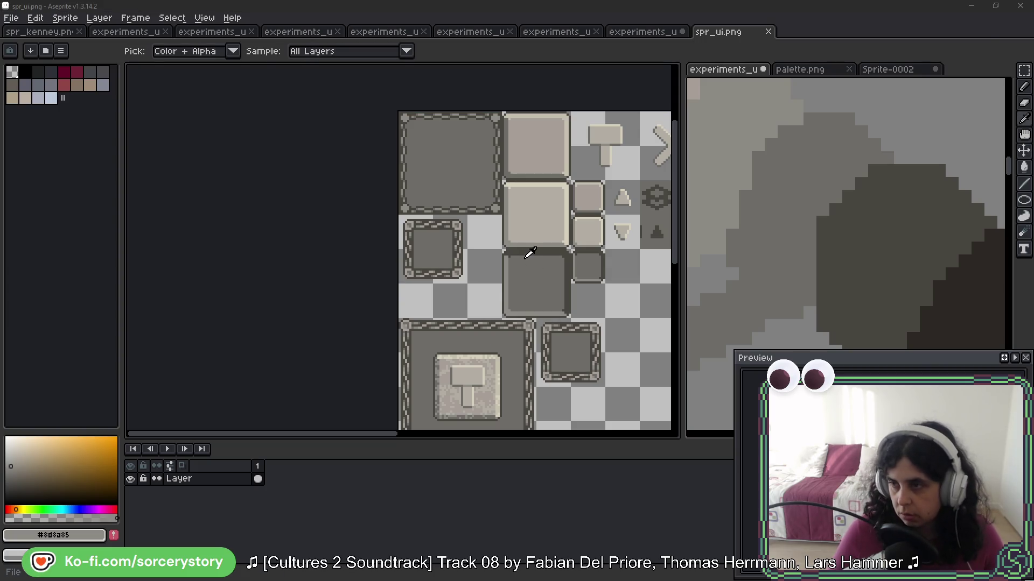
pyautogui.hotkey('alt', 'Tab')
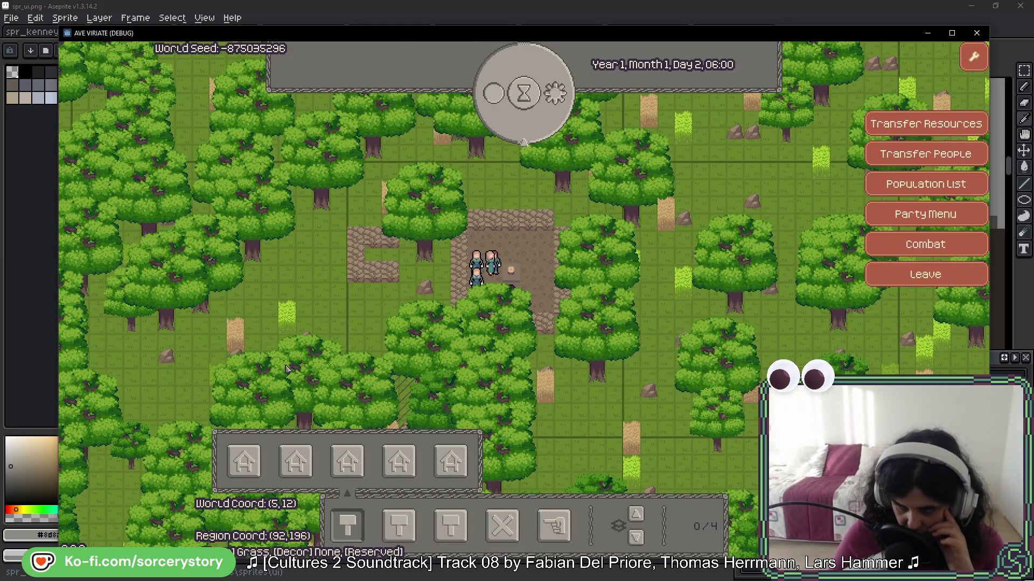
# Inspect an oak tree's entity info in the game, then dismiss it
pyautogui.click(287, 369)
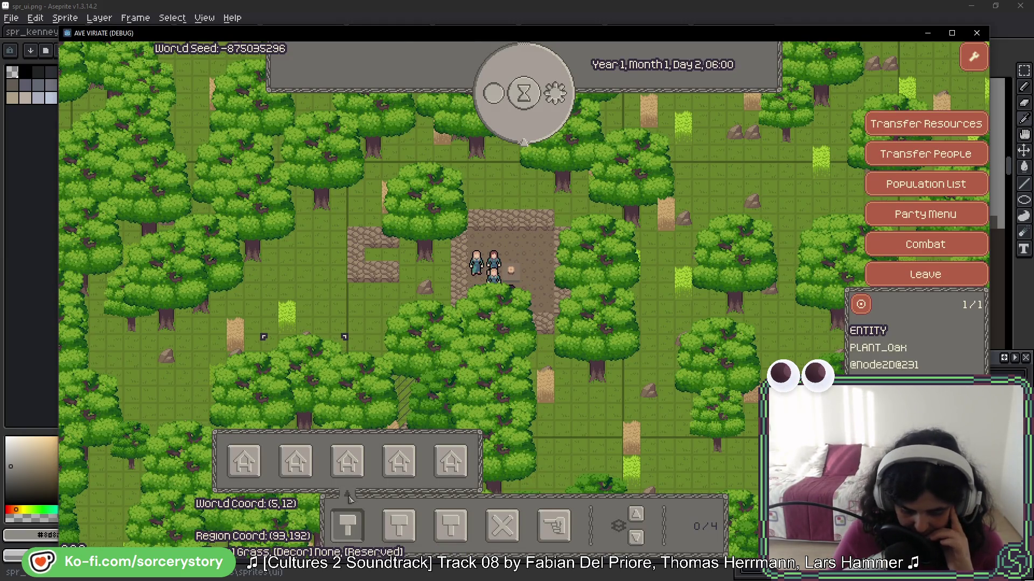
pyautogui.press('Escape')
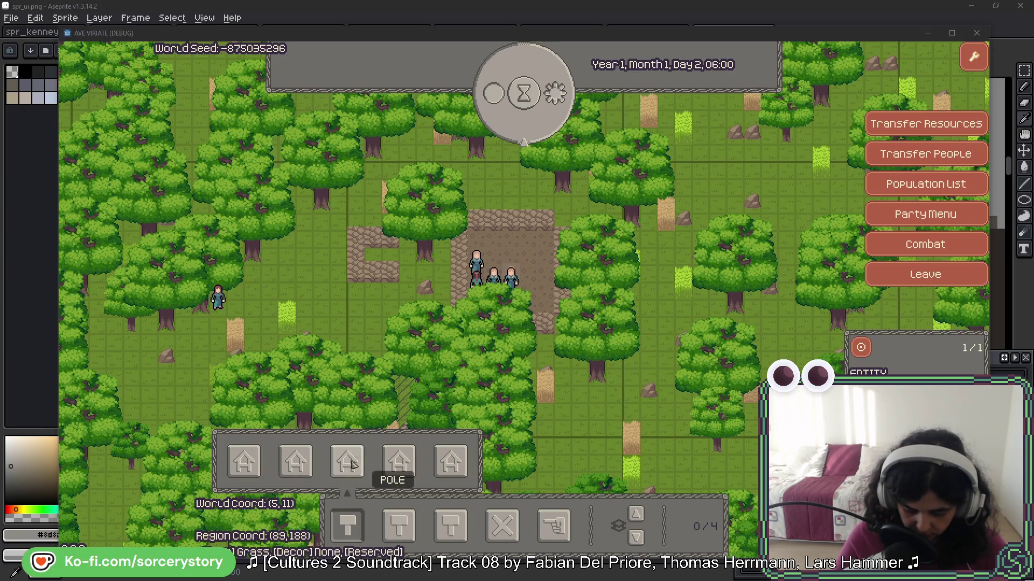
# Try the BUILD_BLUEPRINT and PLACE_FURNITURE build-bar buttons, then return to the experiments_ui sheet
pyautogui.click(400, 529)
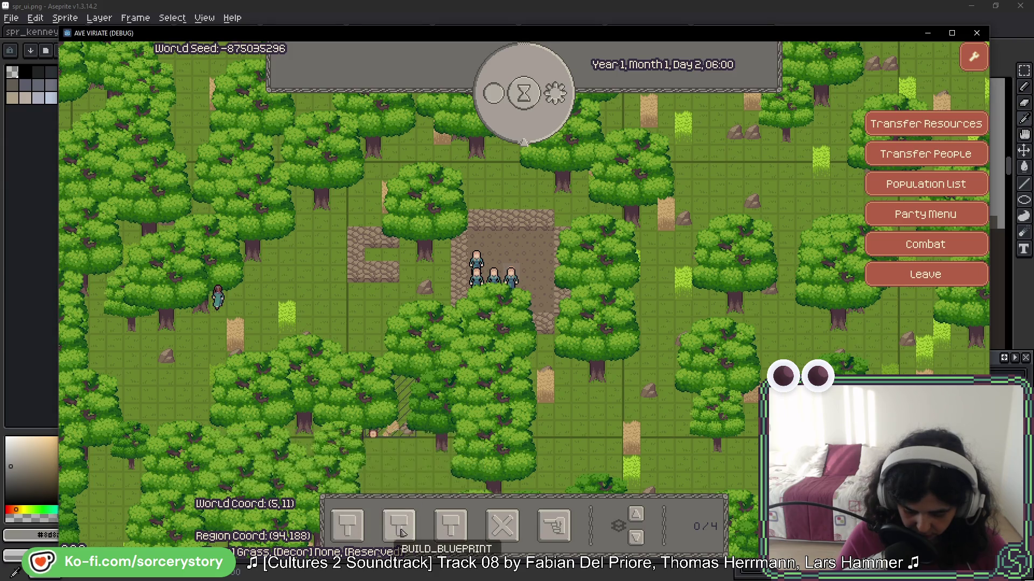
pyautogui.click(400, 531)
pyautogui.click(400, 530)
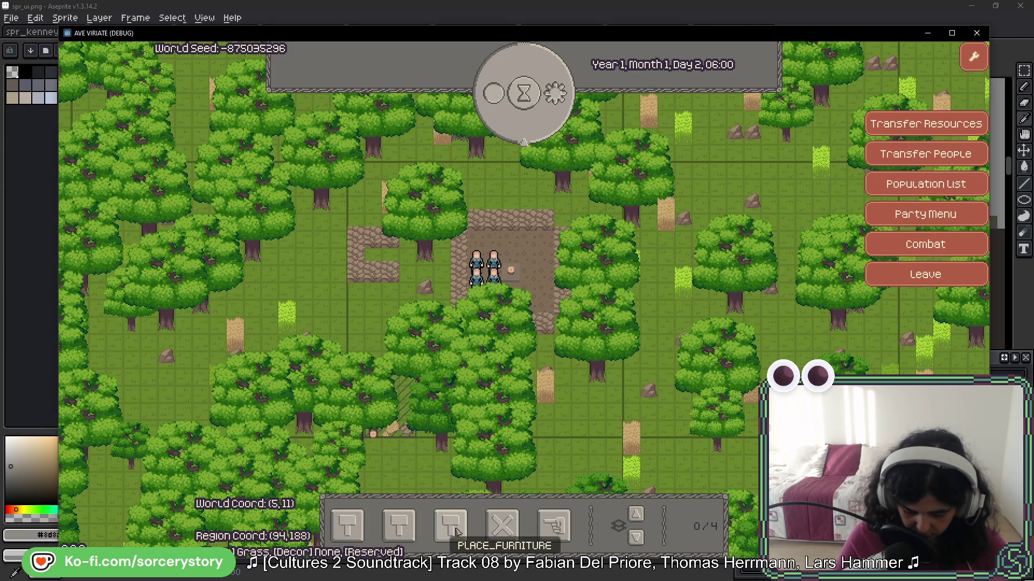
pyautogui.click(457, 531)
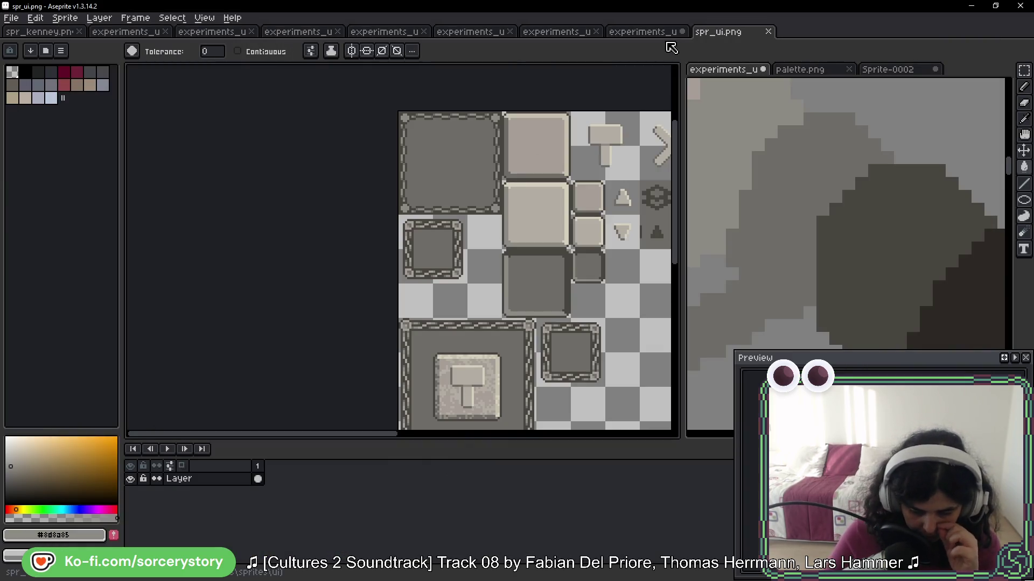
pyautogui.click(667, 32)
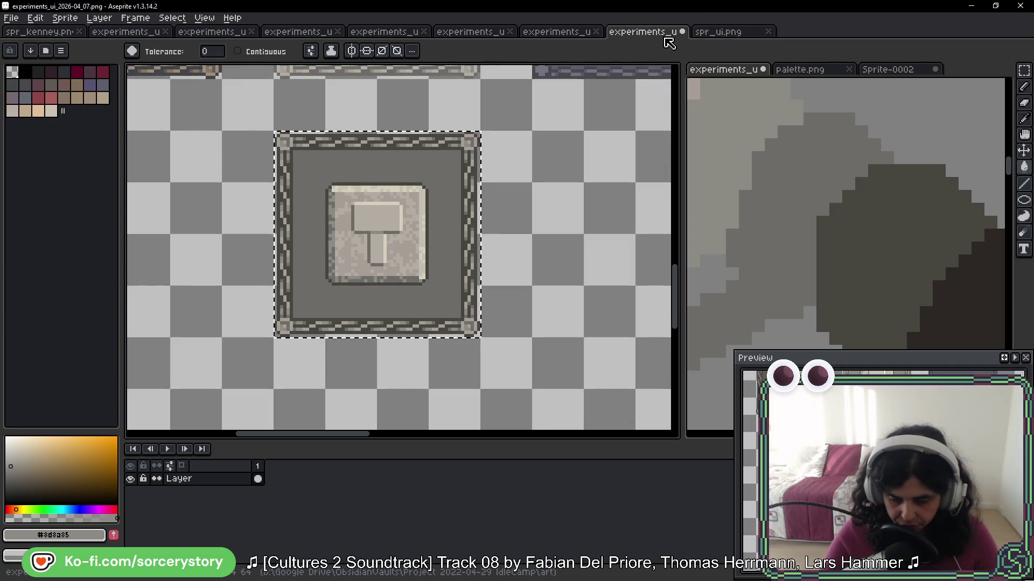
# Clear the selection around the hammer panel and save experiments_ui_2026-04_07.png
pyautogui.press('v')
pyautogui.hotkey('ctrl', 'd')
pyautogui.hotkey('ctrl', 's')
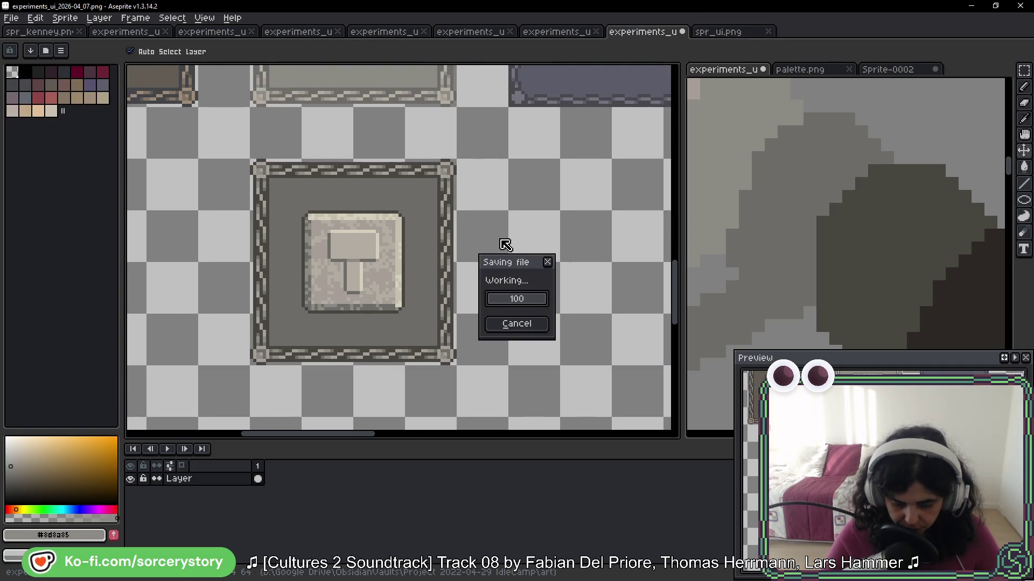
pyautogui.press('w')
pyautogui.scroll(-4, 498, 237)
pyautogui.scroll(4, 530, 182)
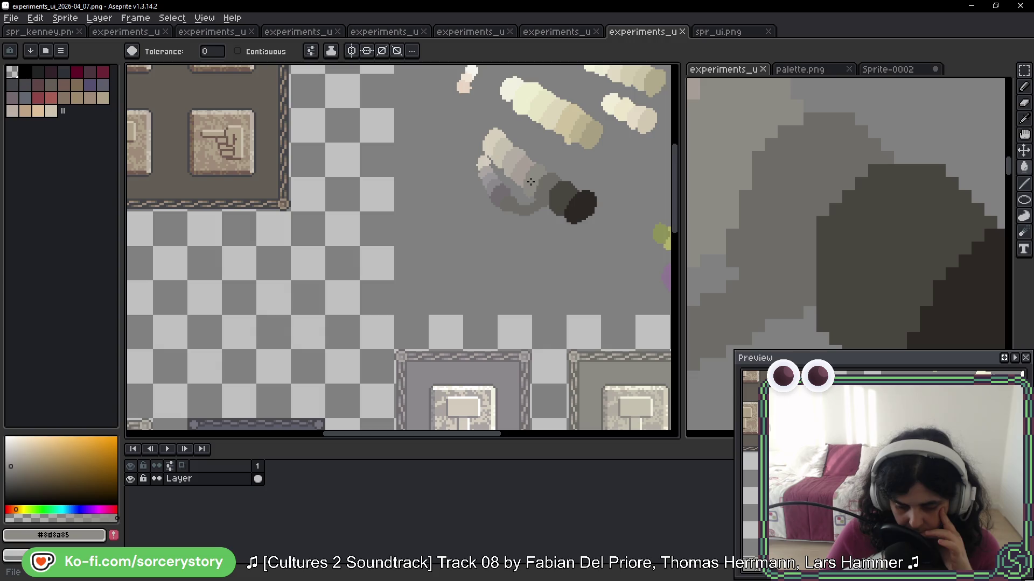
pyautogui.scroll(-1, 573, 226)
pyautogui.scroll(-2, 847, 210)
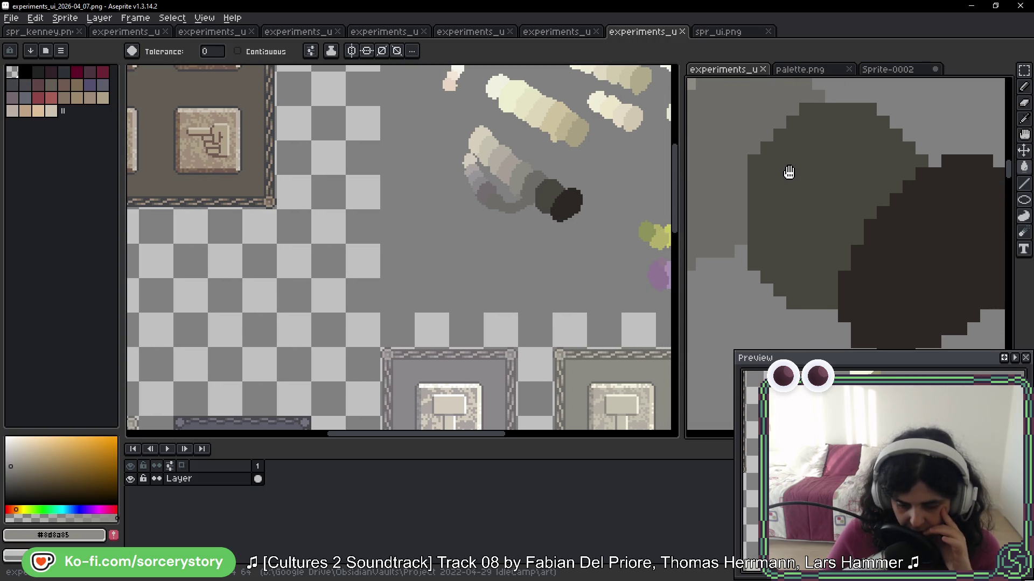
pyautogui.scroll(-3, 485, 163)
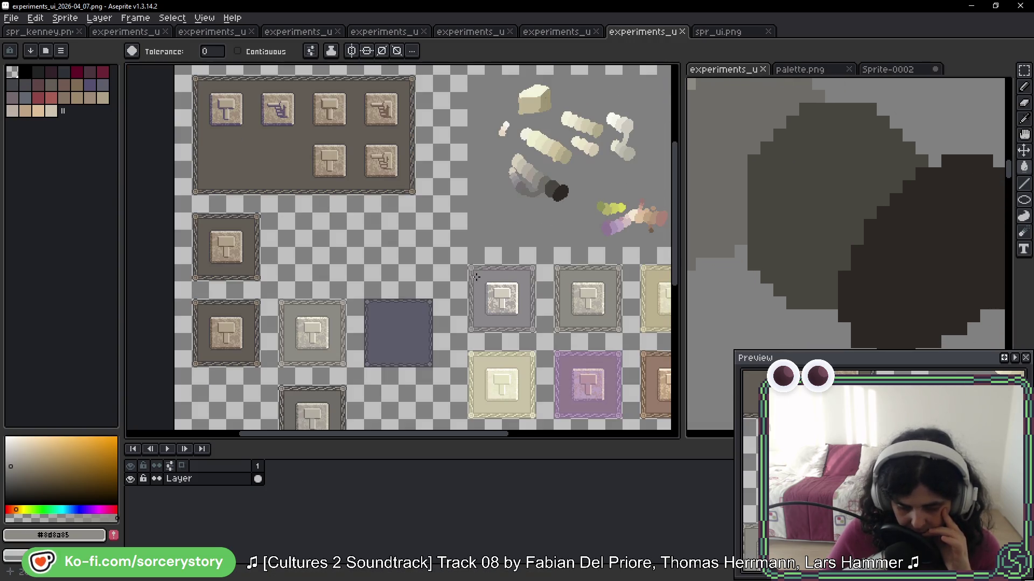
pyautogui.scroll(3, 486, 163)
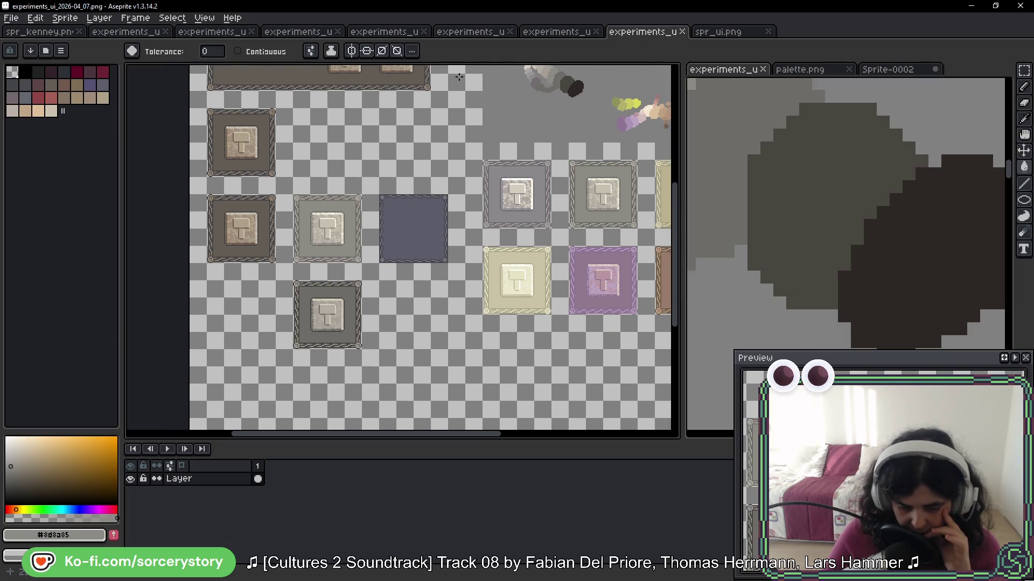
# Return to the spr_ui.png sheet and bring its small chain-bordered frame into view
pyautogui.click(574, 34)
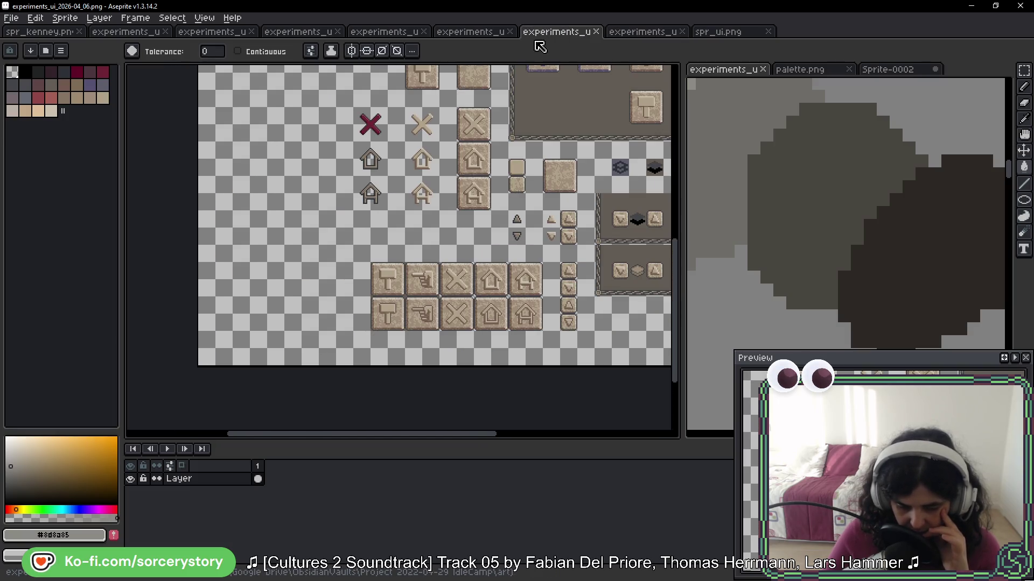
pyautogui.click(654, 34)
pyautogui.click(731, 38)
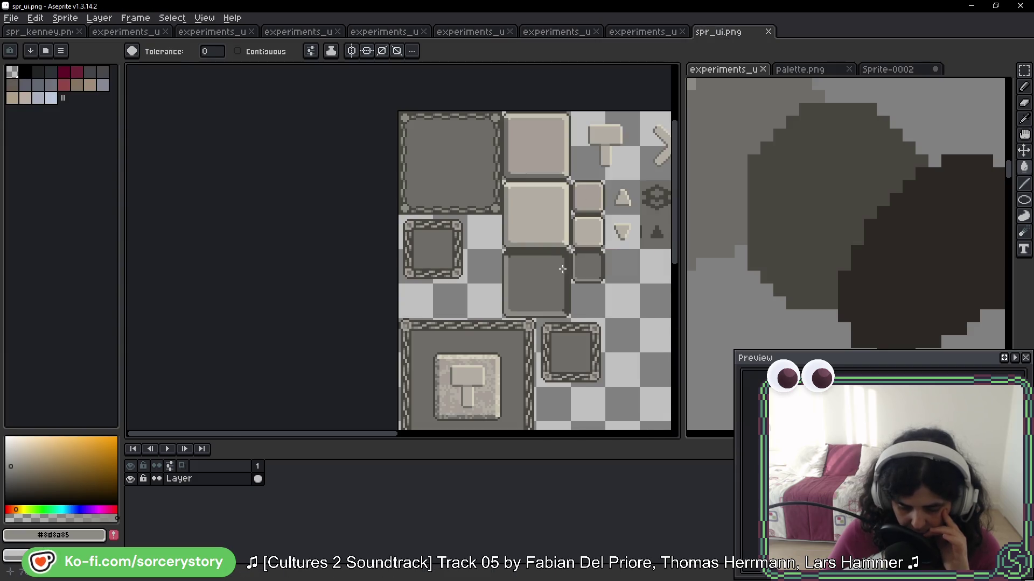
pyautogui.moveTo(551, 256); pyautogui.dragTo(441, 132)
pyautogui.moveTo(506, 261); pyautogui.dragTo(465, 219)
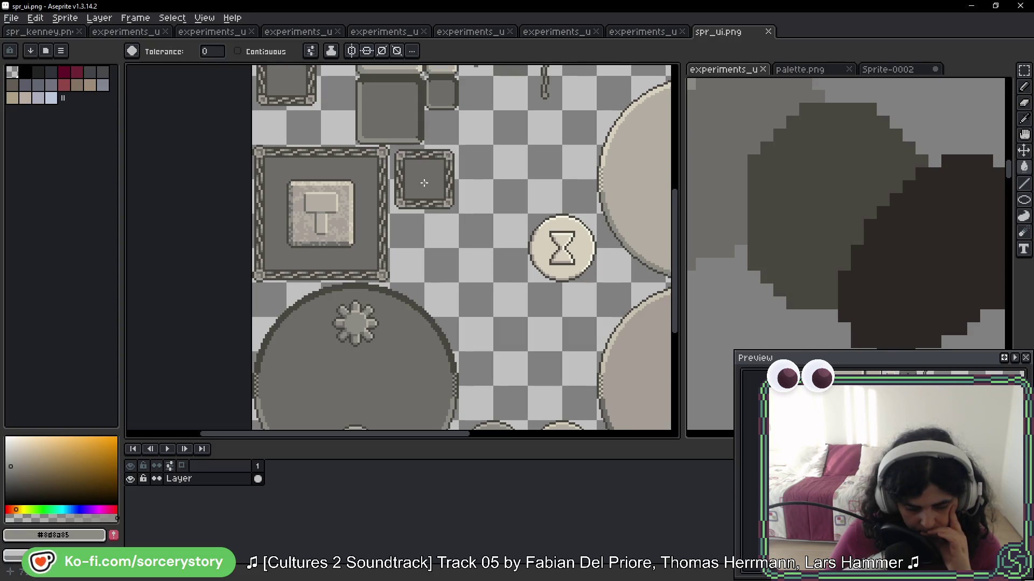
pyautogui.scroll(3, 424, 183)
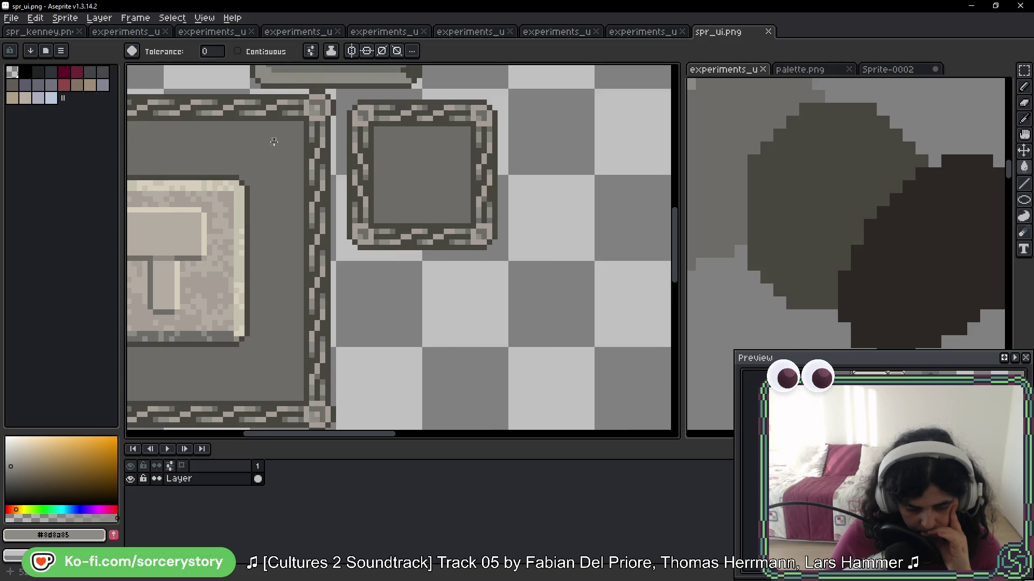
pyautogui.scroll(-2, 274, 142)
pyautogui.scroll(2, 377, 355)
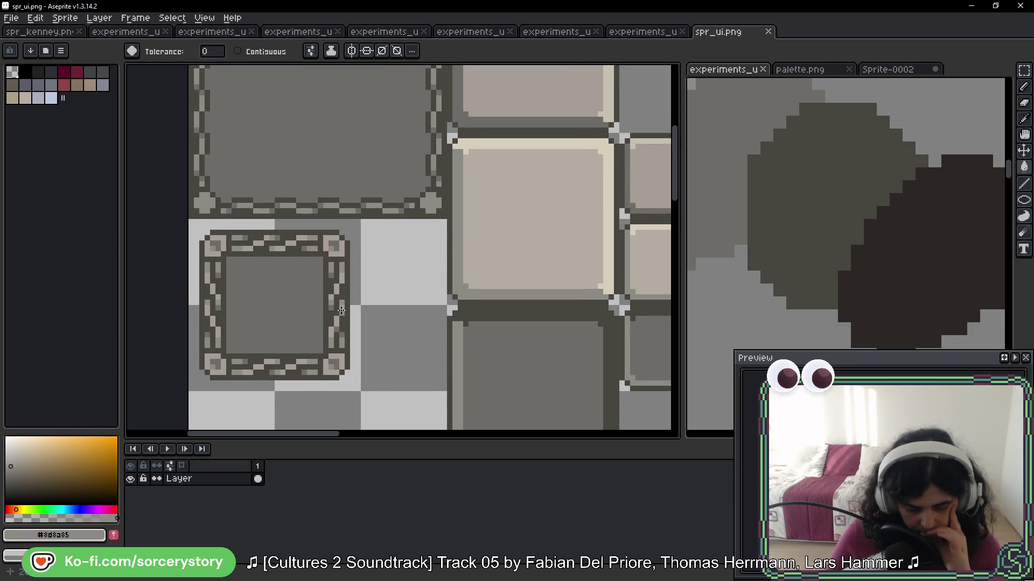
pyautogui.press('alt')
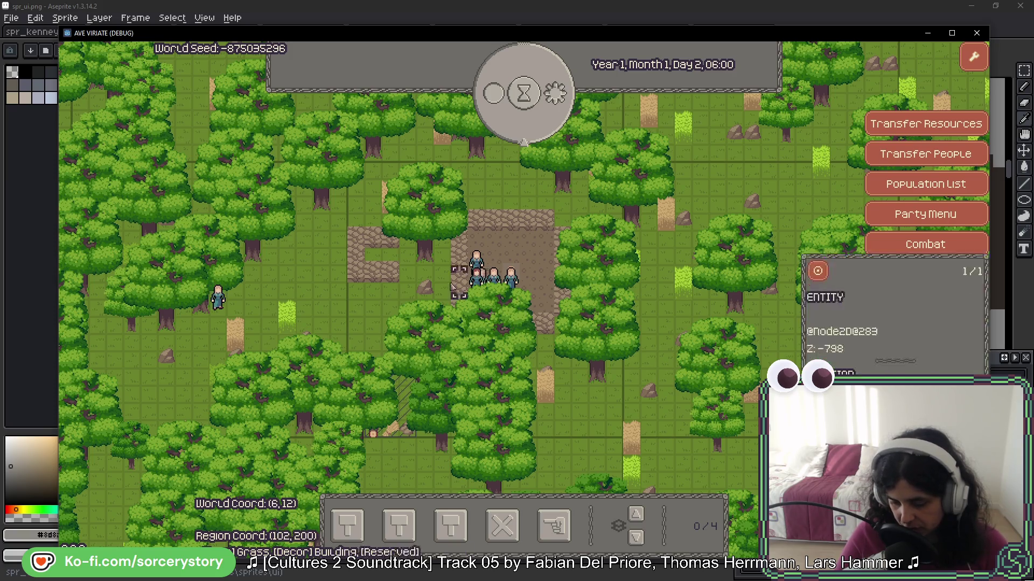
# Leave the village clearing via the side menu and show the Player Settlement's Visit popup on the world map
pyautogui.moveTo(842, 315)
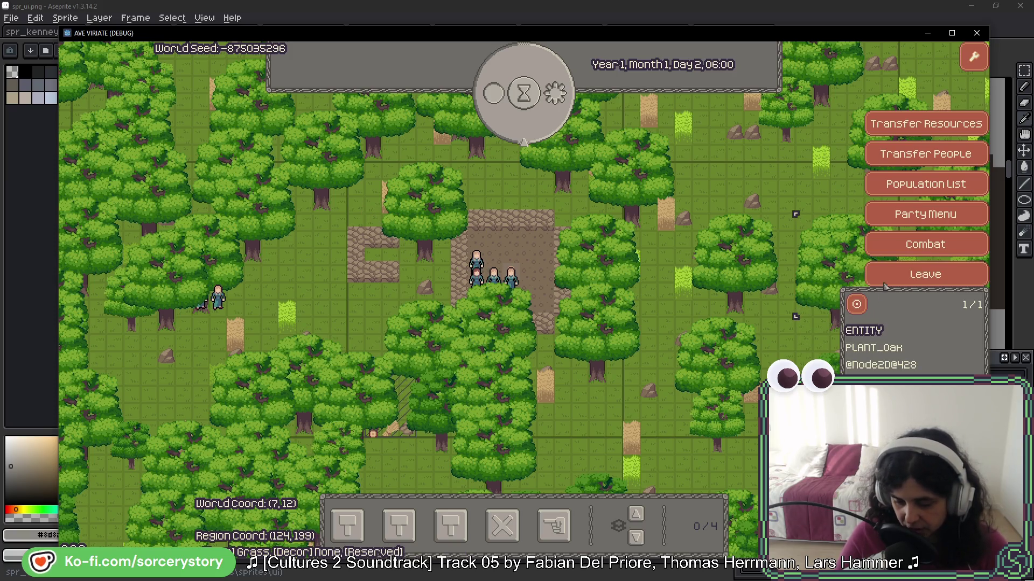
pyautogui.click(925, 274)
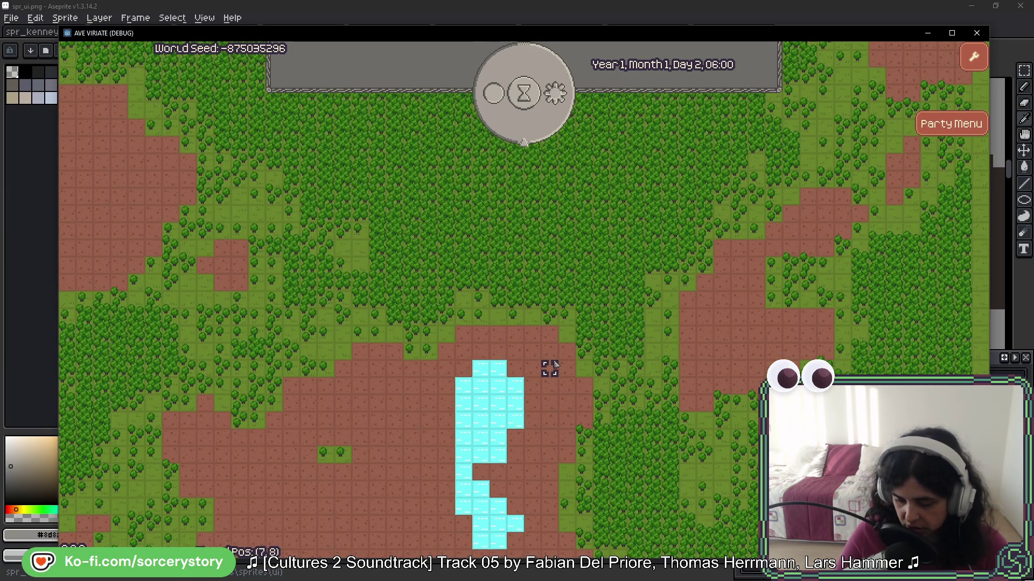
pyautogui.click(546, 340)
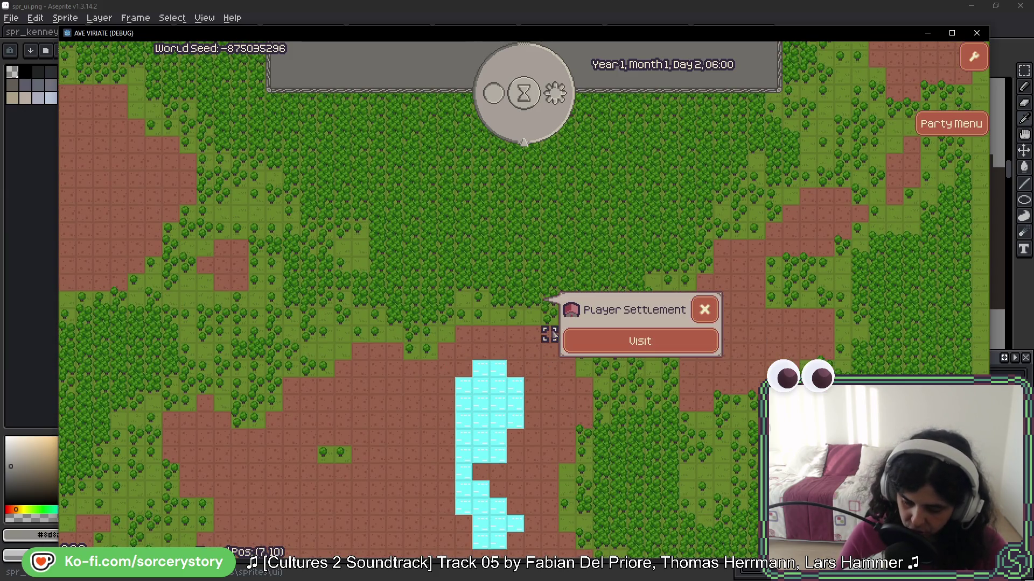